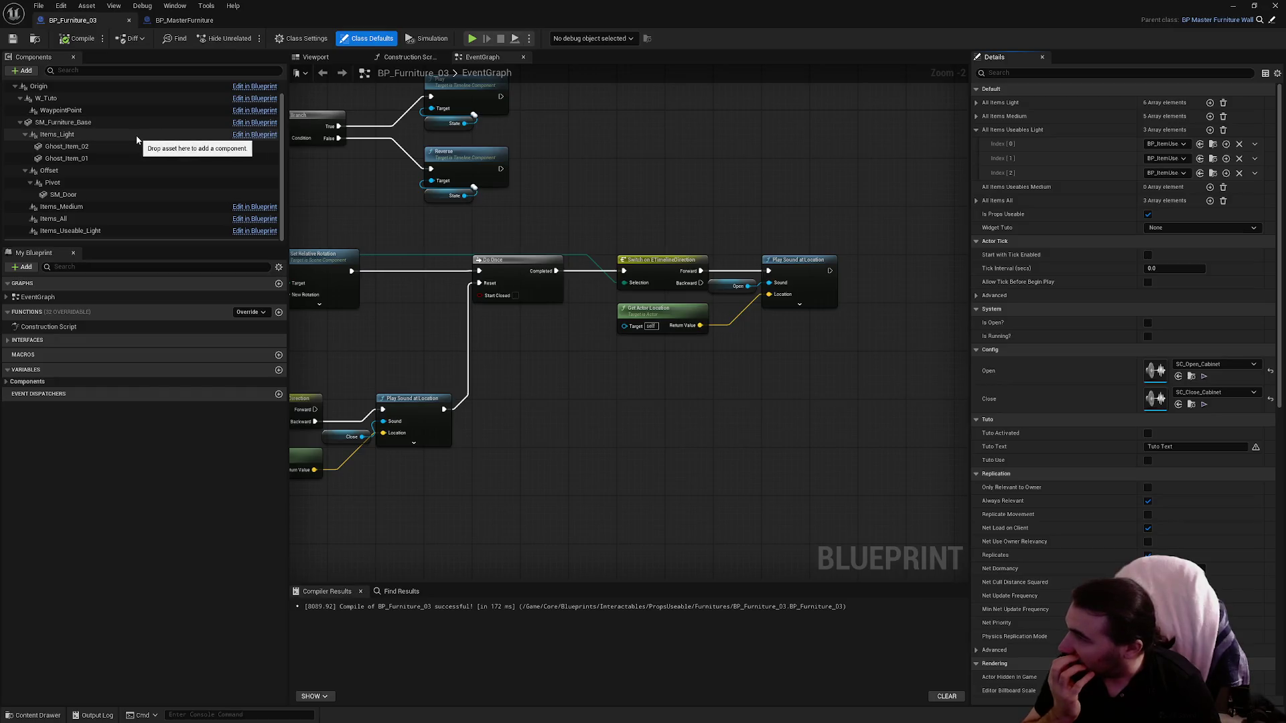
Step: Move Ghost_Item_01 and Ghost_Item_02 under Items_All in the Components hierarchy
{"action": "left_click", "coordinate": [97, 158]}
{"action": "left_click", "coordinate": [67, 146], "text": "ctrl"}
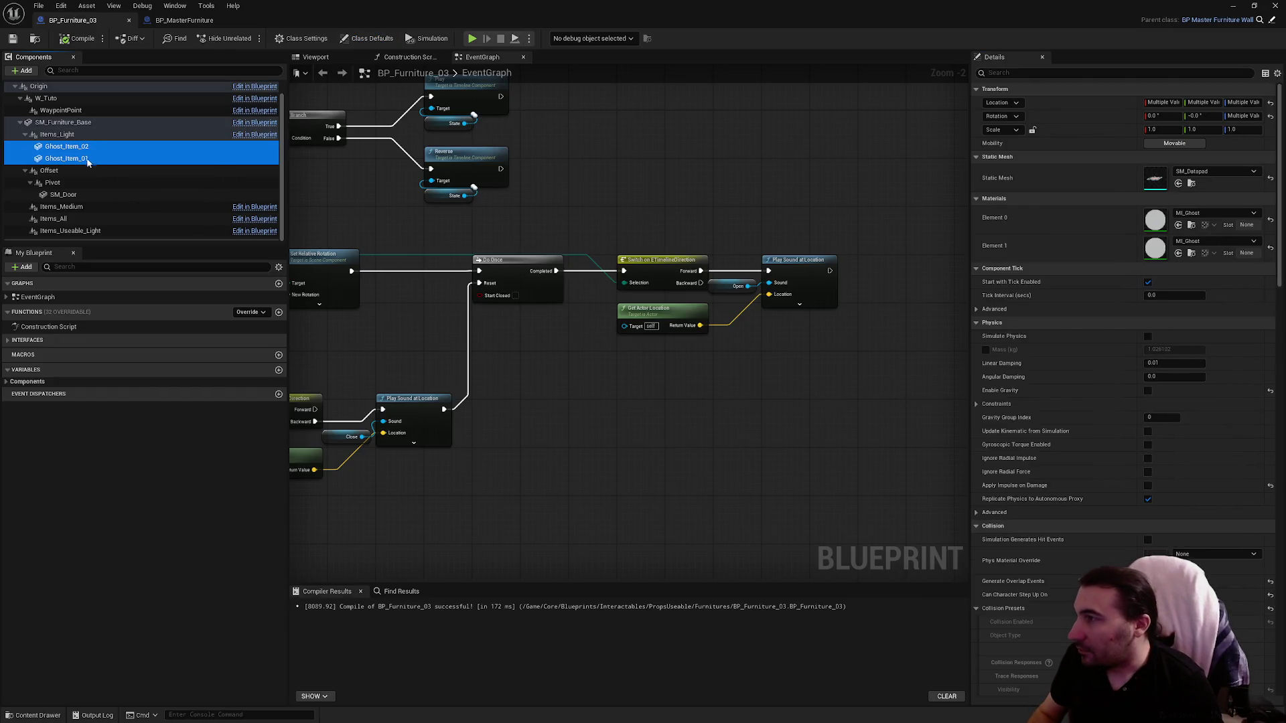
{"action": "mouse_move", "coordinate": [66, 147]}
{"action": "left_mouse_down"}
{"action": "mouse_move", "coordinate": [65, 226]}
{"action": "mouse_move", "coordinate": [57, 219]}
{"action": "left_mouse_up"}
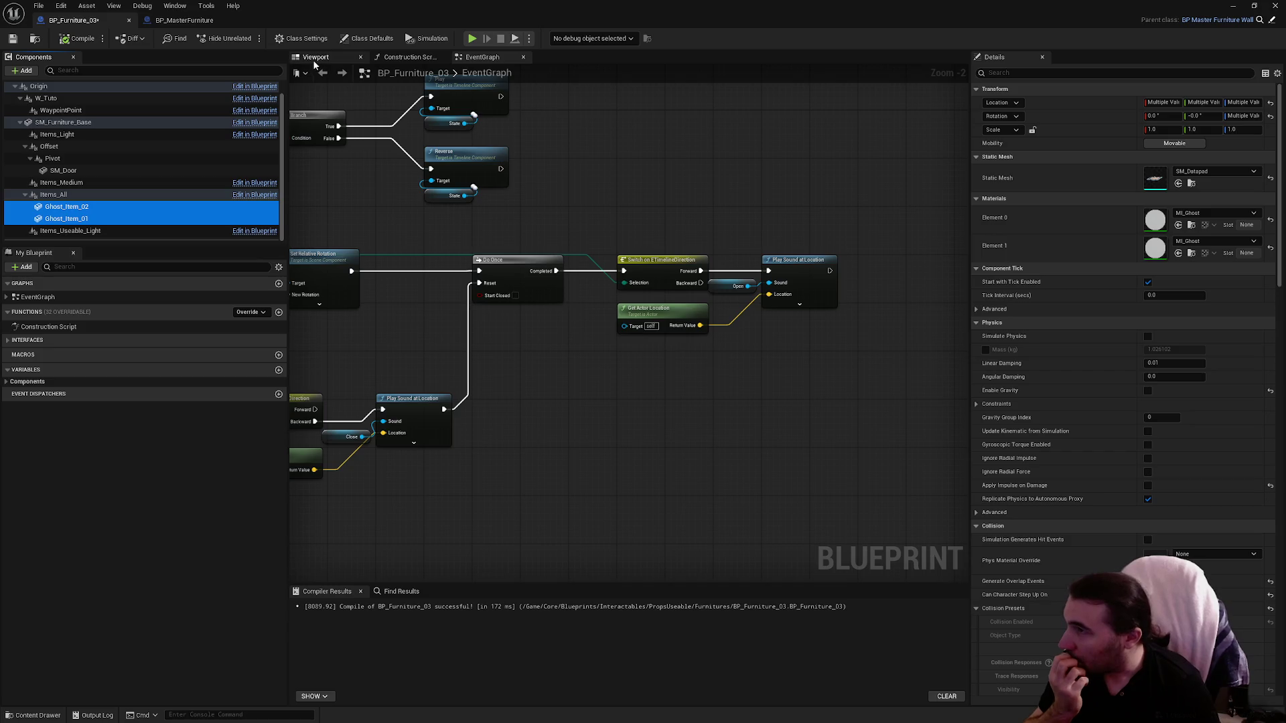
Step: Show the blueprint's 3D viewport and frame Ghost_Item_02, the ghost datapad, close up
{"action": "left_click", "coordinate": [313, 59]}
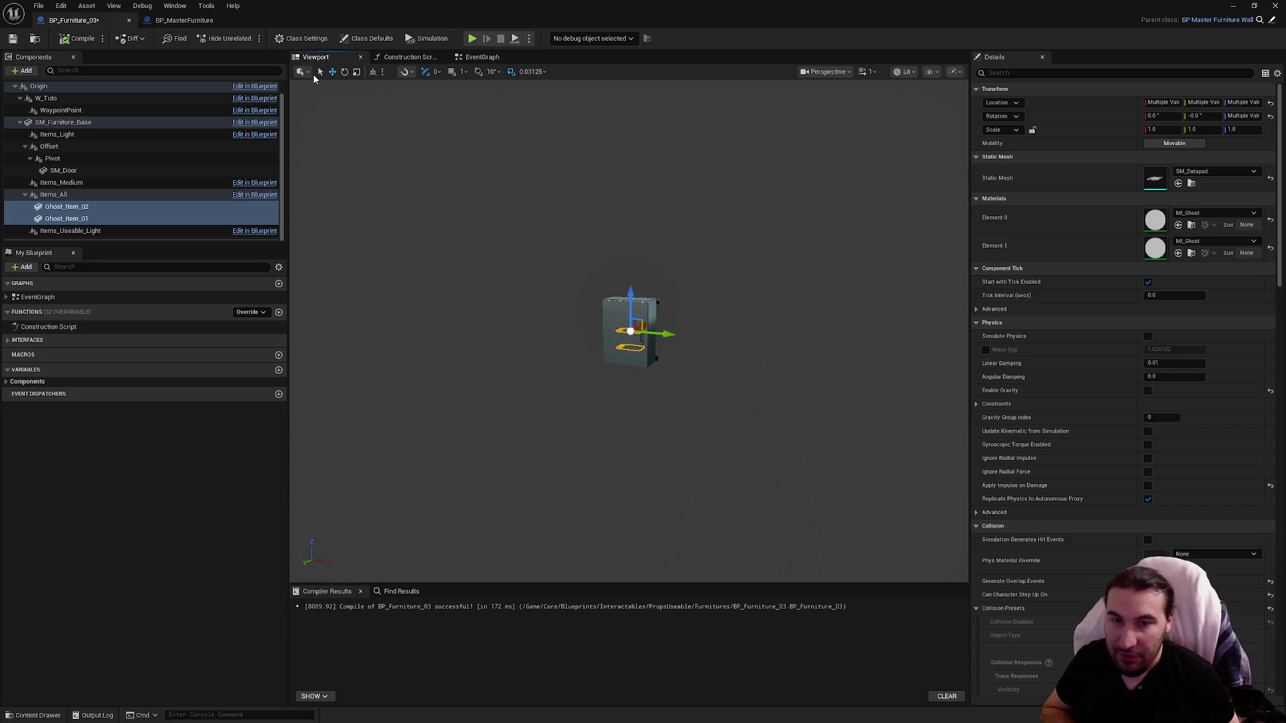
{"action": "double_click", "coordinate": [85, 208]}
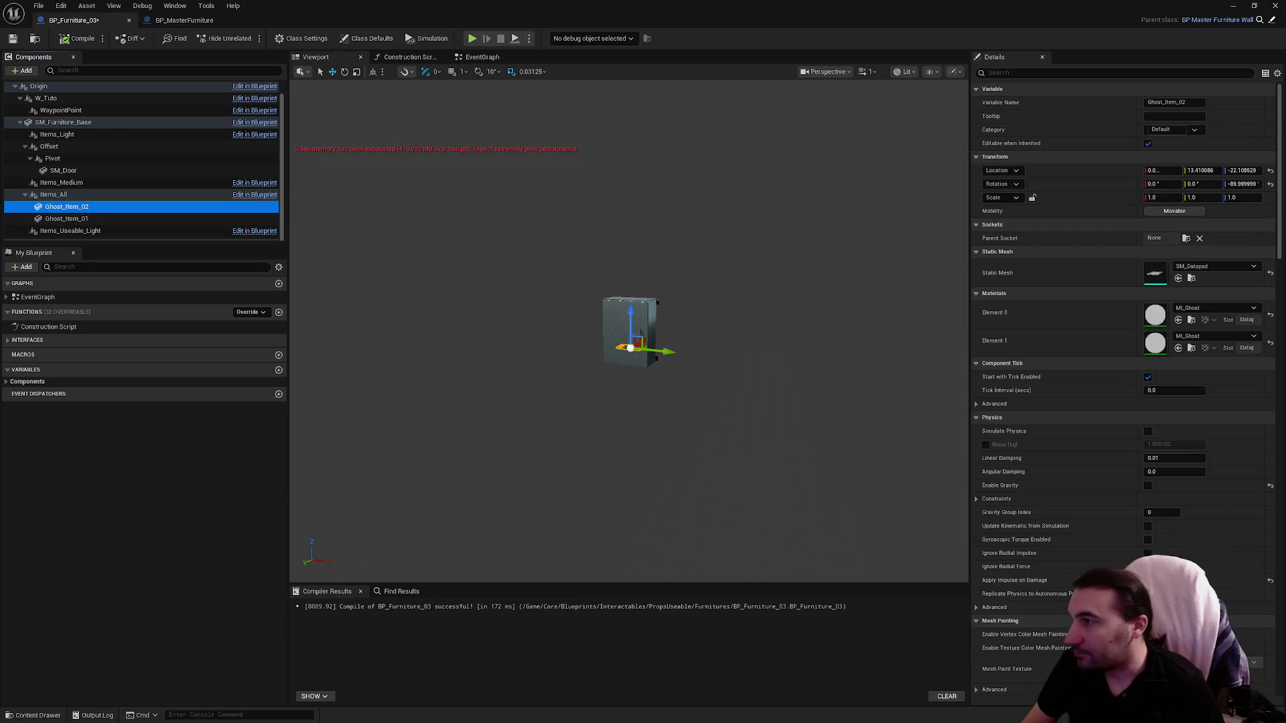
{"action": "left_click", "coordinate": [868, 71]}
{"action": "scroll", "coordinate": [724, 300], "scroll_direction": "up", "scroll_amount": 5}
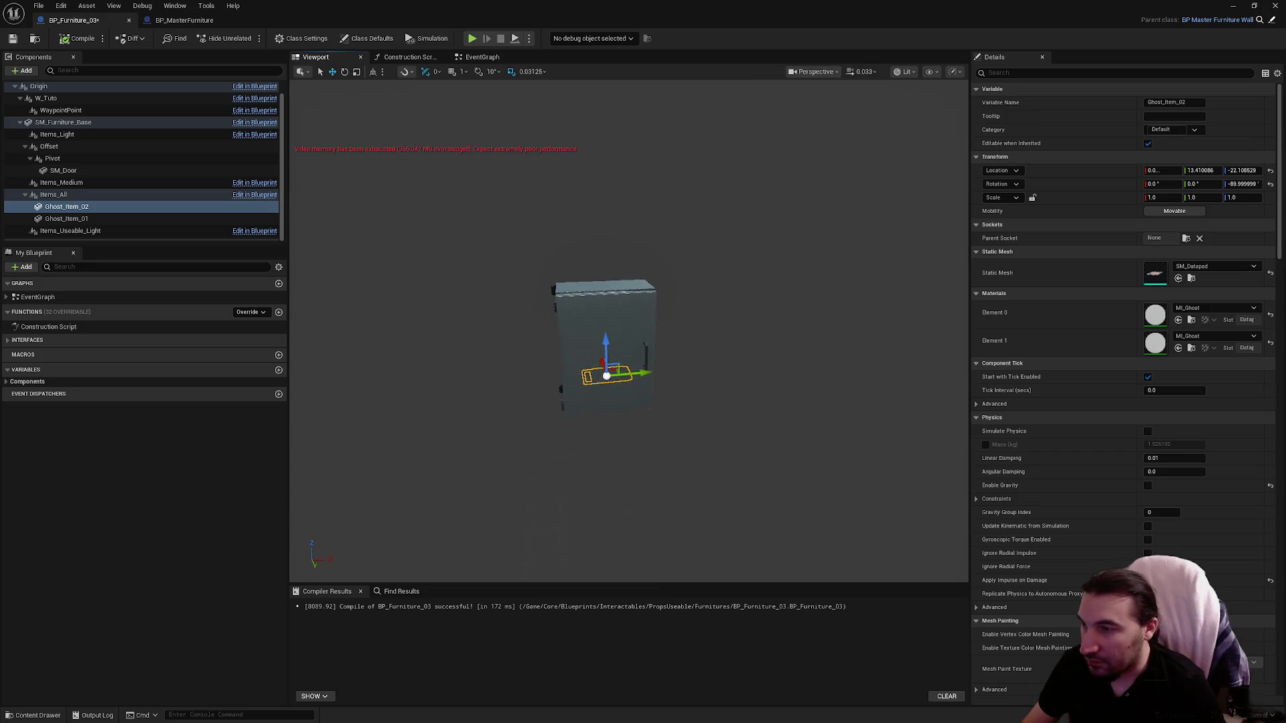
{"action": "scroll", "coordinate": [725, 300], "scroll_direction": "up", "scroll_amount": 8}
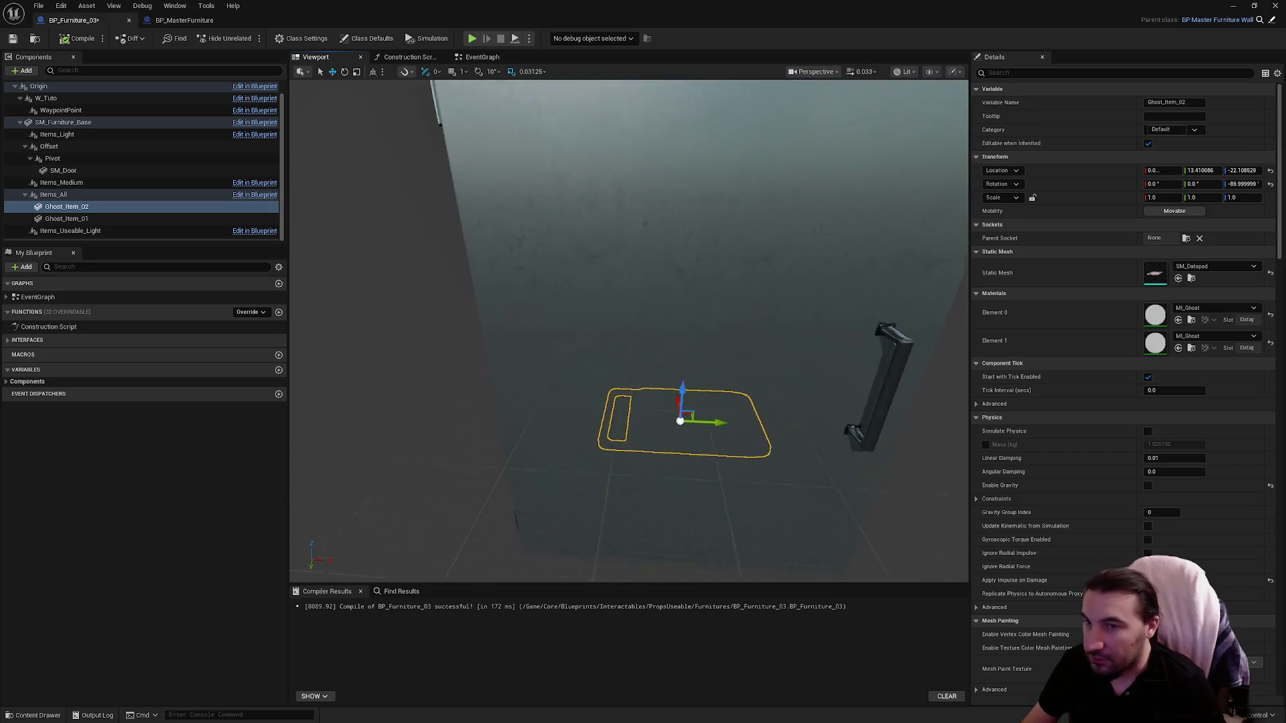
{"action": "key", "text": "f"}
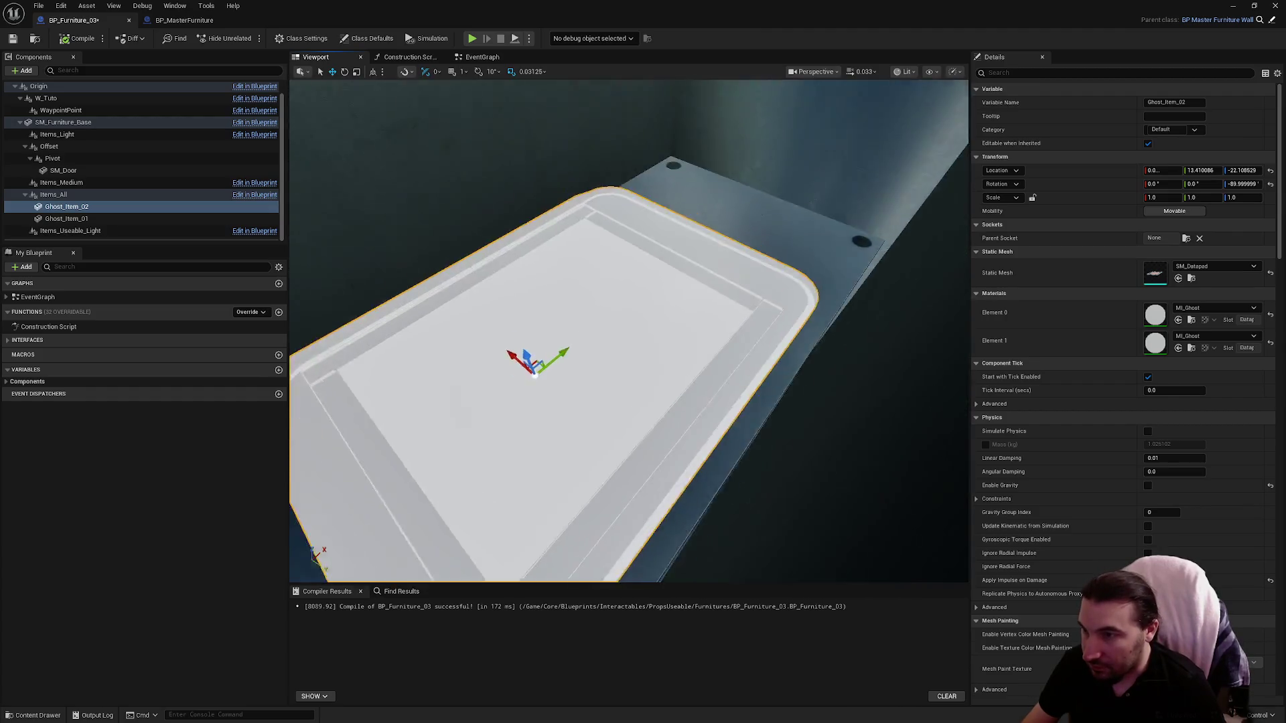
Step: Swap Ghost_Item_02's static mesh to SM_Boost using the asset picker search
{"action": "left_click", "coordinate": [1226, 266]}
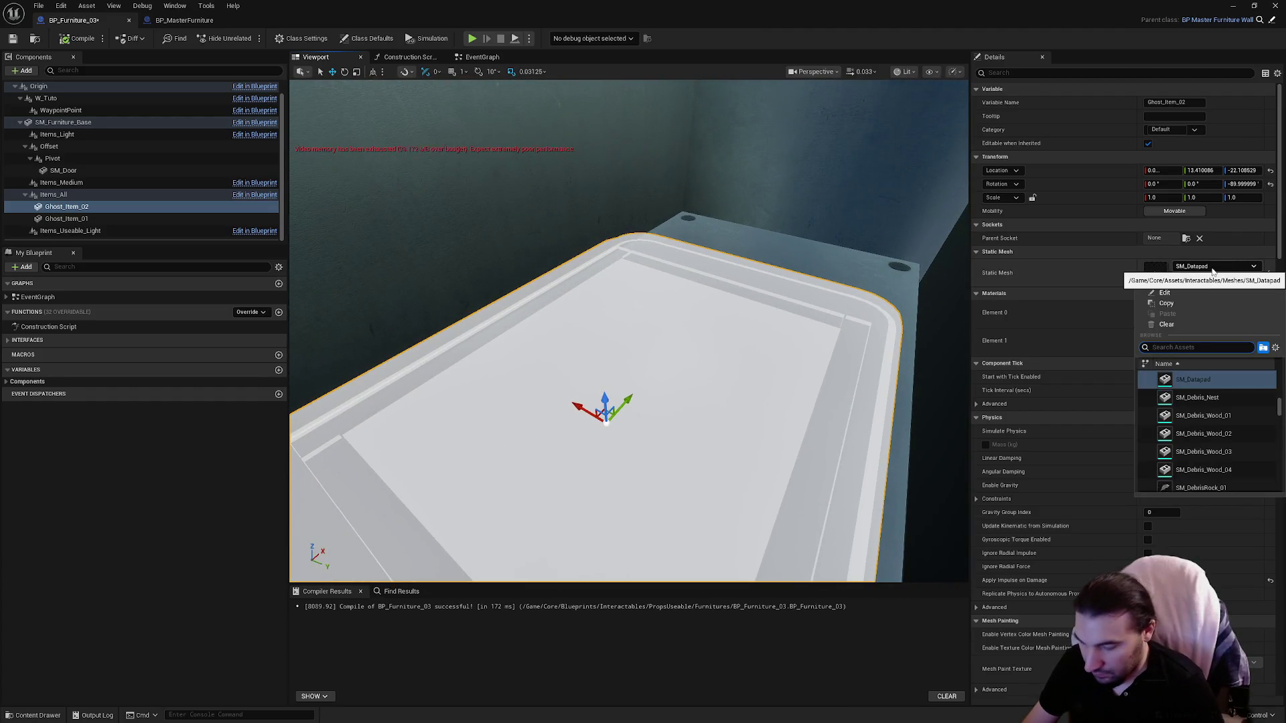
{"action": "type", "text": "booster"}
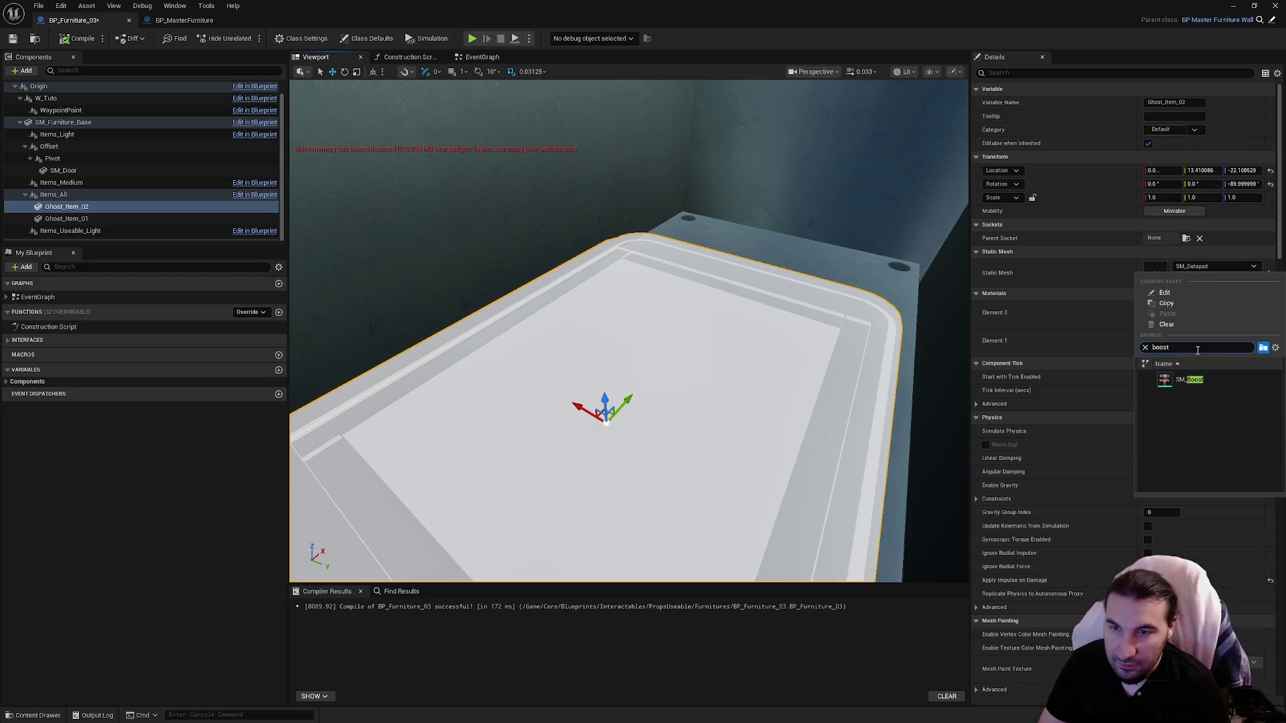
{"action": "left_click", "coordinate": [1191, 383]}
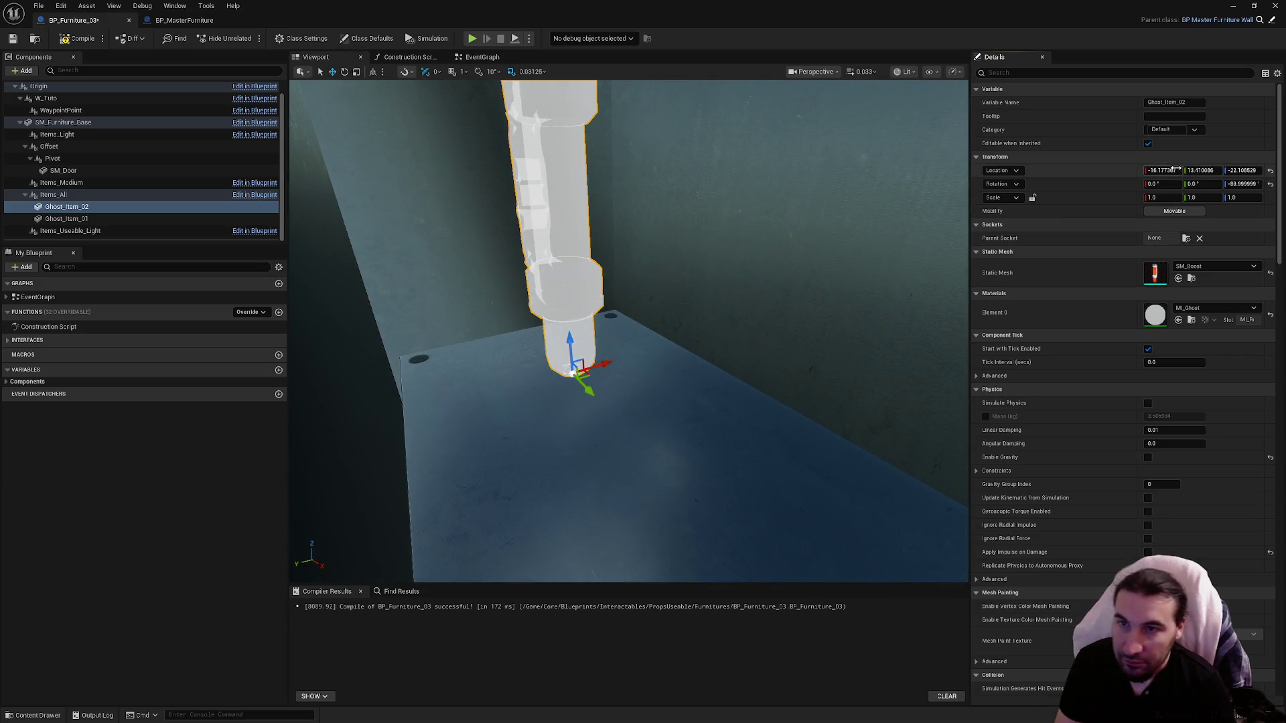
Step: Set Ghost_Item_02's Location to X -15, Y 15 and its Rotation Z to 0
{"action": "type", "text": "5"}
{"action": "key", "text": "Return"}
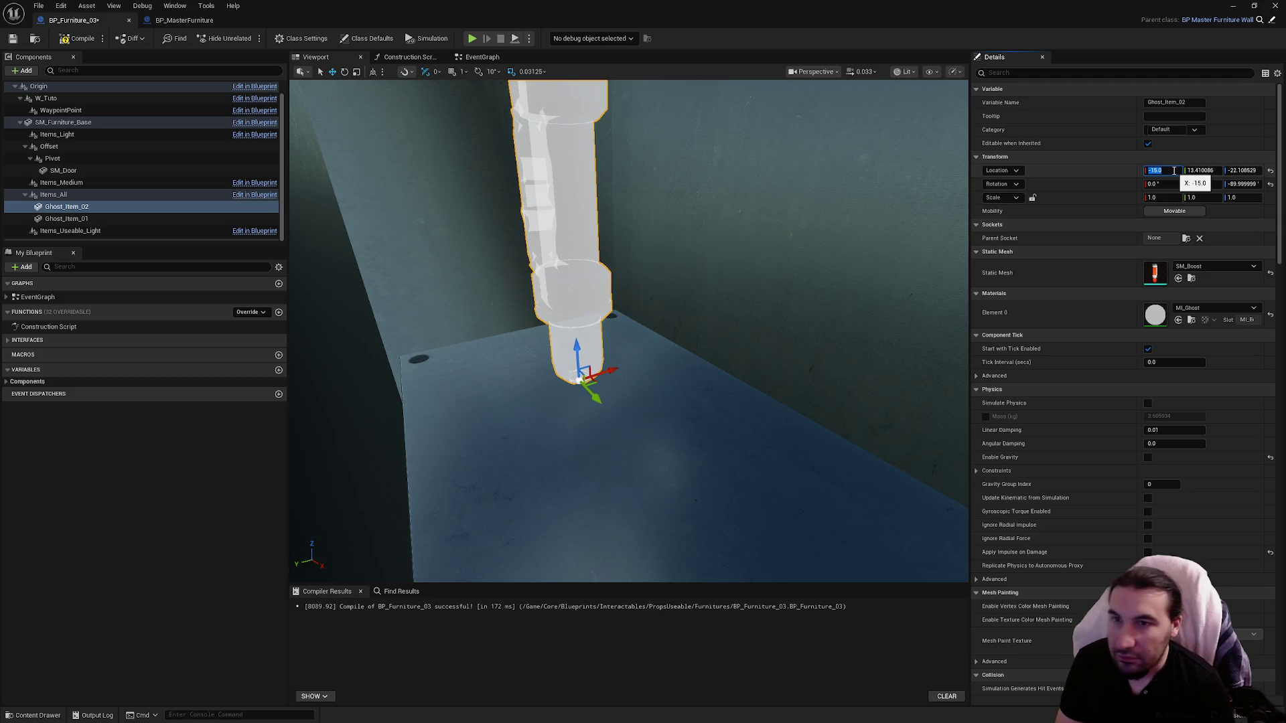
{"action": "type", "text": "12"}
{"action": "key", "text": "Return"}
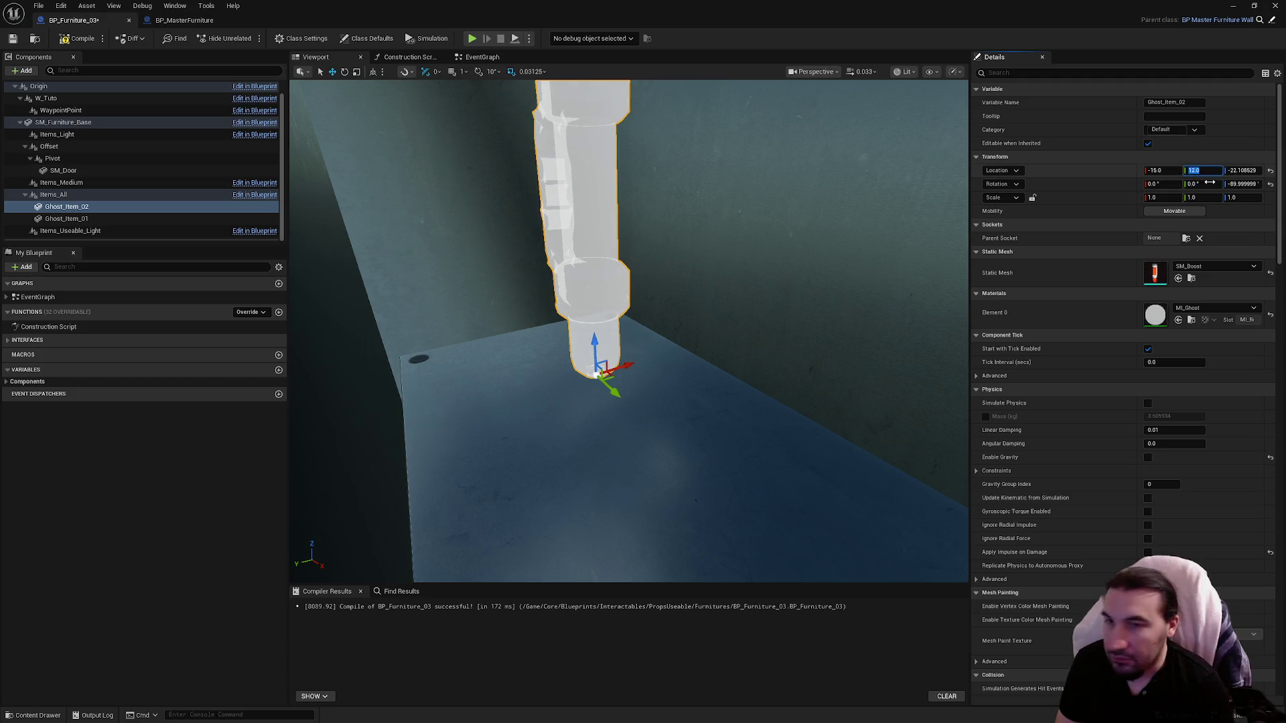
{"action": "type", "text": "15"}
{"action": "key", "text": "Return"}
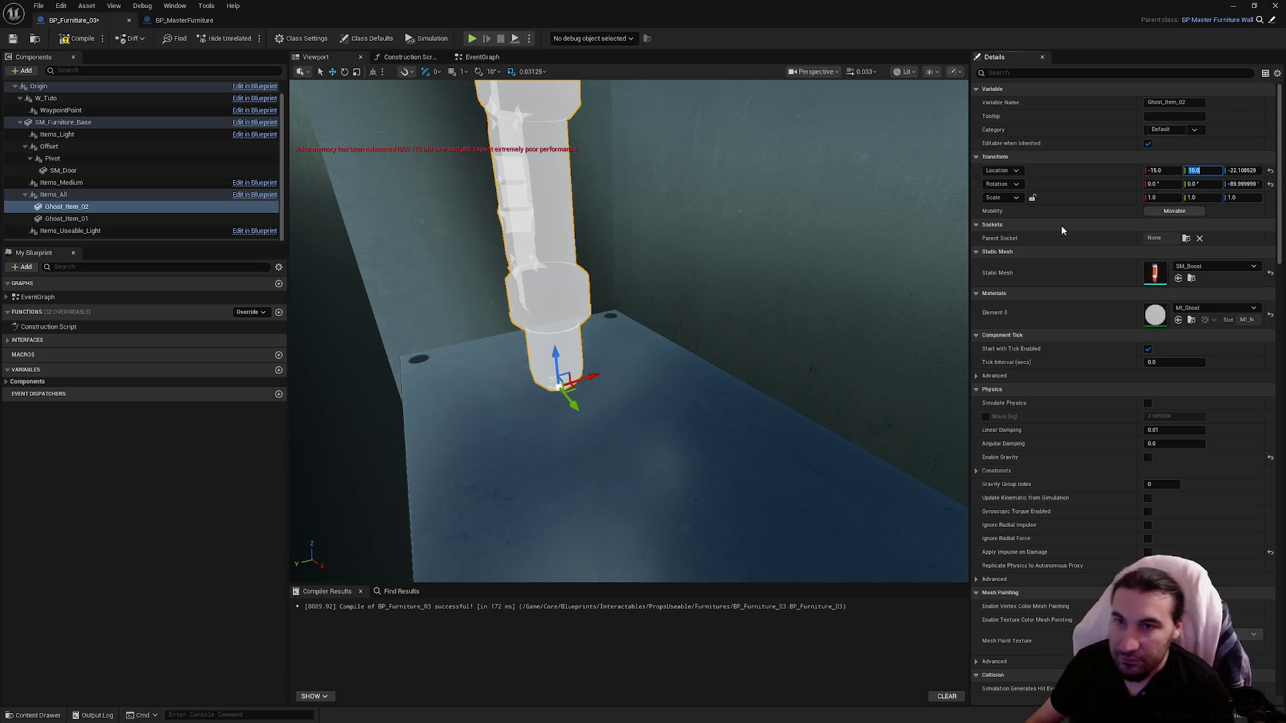
{"action": "type", "text": "0"}
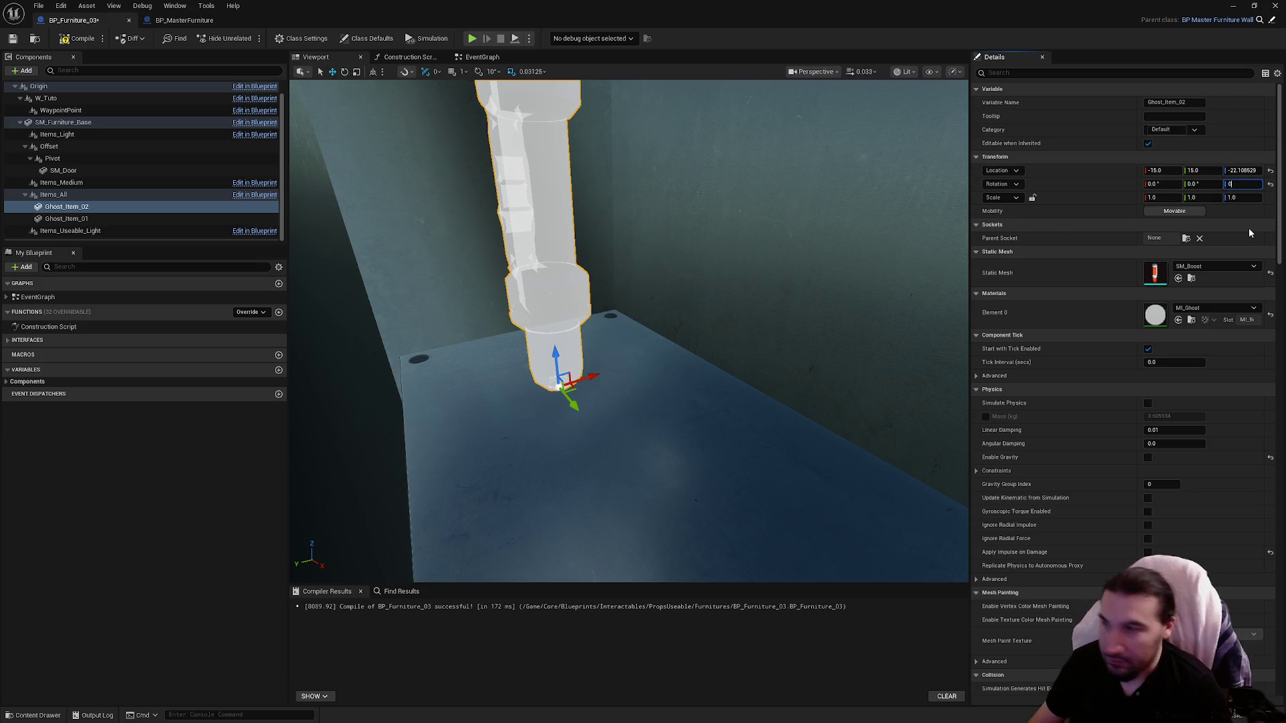
{"action": "key", "text": "Return"}
Step: Delete the Ghost_Item_01 component, then undo the deletion to restore it
{"action": "key", "text": "w"}
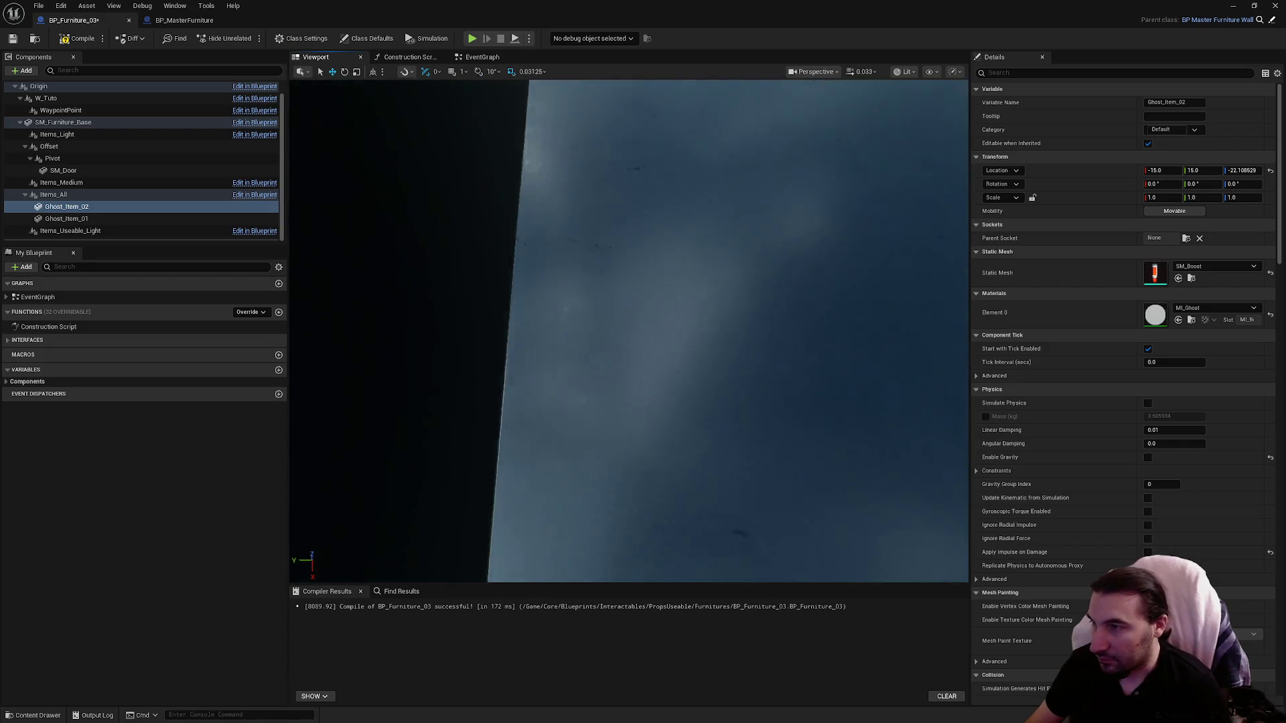
{"action": "key", "text": "s"}
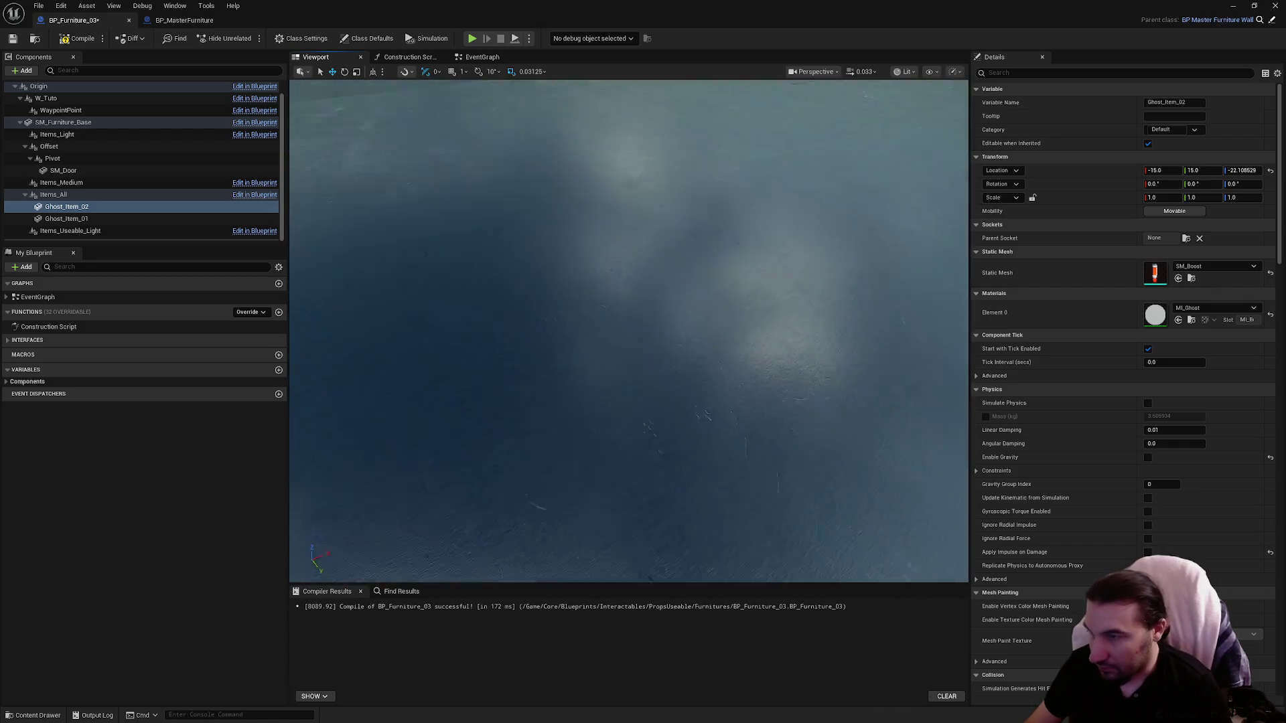
{"action": "key", "text": "s"}
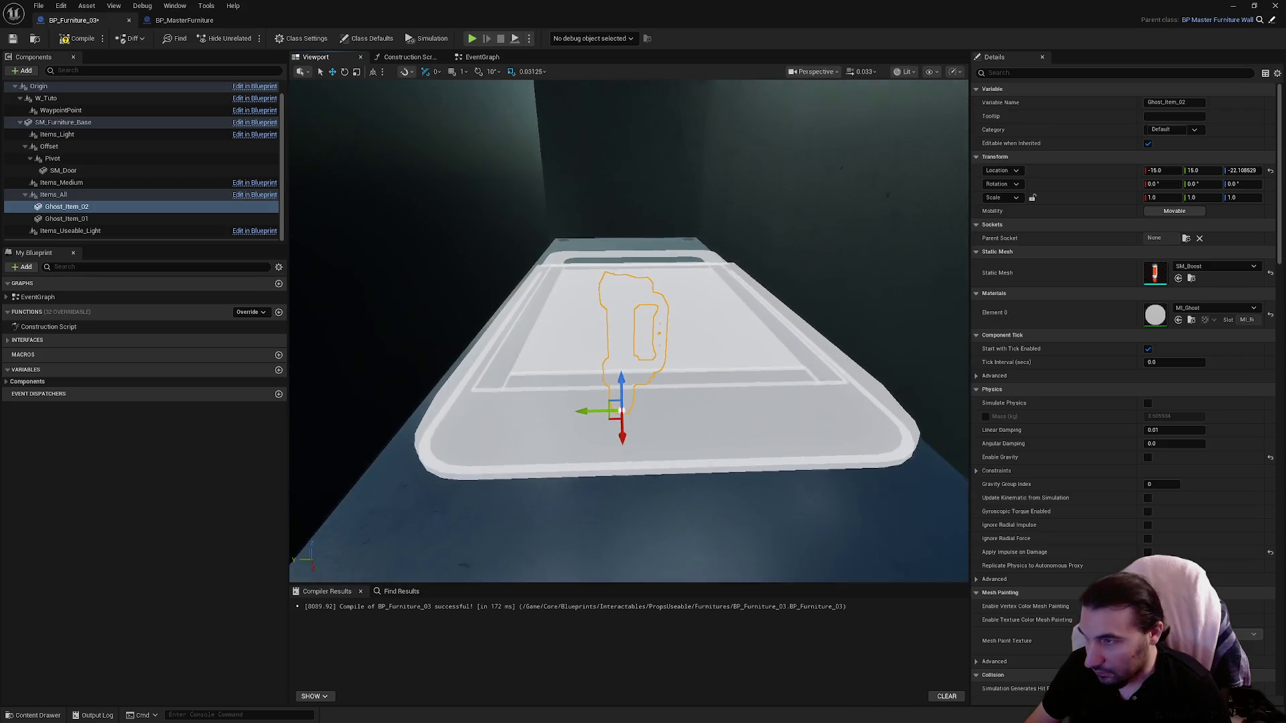
{"action": "left_click", "coordinate": [67, 219]}
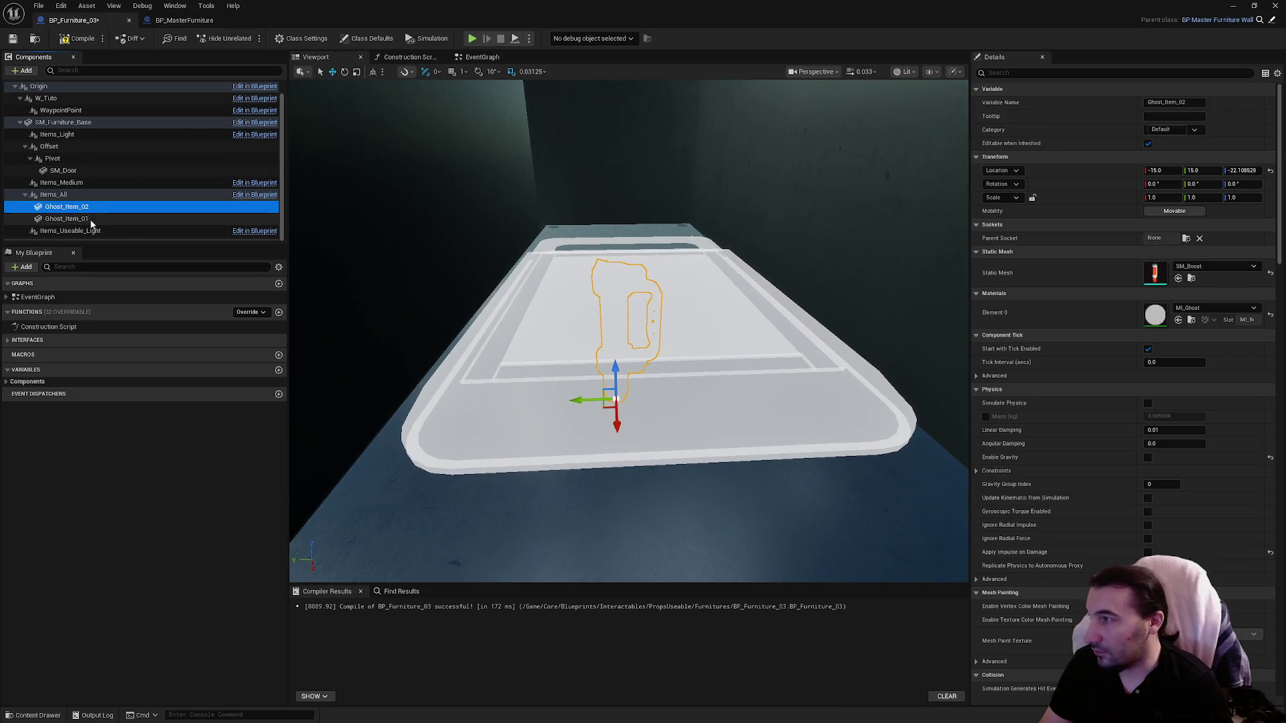
{"action": "key", "text": "Delete"}
{"action": "left_click", "coordinate": [110, 250]}
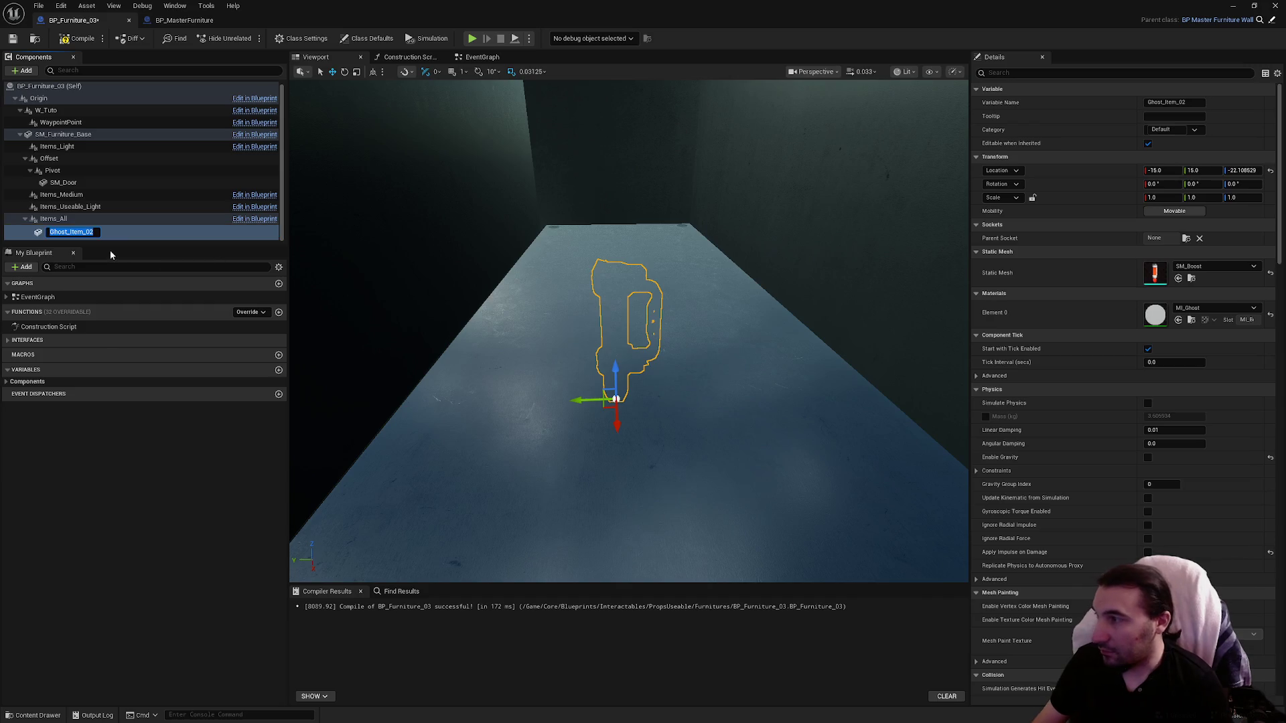
{"action": "key", "text": "ctrl+z"}
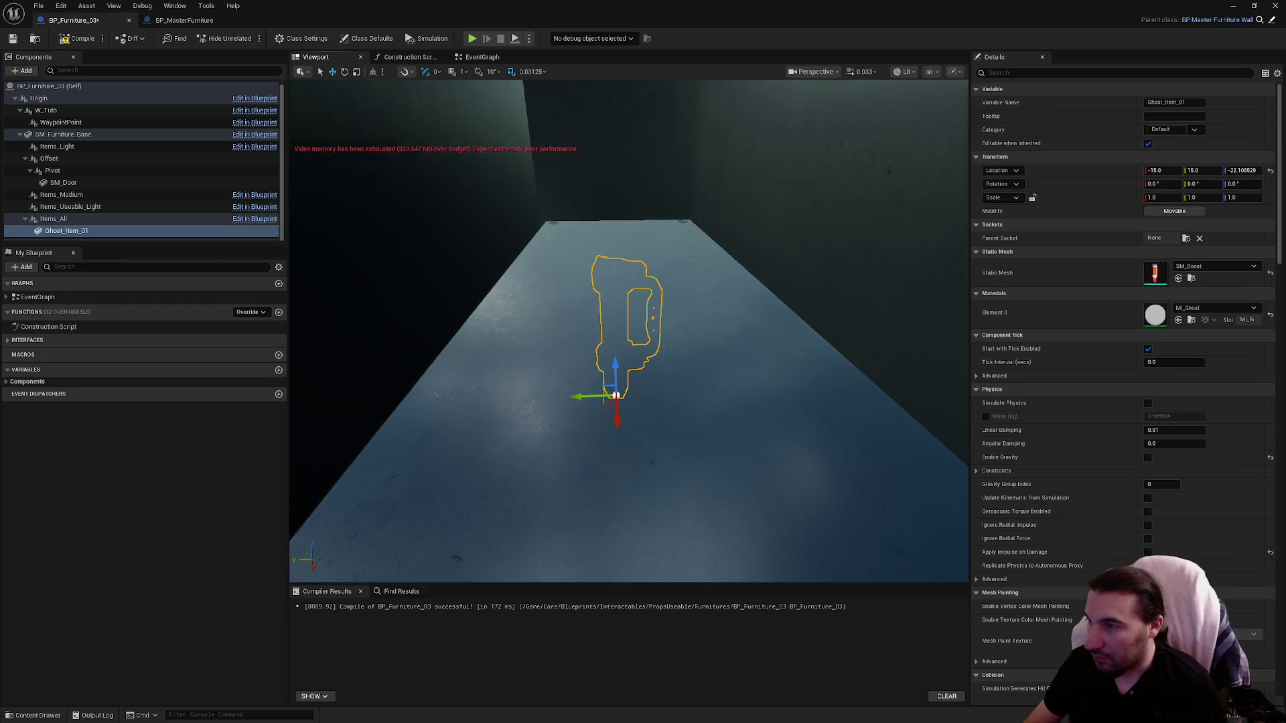
Step: Drag out a copy of the ghost item along X and set its X location to 10
{"action": "left_click_drag", "start_coordinate": [603, 335], "coordinate": [677, 308]}
{"action": "mouse_move", "coordinate": [686, 381]}
{"action": "left_mouse_down"}
{"action": "mouse_move", "coordinate": [677, 376]}
{"action": "mouse_move", "coordinate": [686, 381]}
{"action": "left_mouse_up"}
{"action": "left_click_drag", "start_coordinate": [483, 447], "coordinate": [957, 382]}
{"action": "key", "text": "f"}
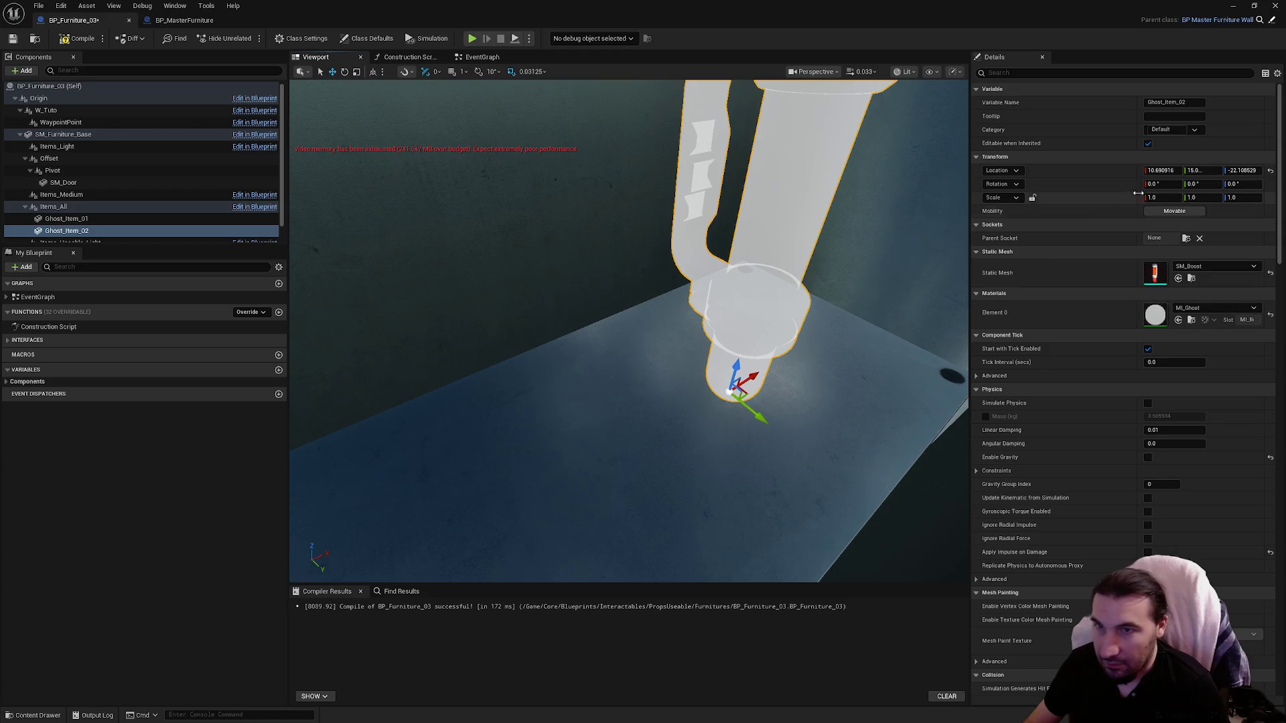
{"action": "left_click", "coordinate": [1162, 170]}
{"action": "type", "text": "10"}
{"action": "key", "text": "Return"}
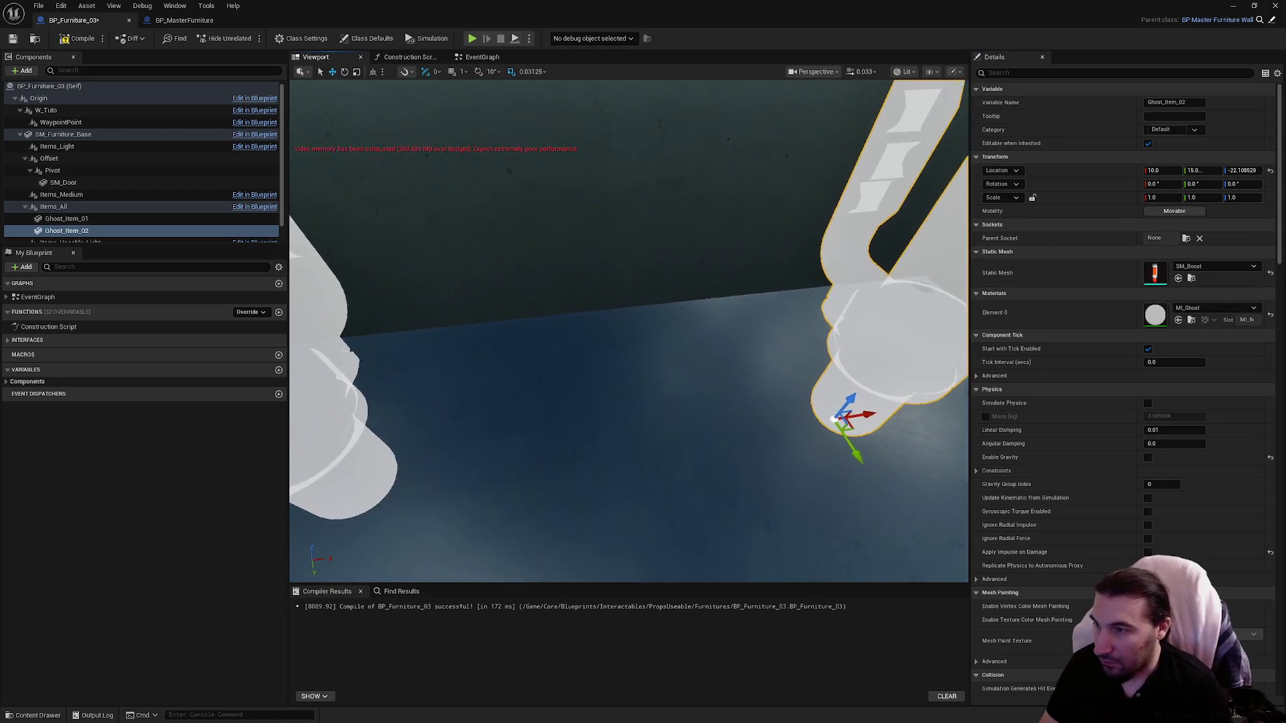
Step: Duplicate both ghost items as Ghost_Item_03 and Ghost_Item_04 and raise the copies
{"action": "left_click", "coordinate": [94, 219], "text": "ctrl"}
{"action": "key", "text": "f"}
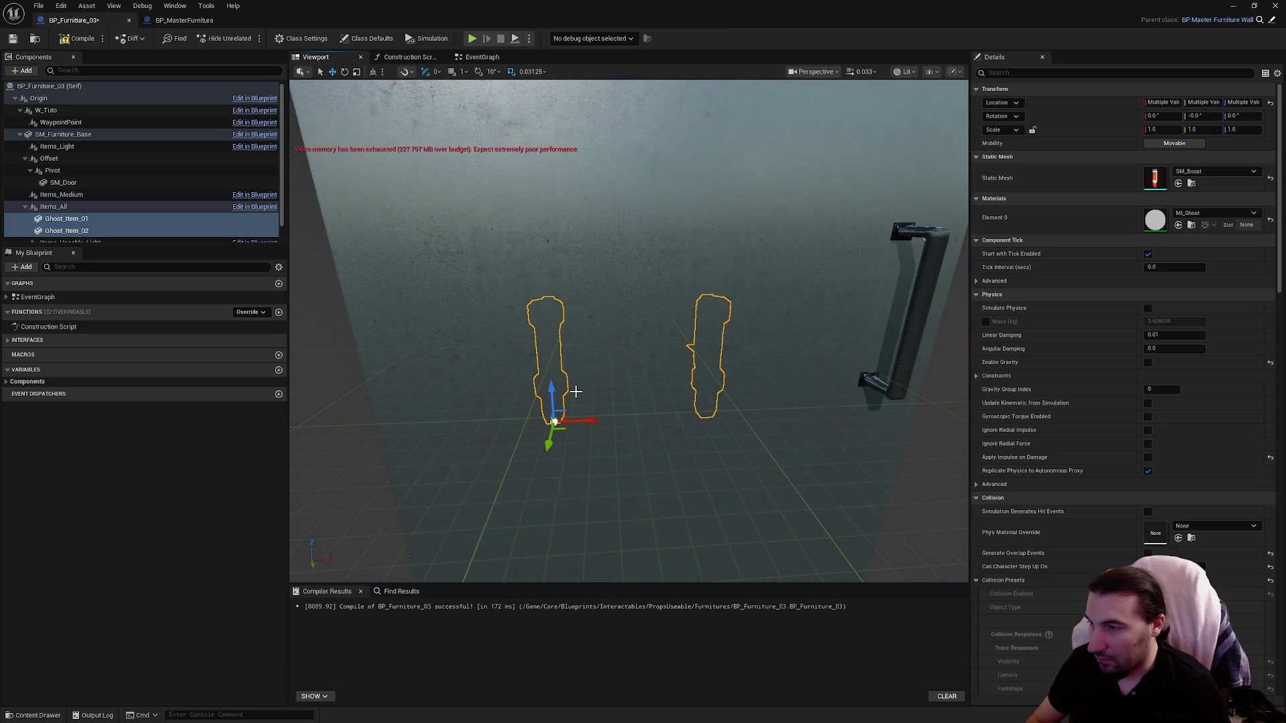
{"action": "key", "text": "ctrl+d"}
{"action": "left_click_drag", "start_coordinate": [708, 383], "coordinate": [718, 230]}
{"action": "key", "text": "f"}
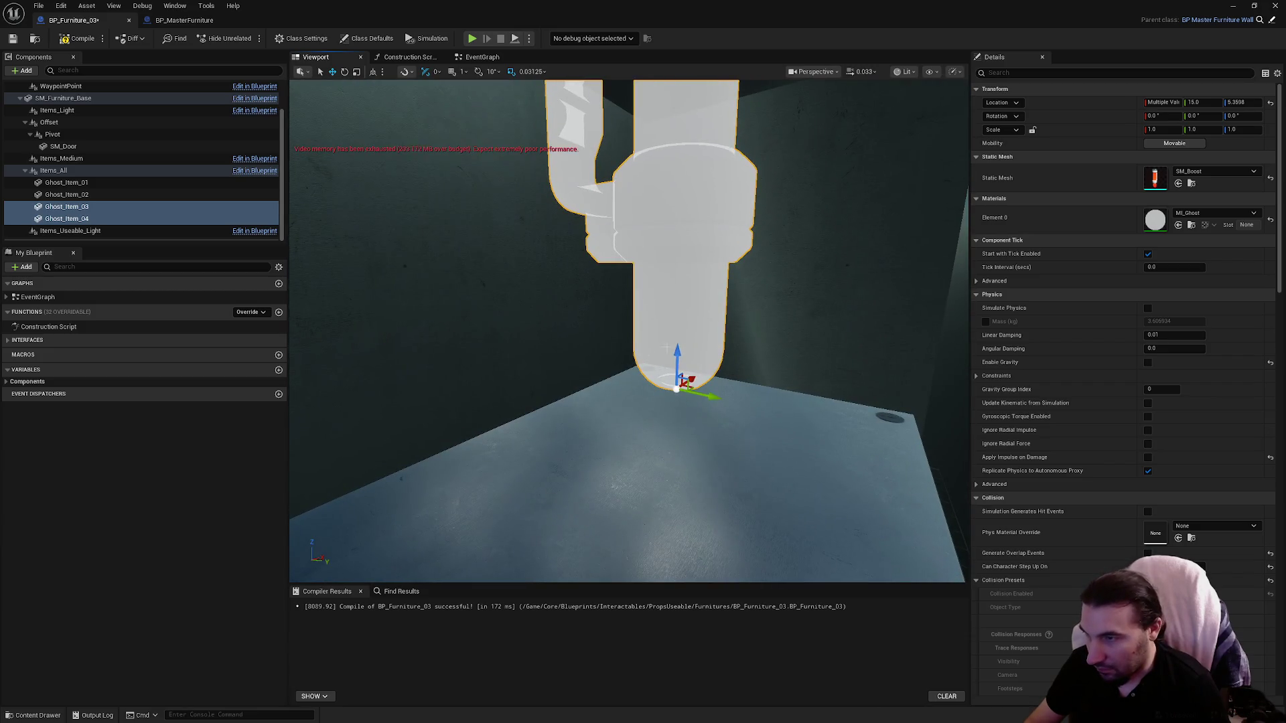
Step: Lower Ghost_Item_03 and Ghost_Item_04 and set their Location Z to 0.5
{"action": "mouse_move", "coordinate": [678, 349]}
{"action": "left_mouse_down"}
{"action": "mouse_move", "coordinate": [660, 511]}
{"action": "mouse_move", "coordinate": [666, 462]}
{"action": "mouse_move", "coordinate": [748, 417]}
{"action": "mouse_move", "coordinate": [767, 378]}
{"action": "left_mouse_up"}
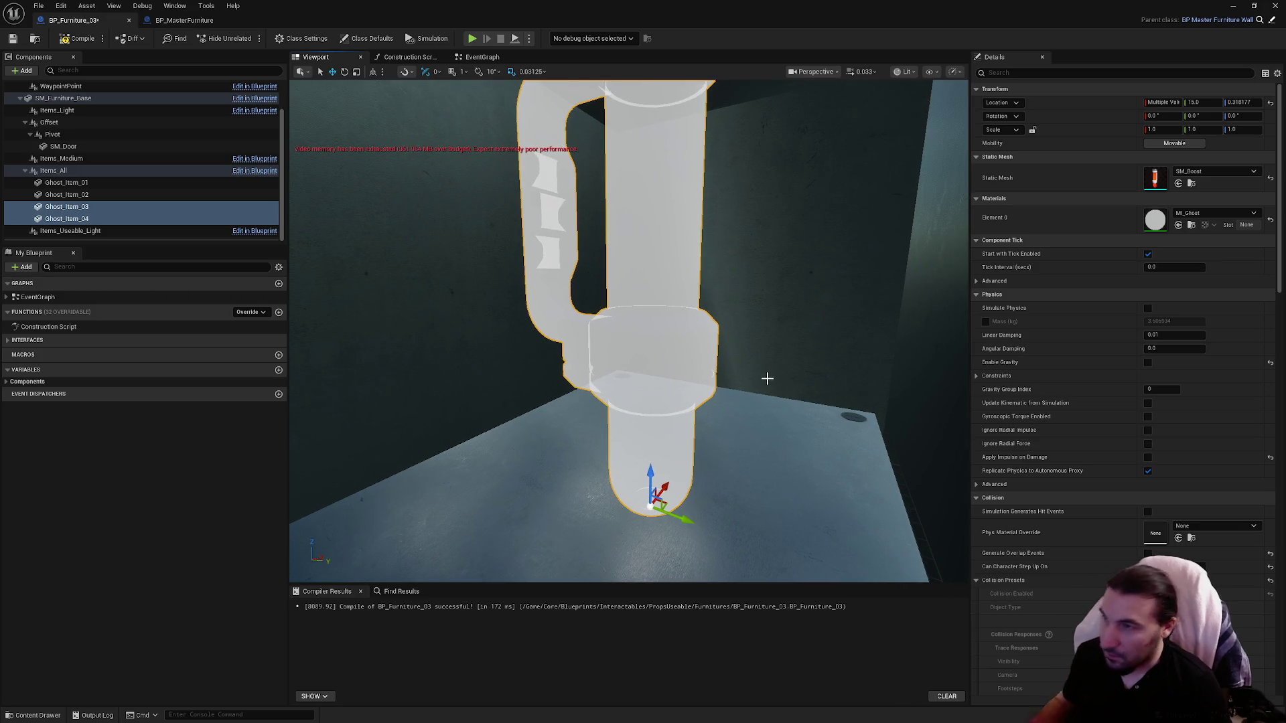
{"action": "mouse_move", "coordinate": [766, 329]}
{"action": "left_mouse_down"}
{"action": "mouse_move", "coordinate": [766, 308]}
{"action": "mouse_move", "coordinate": [766, 348]}
{"action": "left_mouse_up"}
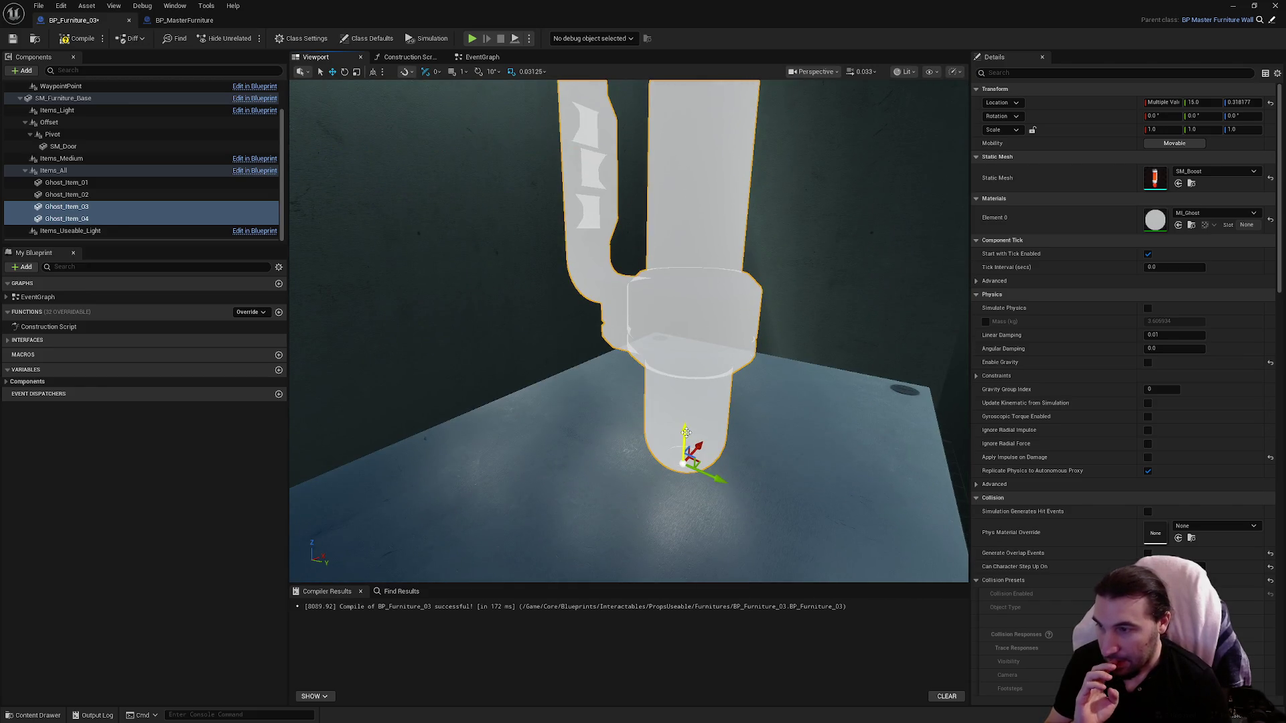
{"action": "left_click_drag", "start_coordinate": [686, 432], "coordinate": [685, 440]}
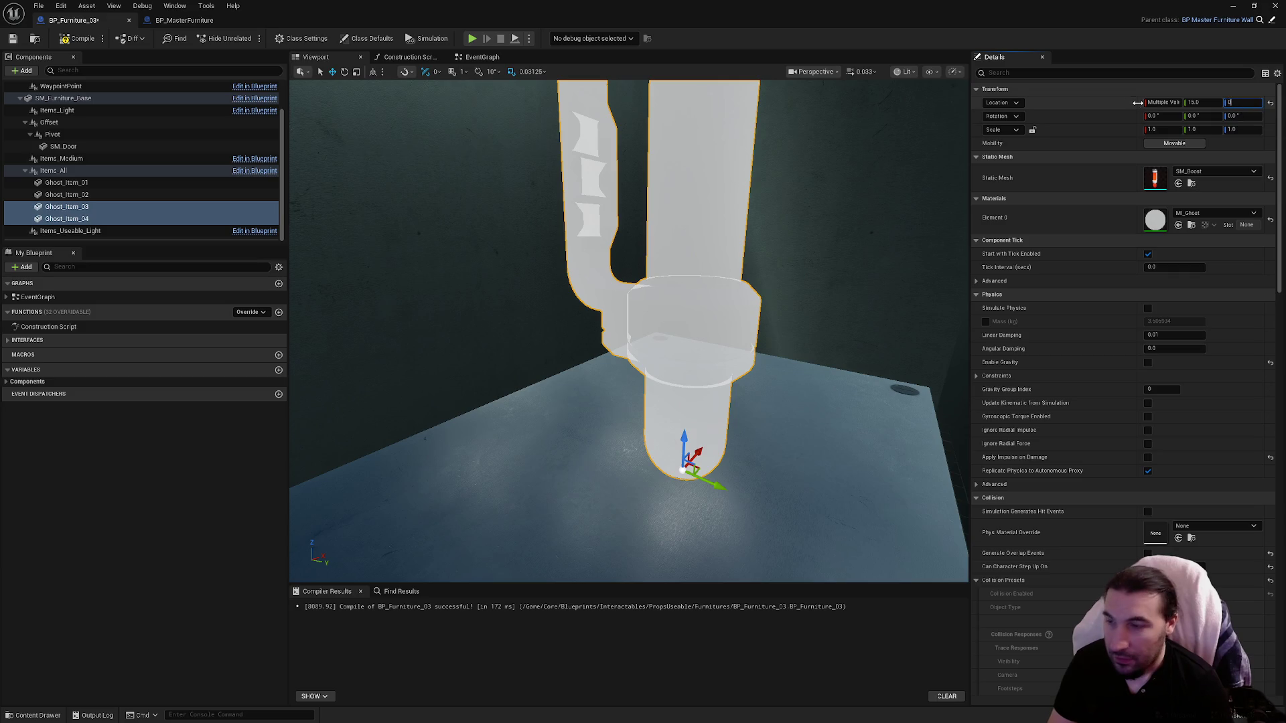
{"action": "left_click_drag", "start_coordinate": [630, 335], "coordinate": [629, 268]}
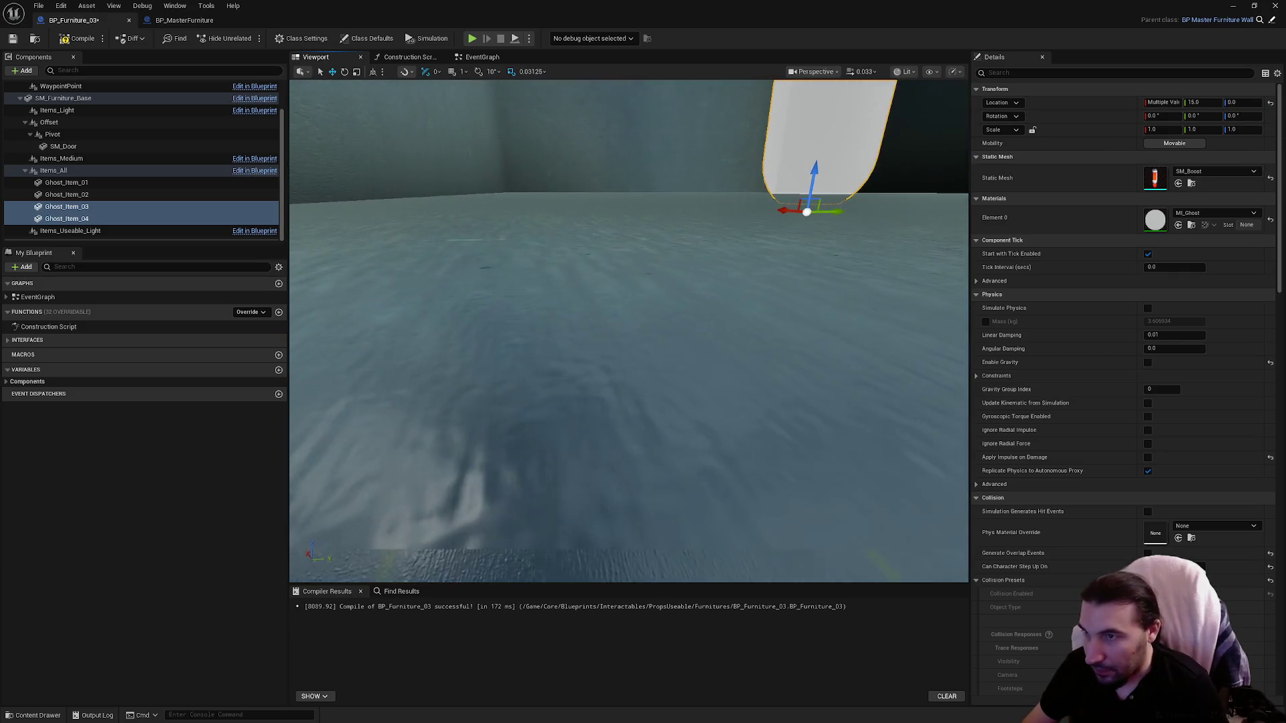
{"action": "left_click", "coordinate": [1241, 103]}
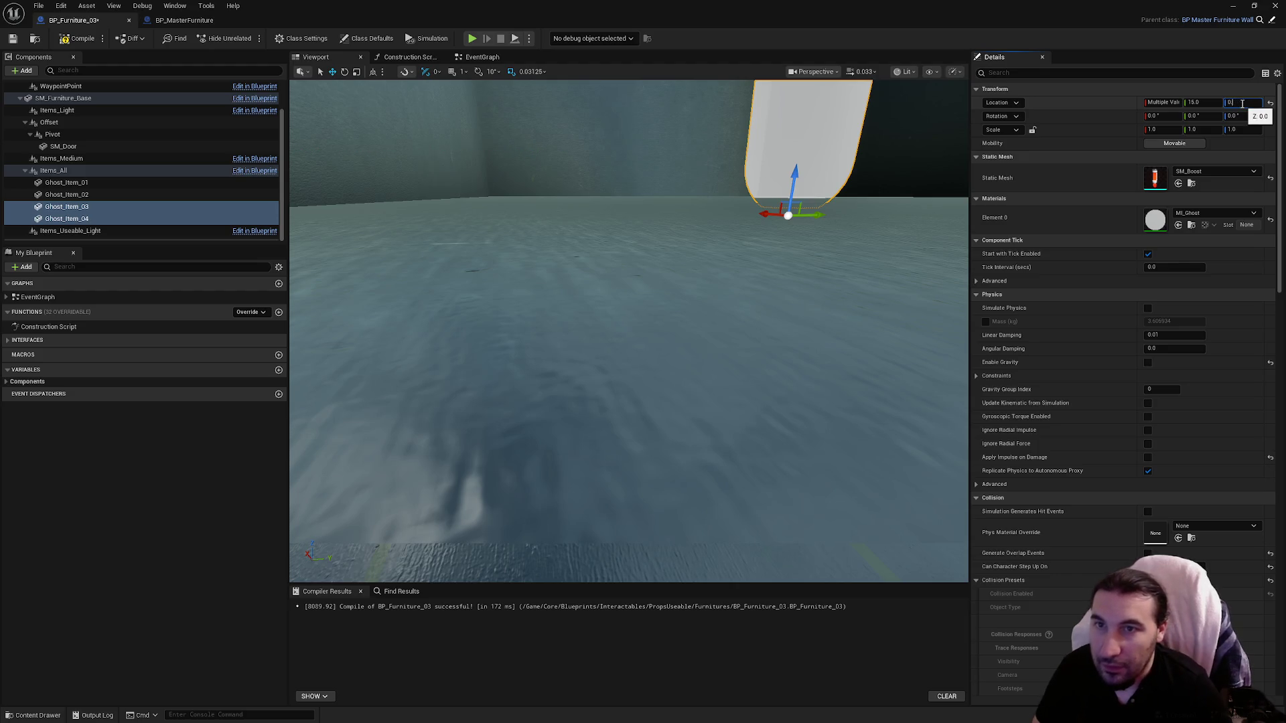
{"action": "type", "text": "0.35"}
{"action": "key", "text": "Return"}
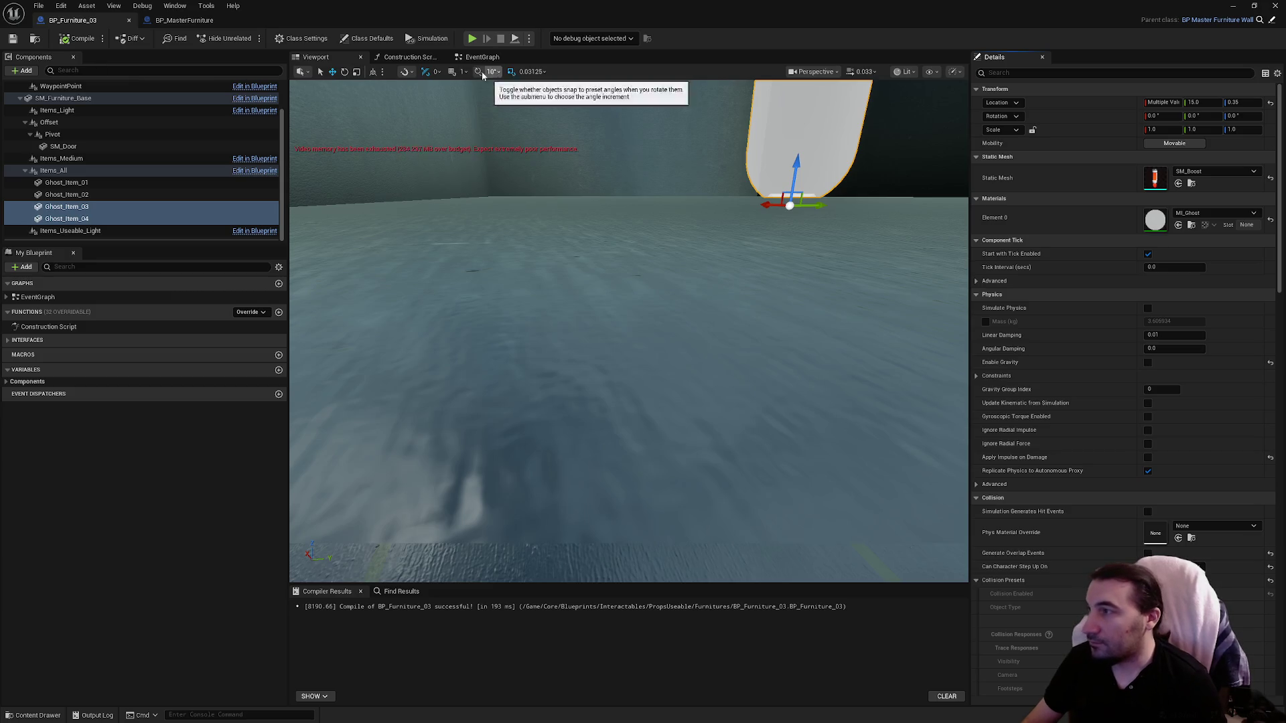
Step: Empty the All Items Useables Light array in BP_Furniture_03's Class Defaults
{"action": "left_click", "coordinate": [126, 183]}
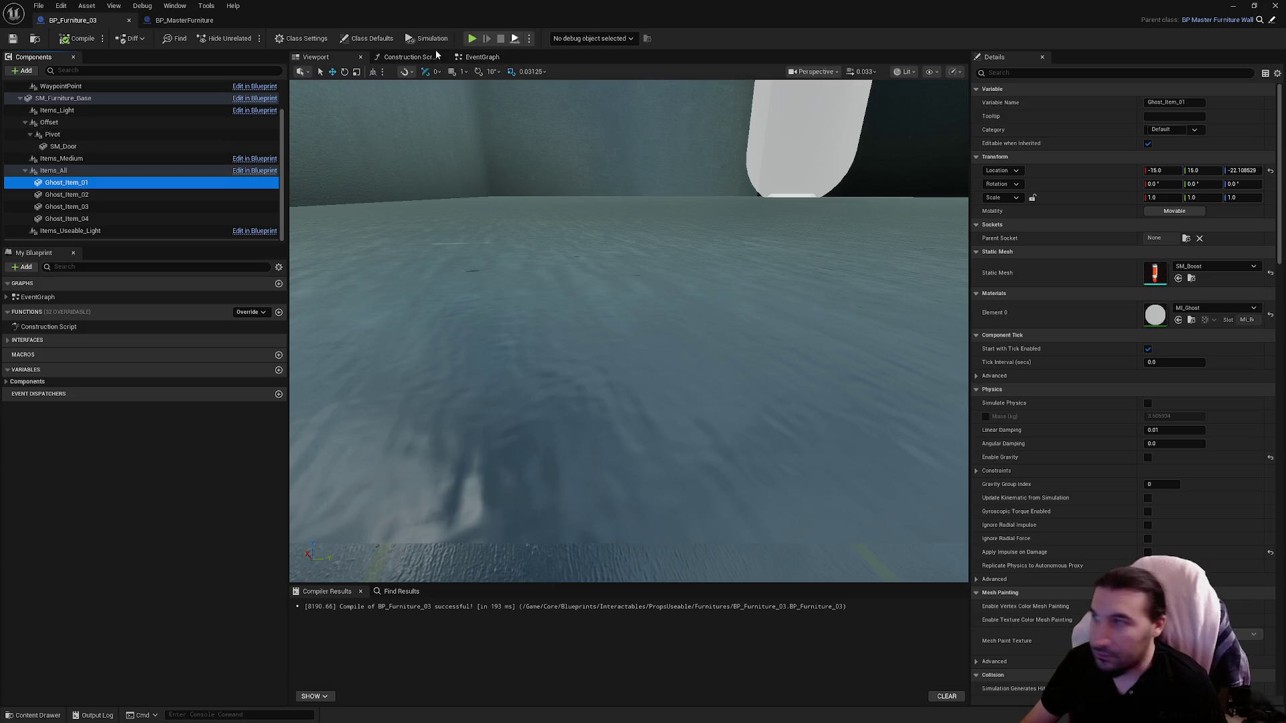
{"action": "left_click", "coordinate": [369, 38]}
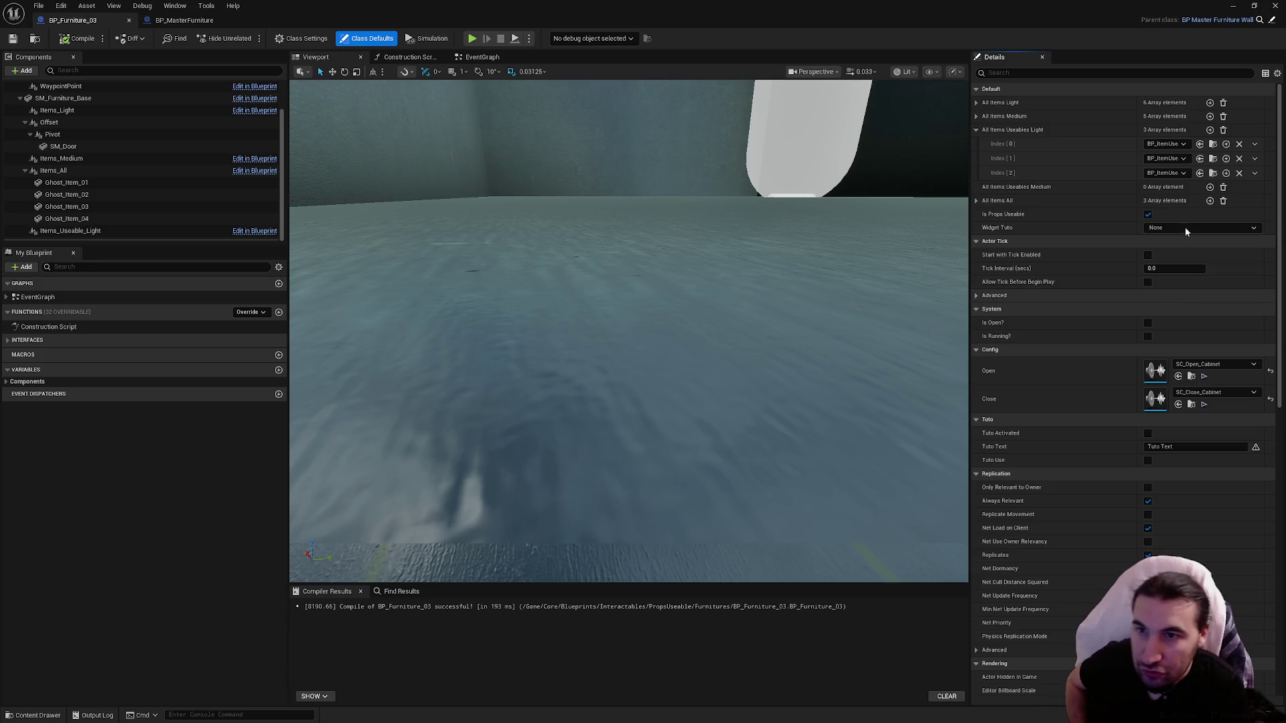
{"action": "left_click", "coordinate": [1239, 145]}
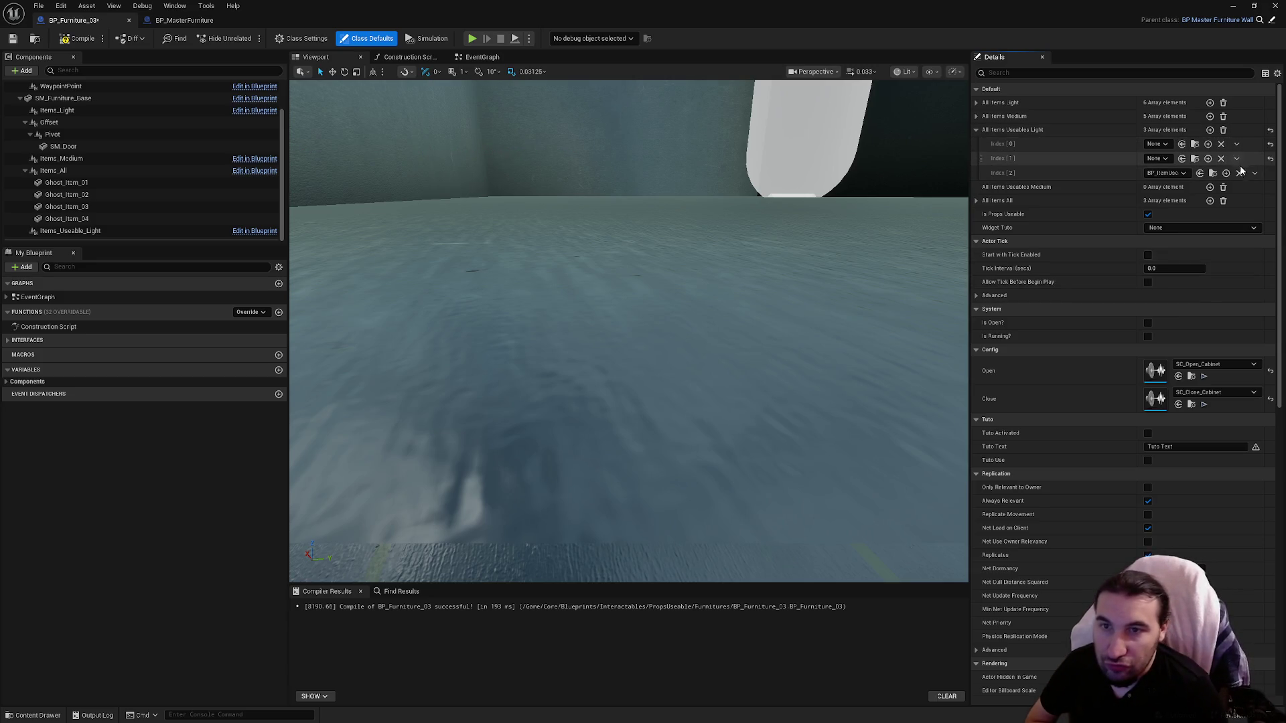
{"action": "left_click", "coordinate": [1223, 129]}
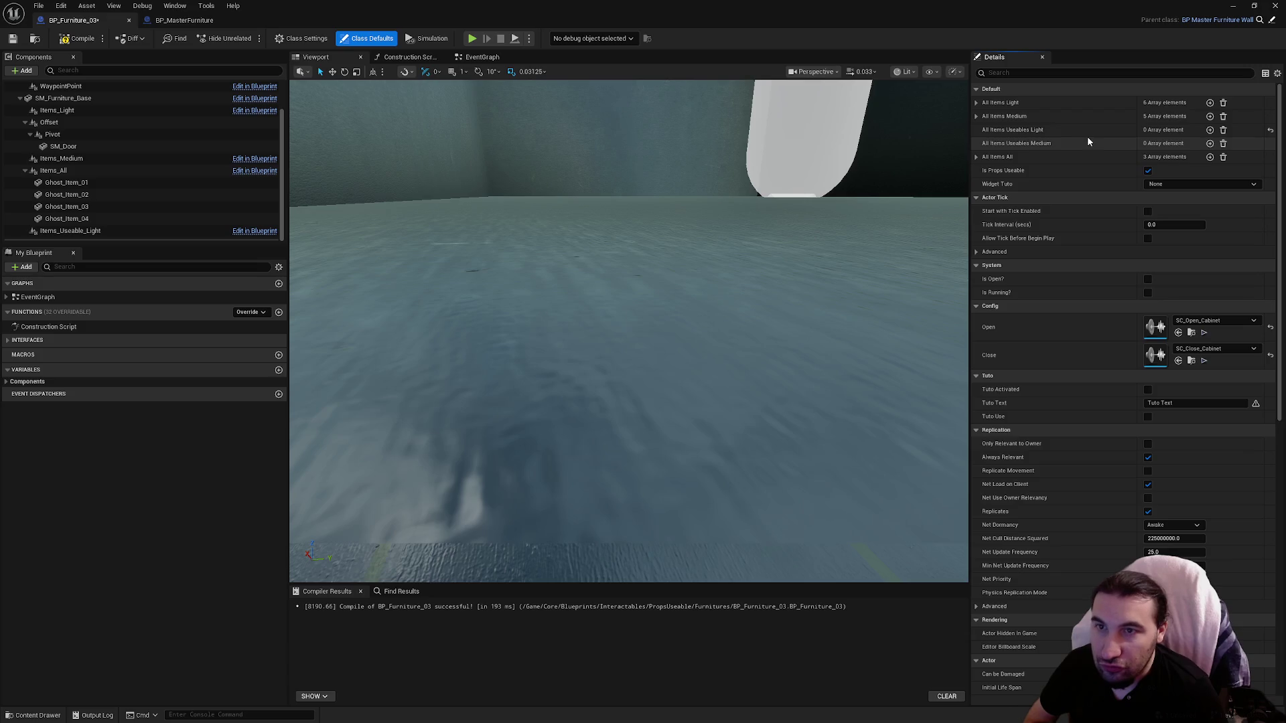
Step: Check the All Items Light and All Items All entries, then switch to BP_MasterFurniture
{"action": "left_click", "coordinate": [976, 102]}
{"action": "left_click", "coordinate": [976, 103]}
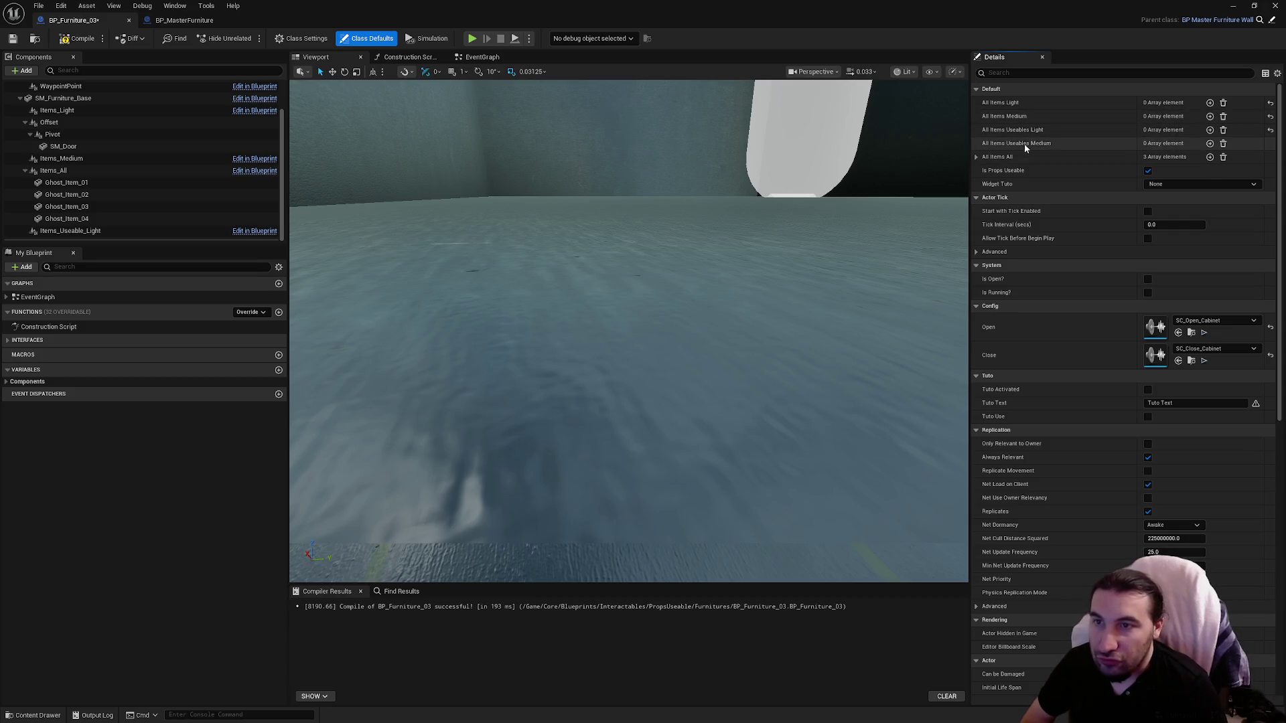
{"action": "left_click", "coordinate": [975, 157]}
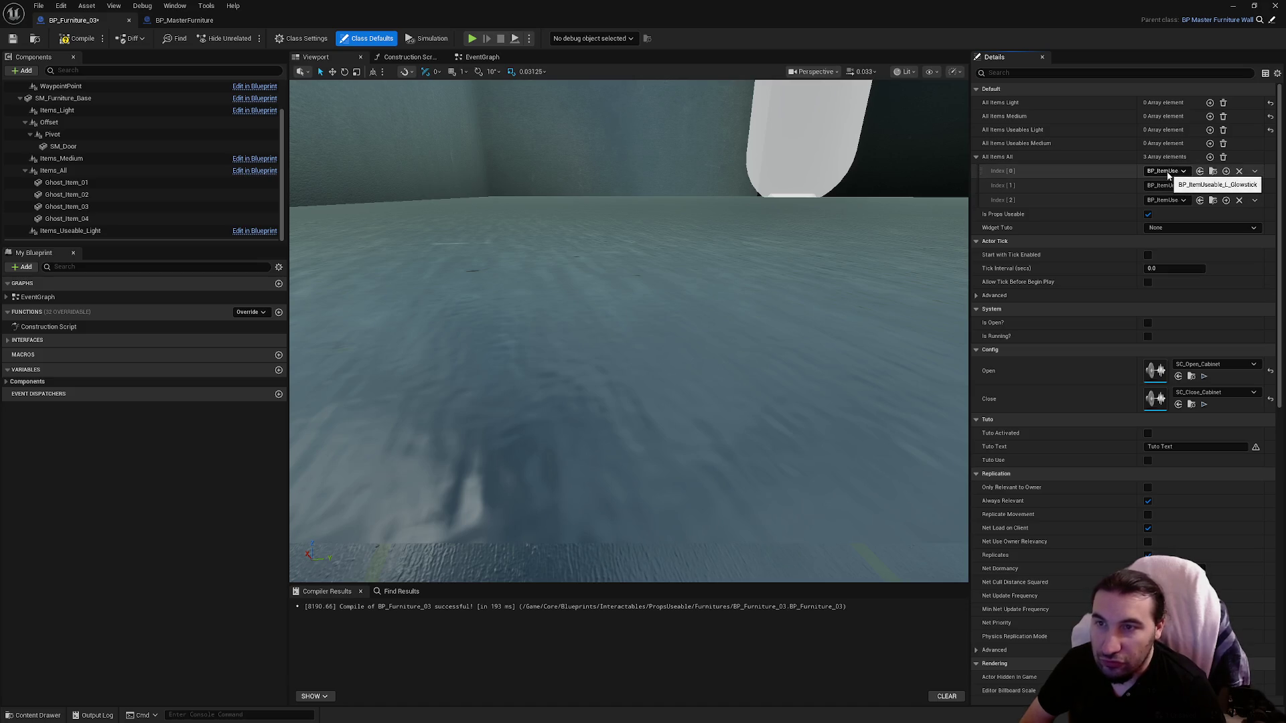
{"action": "left_click", "coordinate": [194, 21]}
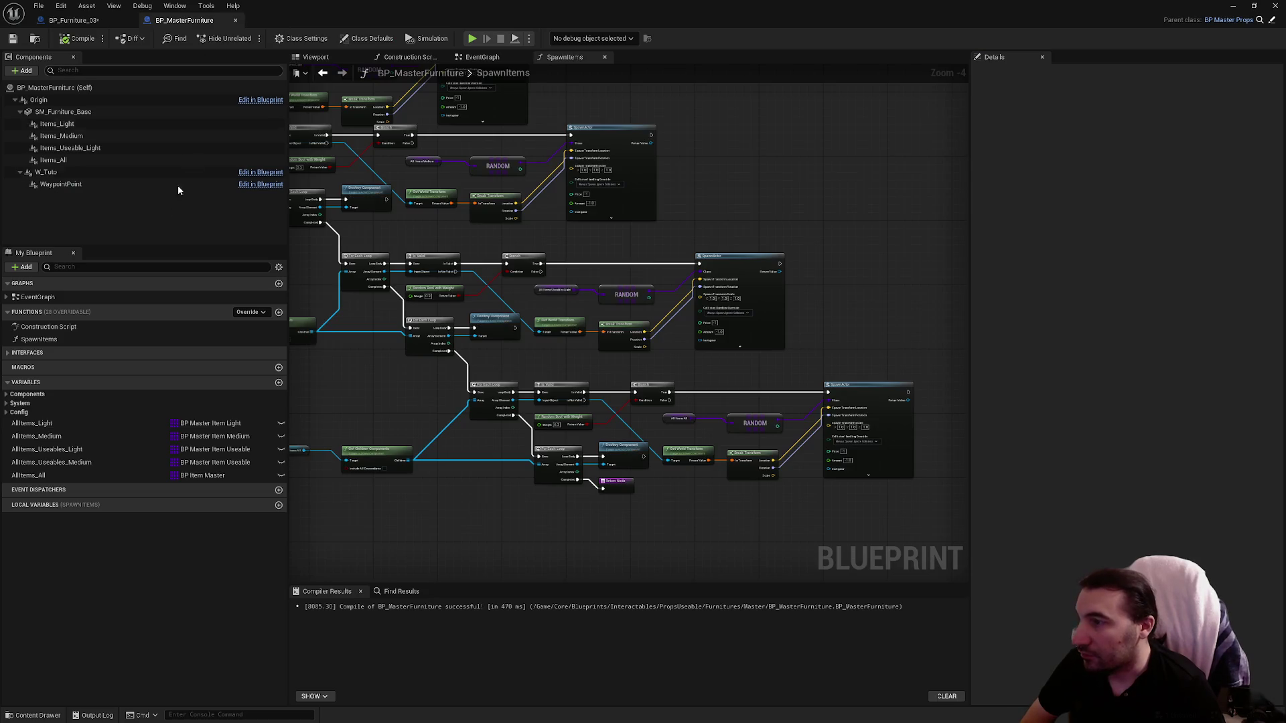
Step: Remove all default elements from AllItems_All in BP_MasterFurniture, then compile and save
{"action": "left_click", "coordinate": [129, 476]}
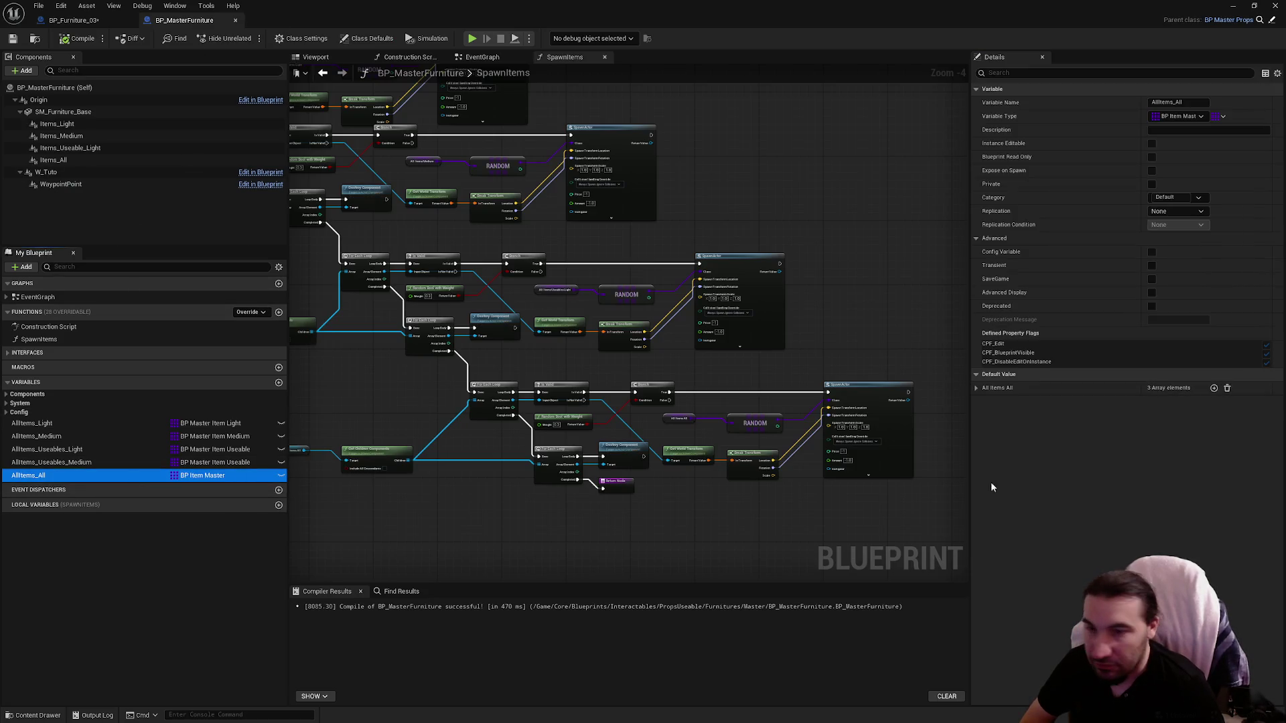
{"action": "left_click", "coordinate": [1227, 388]}
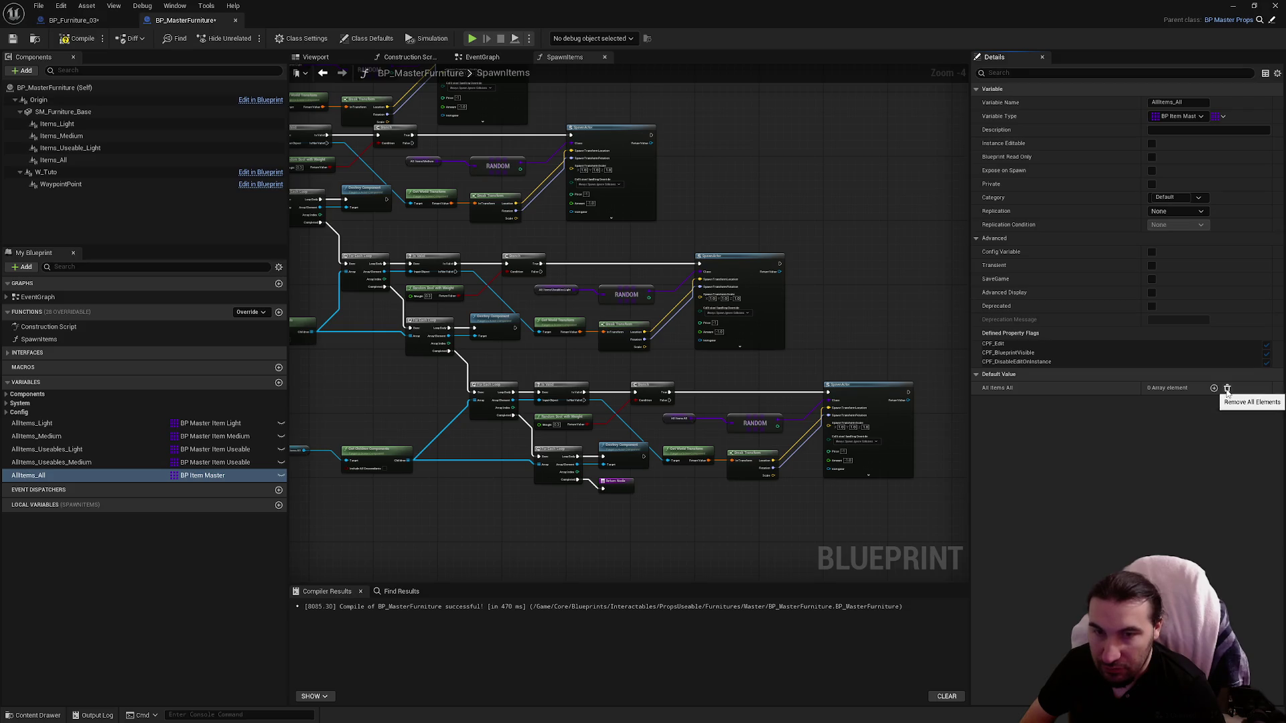
{"action": "left_click", "coordinate": [94, 462]}
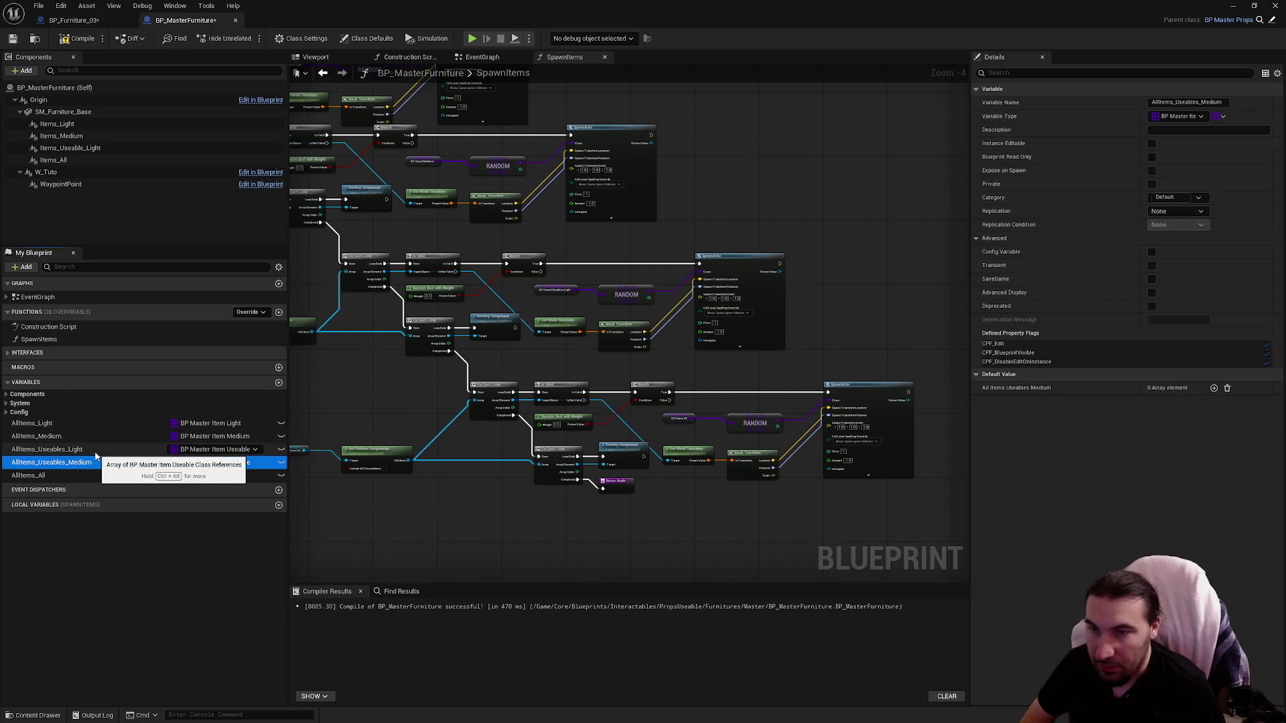
{"action": "left_click", "coordinate": [91, 449]}
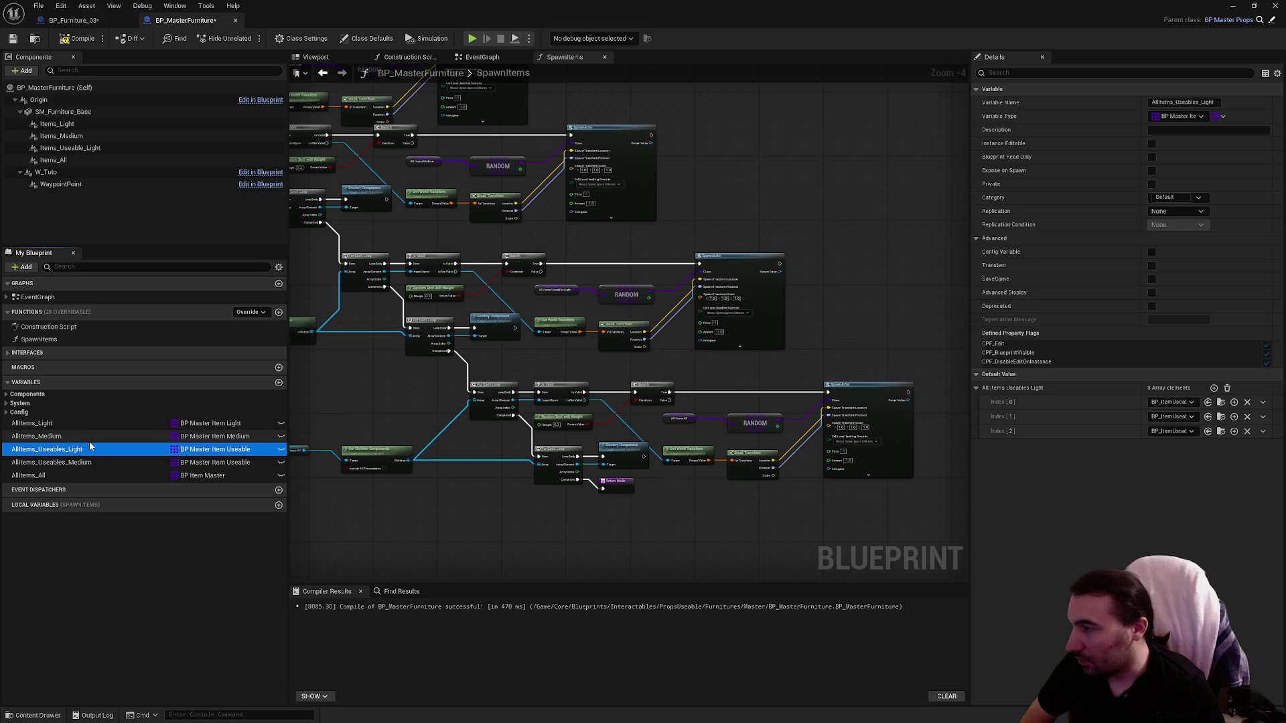
{"action": "left_click", "coordinate": [86, 434]}
{"action": "left_click", "coordinate": [88, 421]}
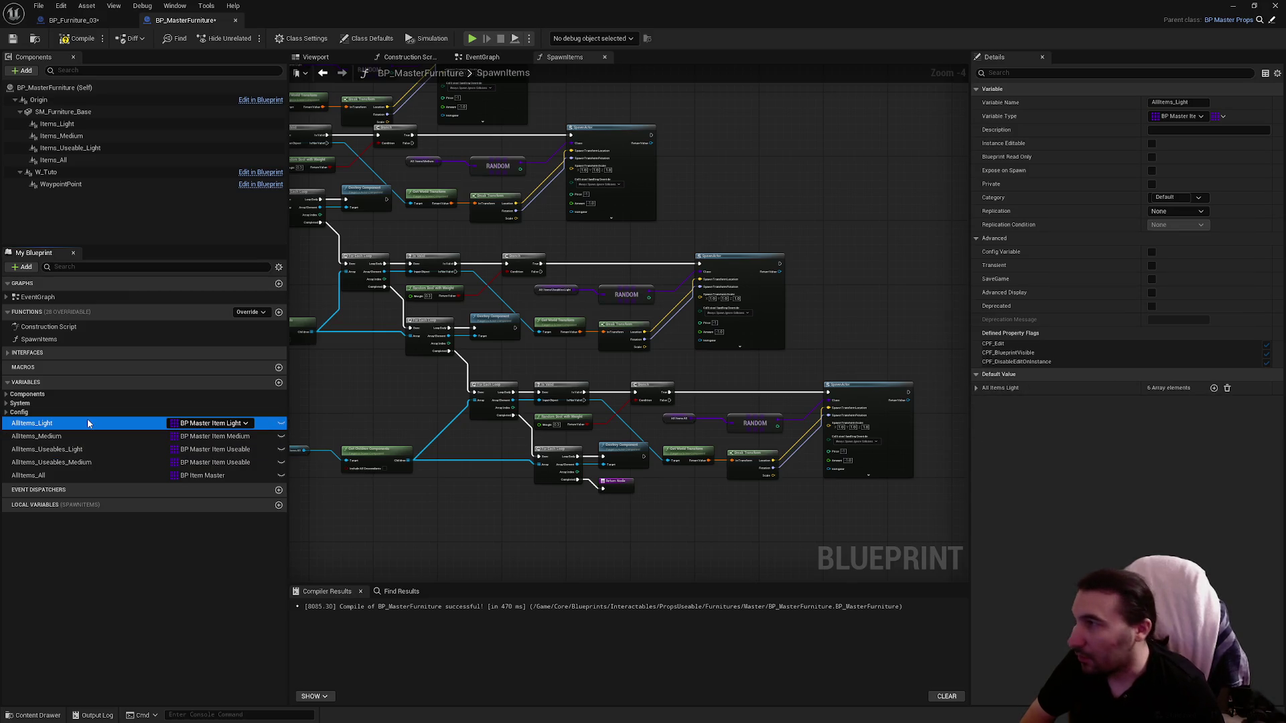
{"action": "left_click", "coordinate": [86, 38]}
{"action": "left_click", "coordinate": [13, 41]}
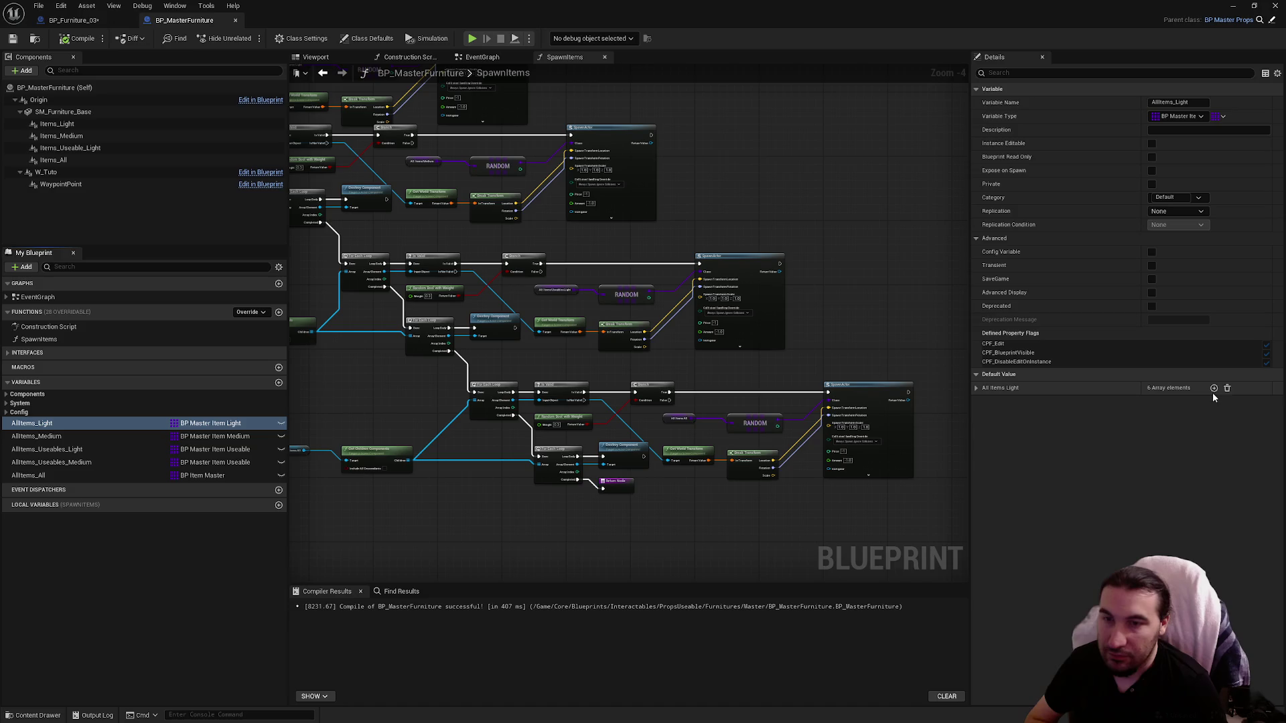
Step: Remove all default AllItems_Useables_Light elements, then recompile and save
{"action": "left_click", "coordinate": [36, 436]}
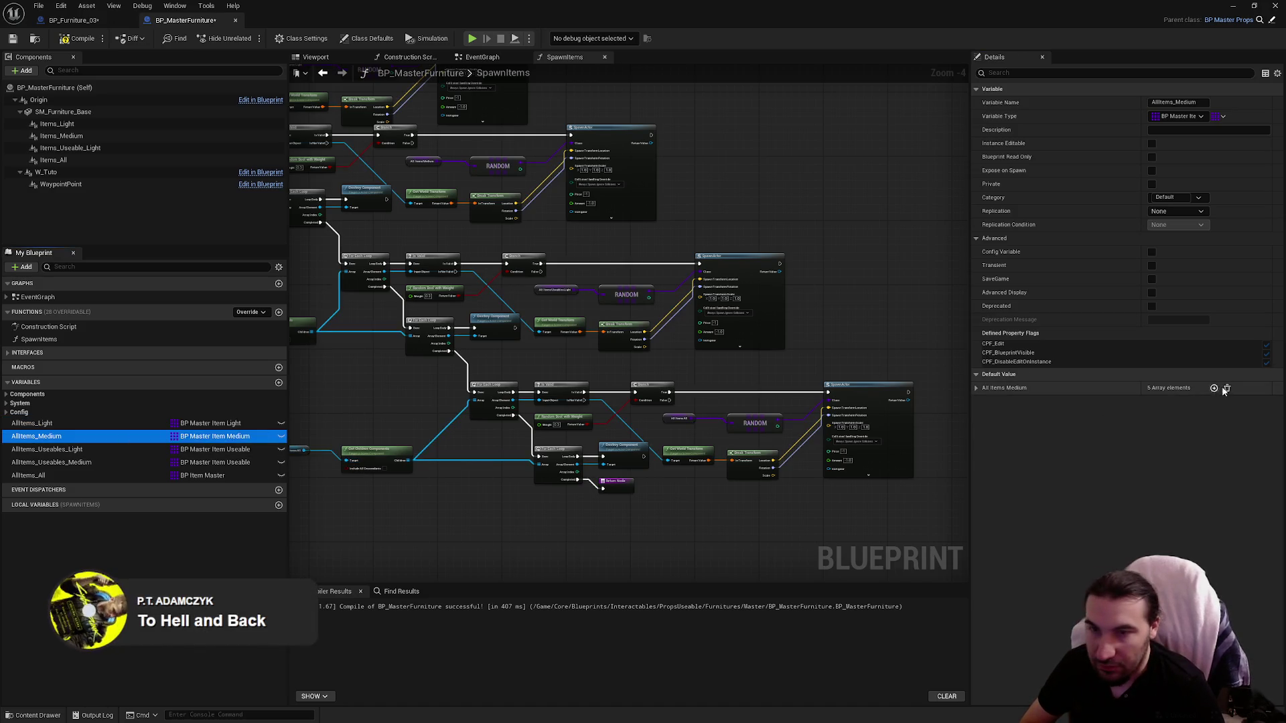
{"action": "left_click", "coordinate": [47, 449]}
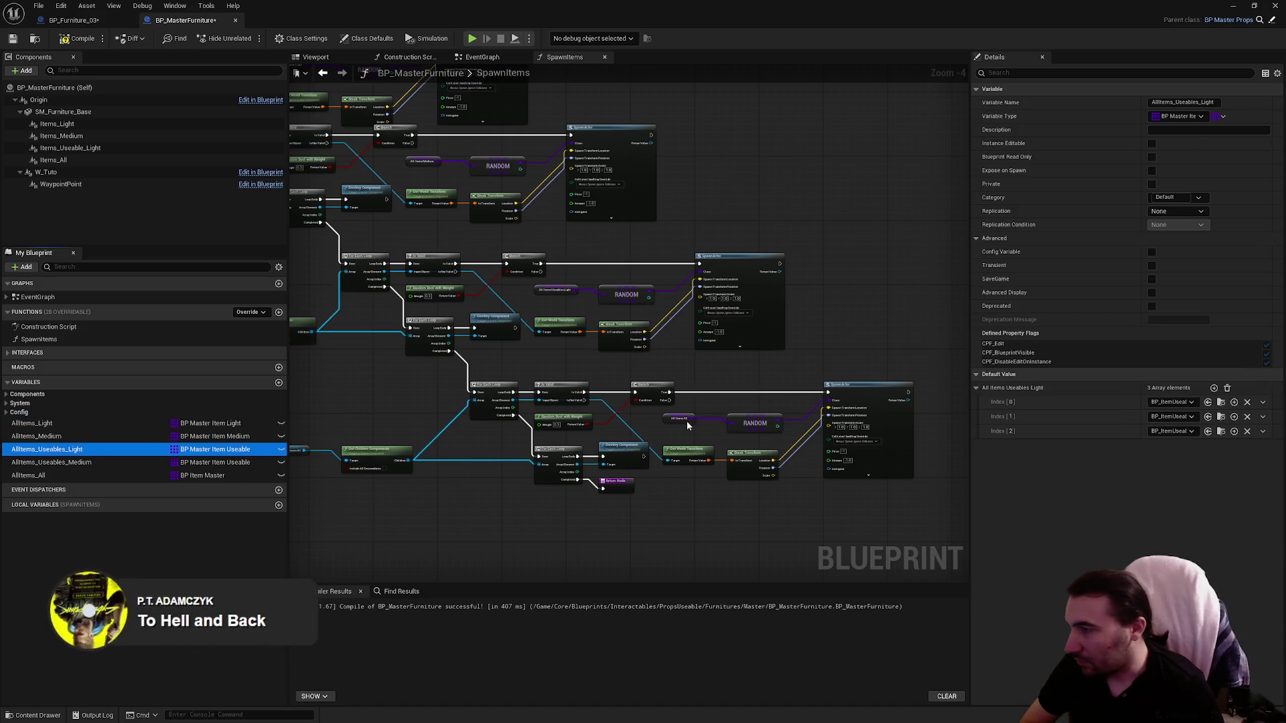
{"action": "left_click", "coordinate": [1227, 388]}
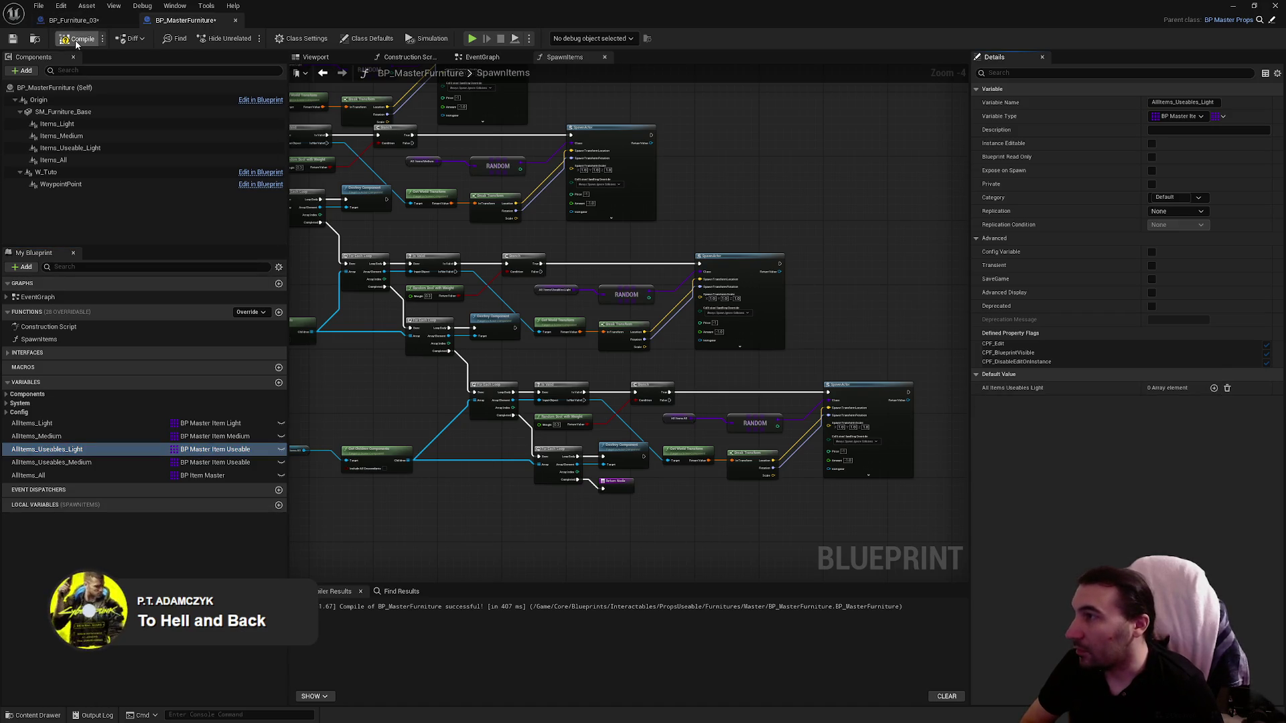
{"action": "left_click", "coordinate": [12, 39]}
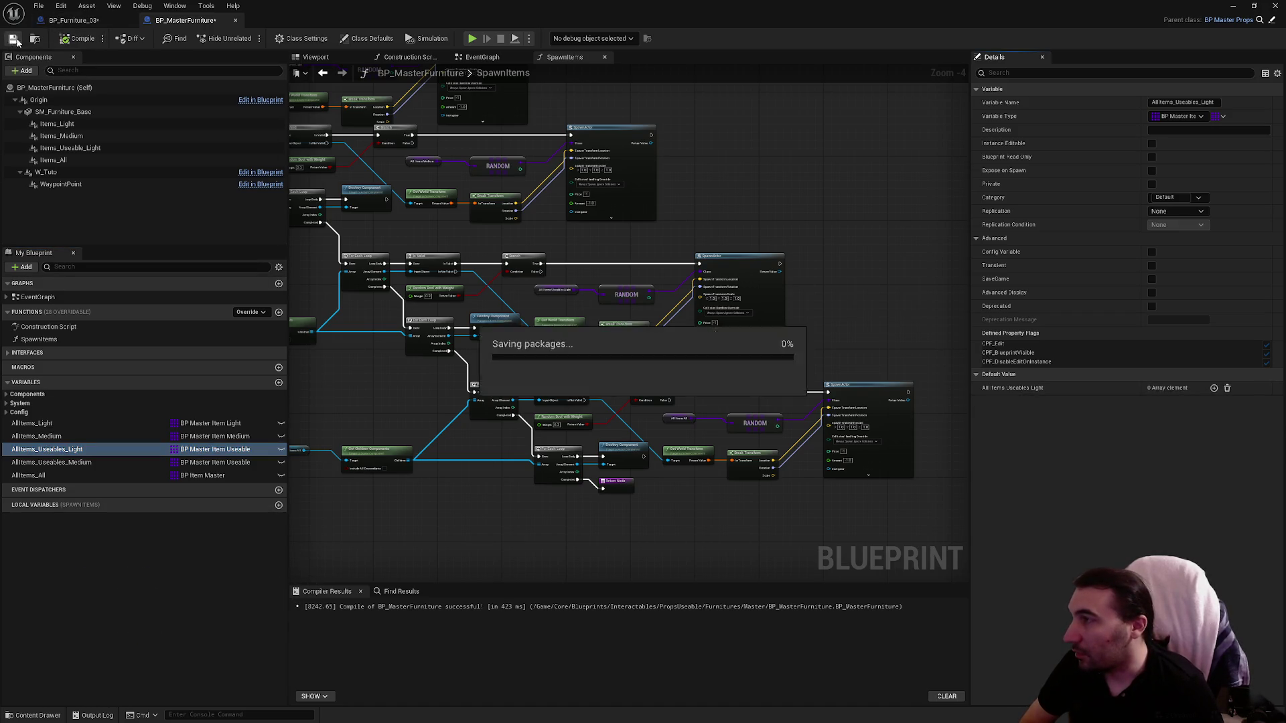
Step: In BP_Furniture_03, add All Items All entries and set Index 0–1 to booster classes, including BP_ItemBooster_Armor
{"action": "left_click", "coordinate": [235, 20]}
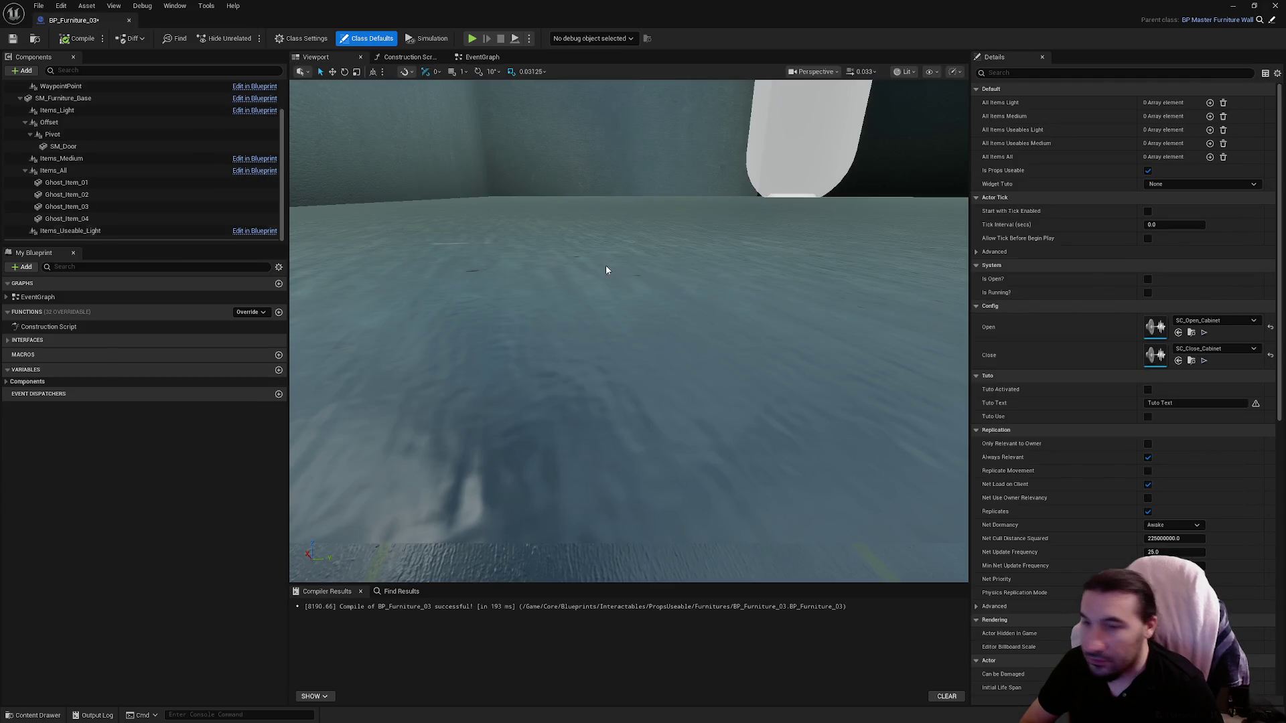
{"action": "left_click", "coordinate": [1210, 157]}
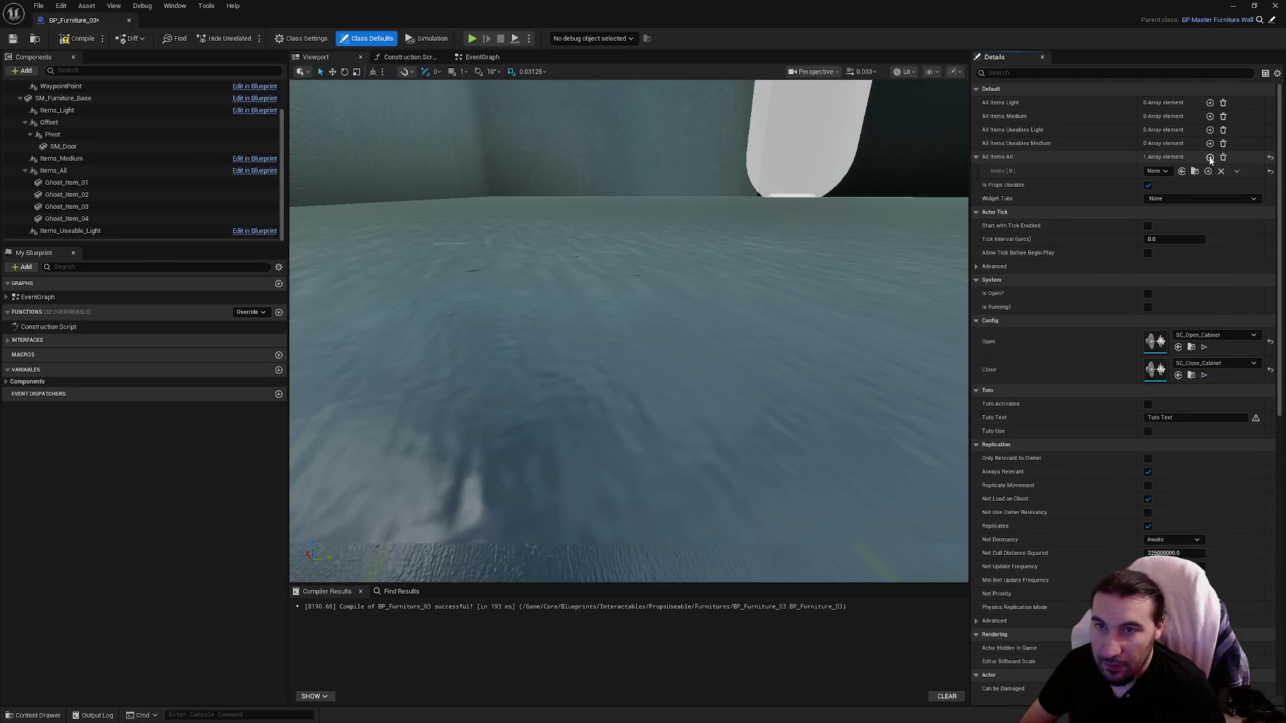
{"action": "left_click", "coordinate": [1210, 157]}
{"action": "left_click", "coordinate": [1210, 158]}
{"action": "left_click", "coordinate": [1210, 157]}
{"action": "left_click", "coordinate": [1158, 172]}
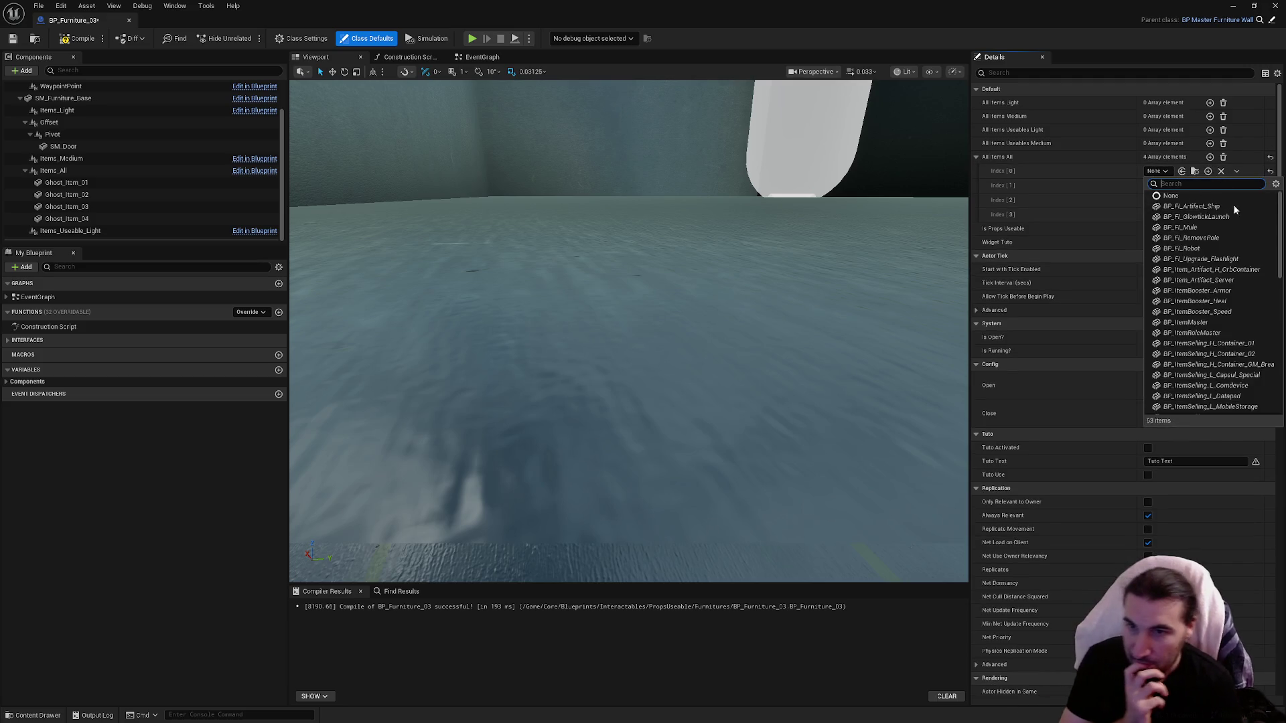
{"action": "left_click", "coordinate": [1228, 311]}
{"action": "left_click", "coordinate": [1159, 185]}
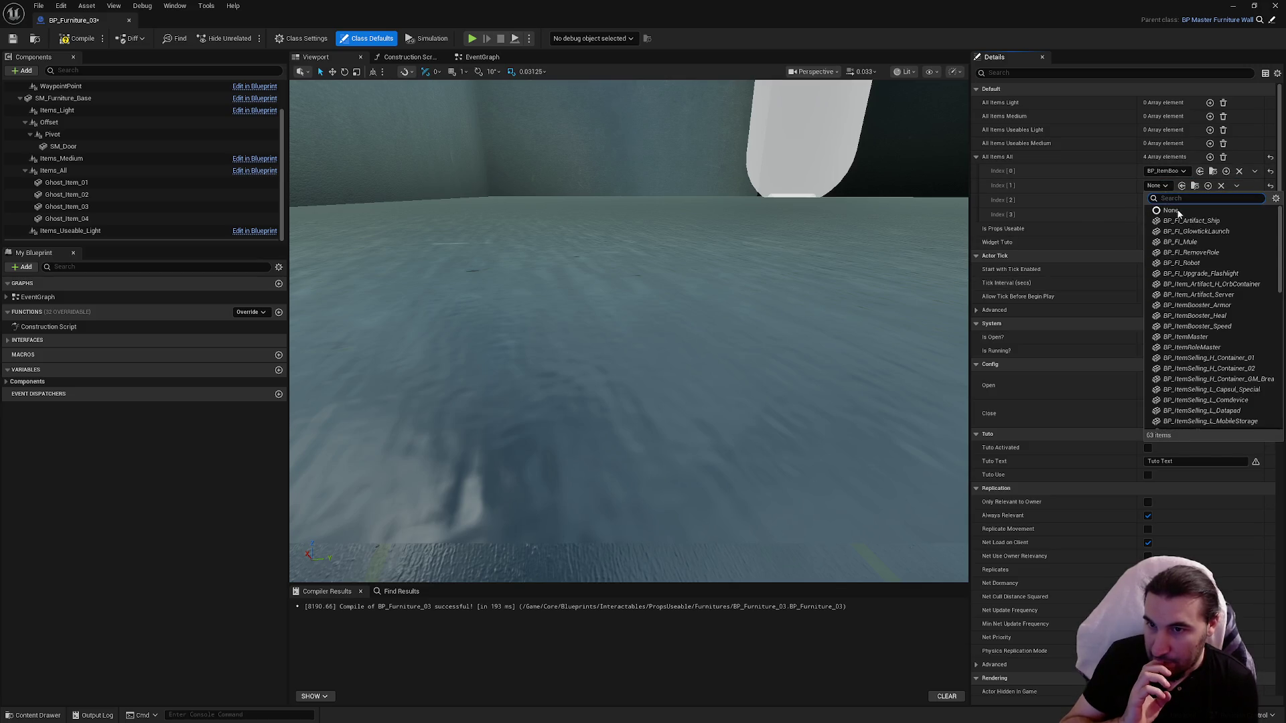
{"action": "left_click", "coordinate": [1228, 307]}
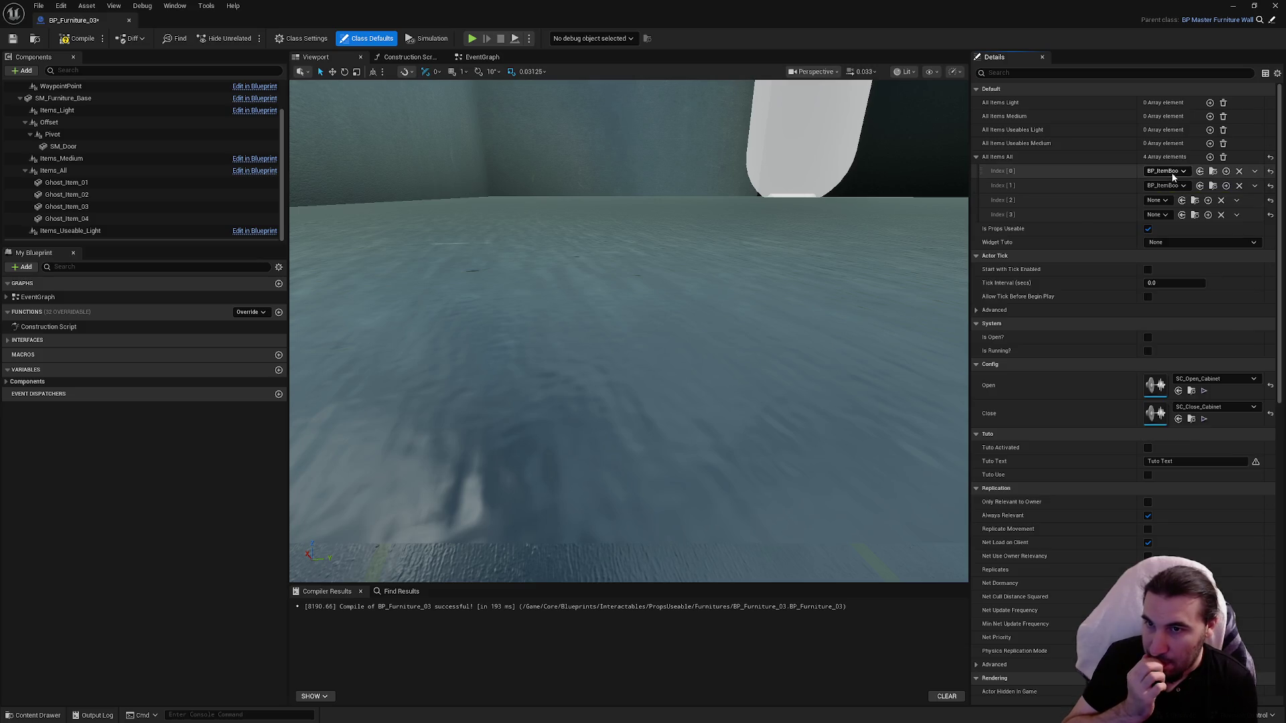
Step: Set Index 2 to BP_ItemBooster_Speed and Index 3 to a useable item, then compile and save
{"action": "left_click", "coordinate": [1157, 200]}
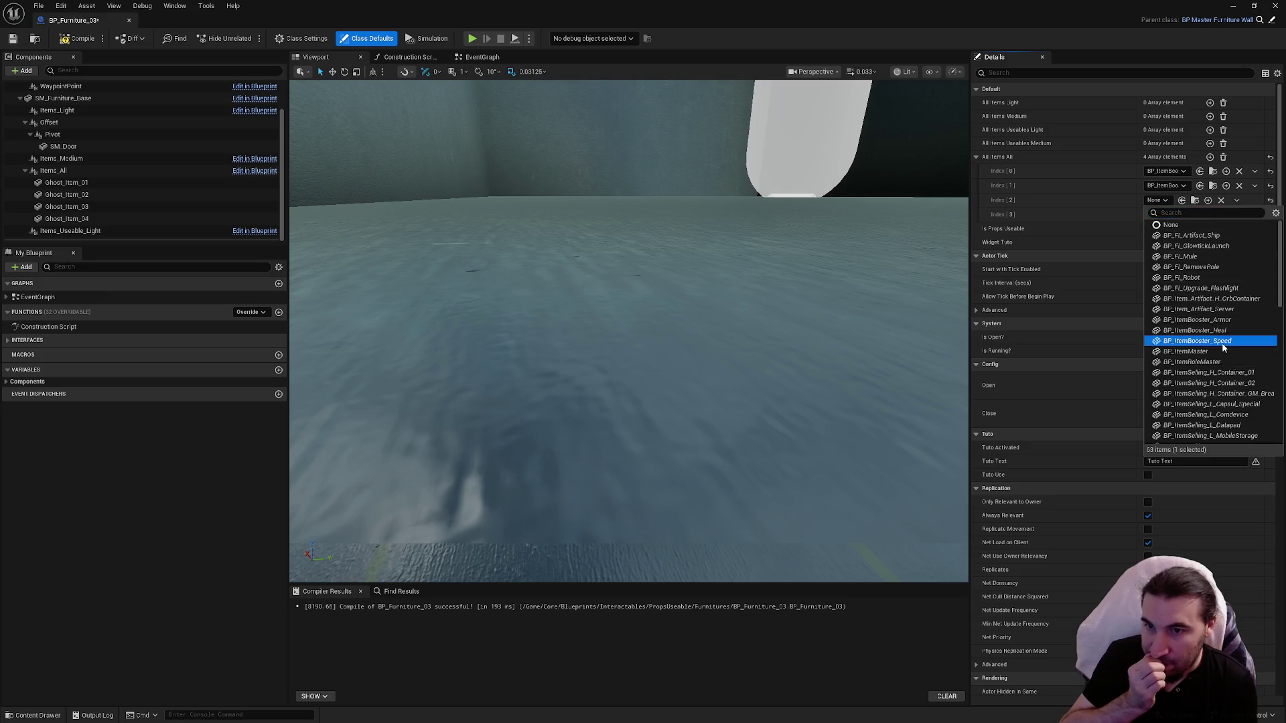
{"action": "left_click", "coordinate": [1223, 342]}
{"action": "left_click", "coordinate": [1155, 215]}
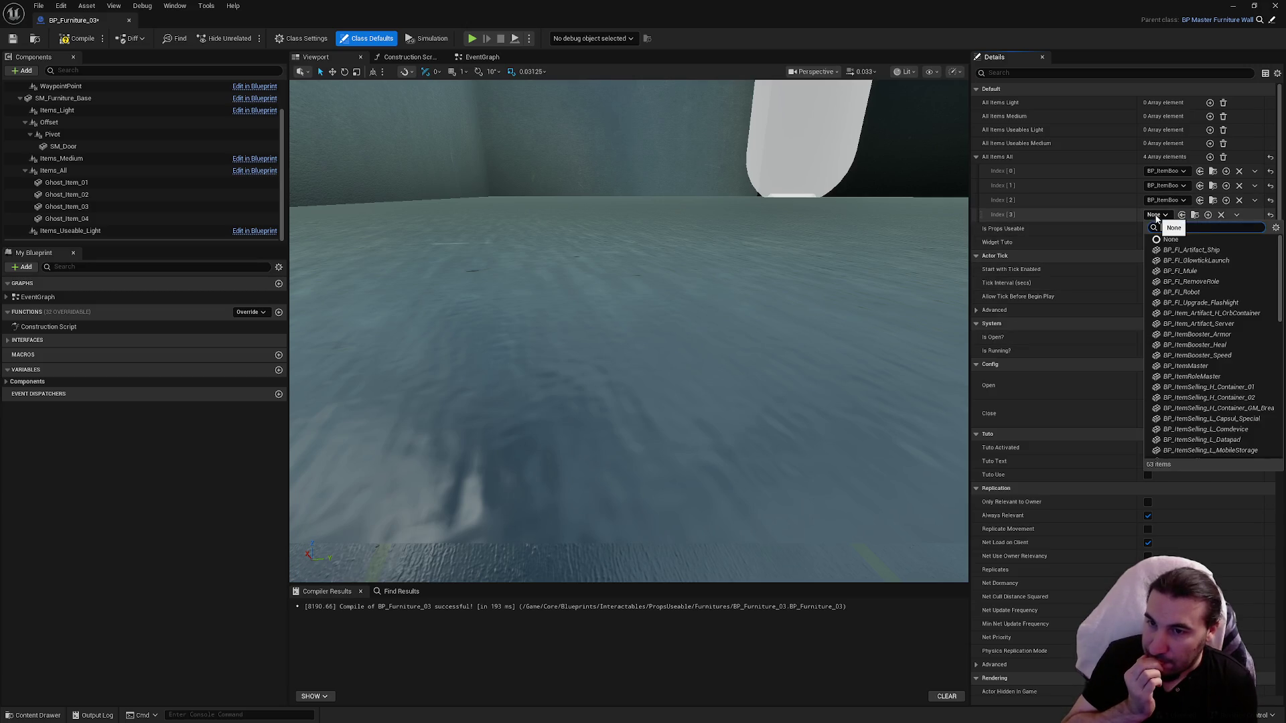
{"action": "scroll", "coordinate": [1213, 288], "scroll_direction": "down", "scroll_amount": 2}
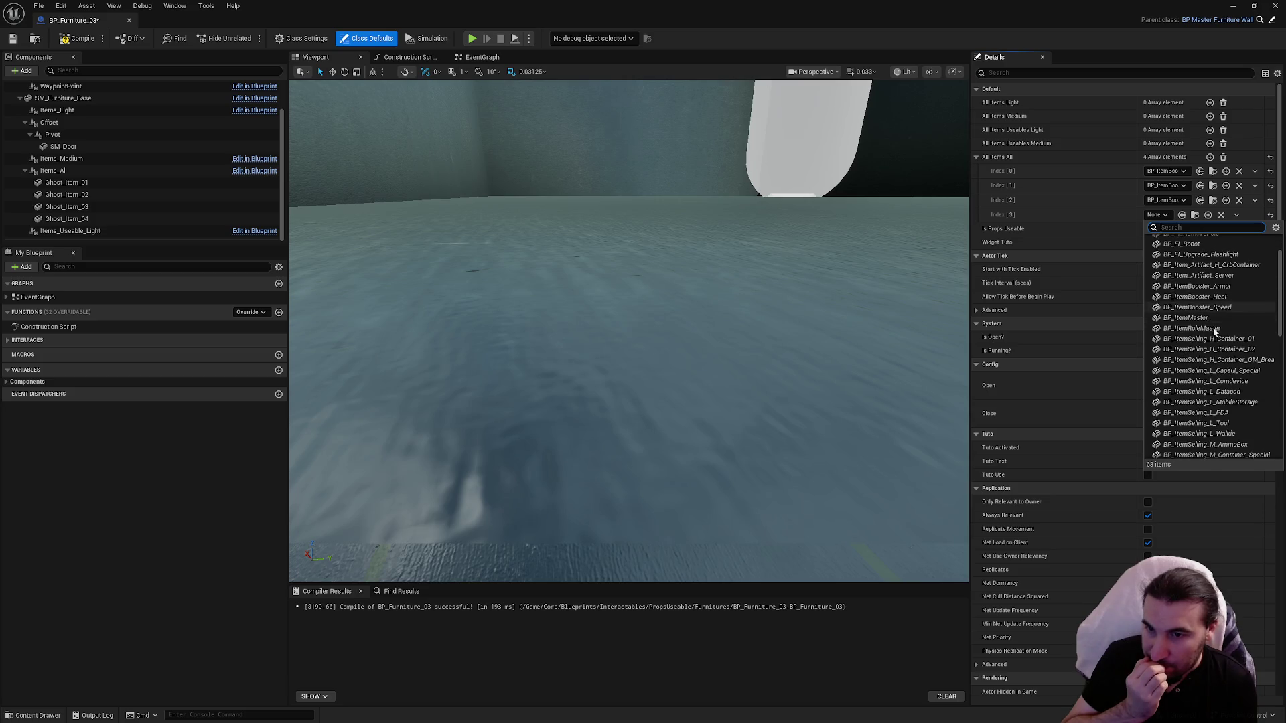
{"action": "scroll", "coordinate": [1211, 324], "scroll_direction": "down", "scroll_amount": 7}
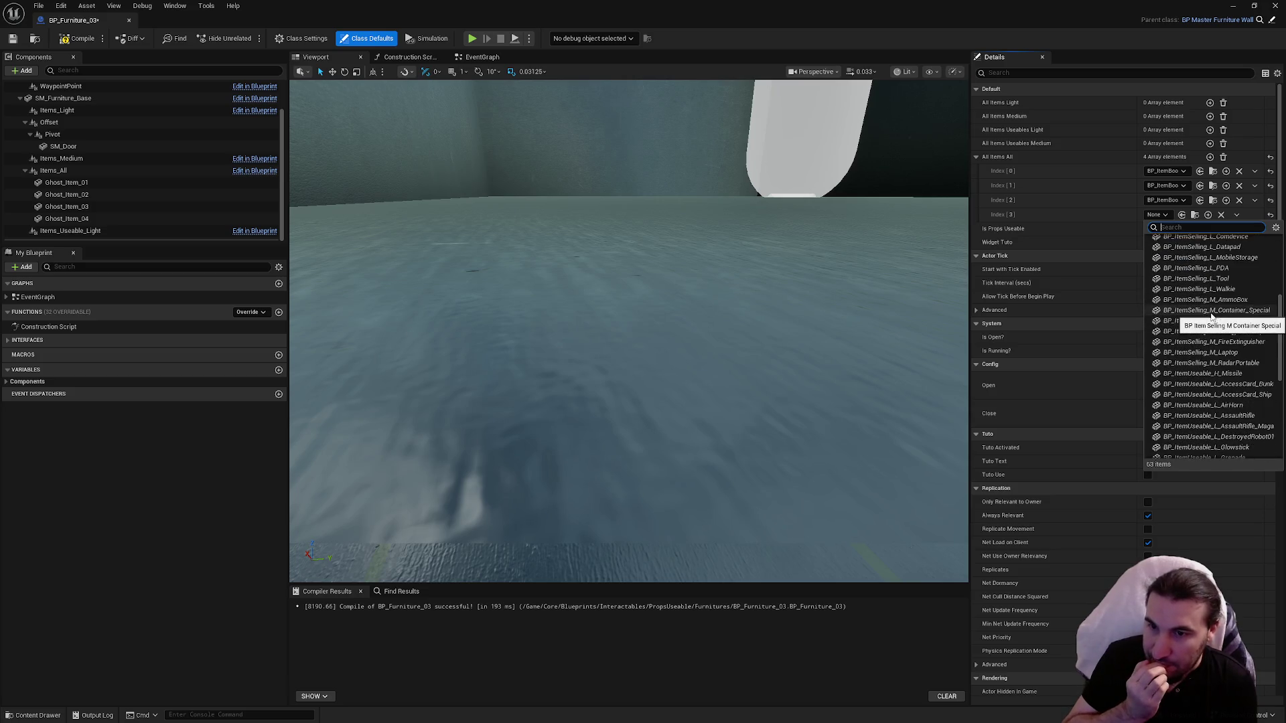
{"action": "scroll", "coordinate": [1211, 310], "scroll_direction": "down", "scroll_amount": 2}
{"action": "scroll", "coordinate": [1205, 321], "scroll_direction": "down", "scroll_amount": 2}
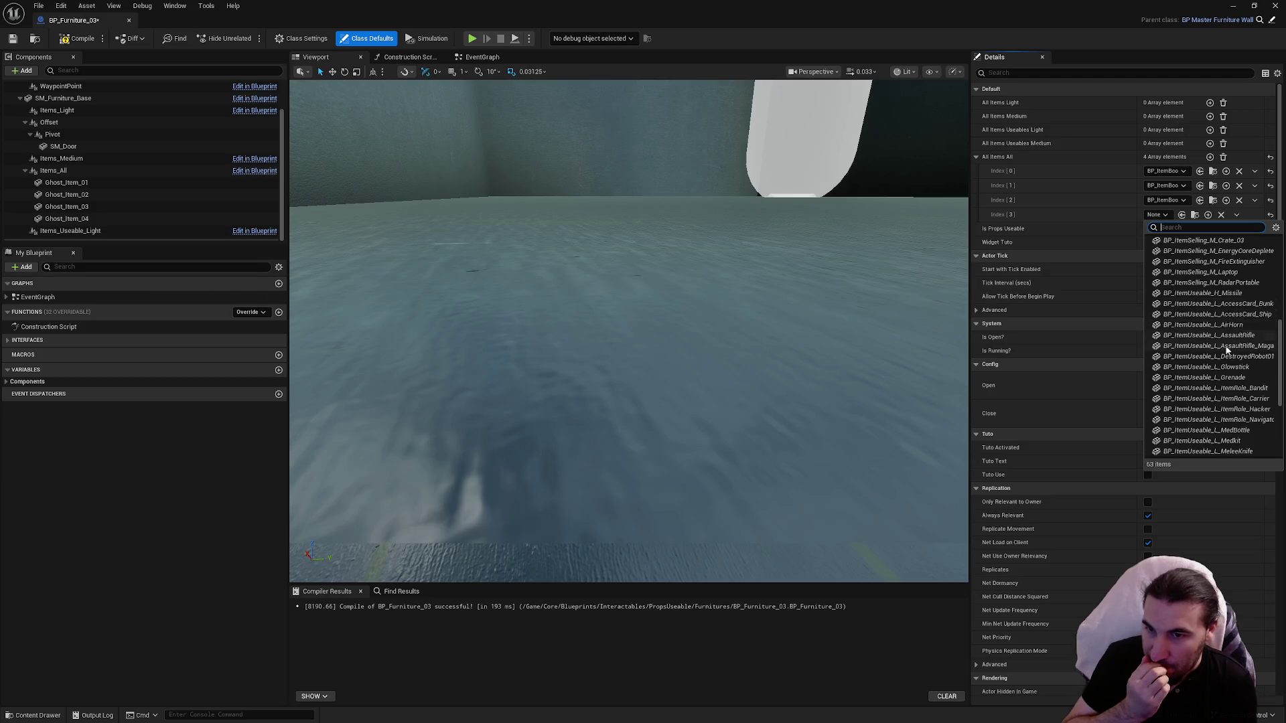
{"action": "left_click", "coordinate": [1243, 436]}
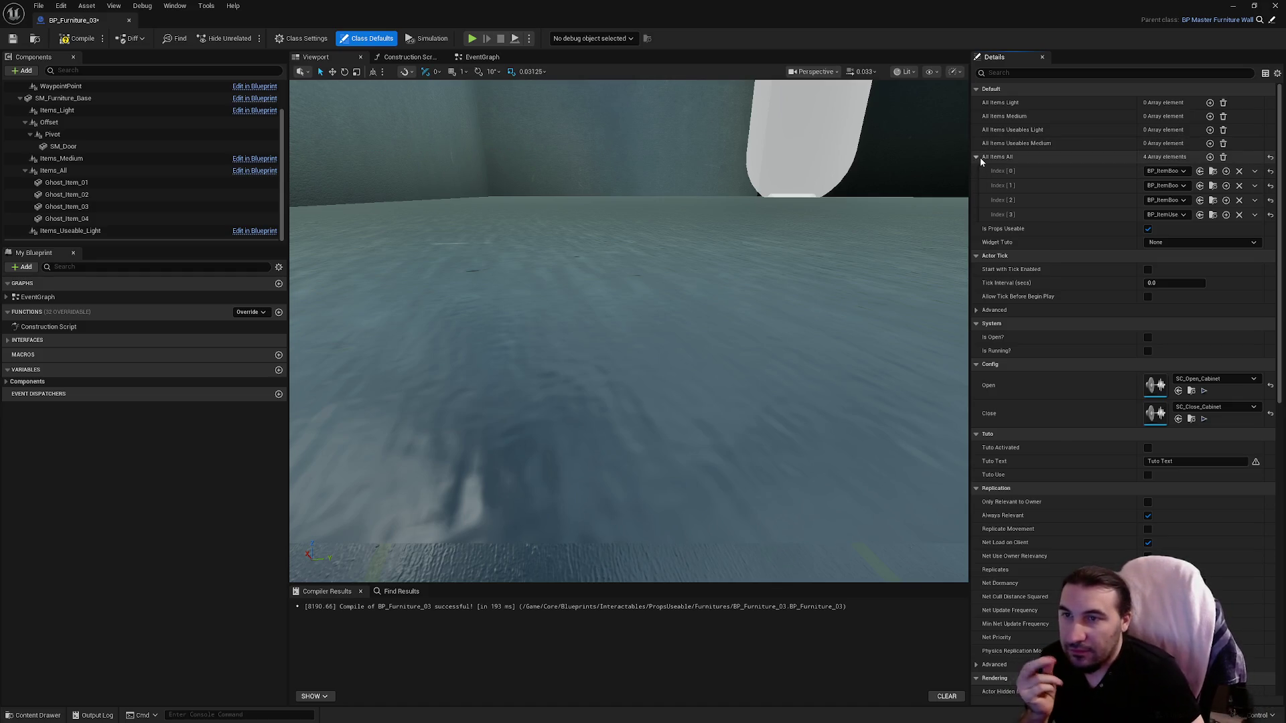
{"action": "left_click", "coordinate": [976, 157]}
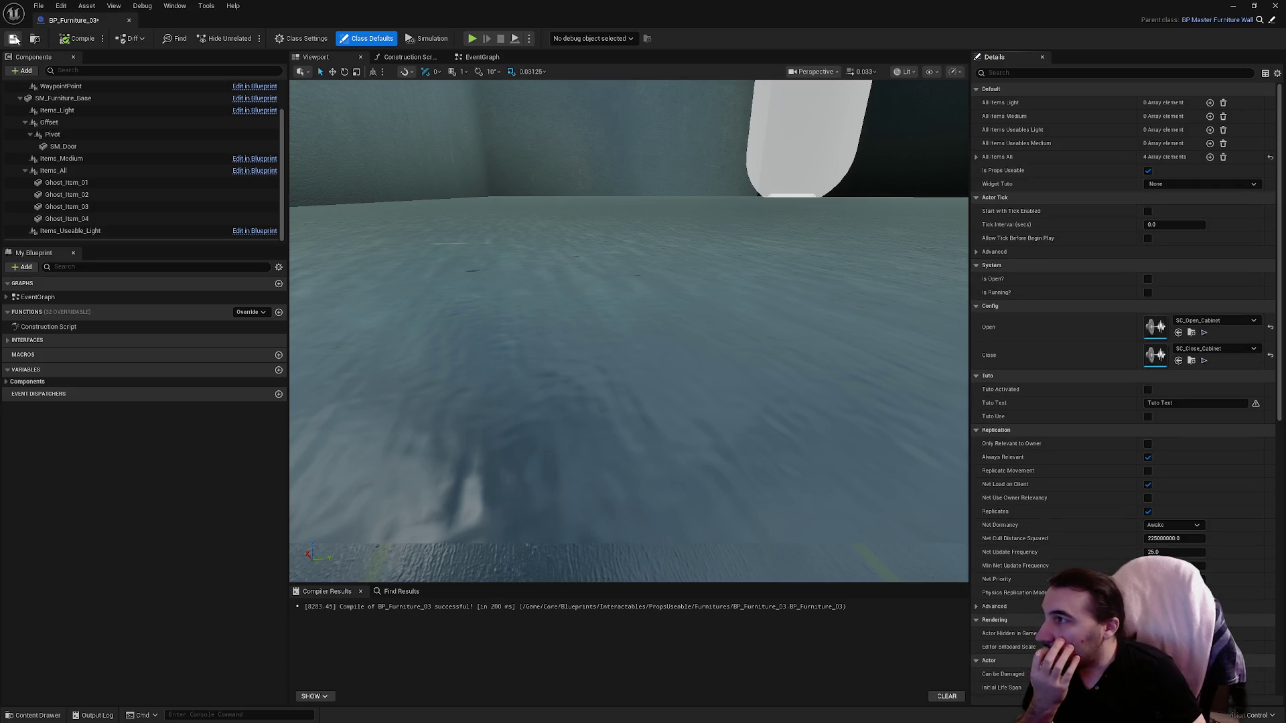
{"action": "left_click", "coordinate": [13, 38]}
{"action": "mouse_move", "coordinate": [609, 5]}
{"action": "left_mouse_down"}
{"action": "mouse_move", "coordinate": [653, 45]}
{"action": "mouse_move", "coordinate": [751, 463]}
{"action": "mouse_move", "coordinate": [688, 539]}
{"action": "mouse_move", "coordinate": [693, 209]}
{"action": "left_mouse_up"}
Step: Open BP_Crate_01 and fill All Items Light Index 0 and 1 with light selling-item classes
{"action": "left_click", "coordinate": [223, 600]}
{"action": "double_click", "coordinate": [223, 600]}
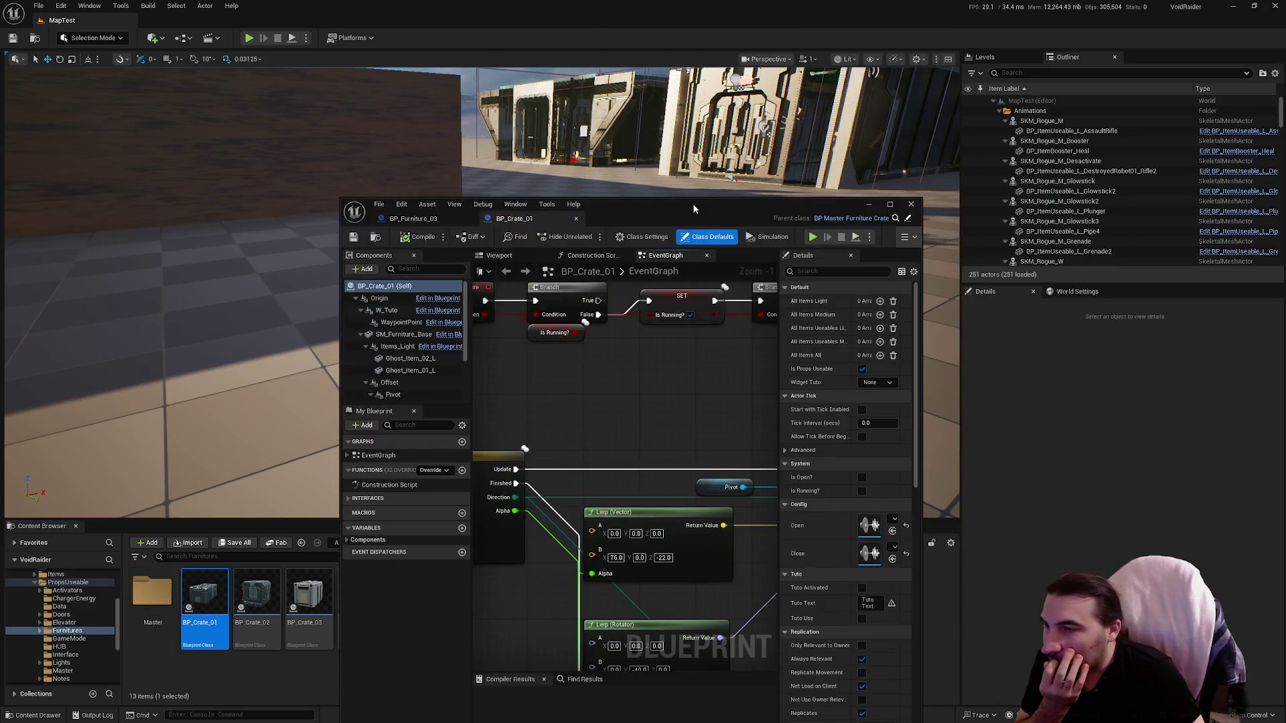
{"action": "double_click", "coordinate": [694, 208]}
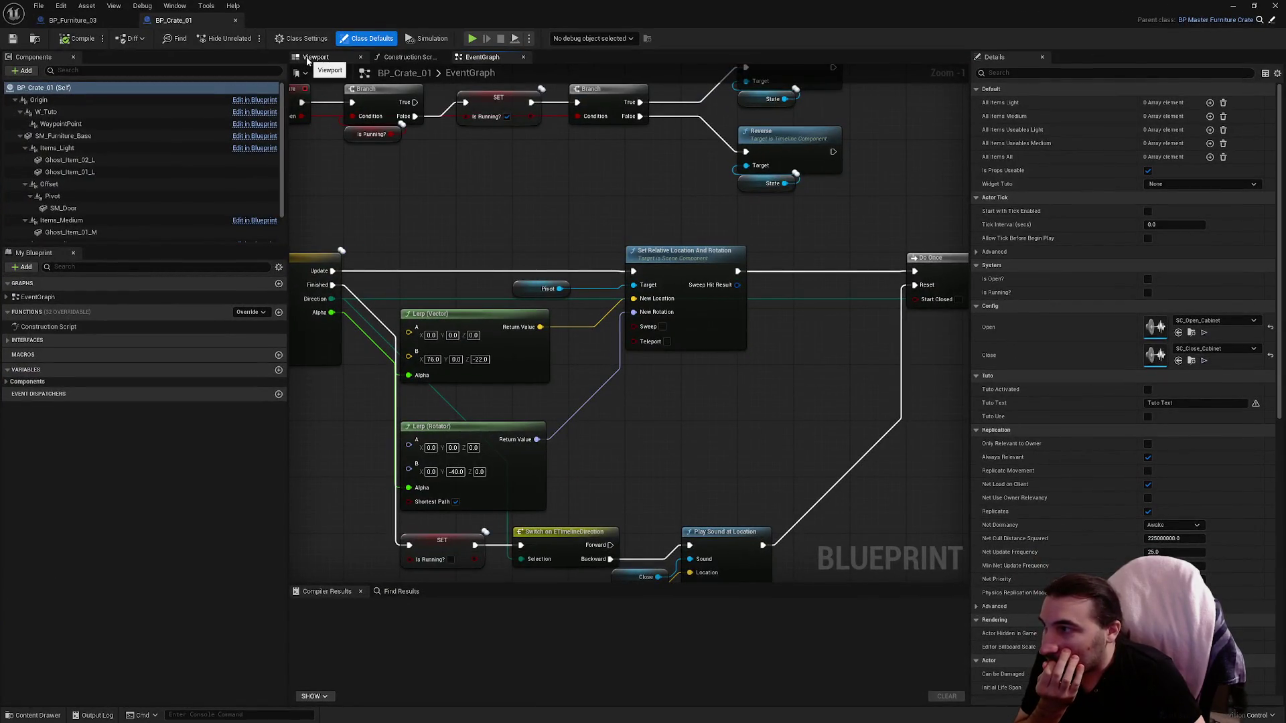
{"action": "scroll", "coordinate": [189, 108], "scroll_direction": "down", "scroll_amount": 2}
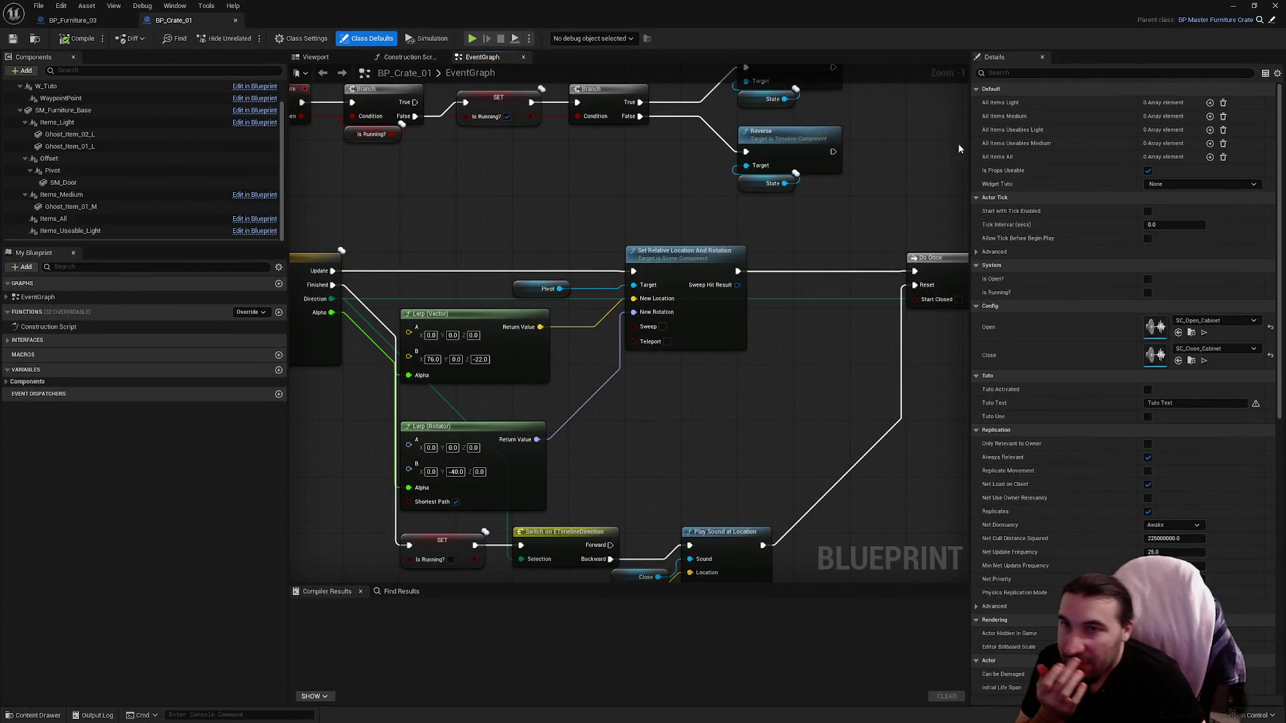
{"action": "left_click", "coordinate": [1210, 103]}
{"action": "left_click", "coordinate": [1210, 103]}
{"action": "left_click", "coordinate": [1210, 103]}
{"action": "left_click", "coordinate": [1209, 103]}
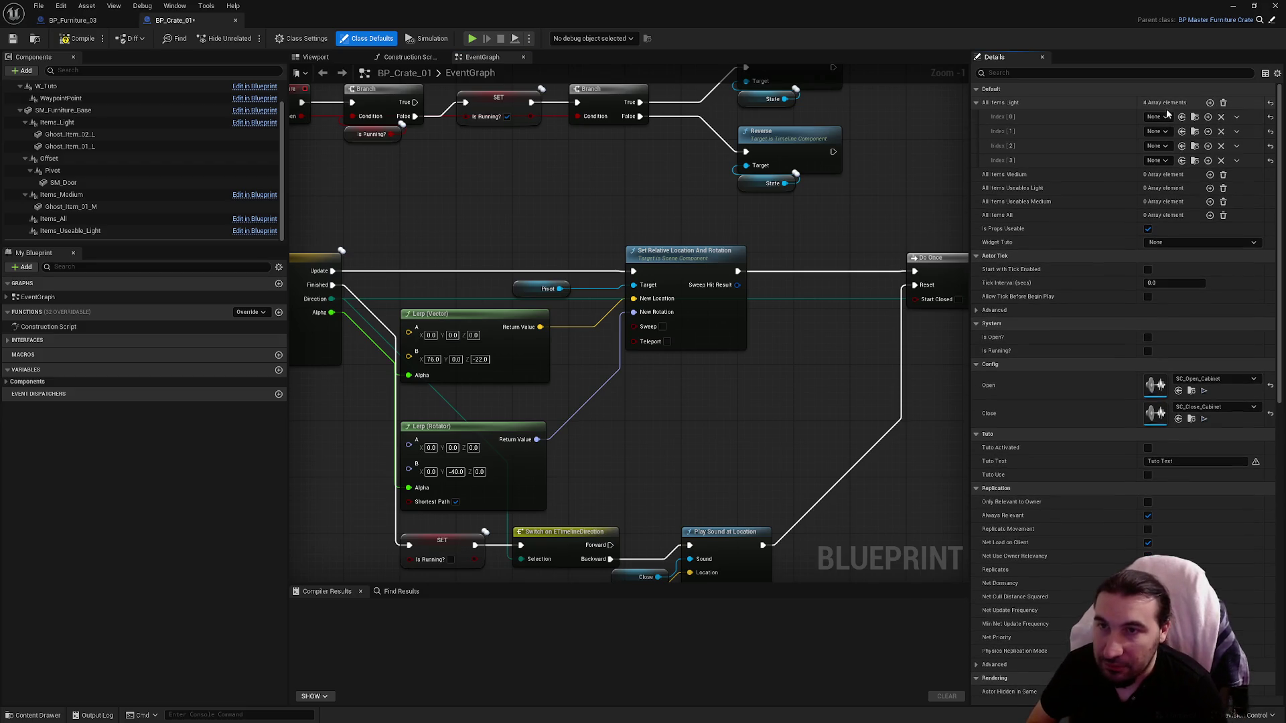
{"action": "left_click", "coordinate": [1165, 117]}
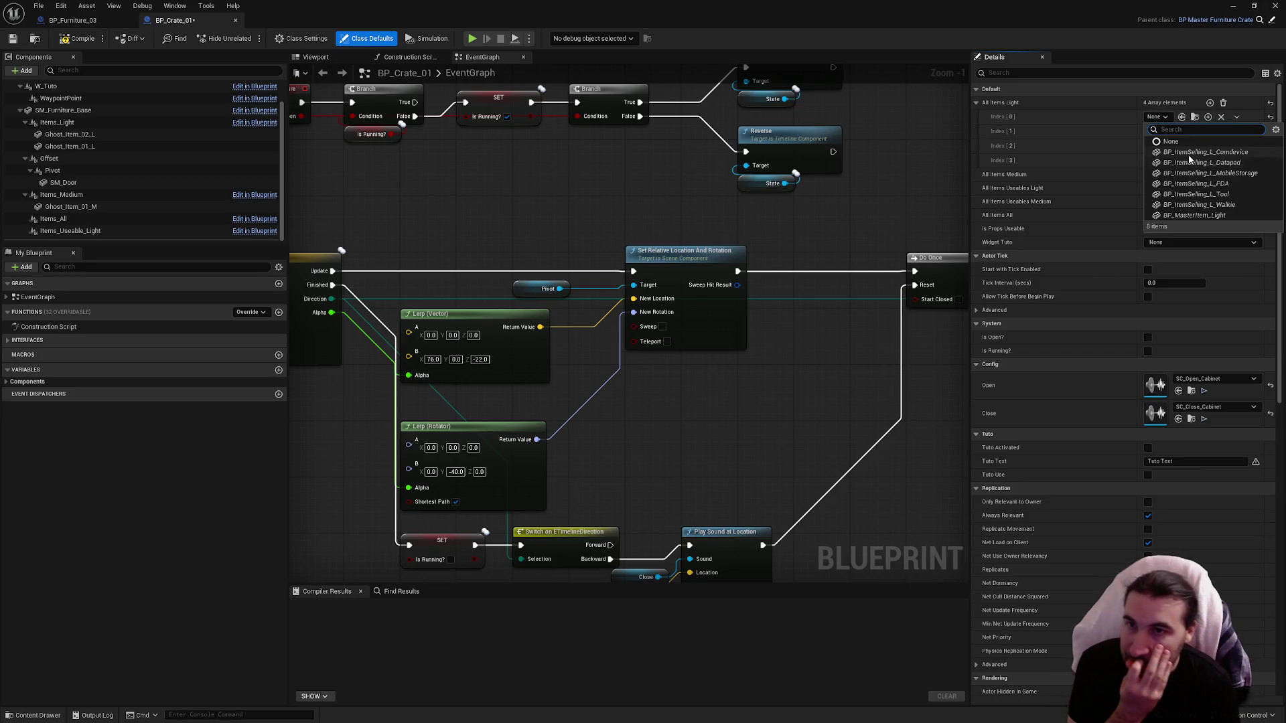
{"action": "left_click", "coordinate": [1189, 159]}
{"action": "left_click", "coordinate": [1165, 131]}
{"action": "left_click", "coordinate": [1178, 166]}
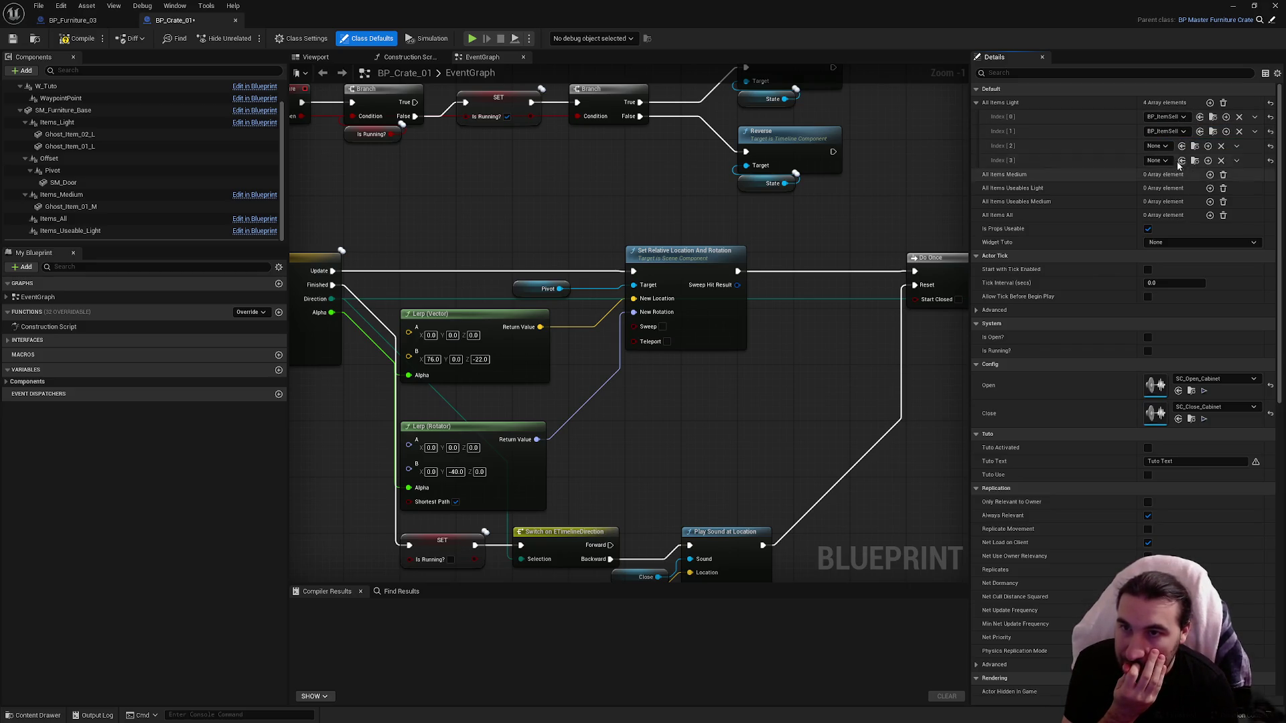
Step: Set Index 2–4 to BP_ItemSelling_L classes and add a sixth entry, leaving it empty
{"action": "left_click", "coordinate": [1157, 146]}
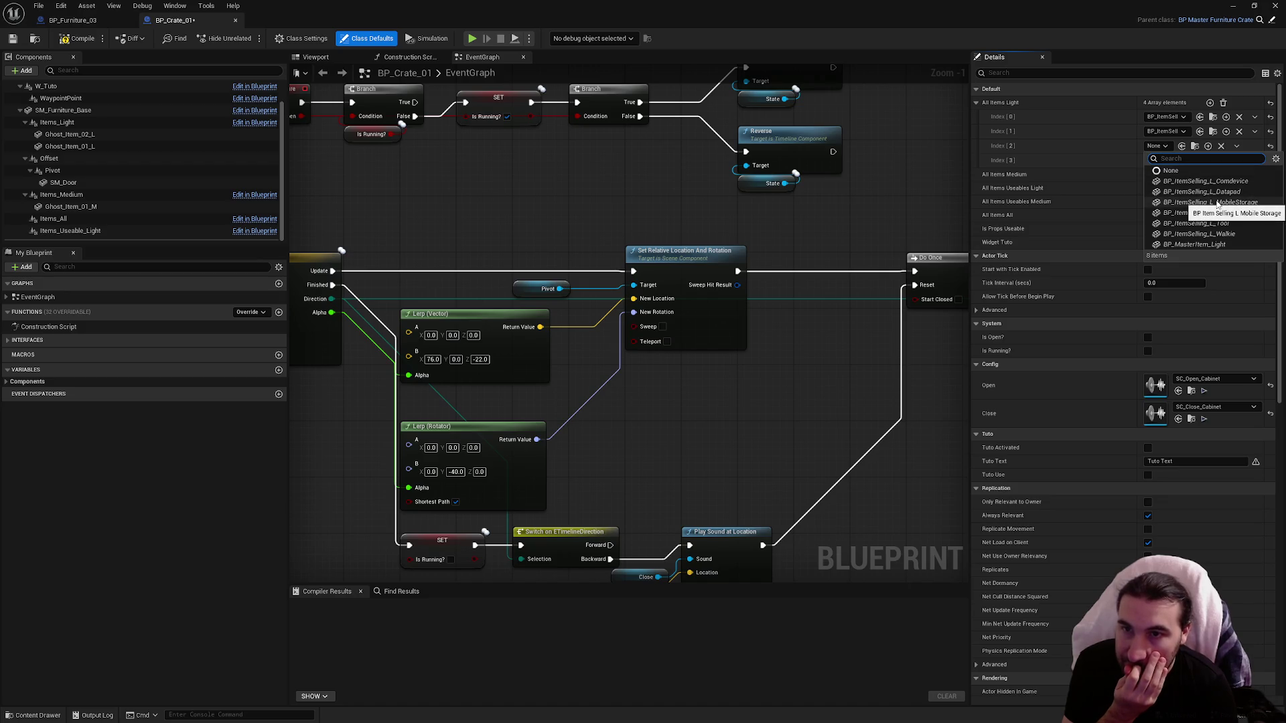
{"action": "left_click", "coordinate": [1217, 203]}
{"action": "left_click", "coordinate": [1157, 161]}
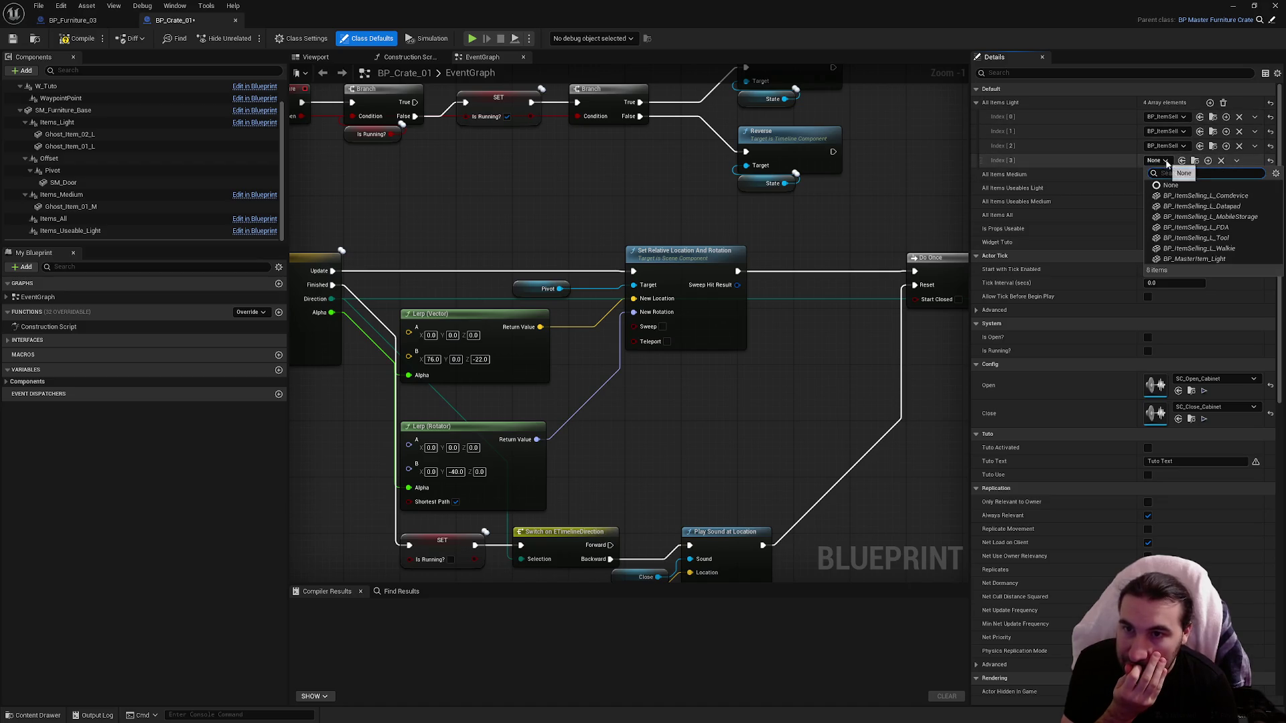
{"action": "left_click", "coordinate": [1211, 228]}
{"action": "left_click", "coordinate": [1210, 102]}
{"action": "left_click", "coordinate": [1161, 175]}
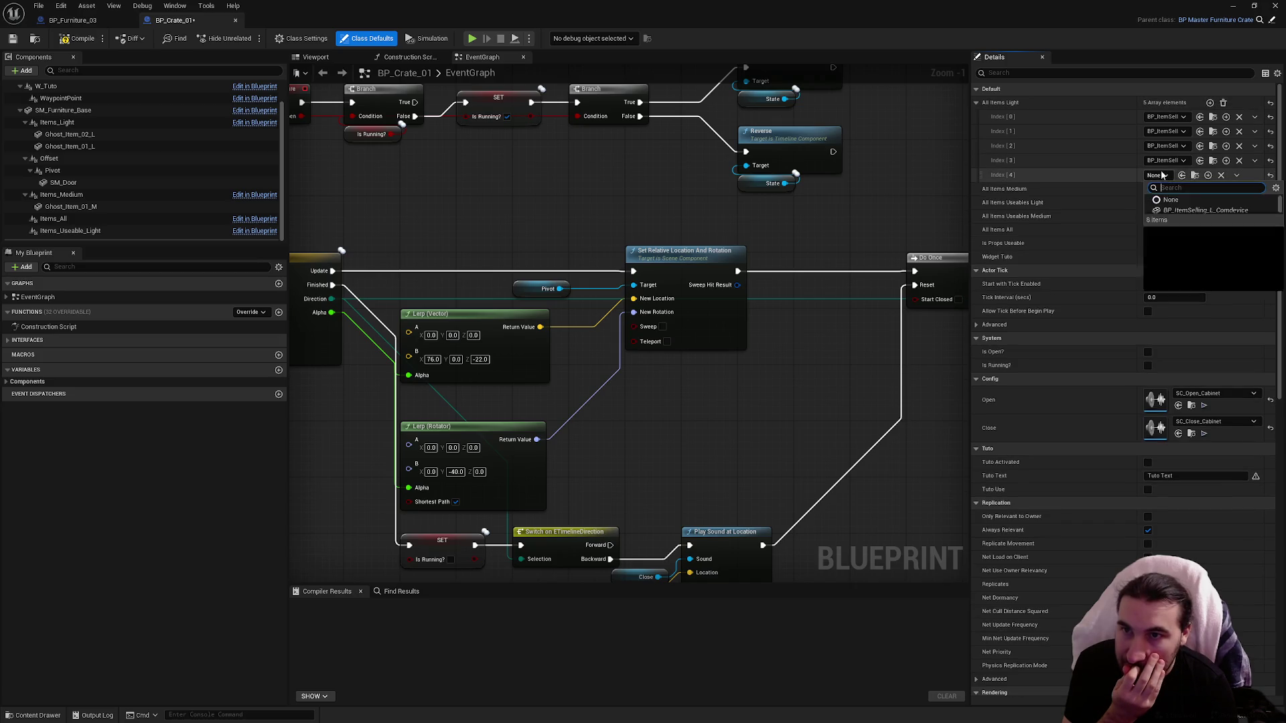
{"action": "left_click", "coordinate": [1206, 252]}
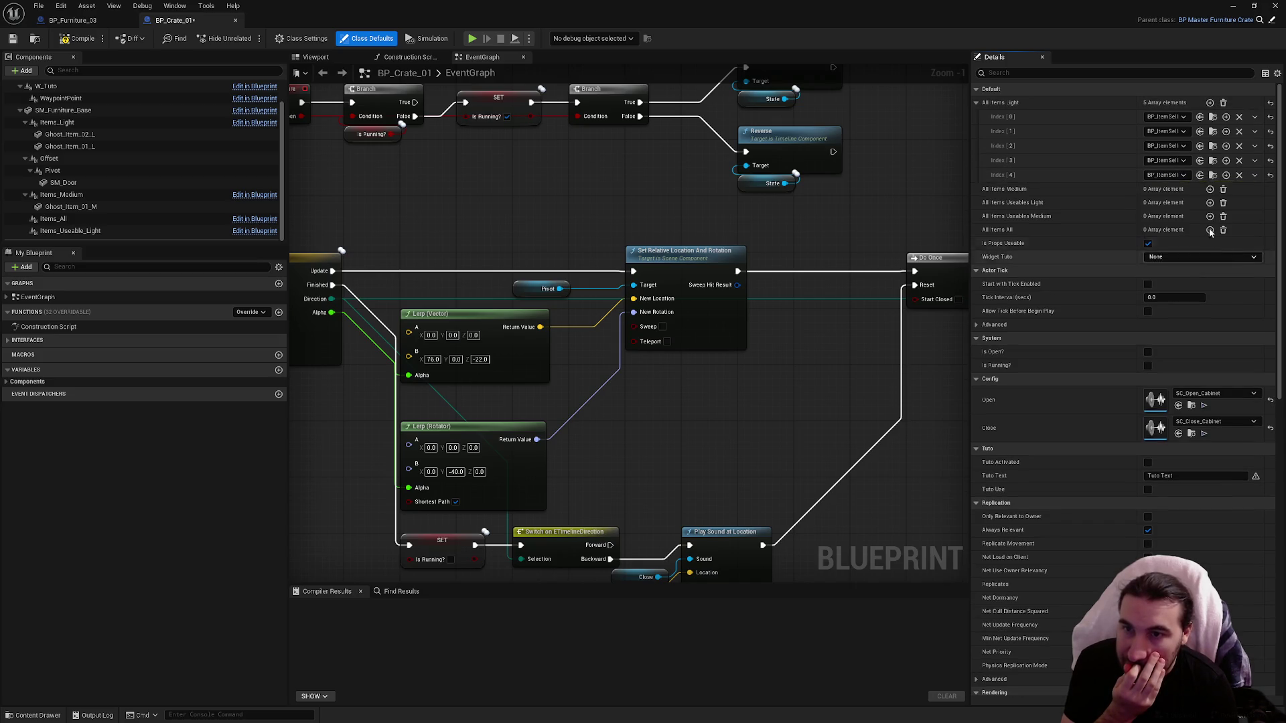
{"action": "left_click", "coordinate": [1210, 102]}
{"action": "left_click", "coordinate": [1164, 189]}
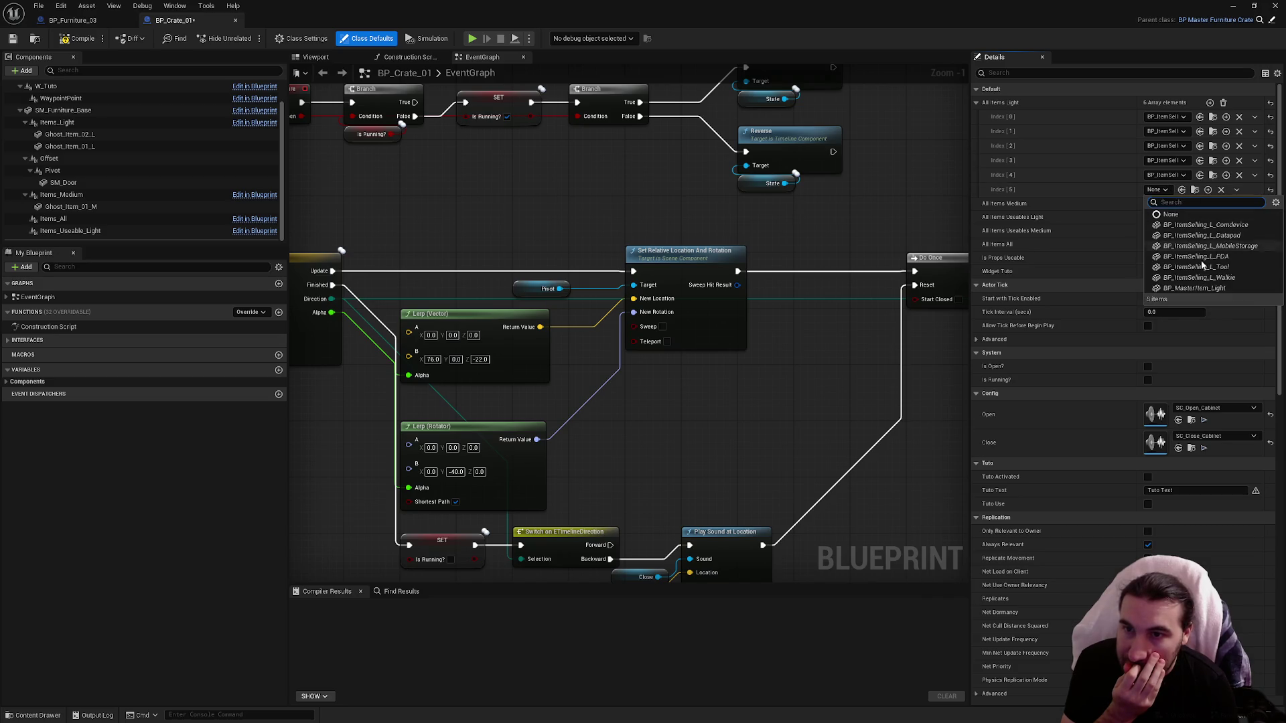
{"action": "left_click", "coordinate": [1103, 160]}
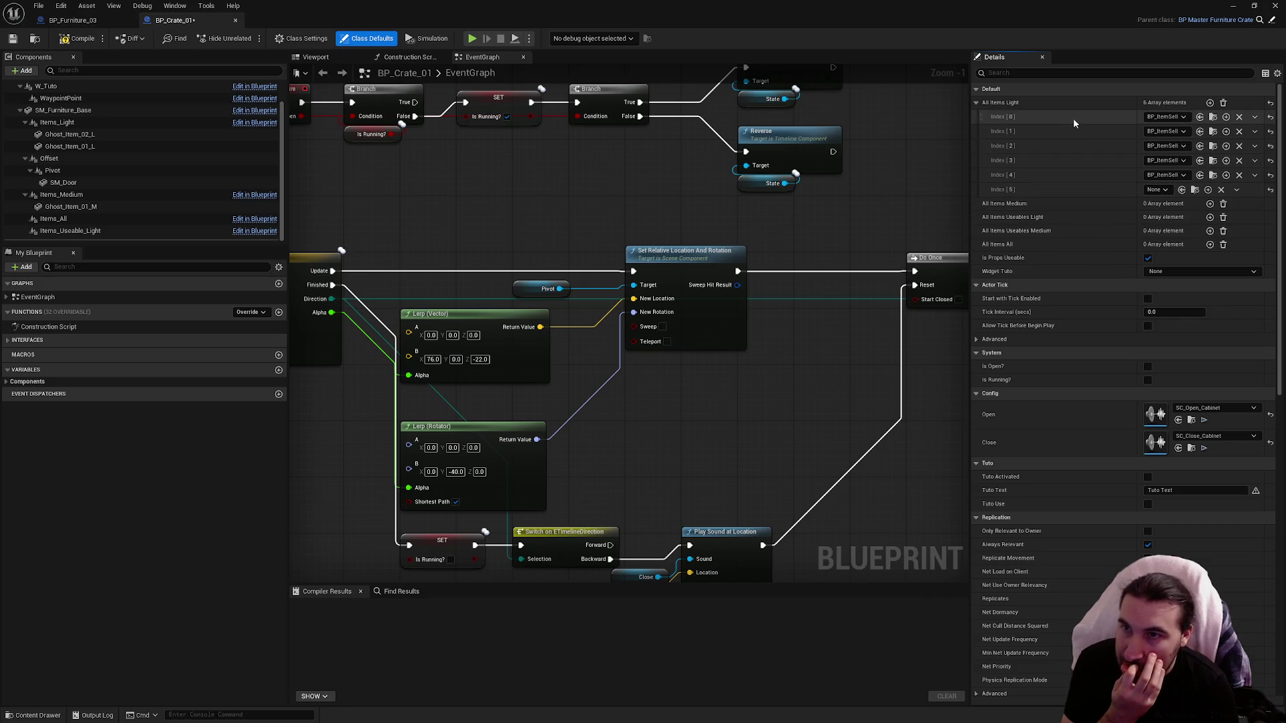
{"action": "left_click", "coordinate": [975, 102]}
Step: Add All Items Medium elements and set Index 0 and 1 to medium selling-item classes
{"action": "right_click", "coordinate": [1034, 102]}
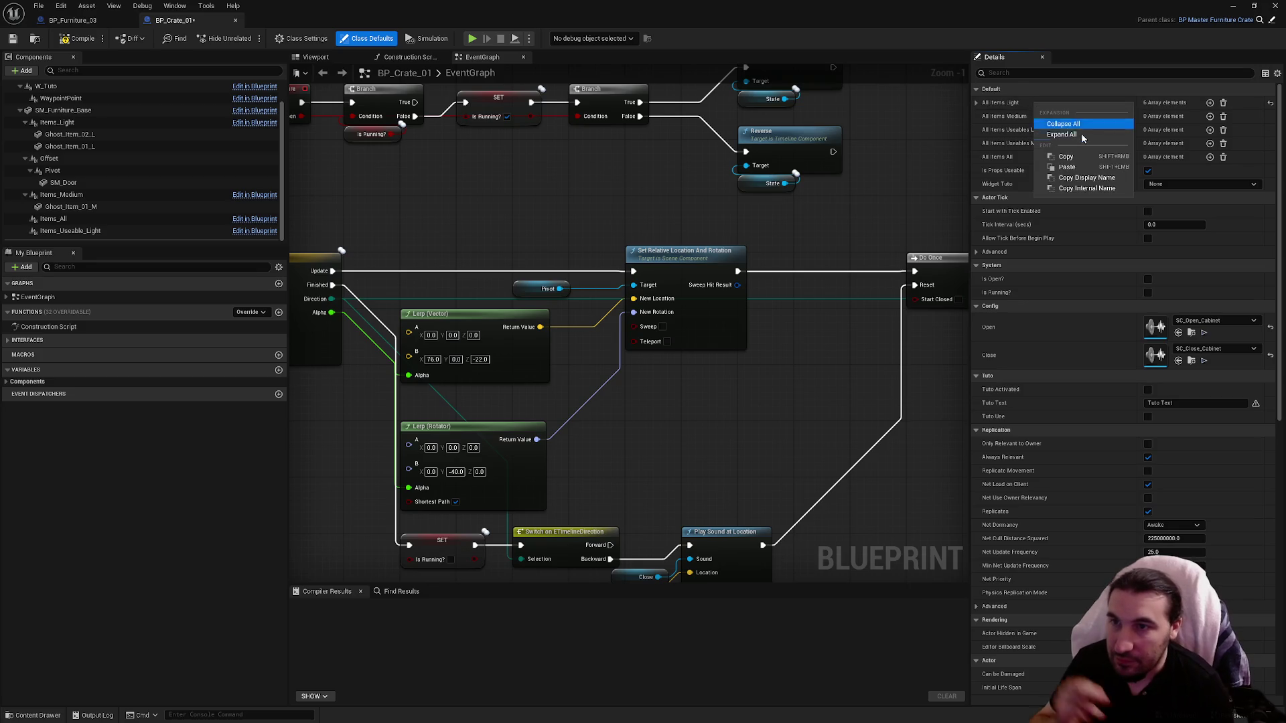
{"action": "left_click", "coordinate": [1083, 155]}
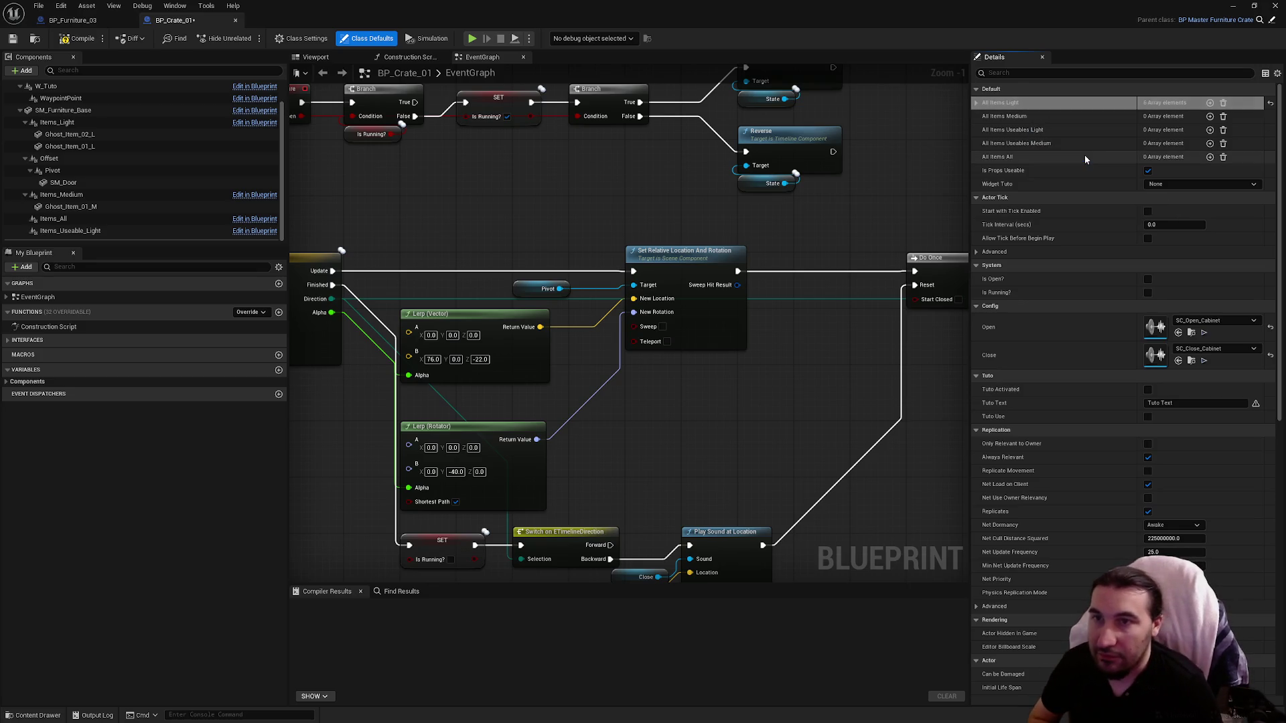
{"action": "left_click", "coordinate": [1210, 116]}
{"action": "left_click", "coordinate": [1209, 115]}
{"action": "left_click", "coordinate": [1158, 130]}
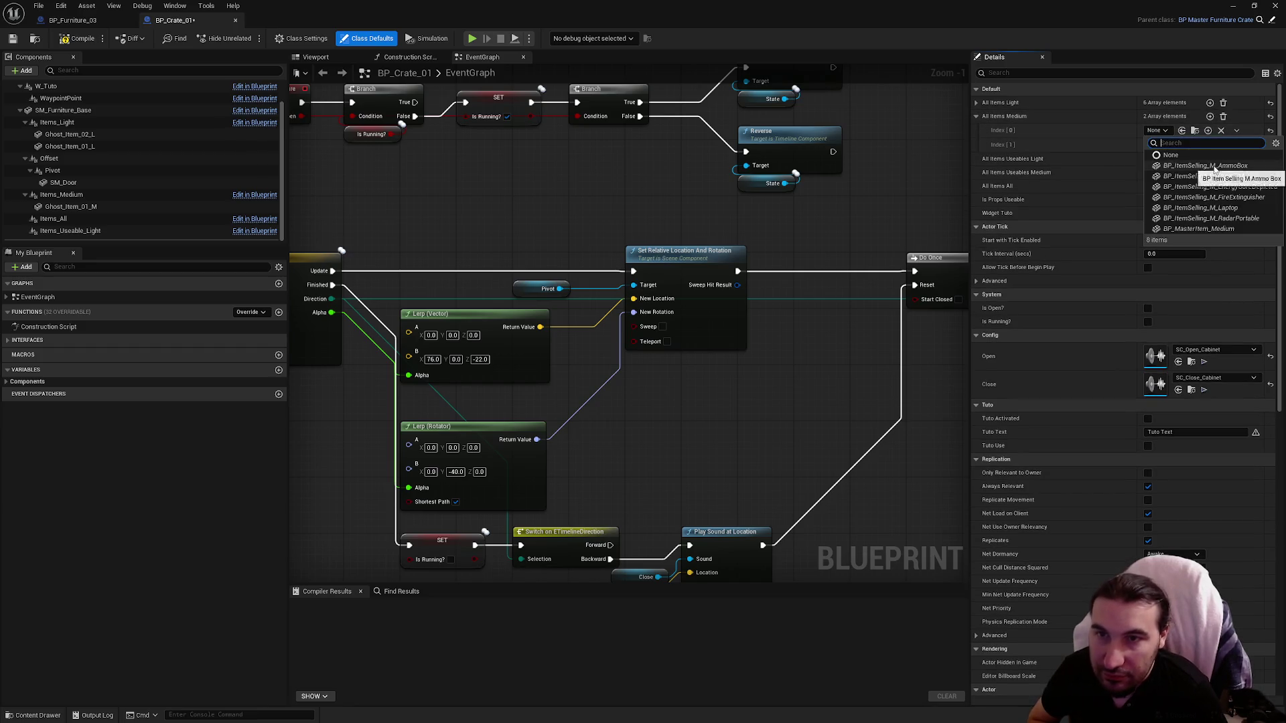
{"action": "left_click", "coordinate": [1176, 175]}
{"action": "left_click", "coordinate": [1157, 145]}
{"action": "left_click", "coordinate": [1176, 190]}
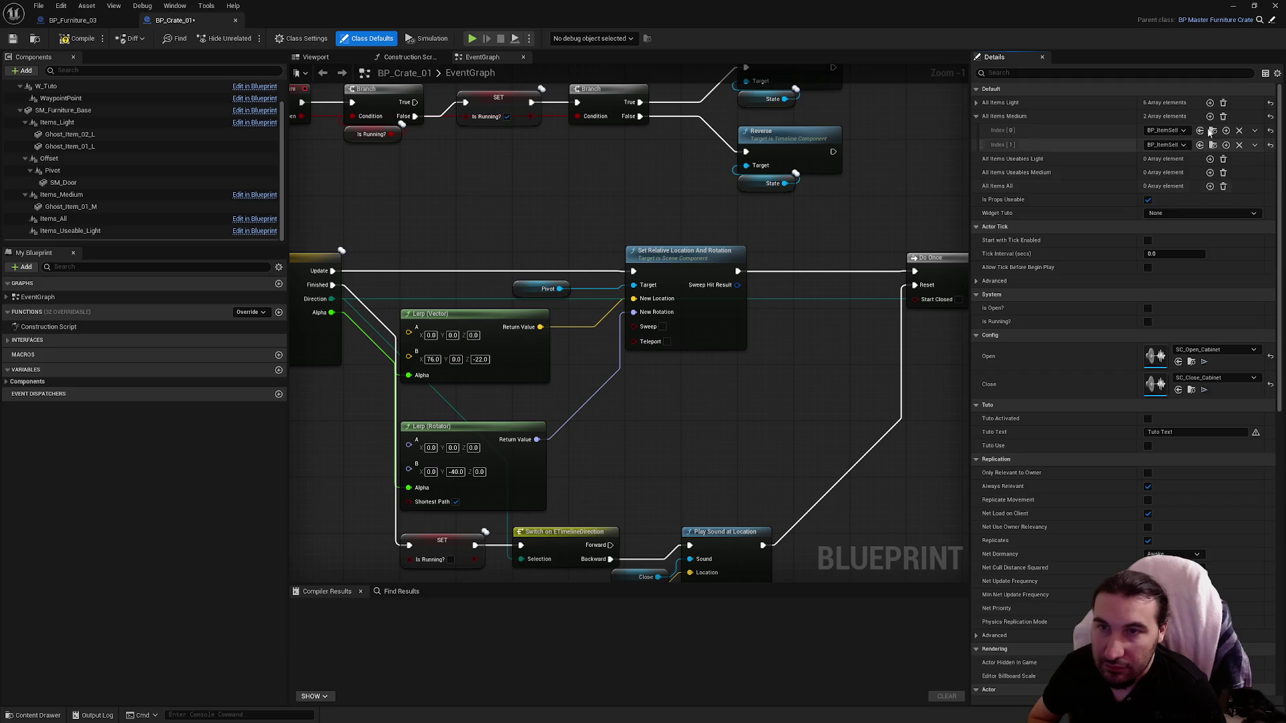
Step: Fill medium Index 2–4, including BP_ItemSelling_M_Laptop and M_RadarPortable, compile, and open BP_Crate_02
{"action": "left_click", "coordinate": [1209, 117]}
{"action": "left_click", "coordinate": [1162, 160]}
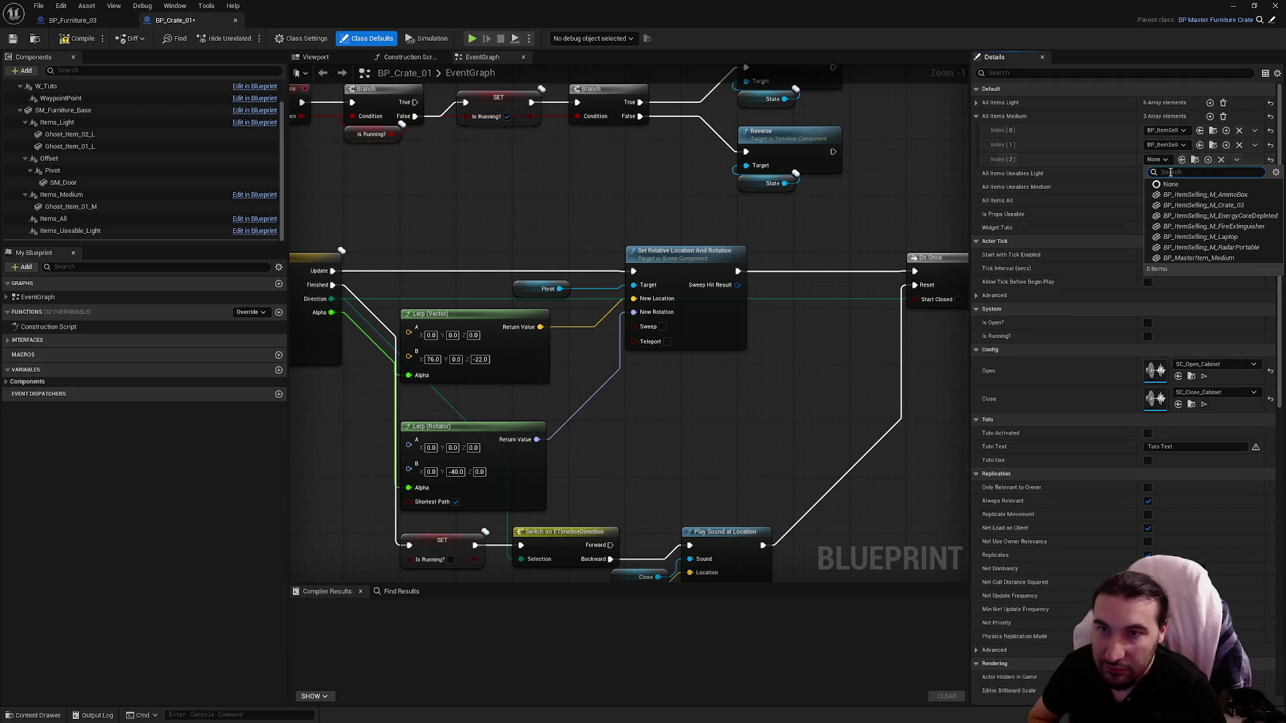
{"action": "left_click", "coordinate": [1204, 226]}
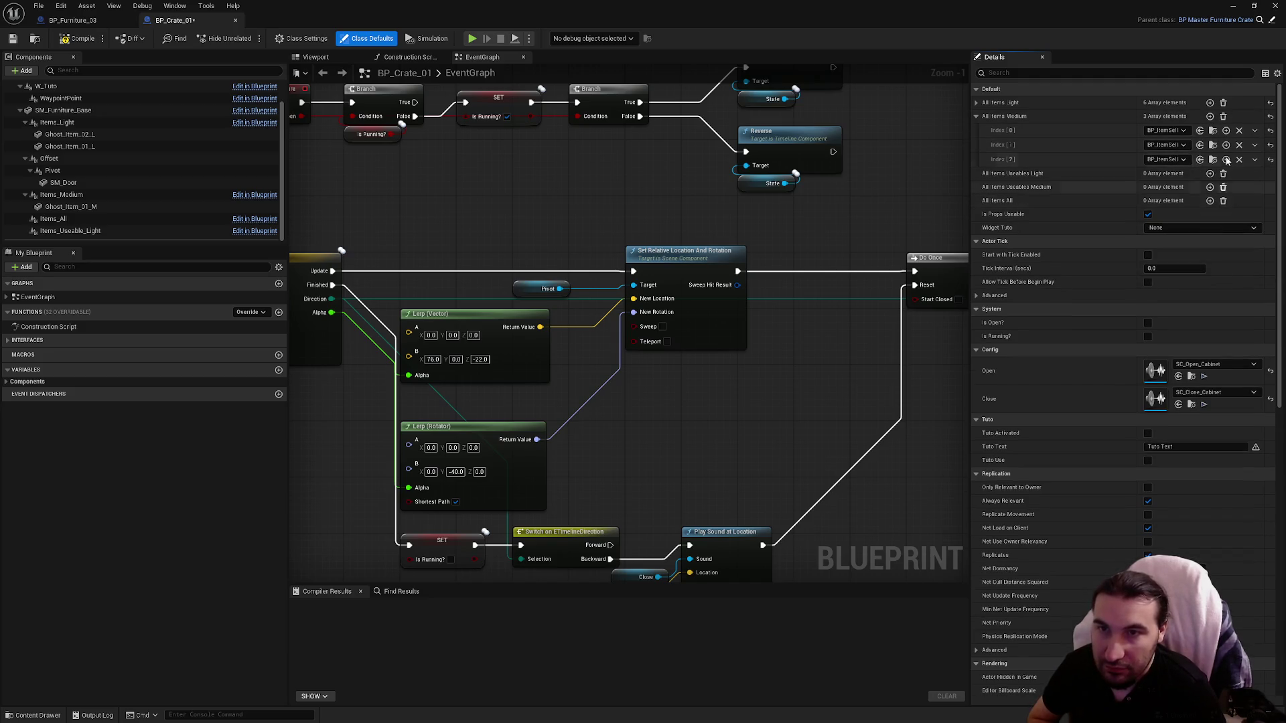
{"action": "left_click", "coordinate": [1209, 117]}
{"action": "left_click", "coordinate": [1166, 175]}
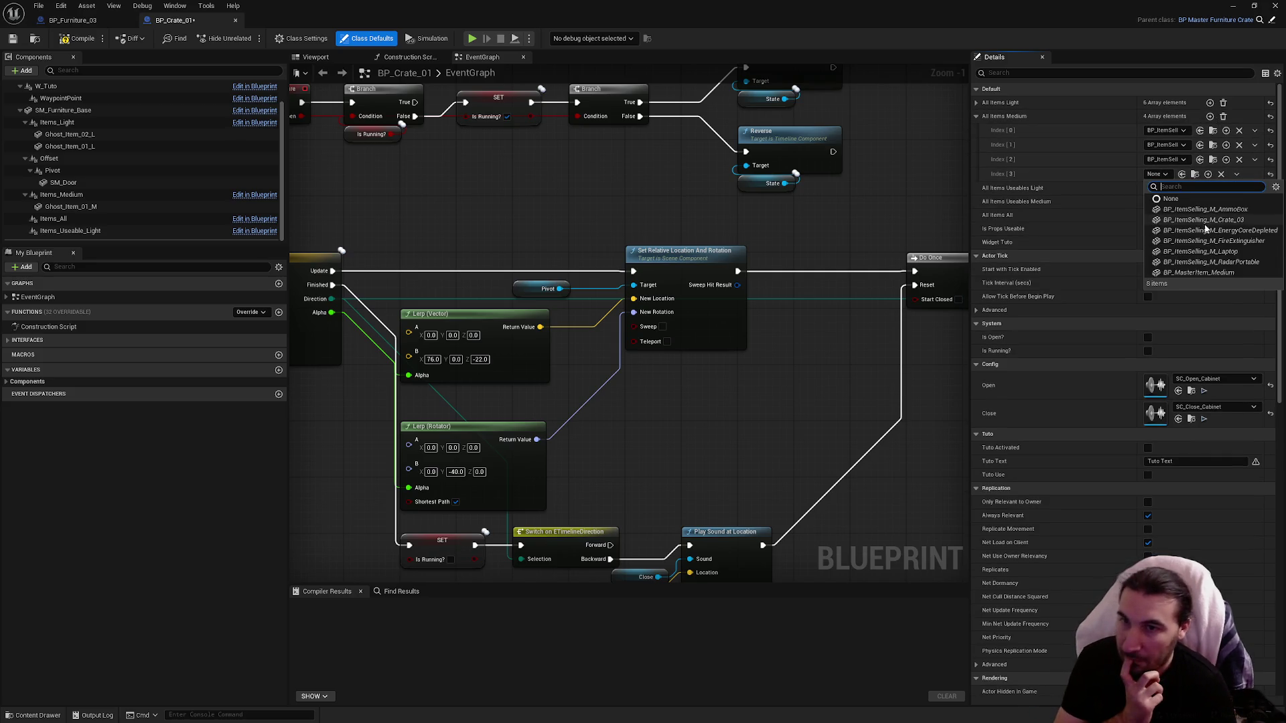
{"action": "left_click", "coordinate": [1209, 252]}
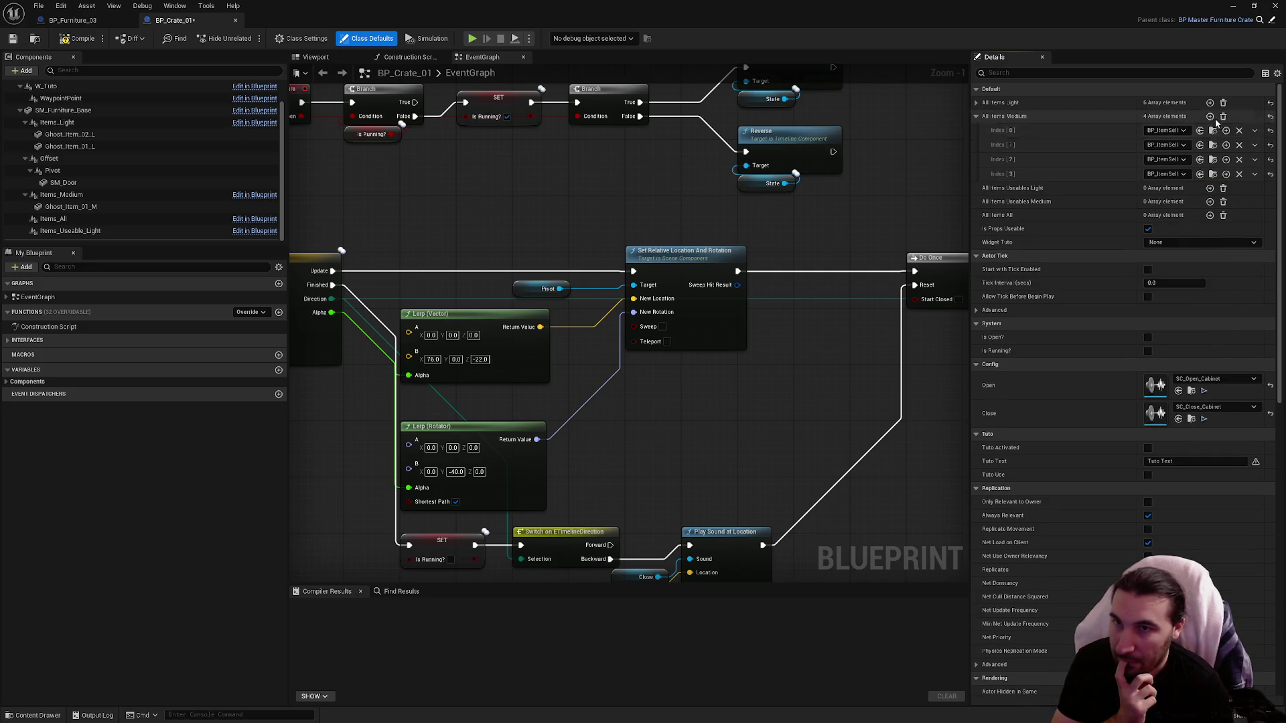
{"action": "left_click", "coordinate": [1209, 116]}
{"action": "left_click", "coordinate": [1165, 189]}
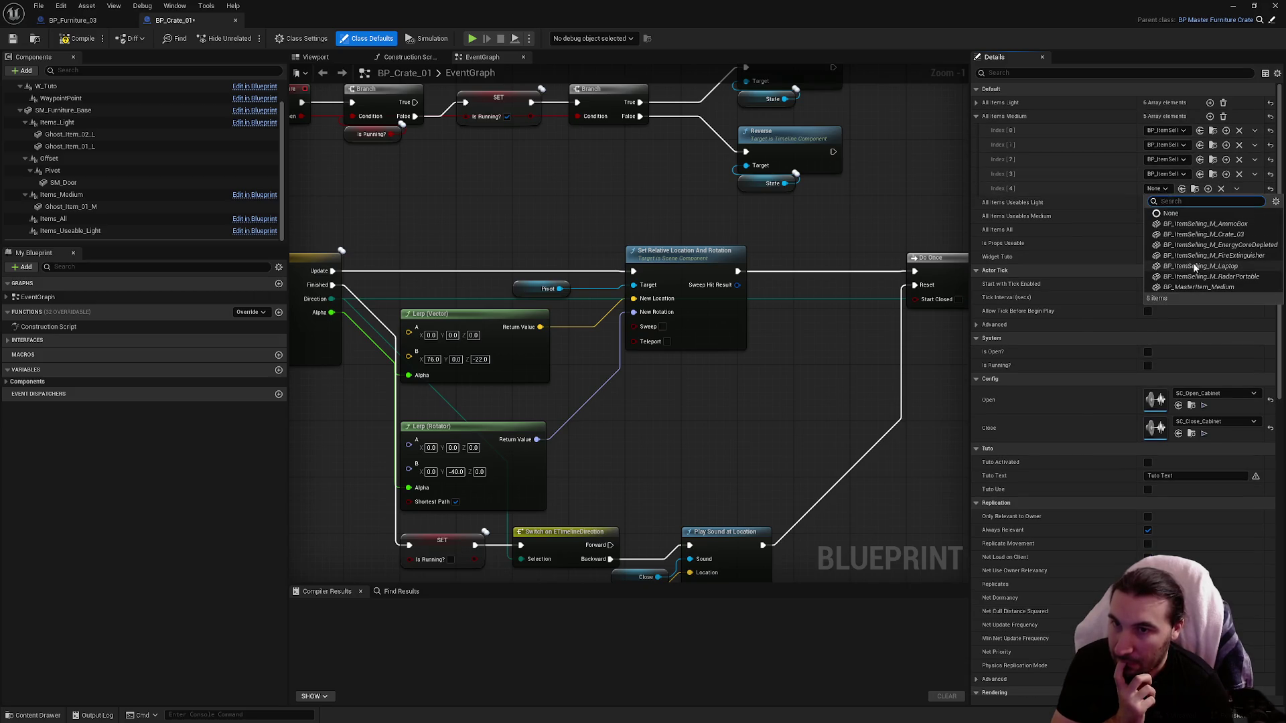
{"action": "left_click", "coordinate": [1201, 278]}
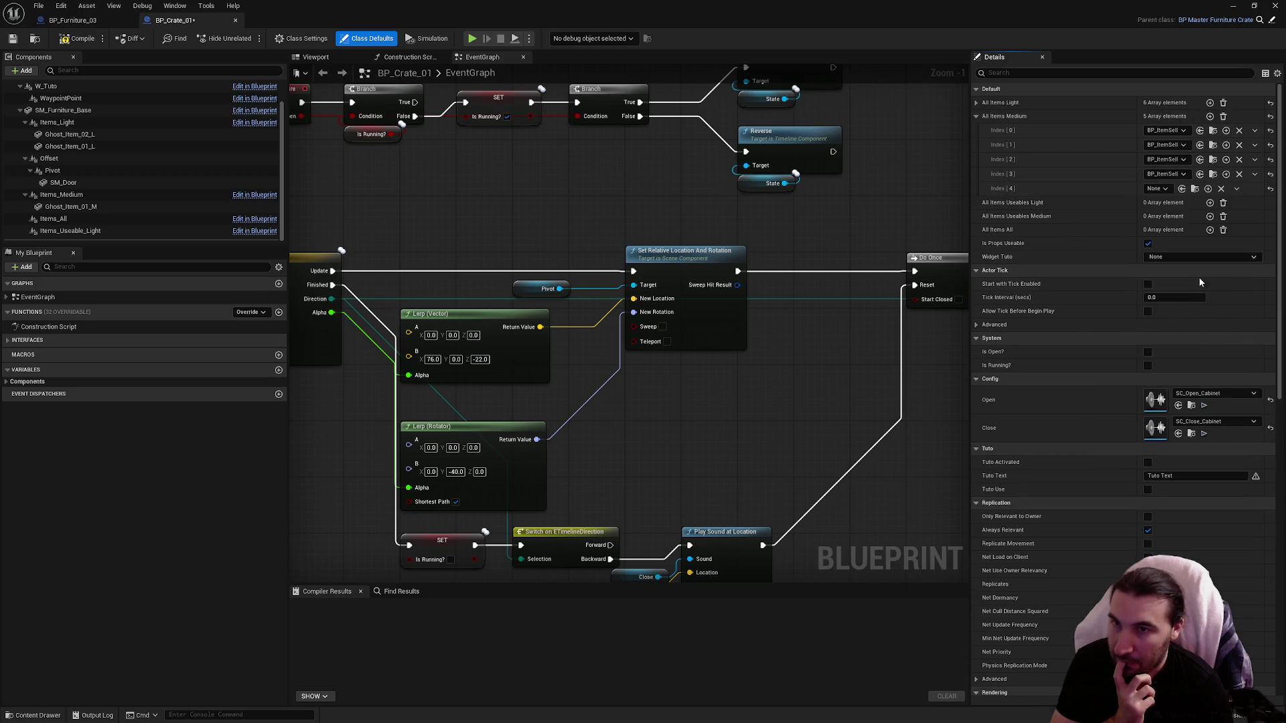
{"action": "left_click", "coordinate": [975, 116]}
{"action": "left_click", "coordinate": [72, 40]}
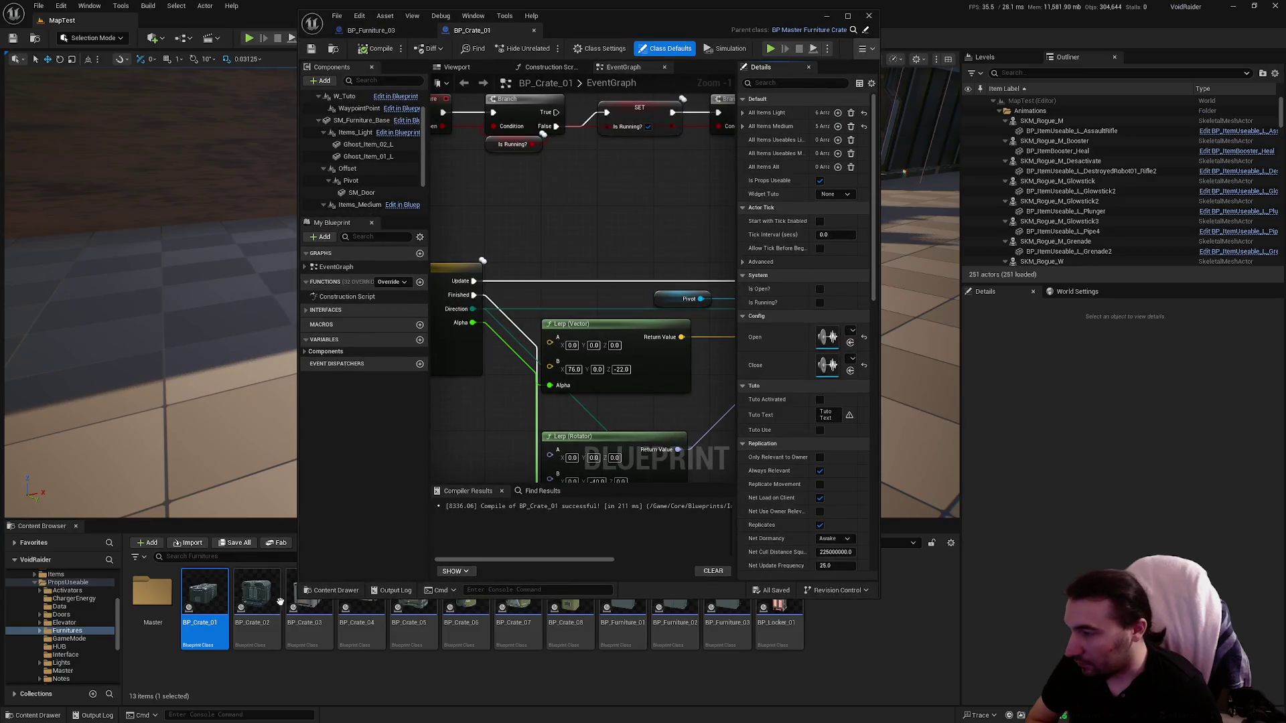
{"action": "double_click", "coordinate": [258, 596]}
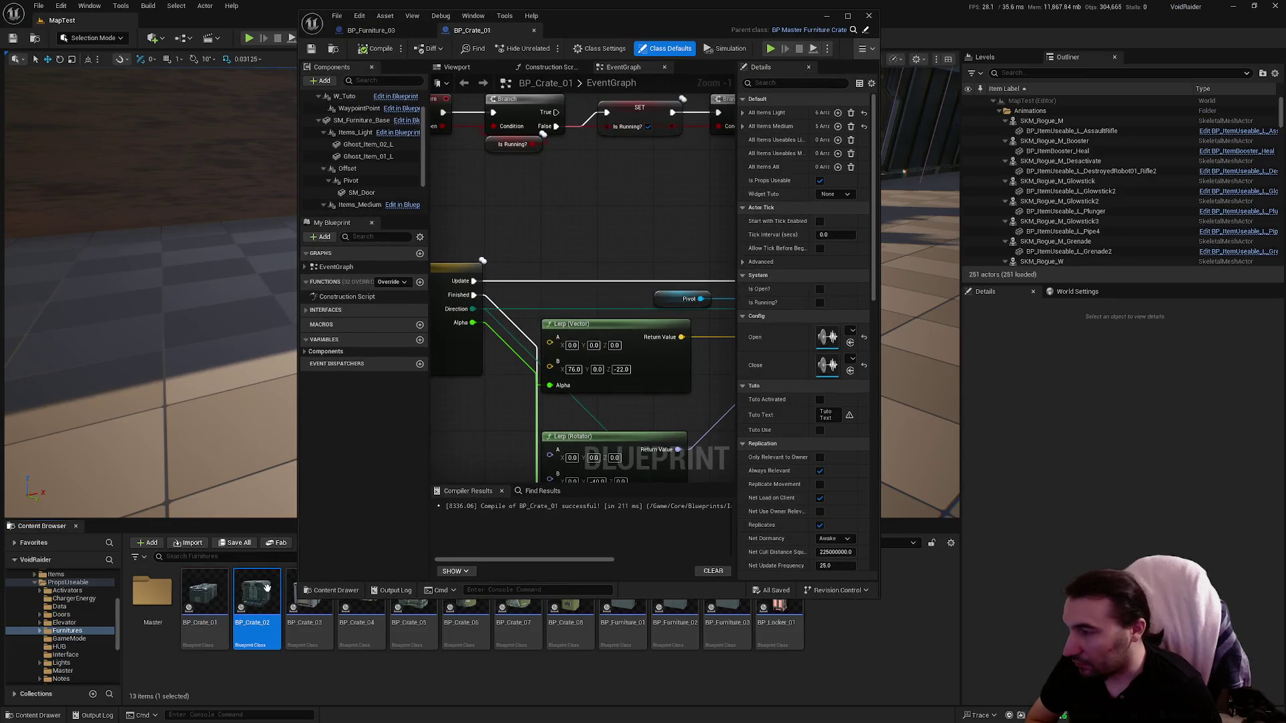
Step: Copy BP_Crate_01's All Items Light array into BP_Crate_02, compile, save, and close it
{"action": "double_click", "coordinate": [690, 23]}
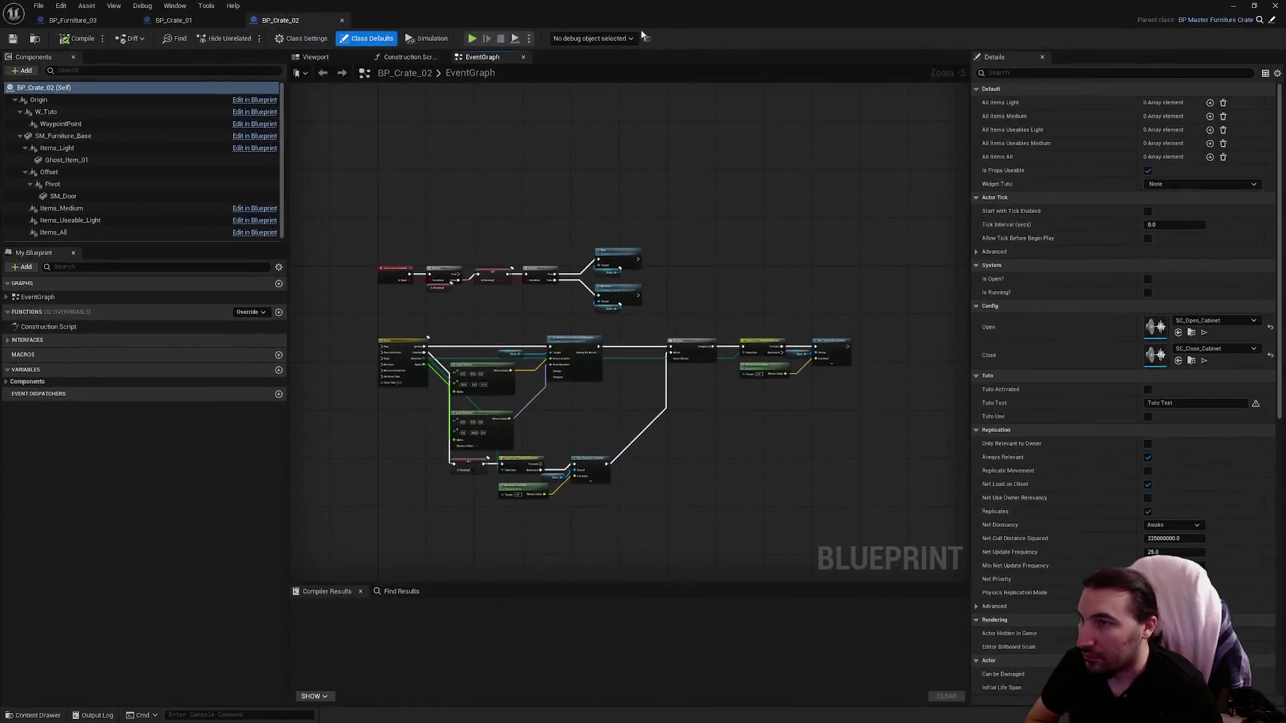
{"action": "left_click", "coordinate": [173, 20]}
{"action": "right_click", "coordinate": [1113, 104]}
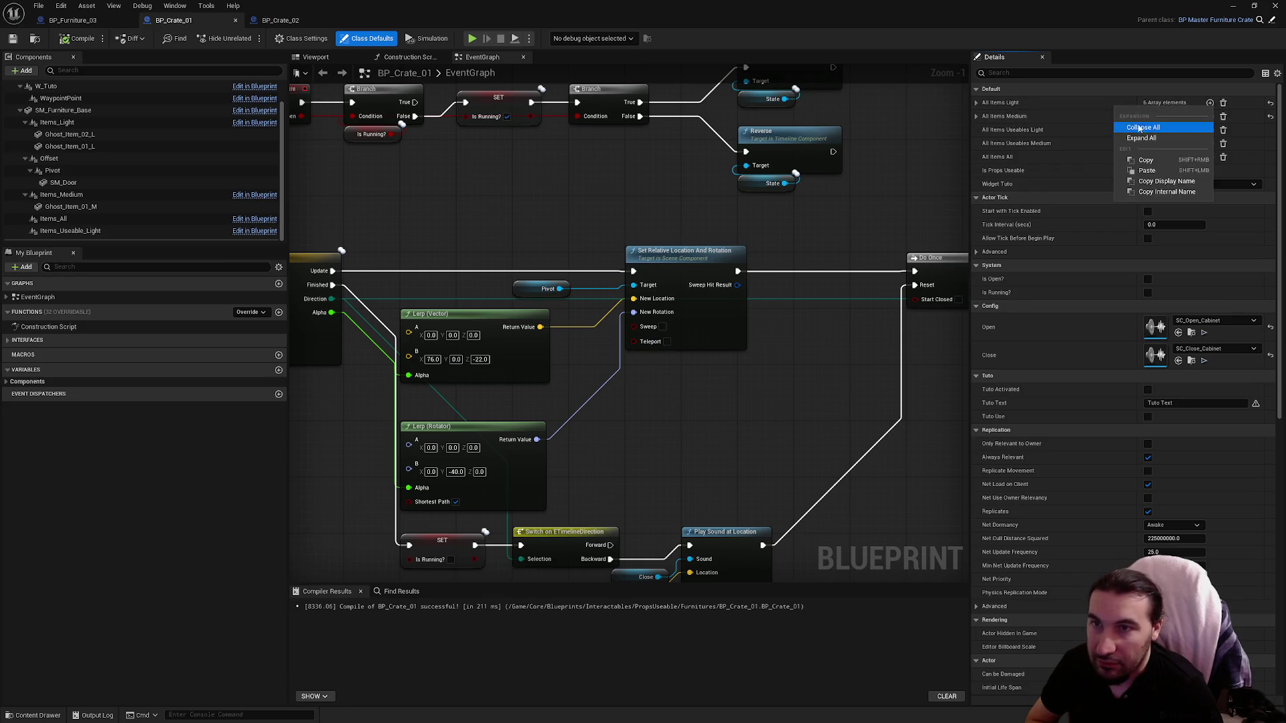
{"action": "left_click", "coordinate": [1165, 161]}
{"action": "left_click", "coordinate": [303, 25]}
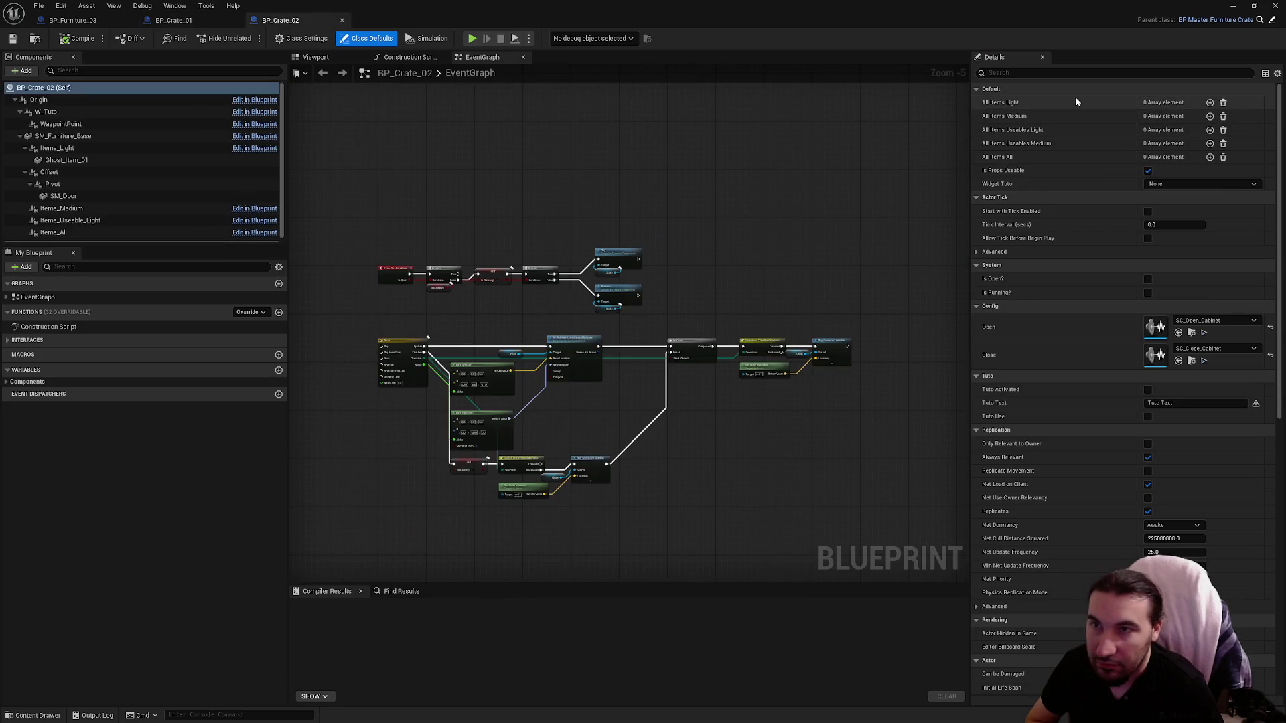
{"action": "right_click", "coordinate": [1065, 114]}
{"action": "left_click", "coordinate": [1091, 138]}
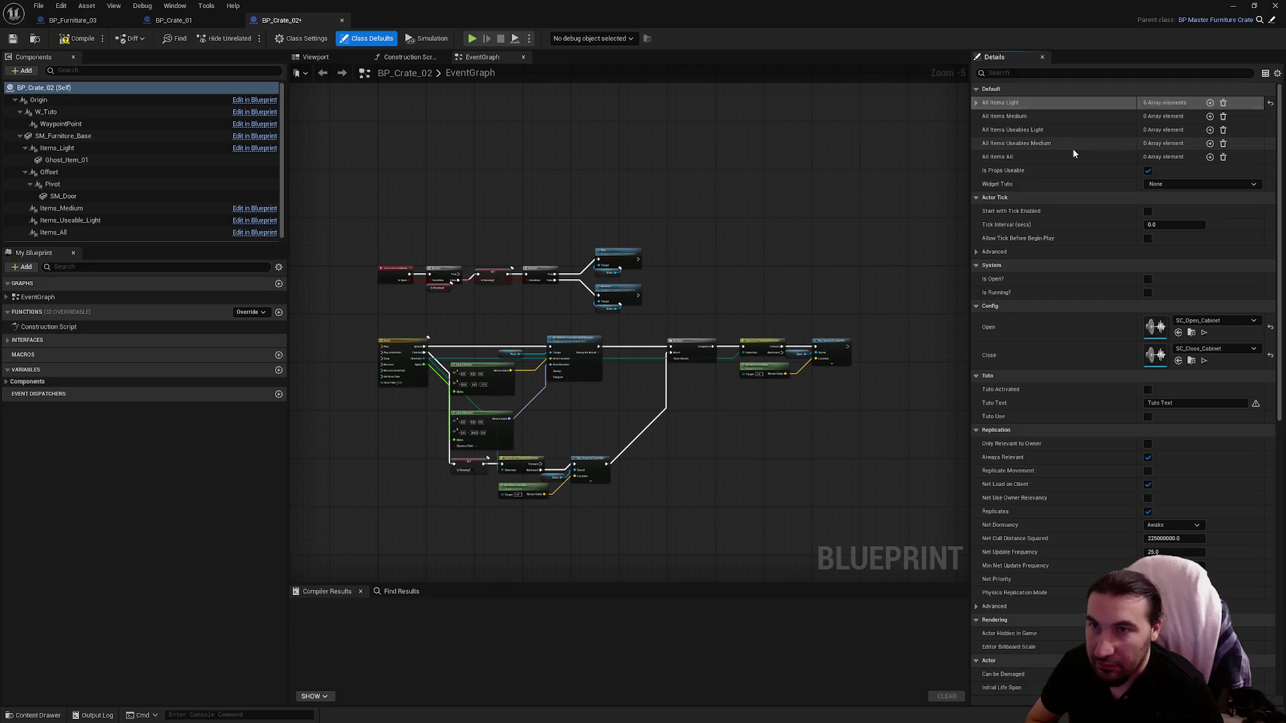
{"action": "left_click", "coordinate": [15, 40]}
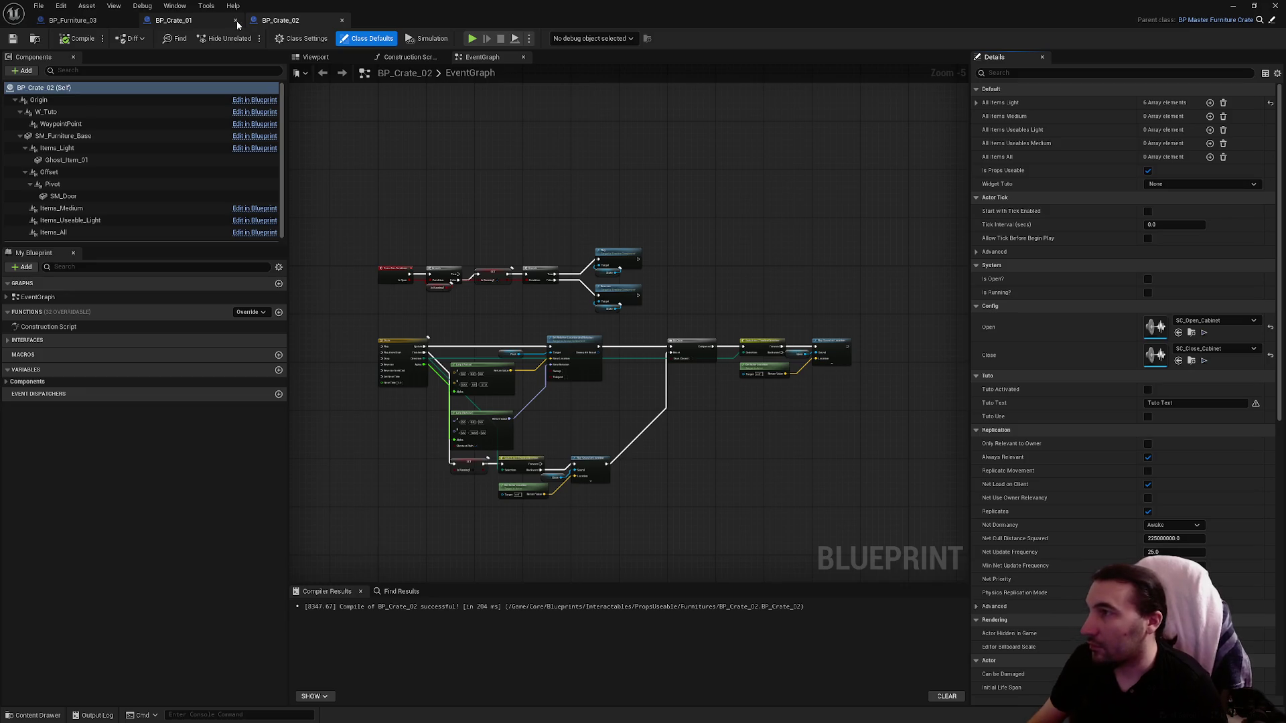
{"action": "left_click", "coordinate": [236, 23]}
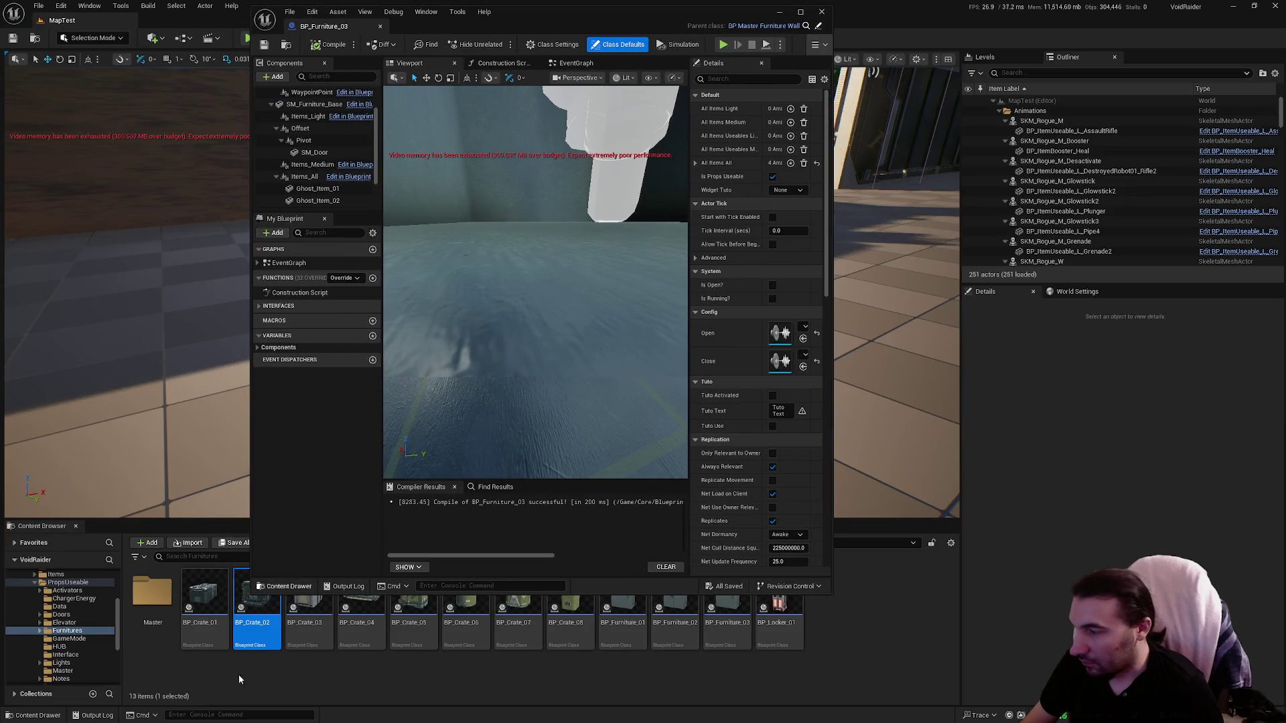
Step: Paste the All Items Light array into BP_Crate_03, compile it, and close it
{"action": "double_click", "coordinate": [204, 612]}
{"action": "left_click", "coordinate": [308, 627]}
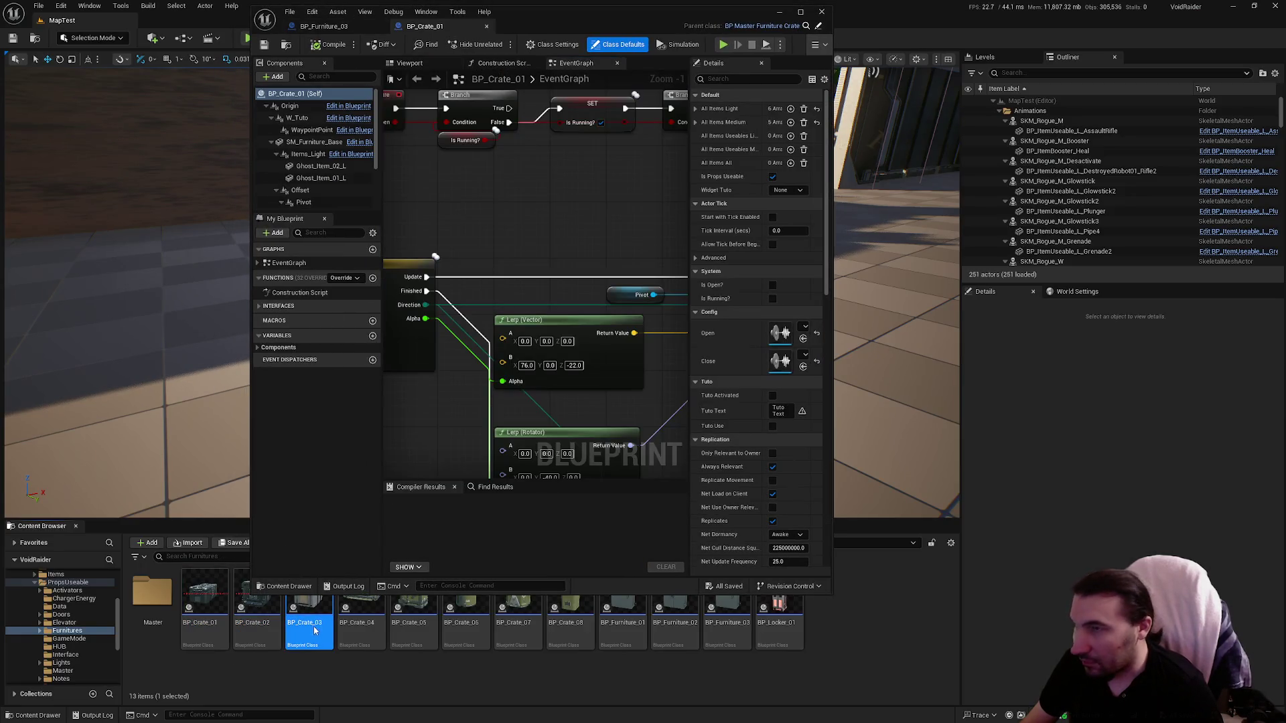
{"action": "double_click", "coordinate": [646, 16]}
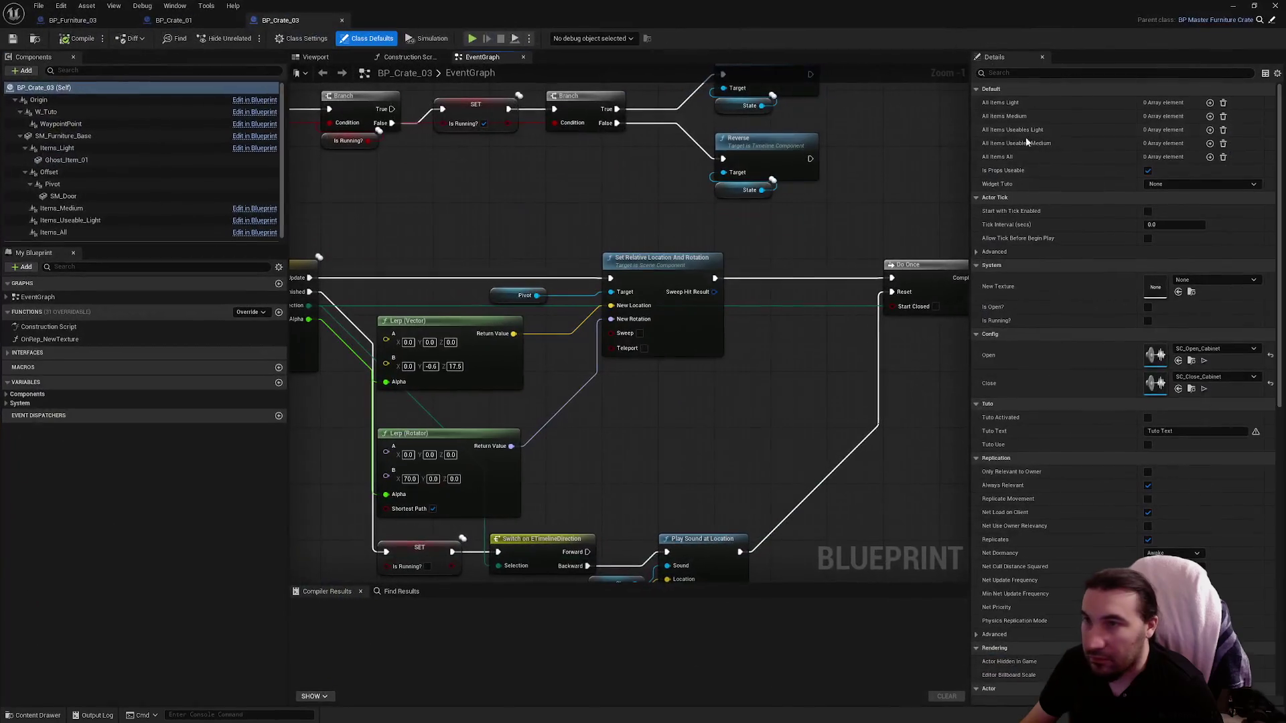
{"action": "right_click", "coordinate": [1104, 106]}
{"action": "left_click", "coordinate": [1137, 138]}
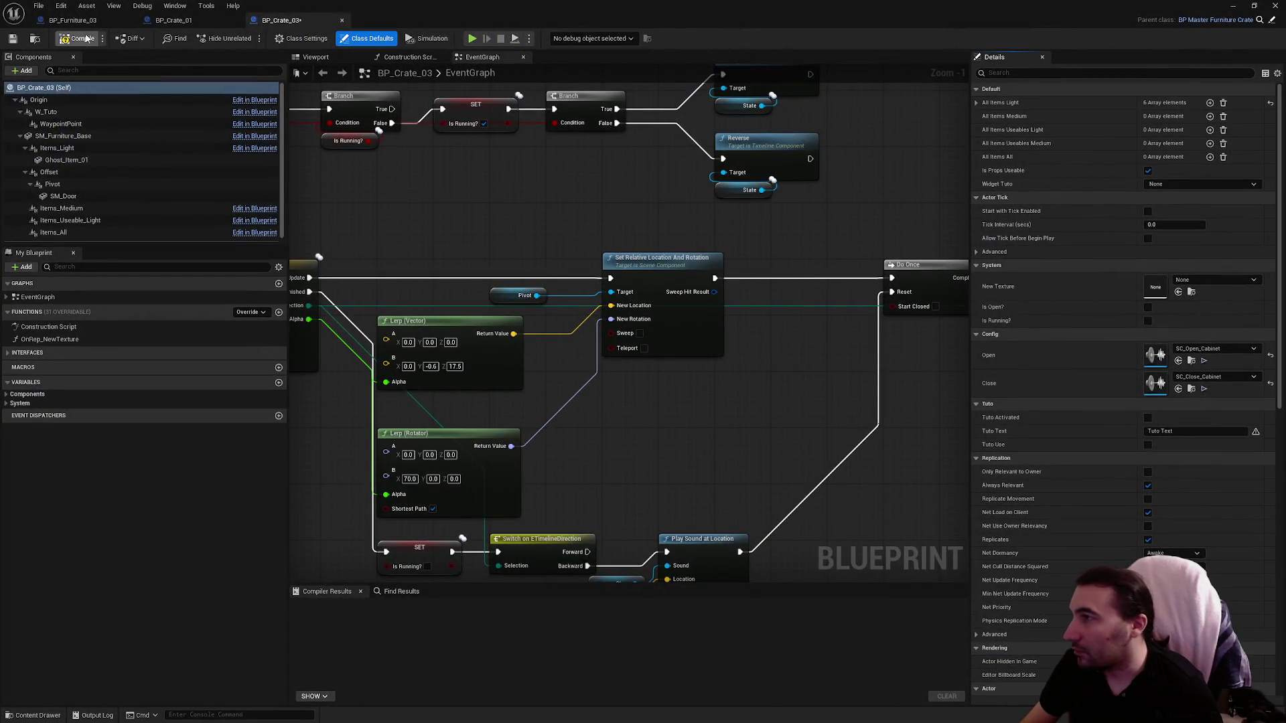
{"action": "key", "text": "F7"}
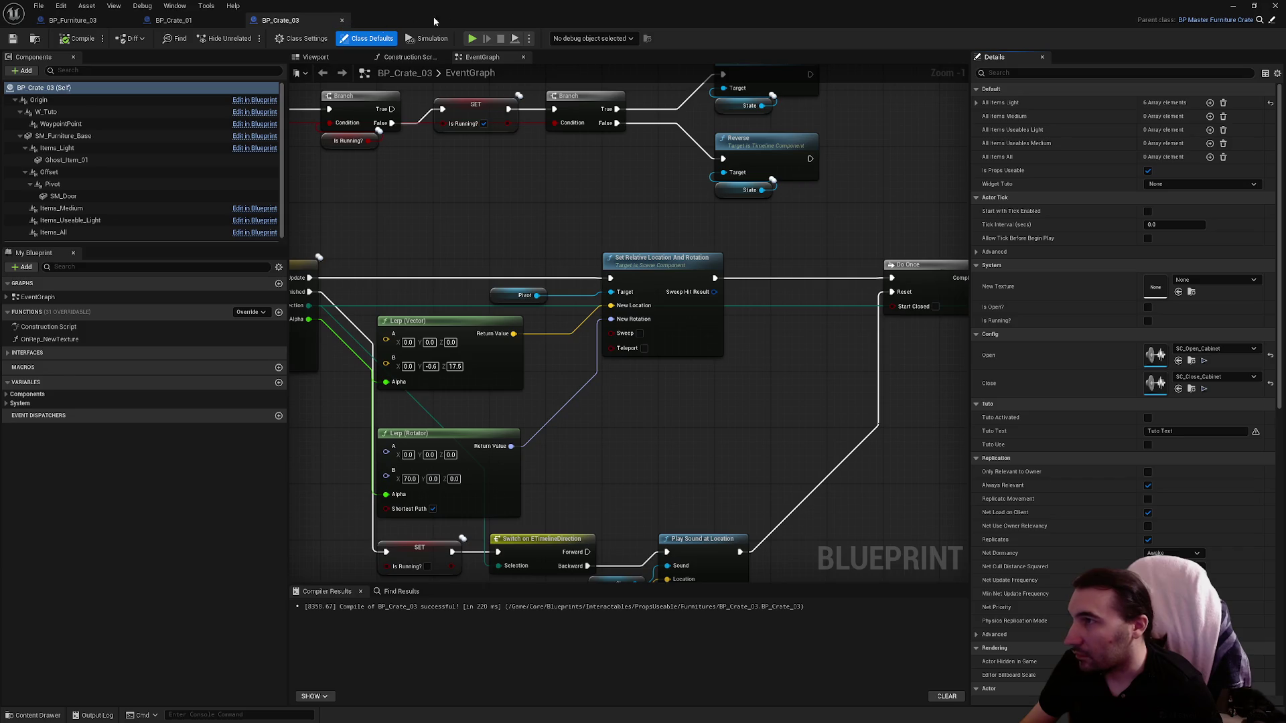
{"action": "double_click", "coordinate": [434, 22]}
Step: Open BP_Crate_04 full-screen and paste the All Items Light array into it
{"action": "double_click", "coordinate": [360, 641]}
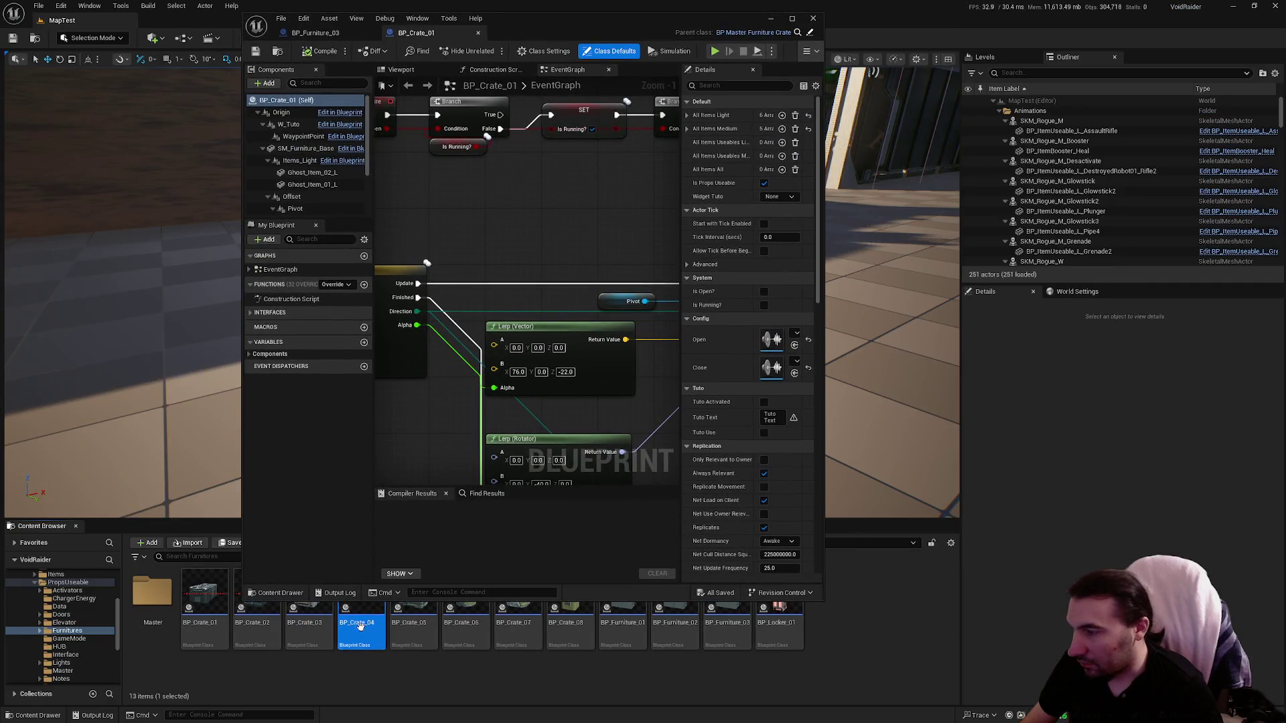
{"action": "double_click", "coordinate": [622, 26]}
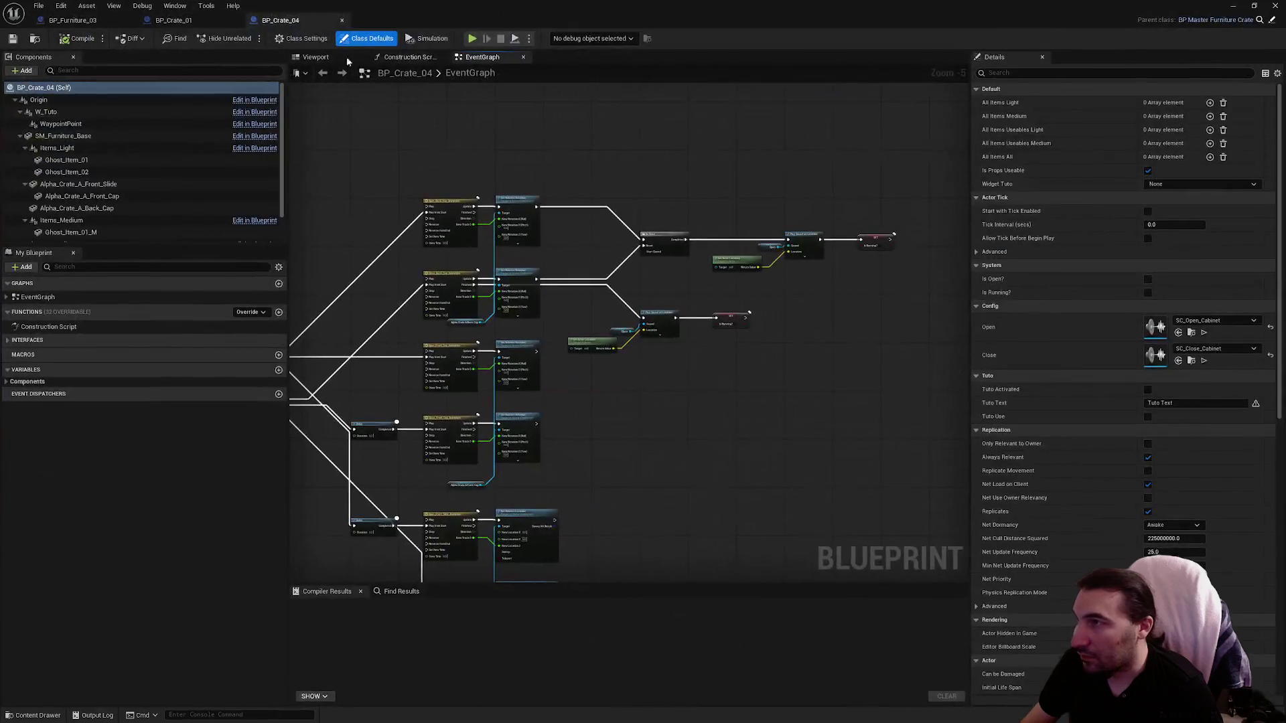
{"action": "left_click", "coordinate": [315, 57]}
{"action": "right_click", "coordinate": [1122, 102]}
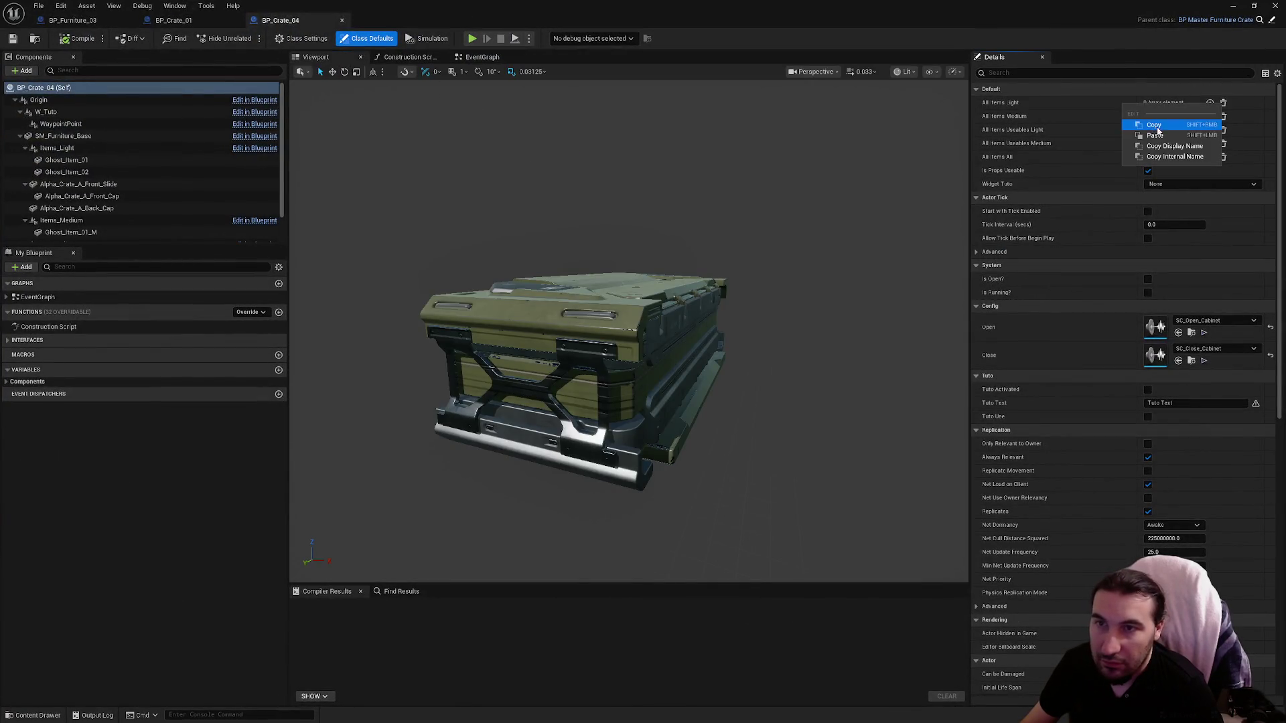
{"action": "left_click", "coordinate": [1165, 136]}
Step: Copy All Items Medium from BP_Crate_01, paste it into BP_Crate_04, compile, and close
{"action": "left_click", "coordinate": [94, 20]}
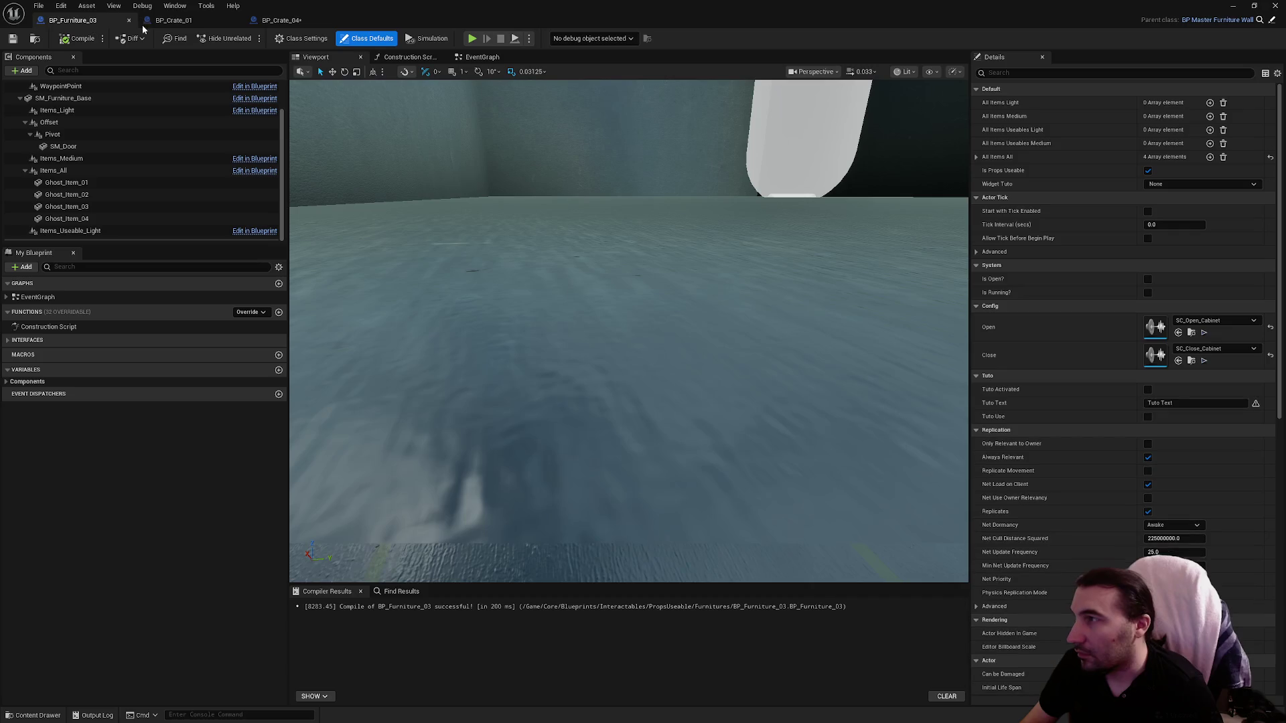
{"action": "left_click", "coordinate": [175, 20]}
{"action": "right_click", "coordinate": [1108, 115]}
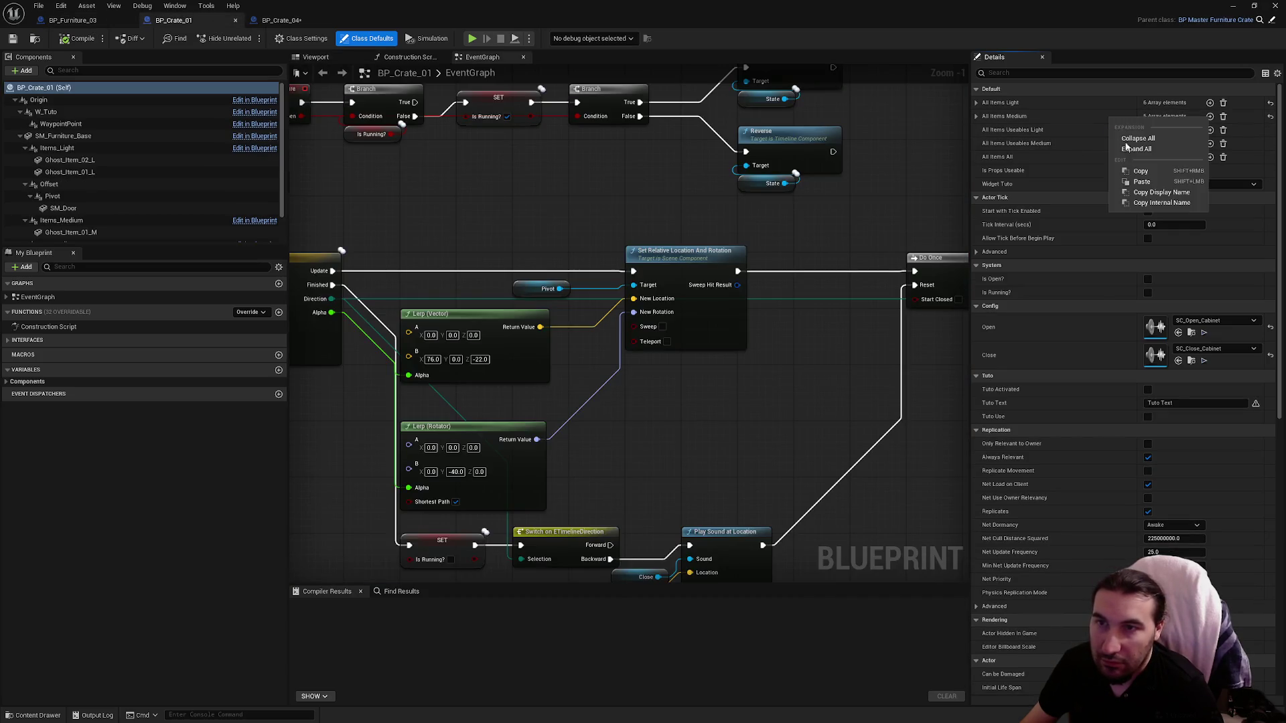
{"action": "left_click", "coordinate": [1135, 169]}
{"action": "left_click", "coordinate": [282, 20]}
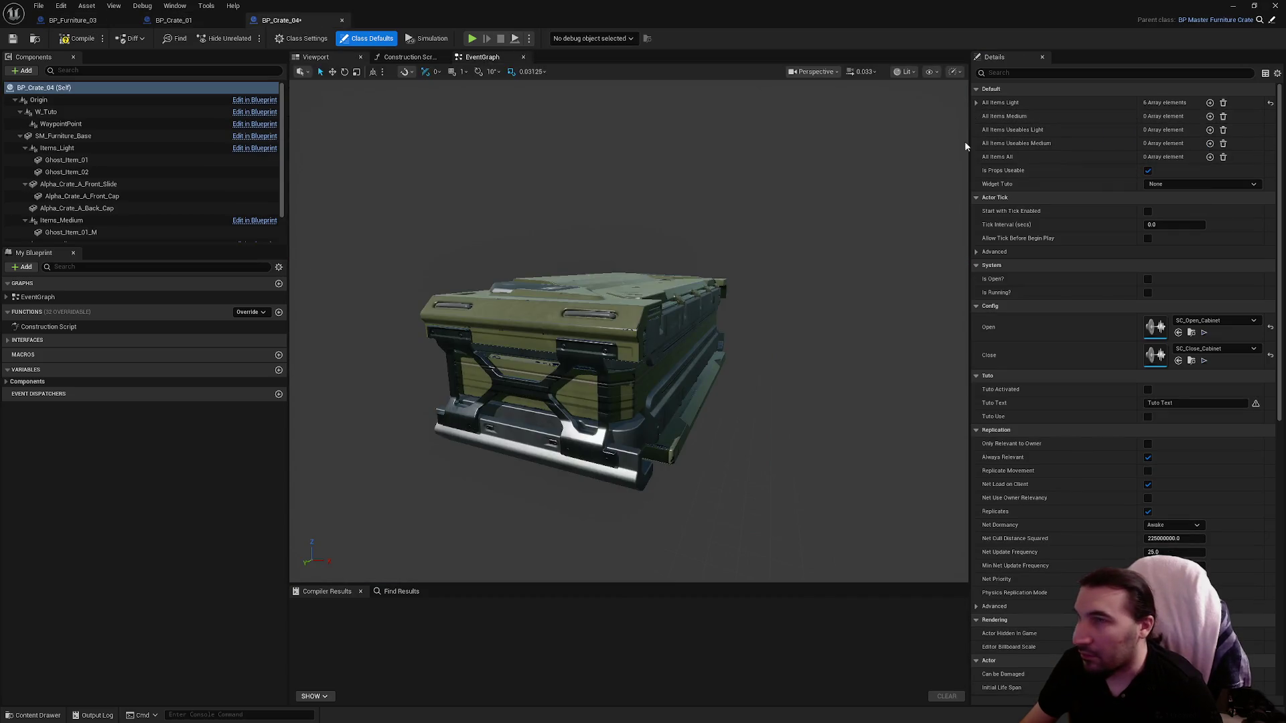
{"action": "right_click", "coordinate": [1112, 117]}
{"action": "right_click", "coordinate": [1096, 123]}
{"action": "left_click", "coordinate": [1140, 151]}
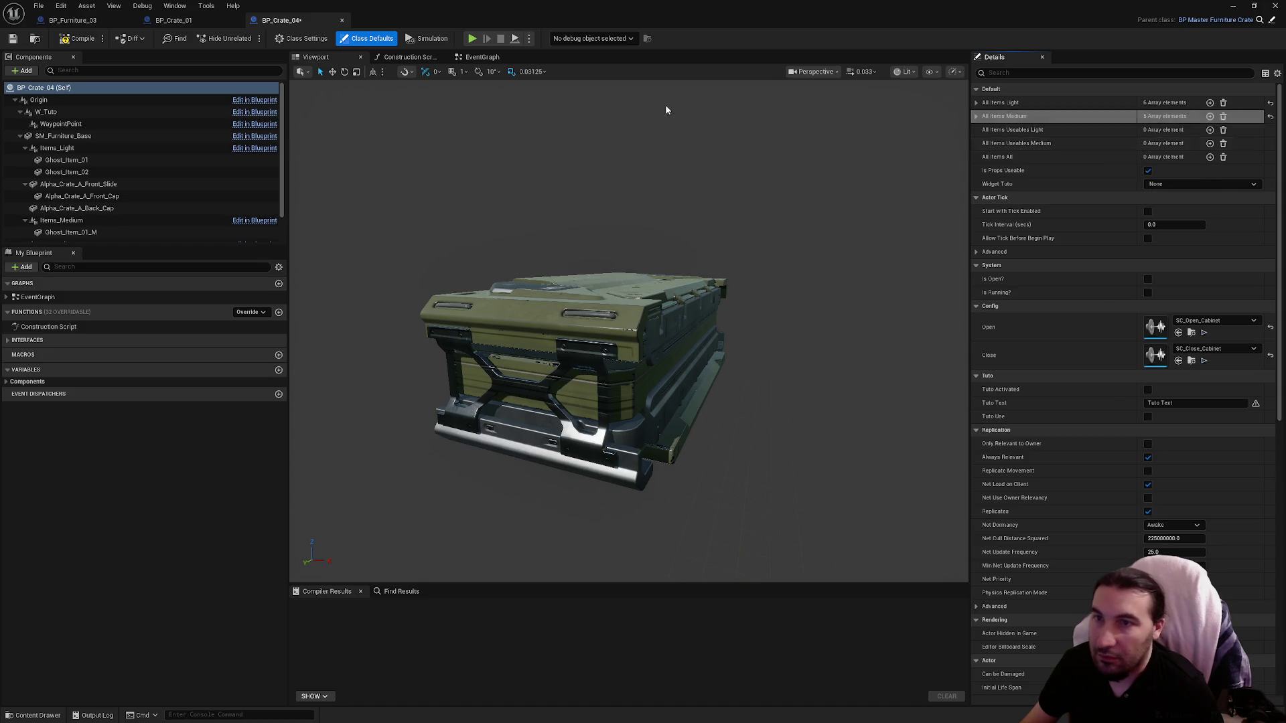
{"action": "left_click", "coordinate": [61, 42]}
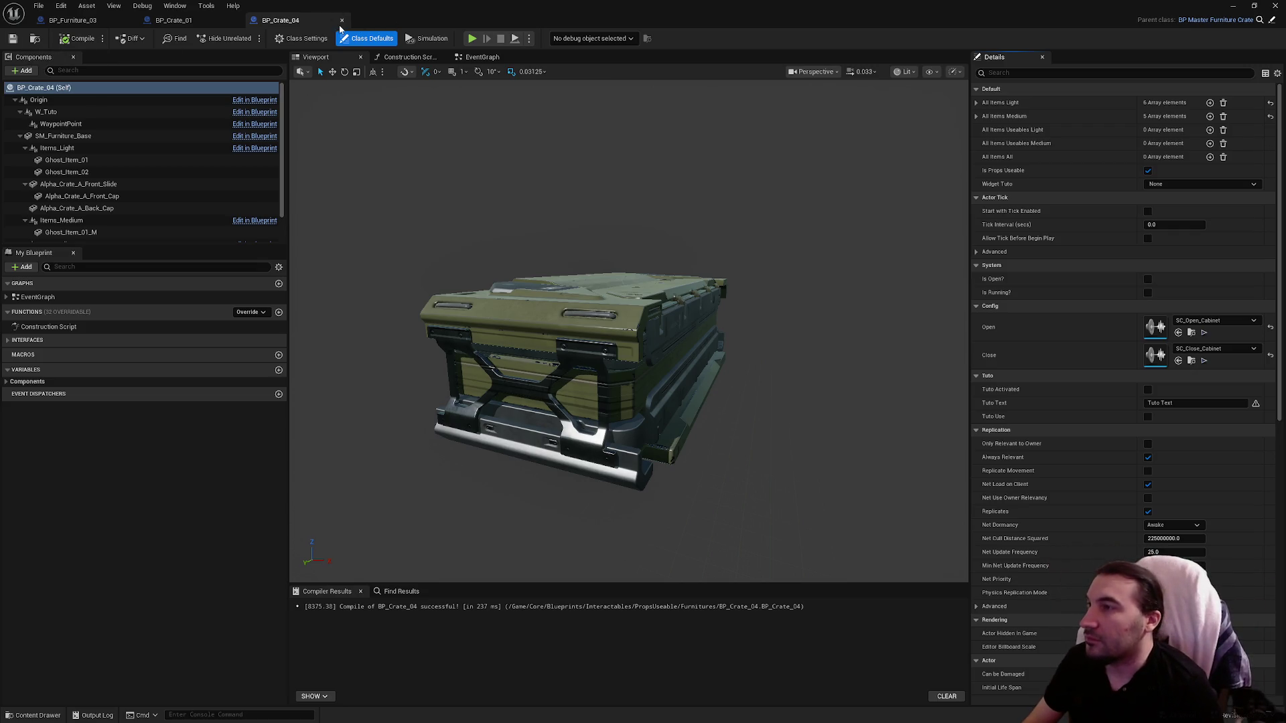
{"action": "left_click", "coordinate": [342, 20]}
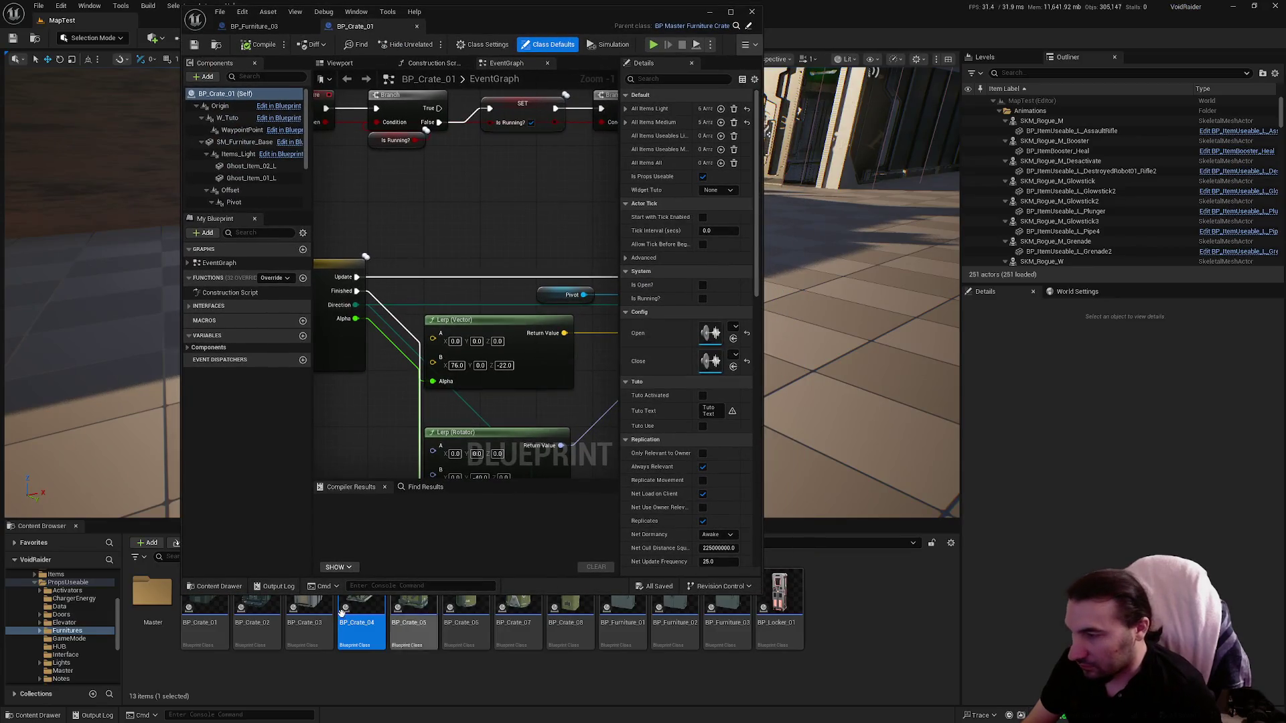
Step: Open BP_Crate_05 and paste the six All Items Light entries into it
{"action": "left_click", "coordinate": [416, 612]}
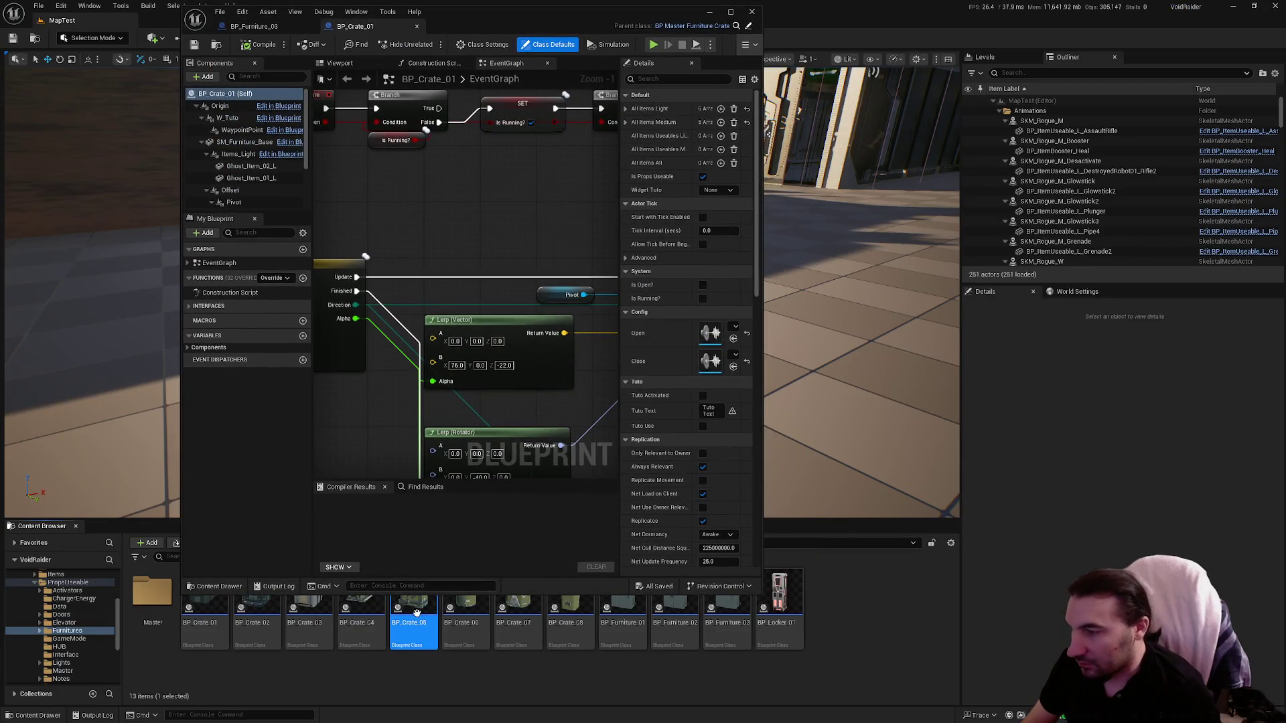
{"action": "double_click", "coordinate": [609, 20]}
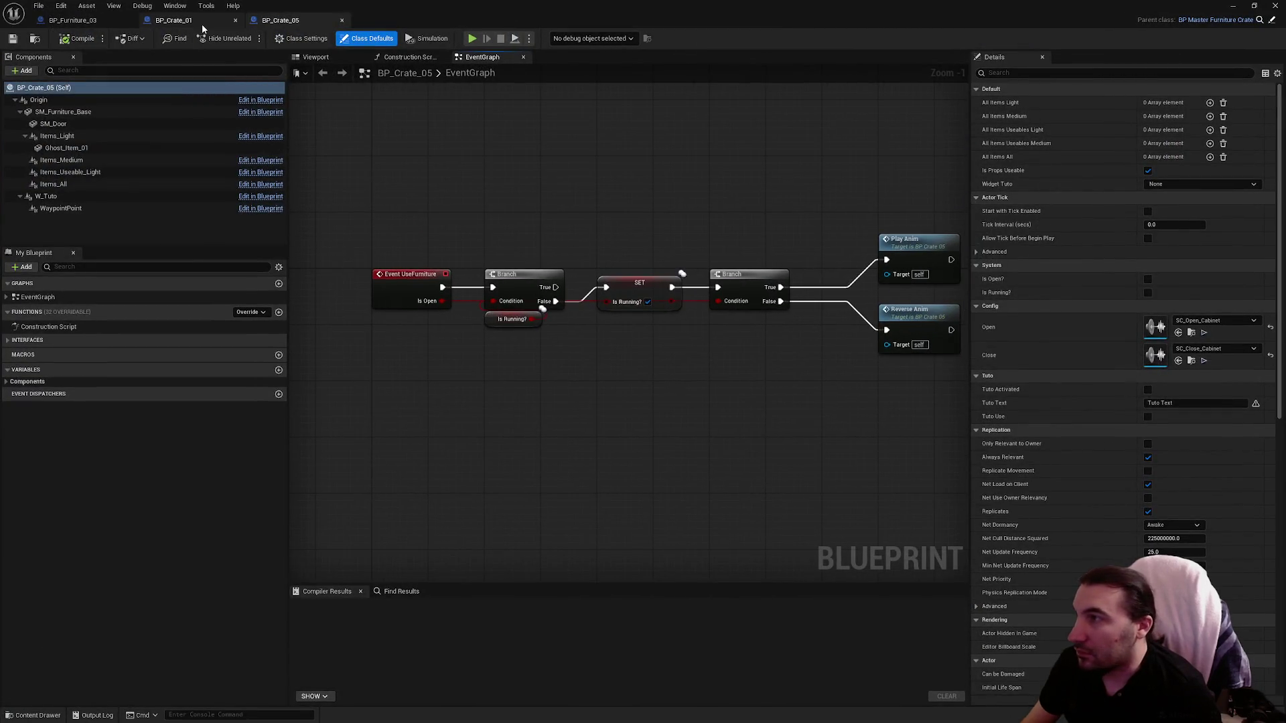
{"action": "left_click", "coordinate": [173, 20]}
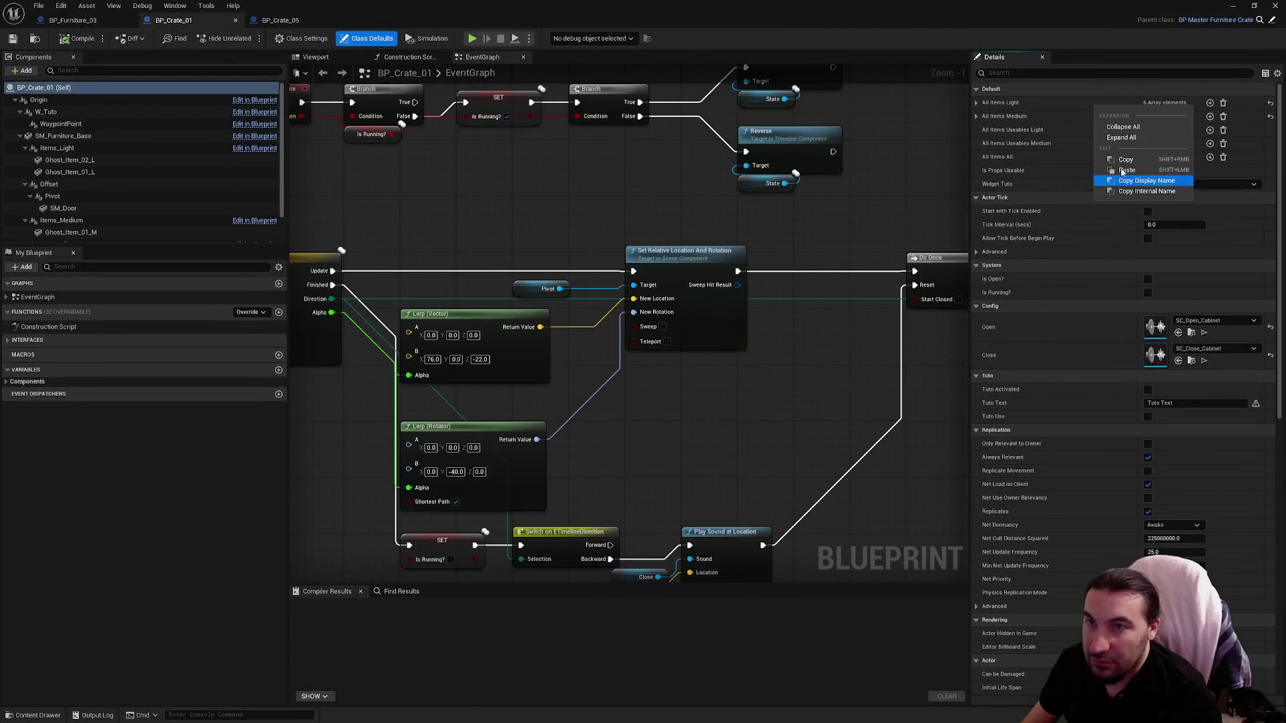
{"action": "left_click", "coordinate": [280, 20]}
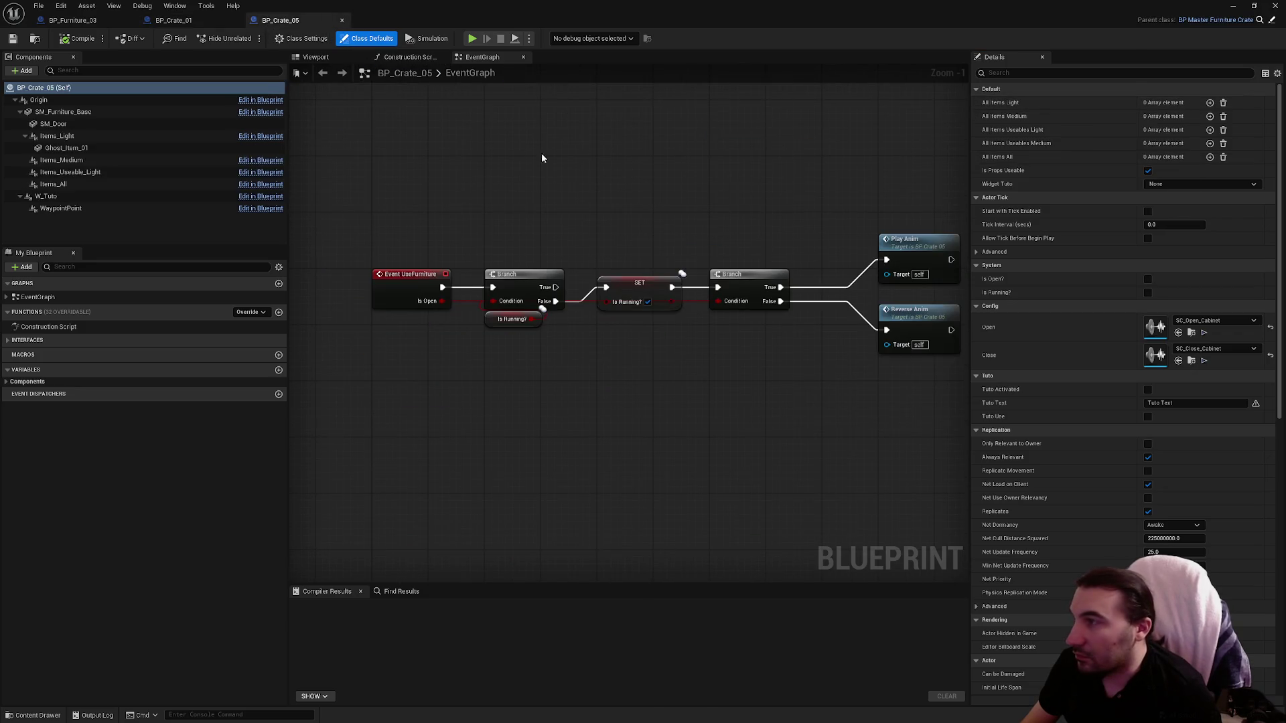
{"action": "right_click", "coordinate": [1079, 105]}
{"action": "left_click", "coordinate": [1125, 138]}
Step: Copy All Items Medium from BP_Crate_01, then compile and save BP_Crate_05
{"action": "left_click", "coordinate": [194, 21]}
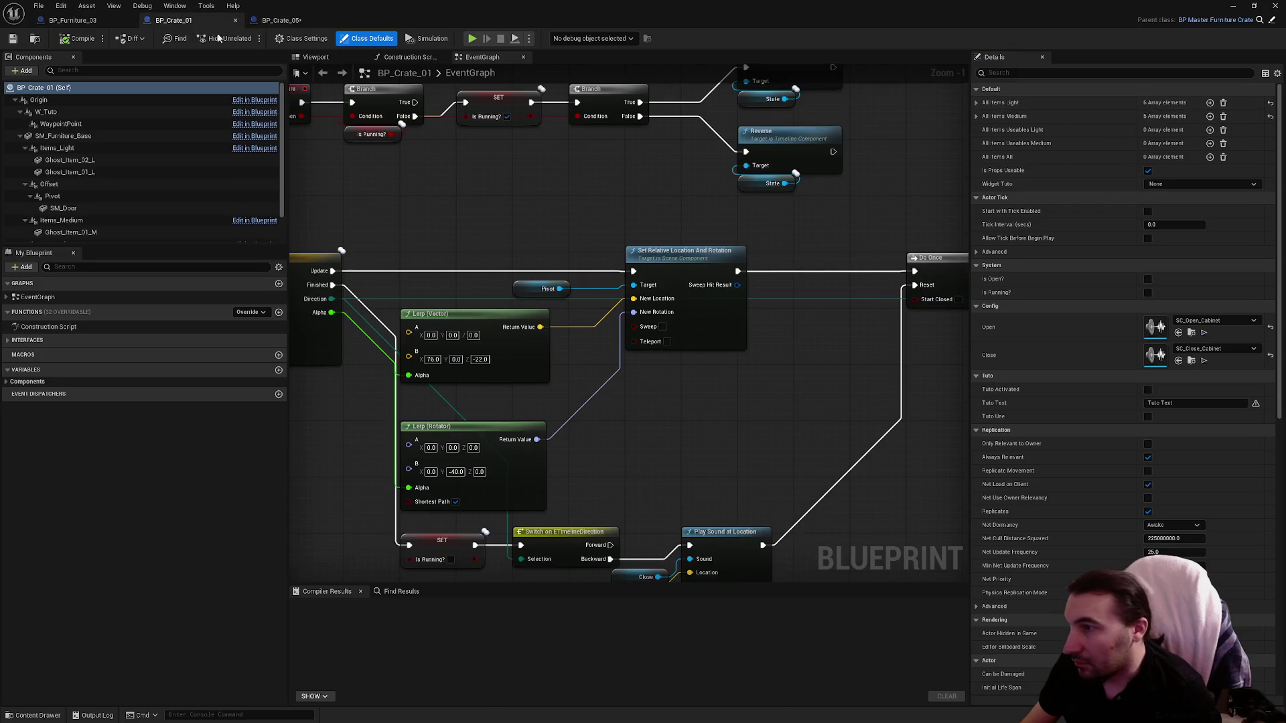
{"action": "right_click", "coordinate": [1064, 118]}
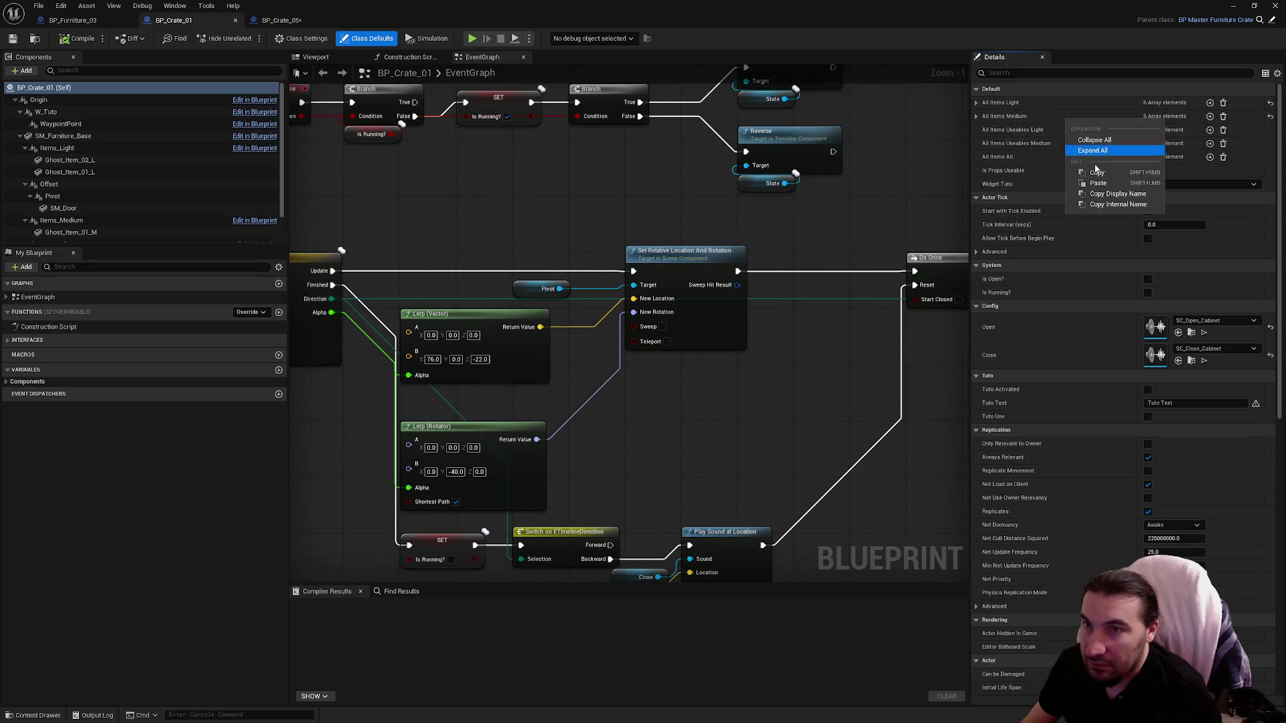
{"action": "left_click", "coordinate": [1101, 173]}
{"action": "left_click", "coordinate": [280, 21]}
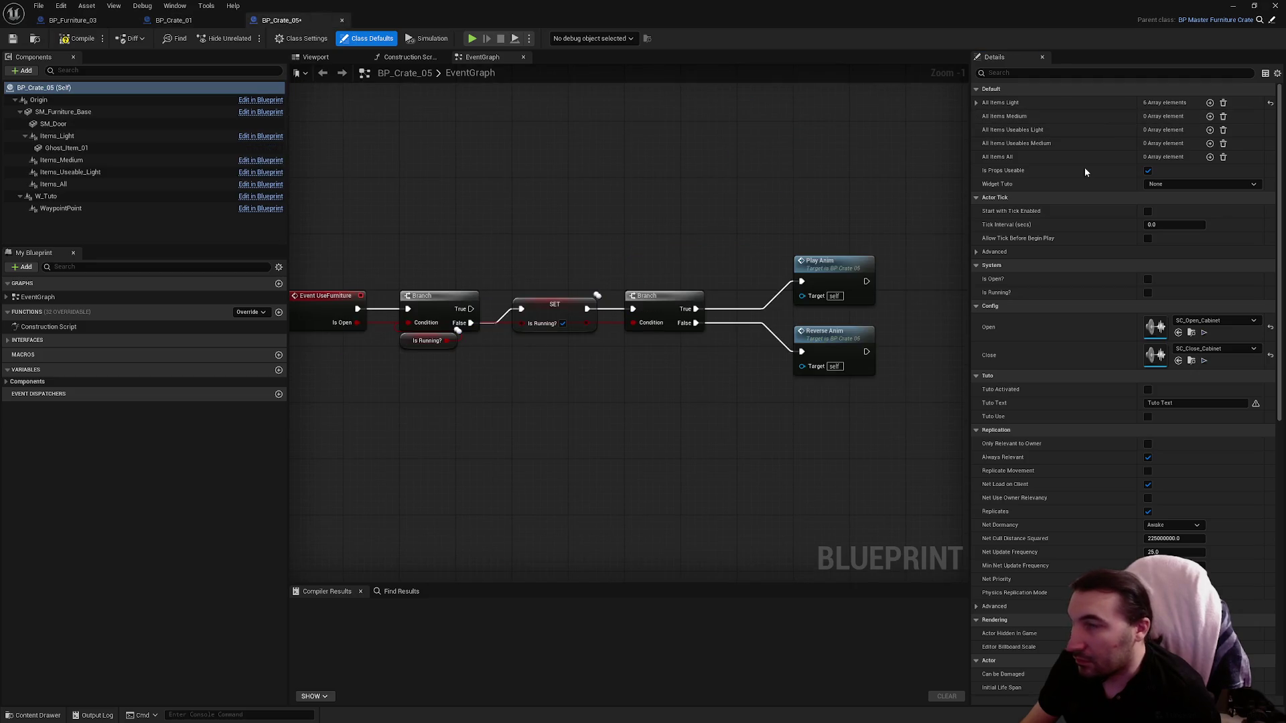
{"action": "mouse_move", "coordinate": [613, 6]}
{"action": "left_mouse_down"}
{"action": "mouse_move", "coordinate": [780, 512]}
{"action": "mouse_move", "coordinate": [509, 150]}
{"action": "left_mouse_up"}
{"action": "left_click", "coordinate": [346, 185]}
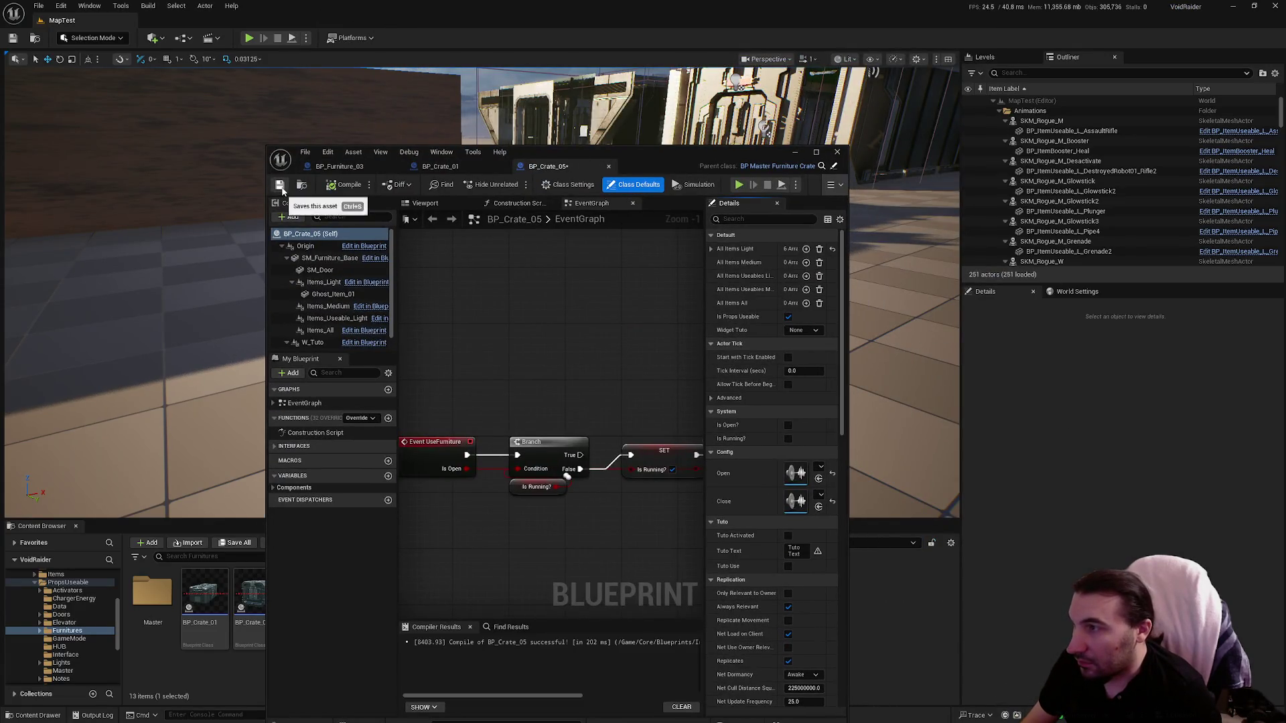
Step: Copy All Items Light from BP_Crate_01 into BP_Crate_06, compile it, and close it
{"action": "left_click", "coordinate": [608, 166]}
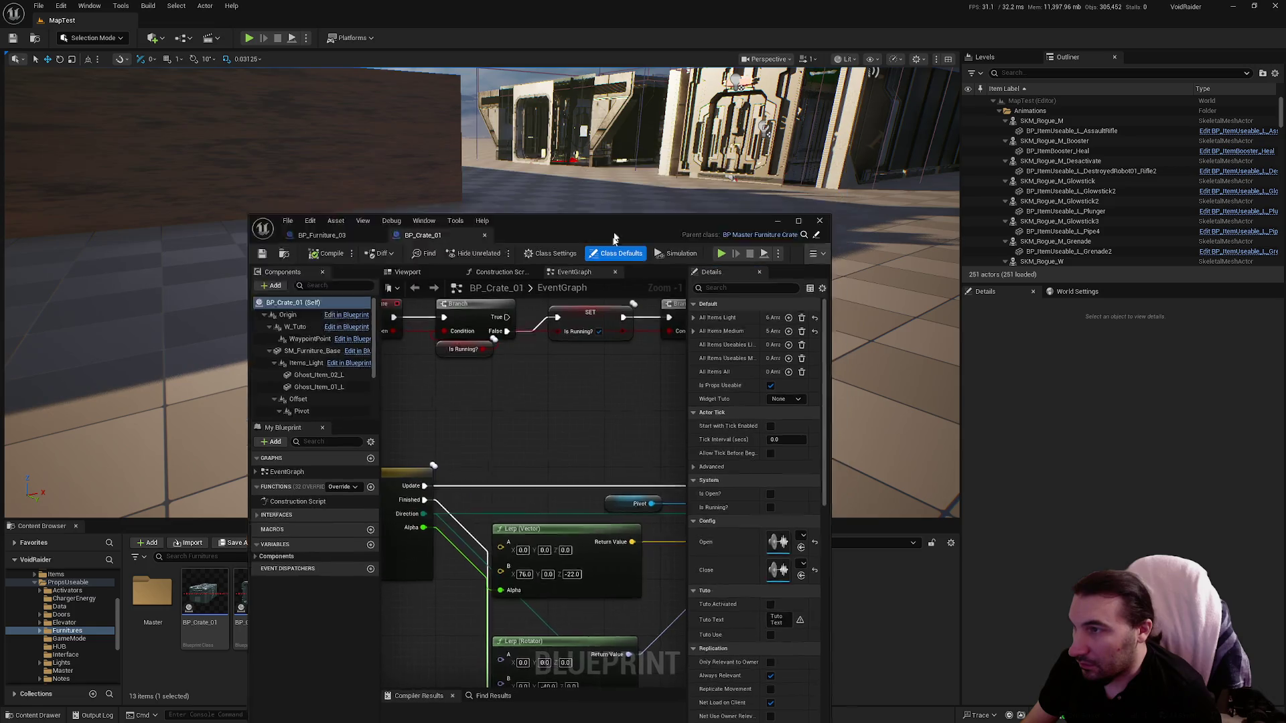
{"action": "mouse_move", "coordinate": [629, 163]}
{"action": "left_mouse_down"}
{"action": "mouse_move", "coordinate": [538, 697]}
{"action": "mouse_move", "coordinate": [663, 187]}
{"action": "left_mouse_up"}
{"action": "left_click", "coordinate": [466, 593]}
{"action": "left_click", "coordinate": [441, 197]}
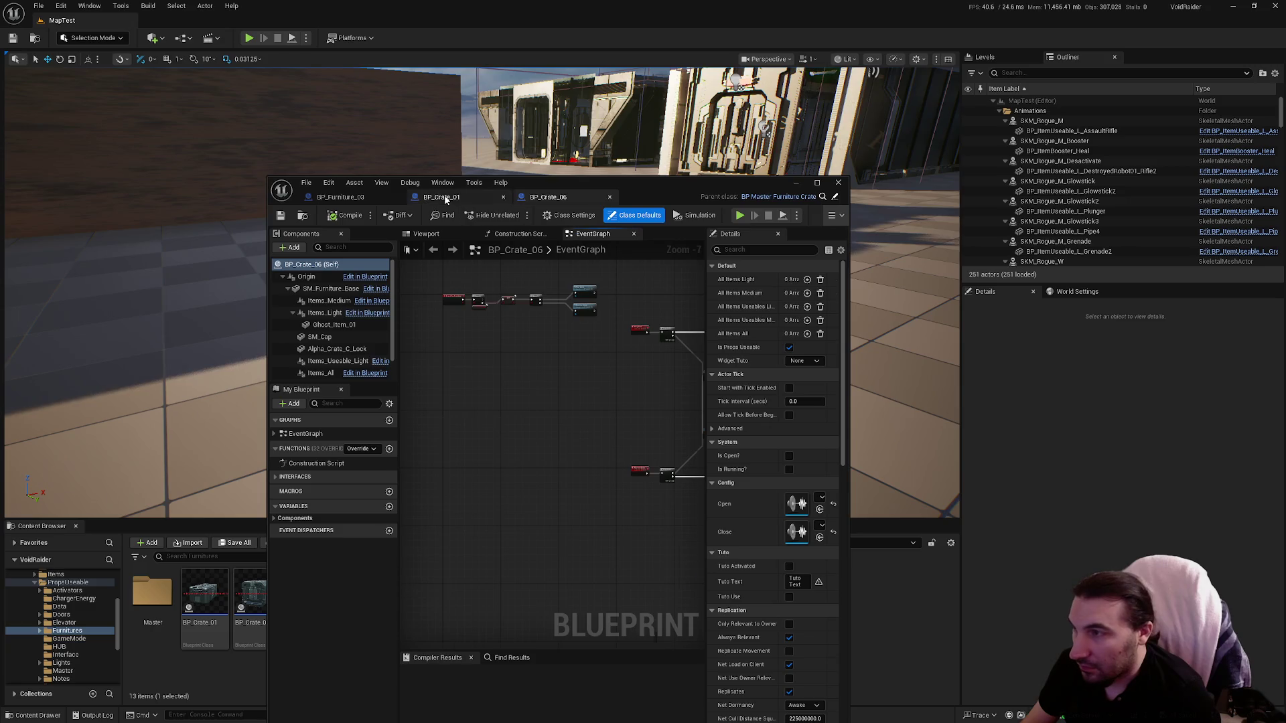
{"action": "right_click", "coordinate": [755, 288]}
{"action": "left_click", "coordinate": [787, 340]}
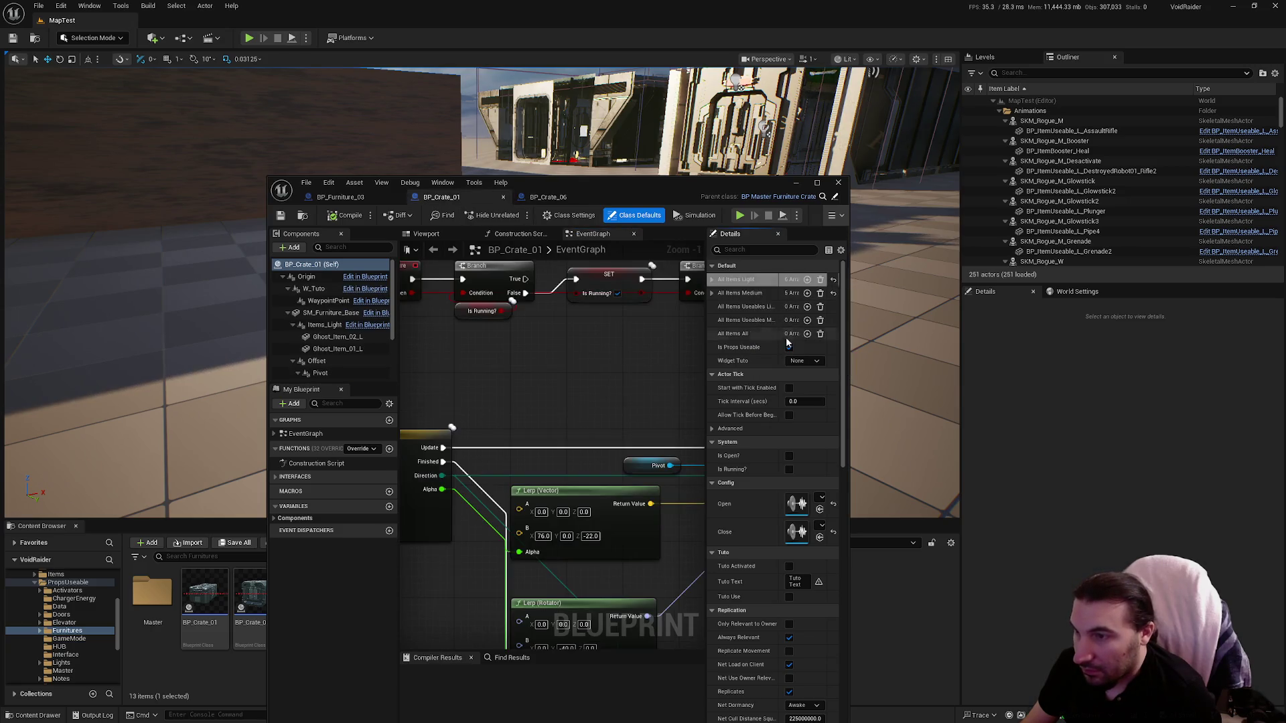
{"action": "left_click", "coordinate": [549, 198]}
{"action": "right_click", "coordinate": [746, 286]}
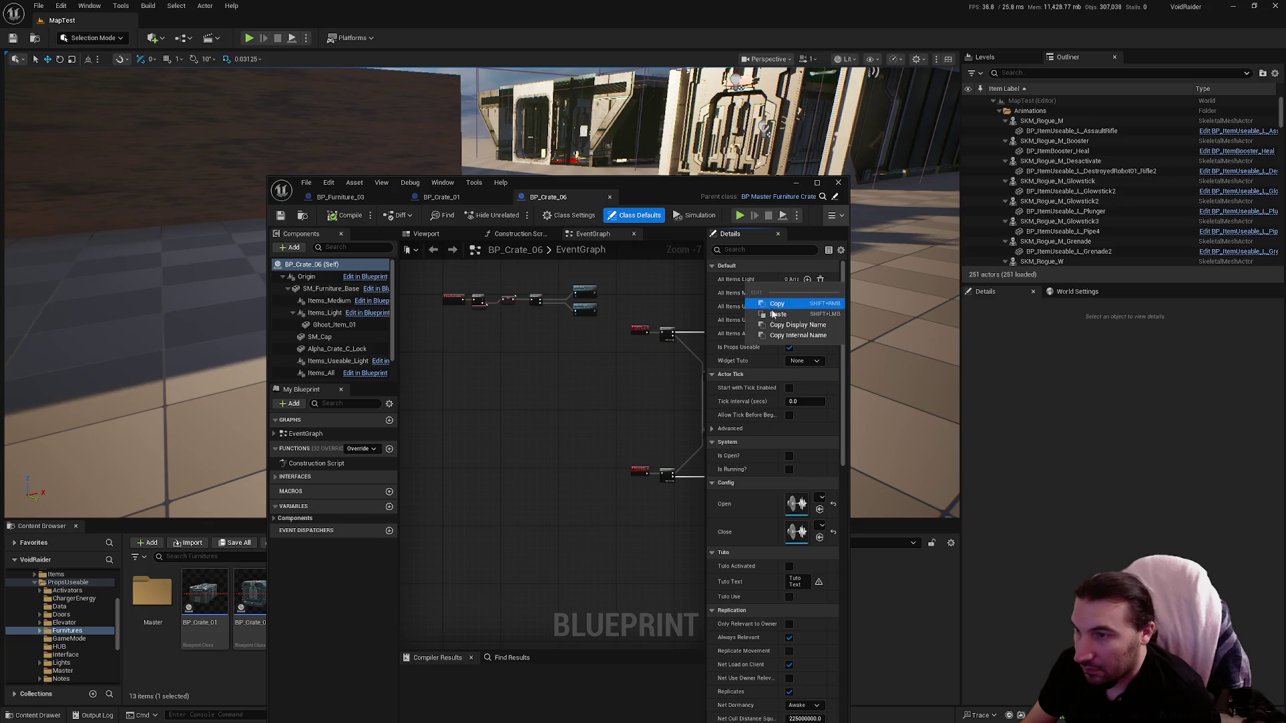
{"action": "left_click", "coordinate": [770, 315]}
{"action": "left_click", "coordinate": [286, 216]}
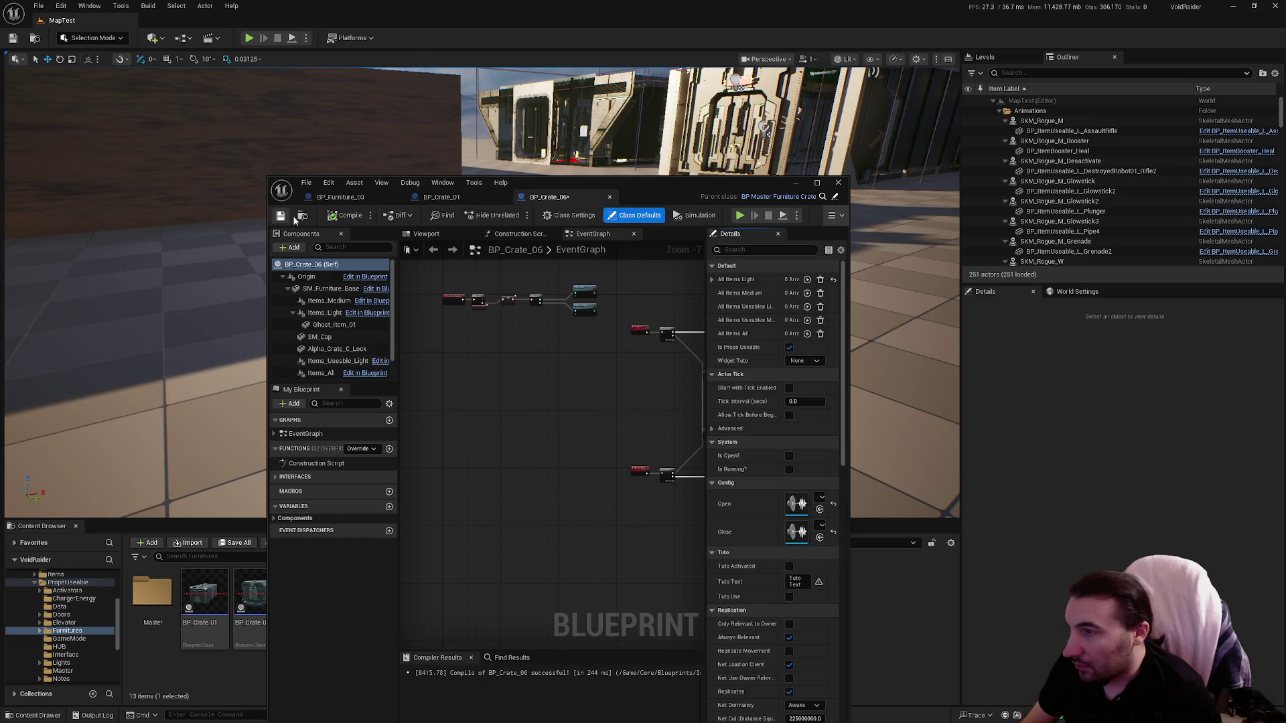
{"action": "left_click", "coordinate": [610, 198]}
Step: Paste the six All Items Light entries into BP_Crate_07, compile and save, and close it
{"action": "mouse_move", "coordinate": [641, 190]}
{"action": "left_mouse_down"}
{"action": "mouse_move", "coordinate": [558, 691]}
{"action": "mouse_move", "coordinate": [603, 231]}
{"action": "mouse_move", "coordinate": [639, 172]}
{"action": "left_mouse_up"}
{"action": "double_click", "coordinate": [526, 613]}
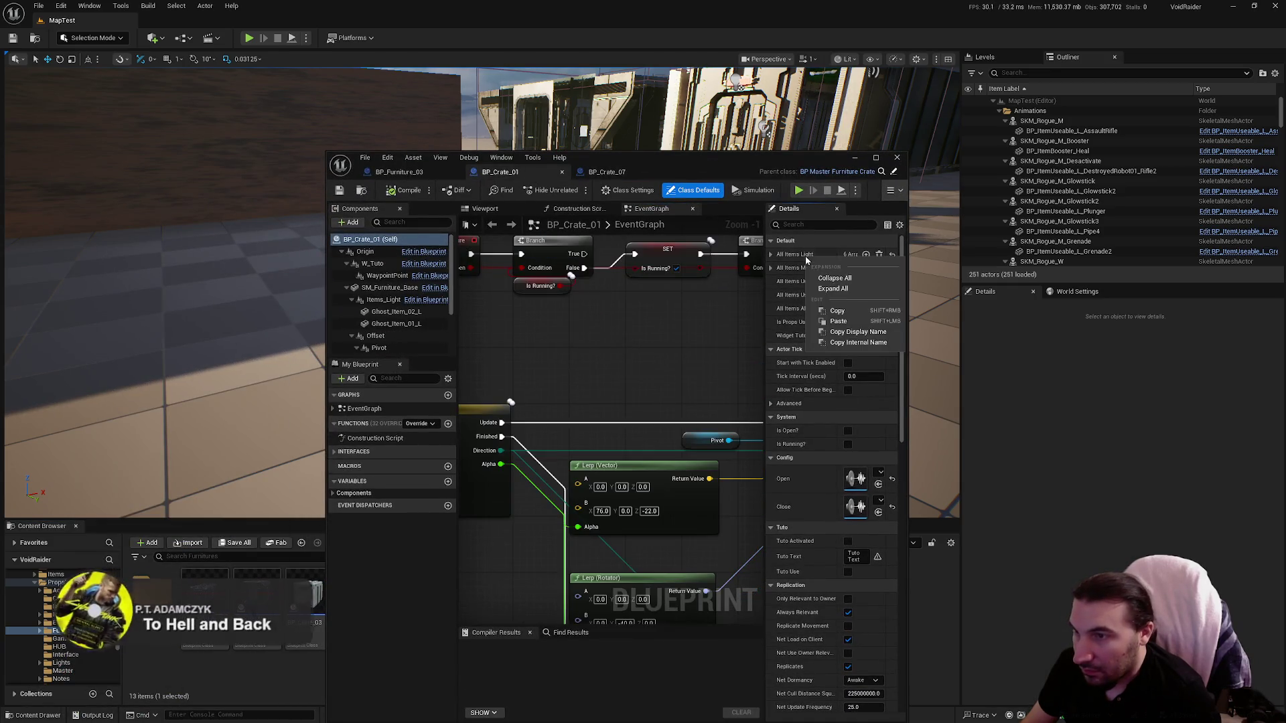
{"action": "left_click", "coordinate": [607, 171]}
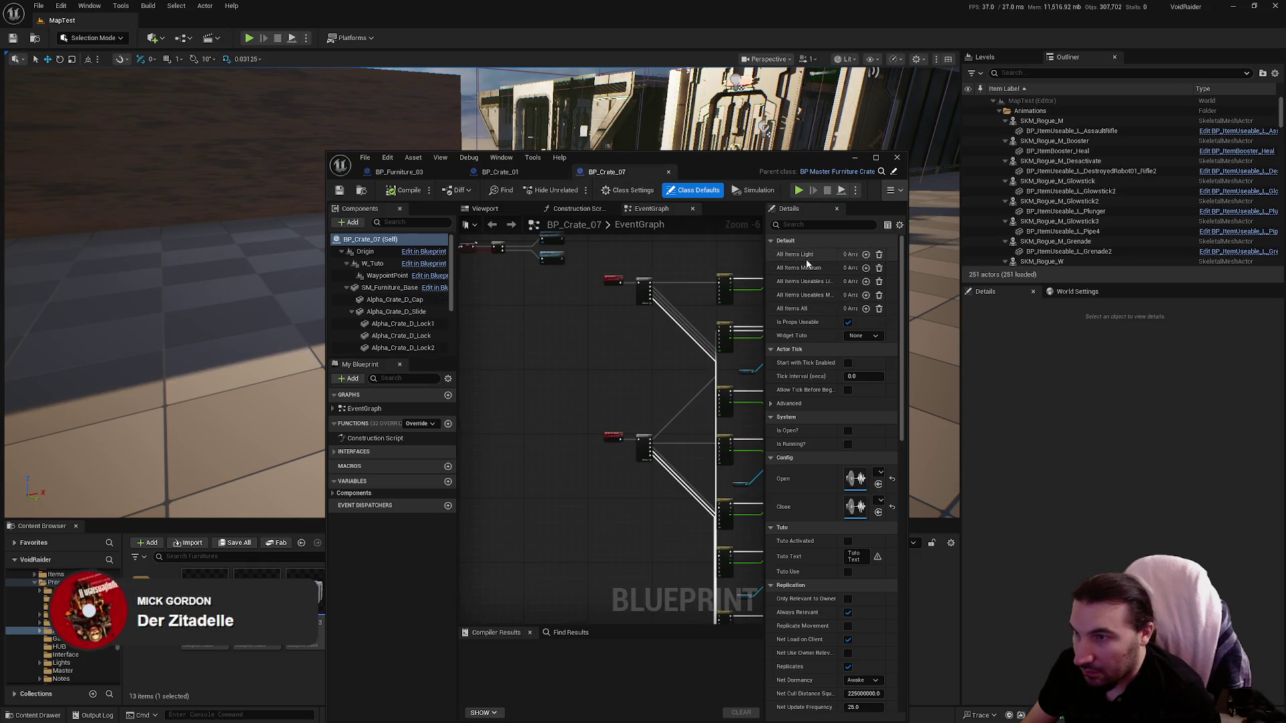
{"action": "right_click", "coordinate": [807, 256]}
{"action": "left_click", "coordinate": [830, 294]}
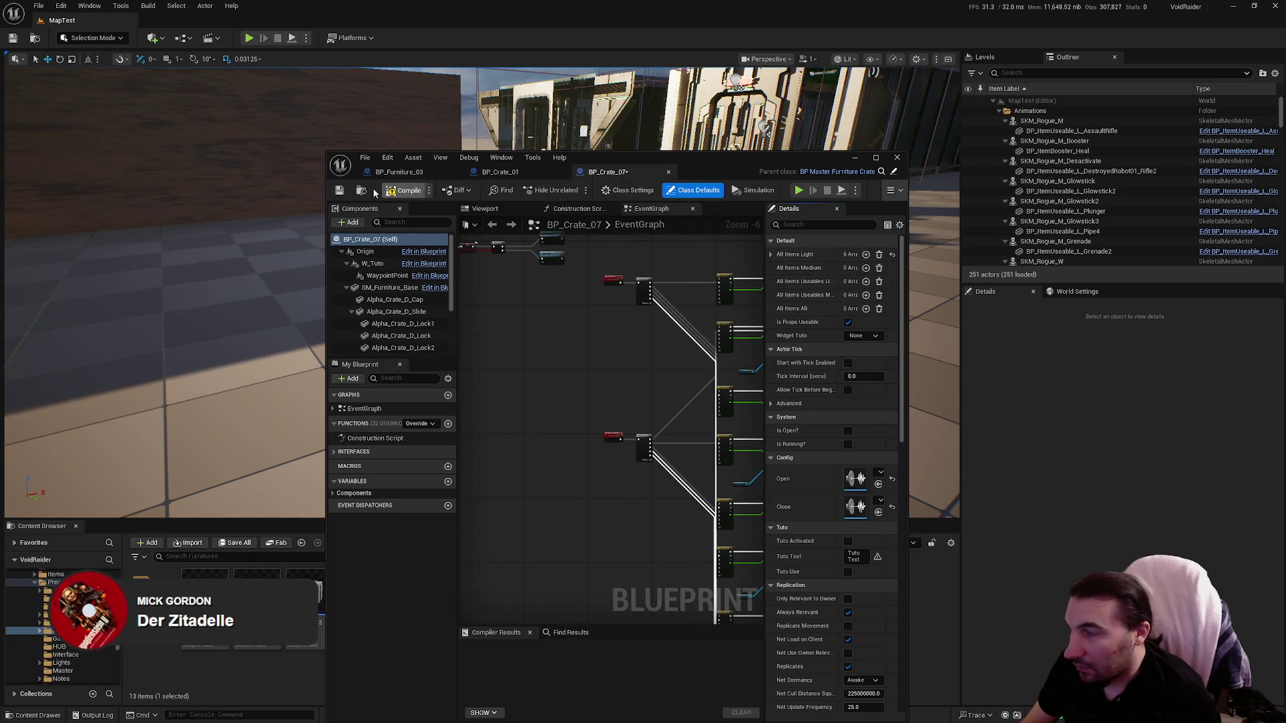
{"action": "left_click", "coordinate": [340, 191]}
{"action": "left_click", "coordinate": [668, 173]}
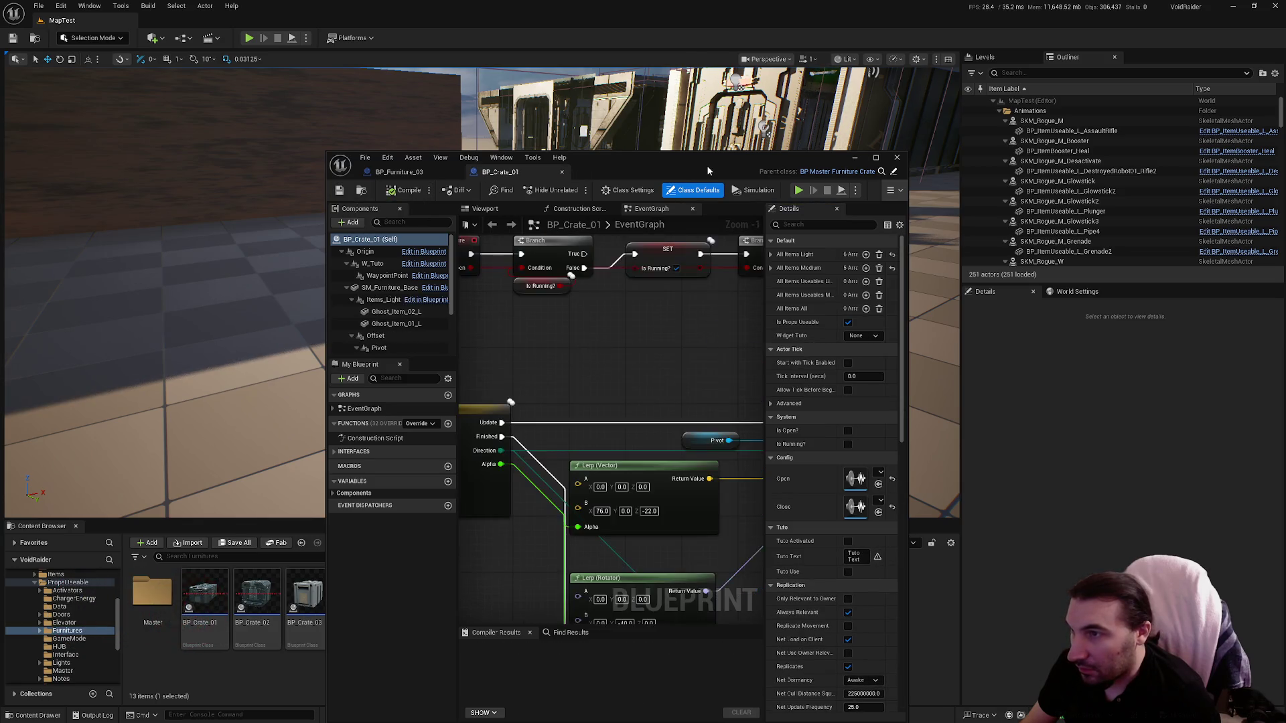
Step: Open the BP_Crate_08 blueprint from the Content Browser
{"action": "mouse_move", "coordinate": [706, 165]}
{"action": "left_mouse_down"}
{"action": "mouse_move", "coordinate": [327, 141]}
{"action": "mouse_move", "coordinate": [528, 656]}
{"action": "mouse_move", "coordinate": [790, 127]}
{"action": "left_mouse_up"}
{"action": "left_click", "coordinate": [581, 597]}
{"action": "double_click", "coordinate": [581, 597]}
Step: Copy All Items Light from BP_Crate_01 into BP_Crate_08, compile, and close it
{"action": "left_click", "coordinate": [535, 138]}
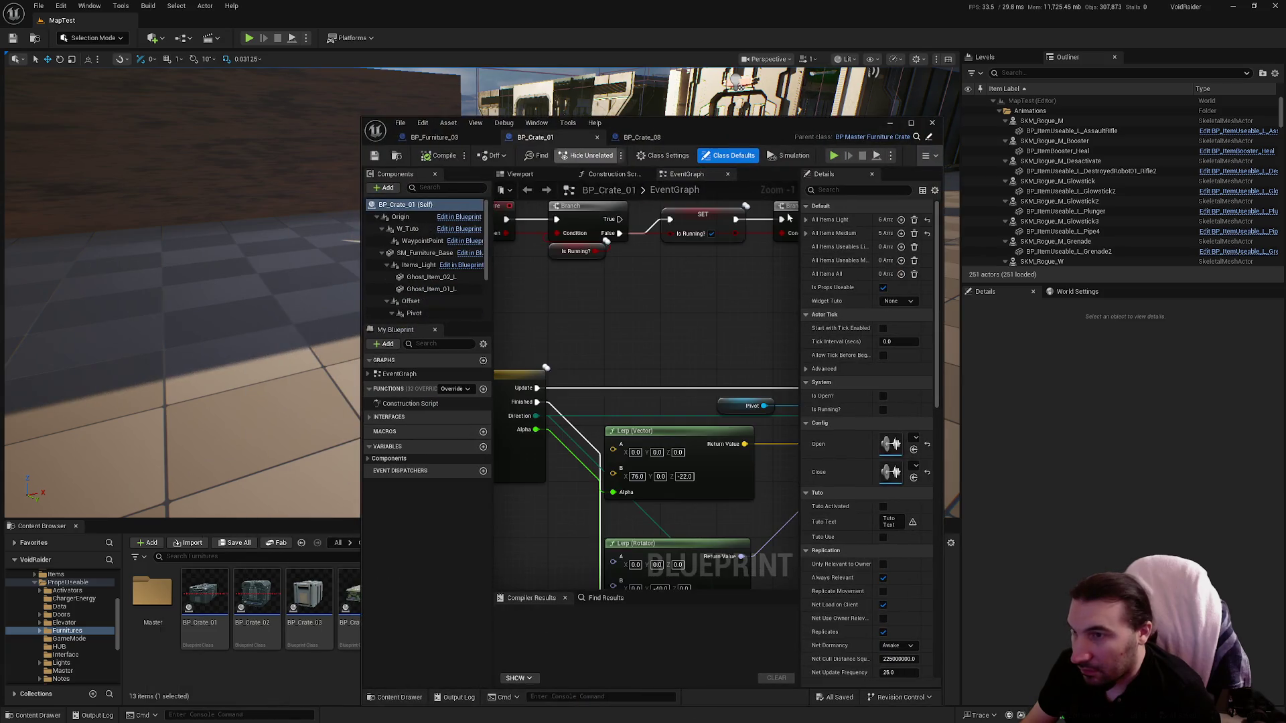
{"action": "right_click", "coordinate": [834, 221]}
{"action": "left_click", "coordinate": [862, 273]}
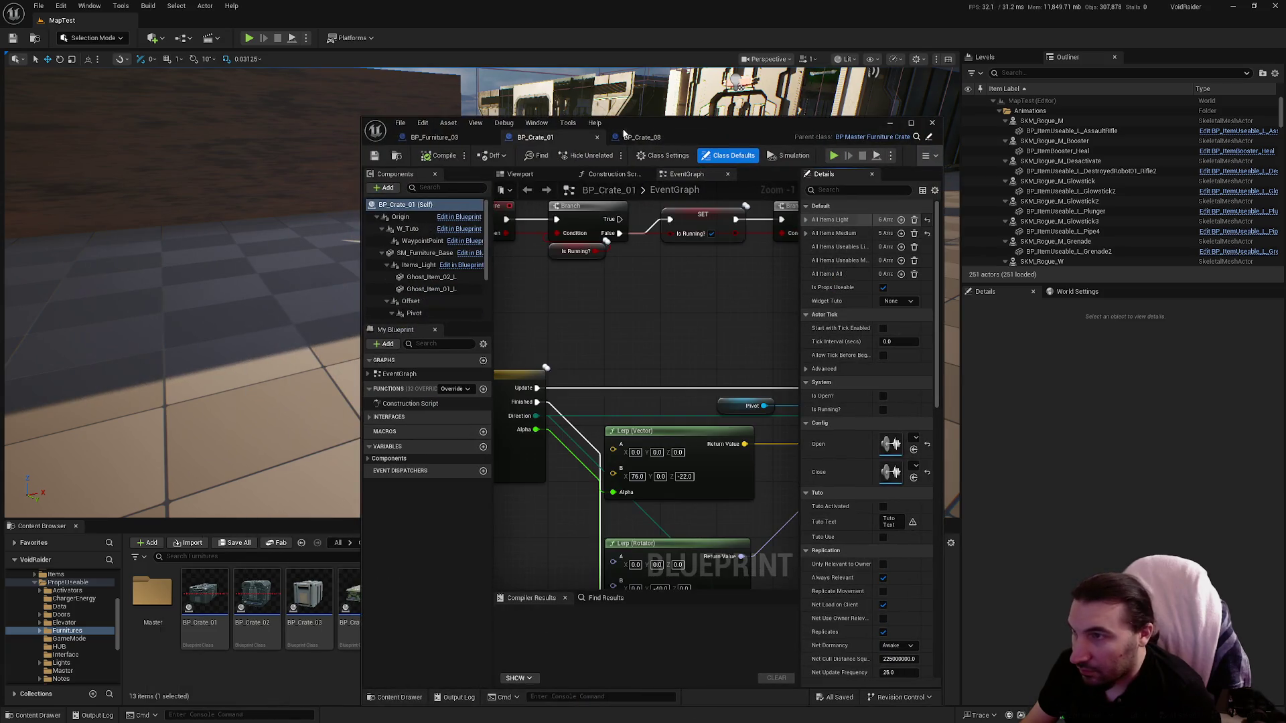
{"action": "left_click", "coordinate": [642, 138]}
{"action": "right_click", "coordinate": [841, 222]}
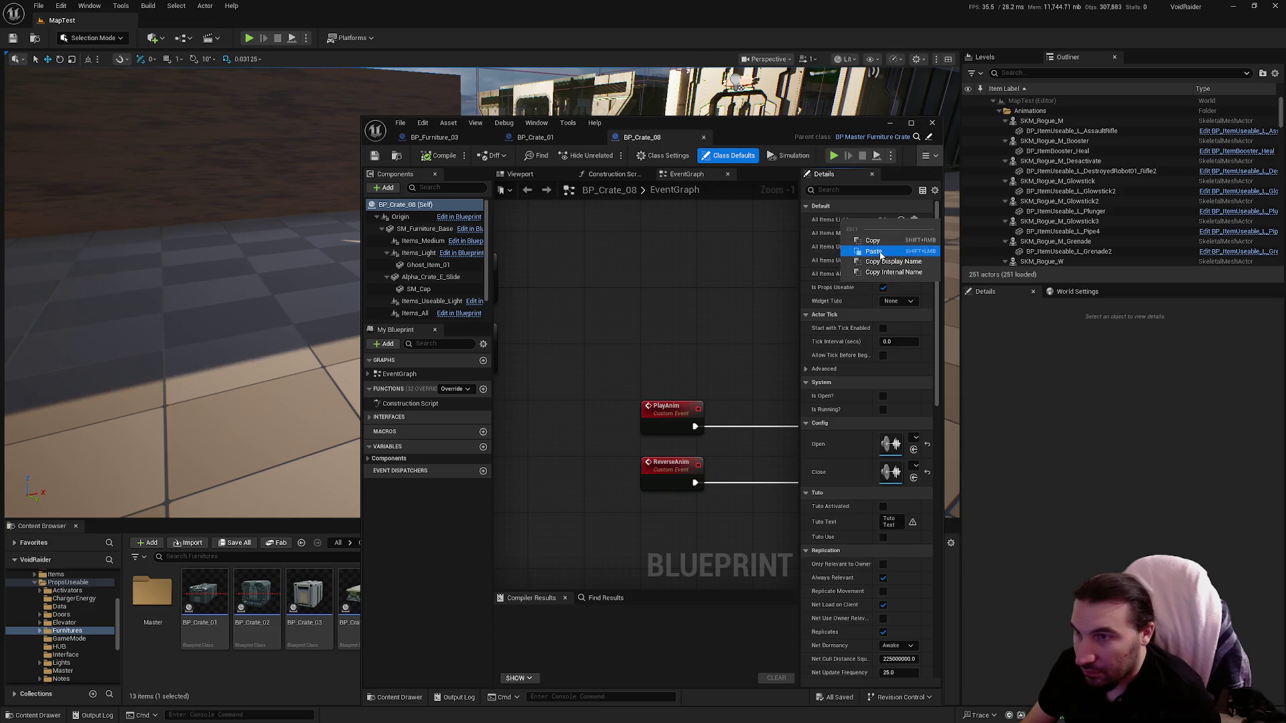
{"action": "left_click", "coordinate": [874, 252]}
{"action": "left_click", "coordinate": [439, 155]}
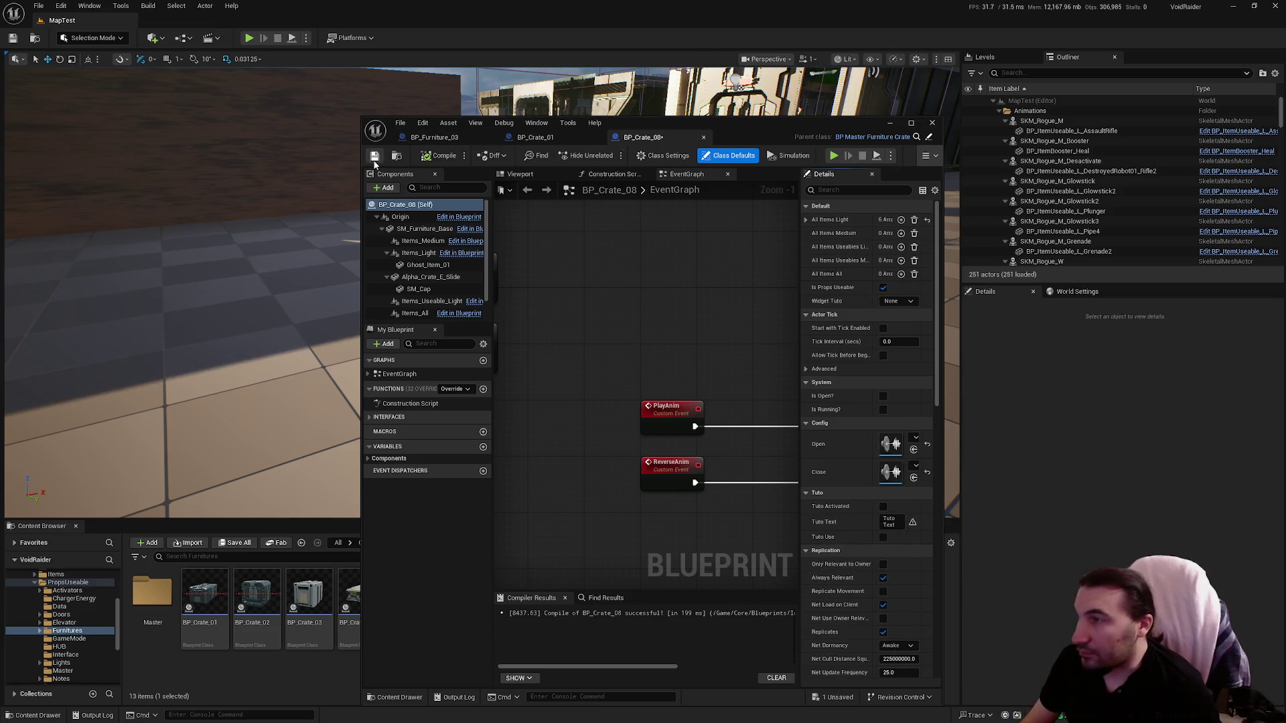
{"action": "left_click", "coordinate": [704, 137]}
Step: Paste six All Items Light entries into BP_Furniture_01, compile, save, and close it
{"action": "mouse_move", "coordinate": [742, 127]}
{"action": "left_mouse_down"}
{"action": "mouse_move", "coordinate": [584, 683]}
{"action": "mouse_move", "coordinate": [779, 151]}
{"action": "left_mouse_up"}
{"action": "double_click", "coordinate": [634, 618]}
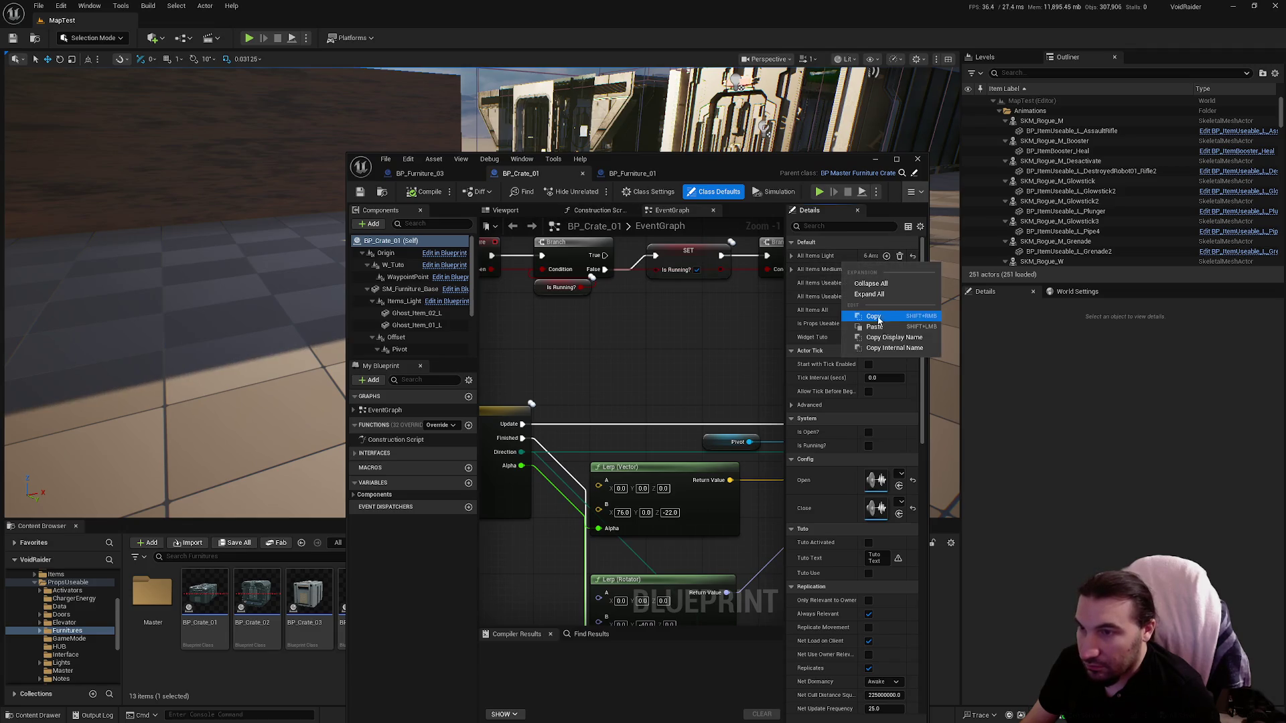
{"action": "left_click", "coordinate": [632, 174]}
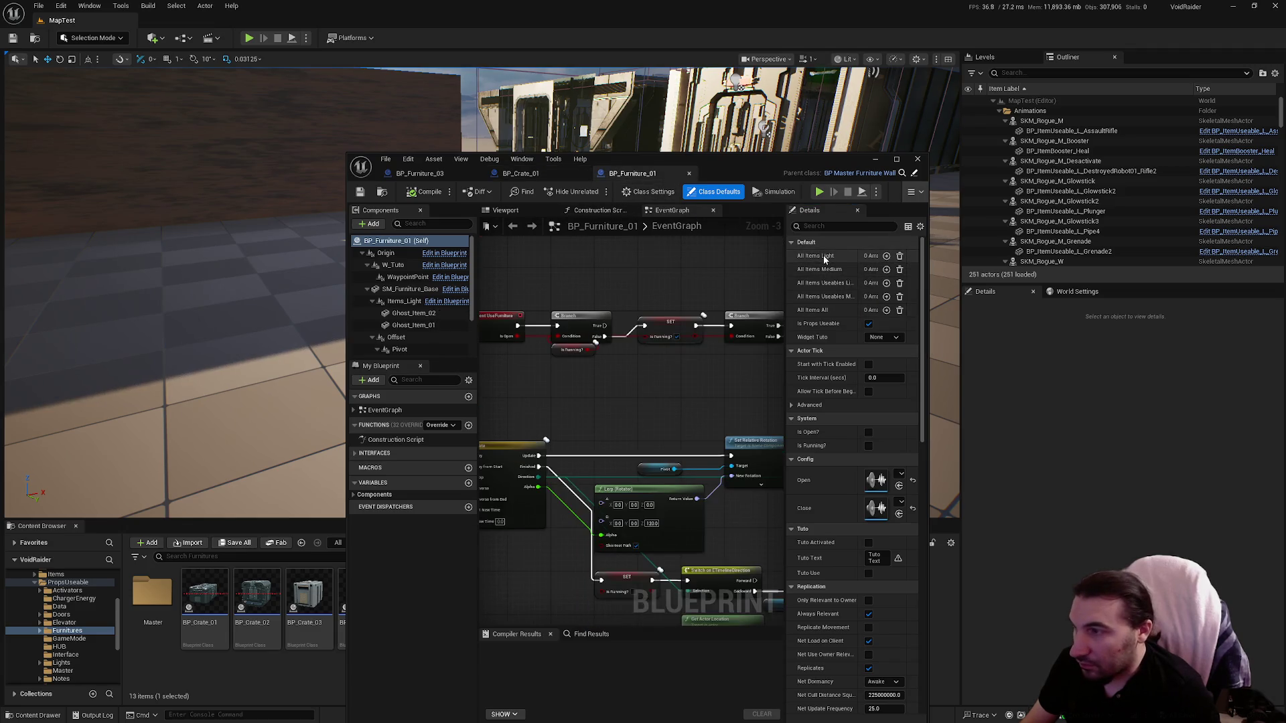
{"action": "right_click", "coordinate": [824, 256]}
{"action": "left_click", "coordinate": [842, 277]}
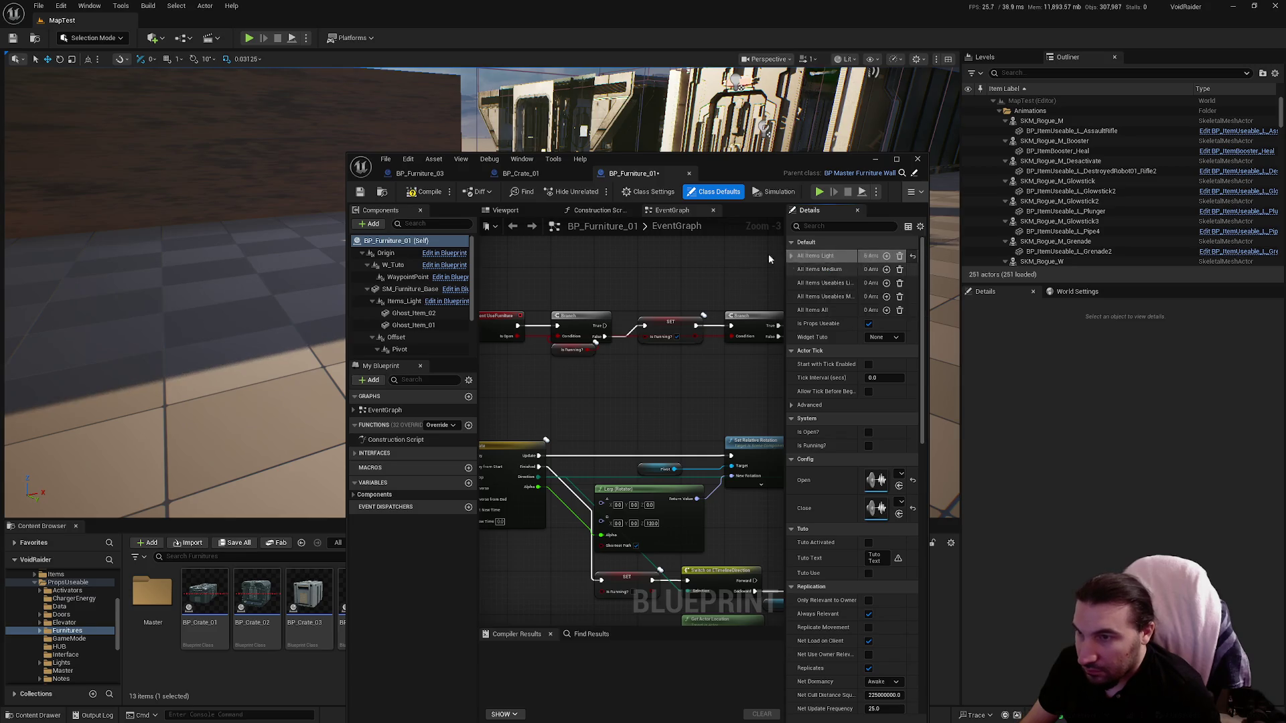
{"action": "left_click", "coordinate": [426, 192]}
{"action": "left_click", "coordinate": [359, 192]}
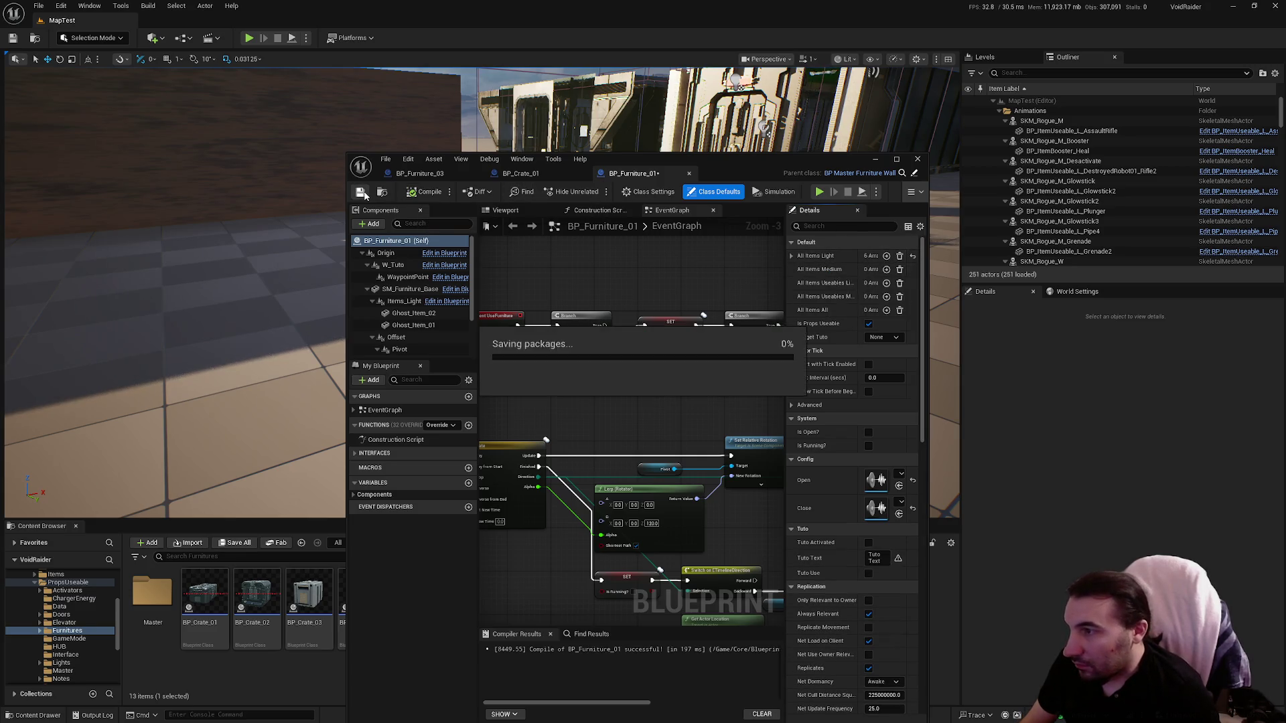
{"action": "scroll", "coordinate": [440, 313], "scroll_direction": "down", "scroll_amount": 1}
{"action": "left_click", "coordinate": [688, 173]}
Step: Paste six All Items Light entries into BP_Furniture_02, compile, and close it
{"action": "mouse_move", "coordinate": [721, 173]}
{"action": "left_mouse_down"}
{"action": "mouse_move", "coordinate": [627, 172]}
{"action": "mouse_move", "coordinate": [589, 455]}
{"action": "mouse_move", "coordinate": [652, 706]}
{"action": "mouse_move", "coordinate": [671, 143]}
{"action": "left_mouse_up"}
{"action": "left_click", "coordinate": [682, 594]}
{"action": "double_click", "coordinate": [698, 633]}
{"action": "right_click", "coordinate": [736, 236]}
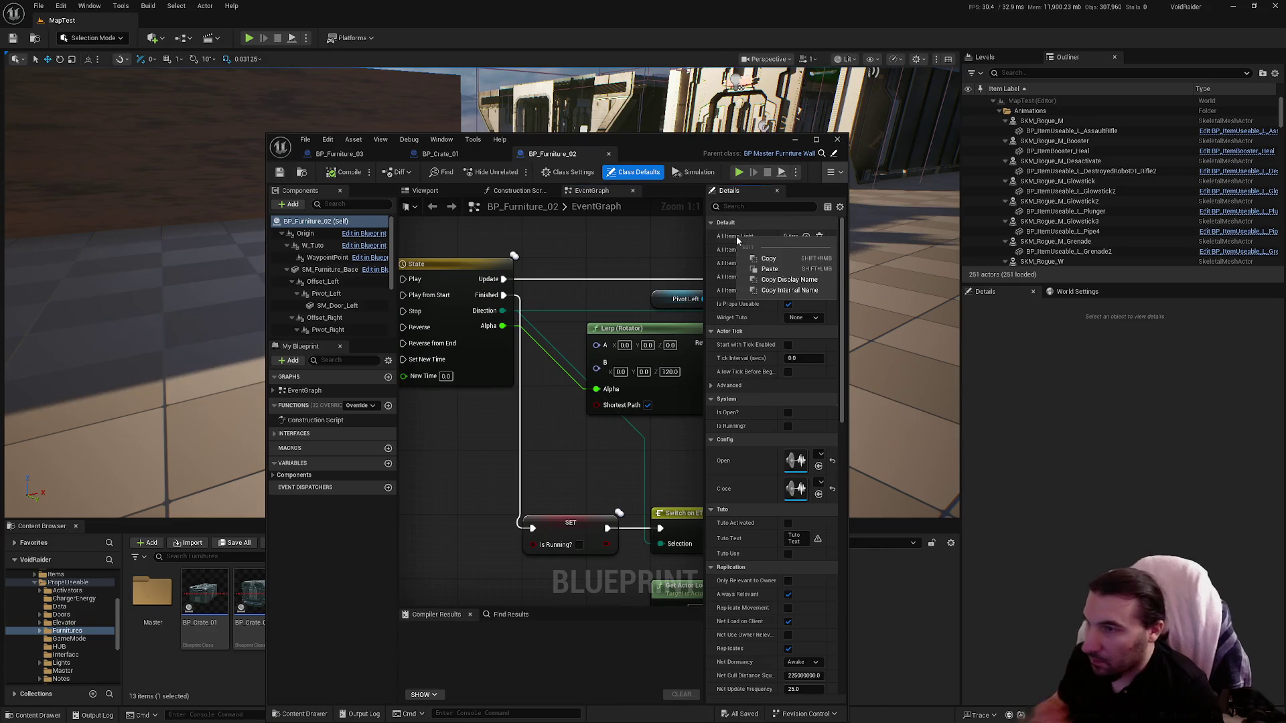
{"action": "left_click", "coordinate": [769, 269]}
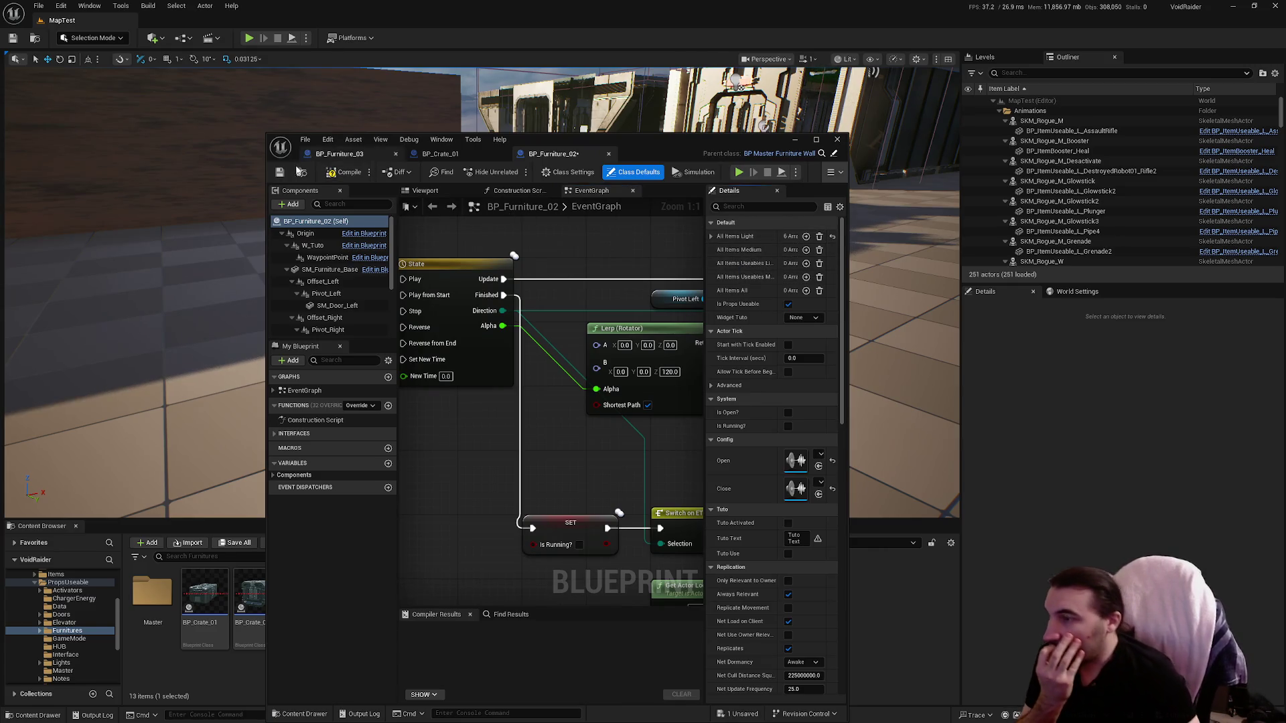
{"action": "left_click", "coordinate": [323, 175]}
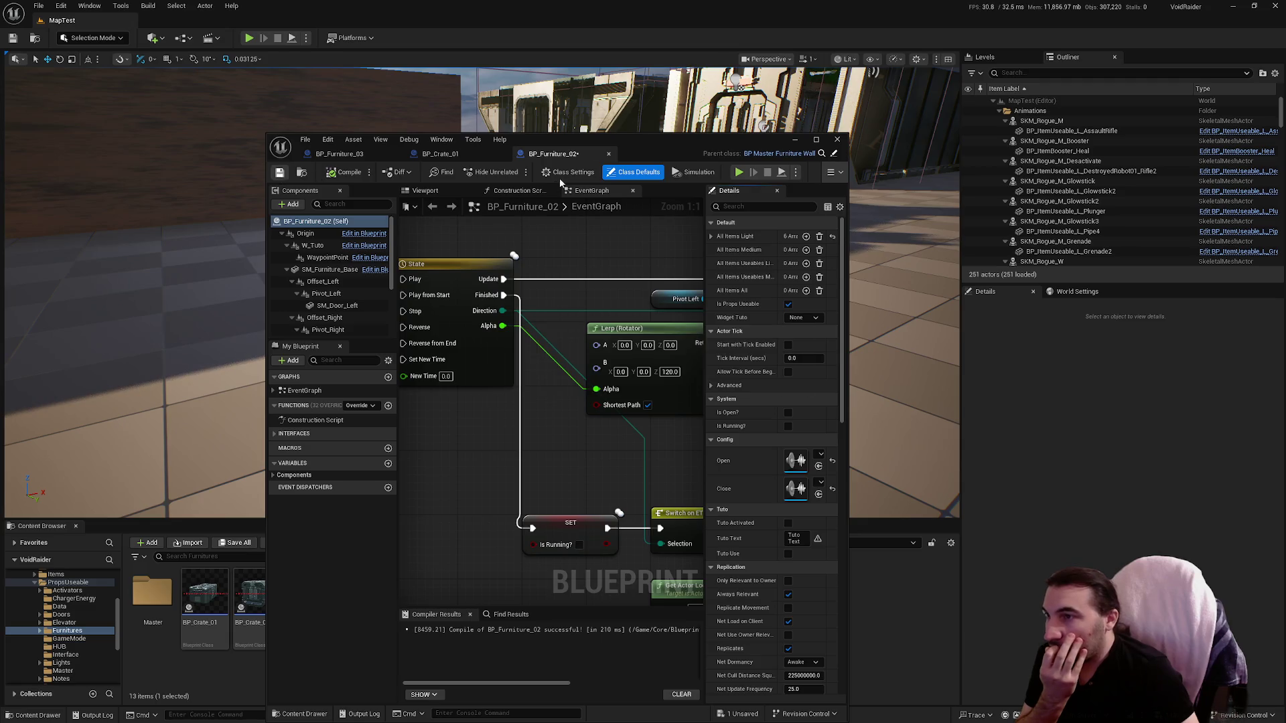
{"action": "left_click", "coordinate": [608, 153]}
{"action": "left_click_drag", "start_coordinate": [633, 153], "coordinate": [446, 133]}
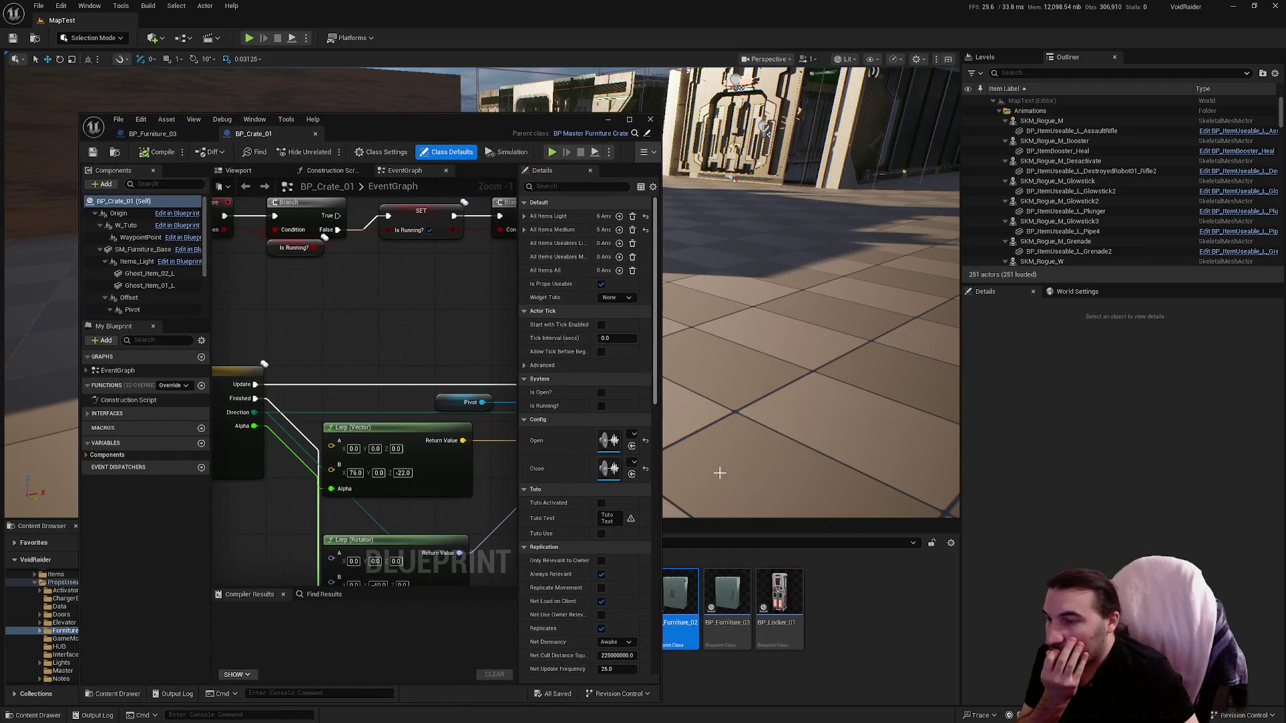
Step: Open BP_Locker_01 with its editor maximized to full screen
{"action": "double_click", "coordinate": [777, 589]}
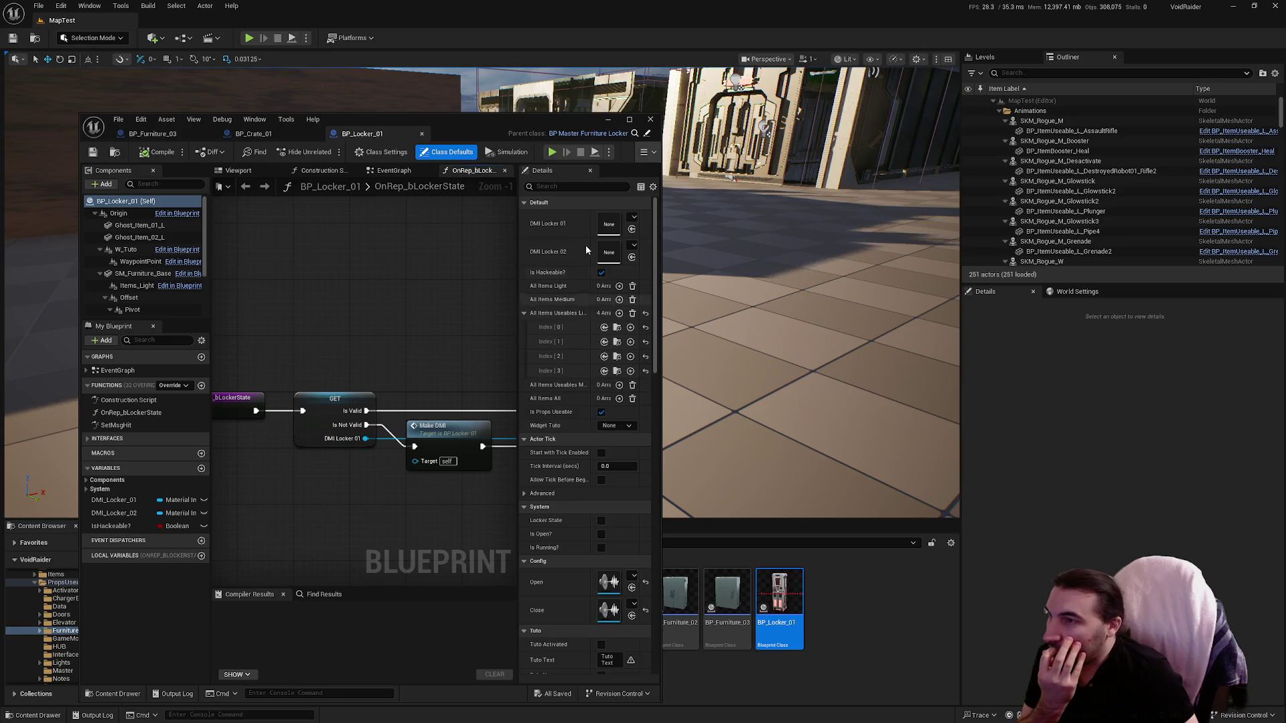
{"action": "double_click", "coordinate": [508, 123]}
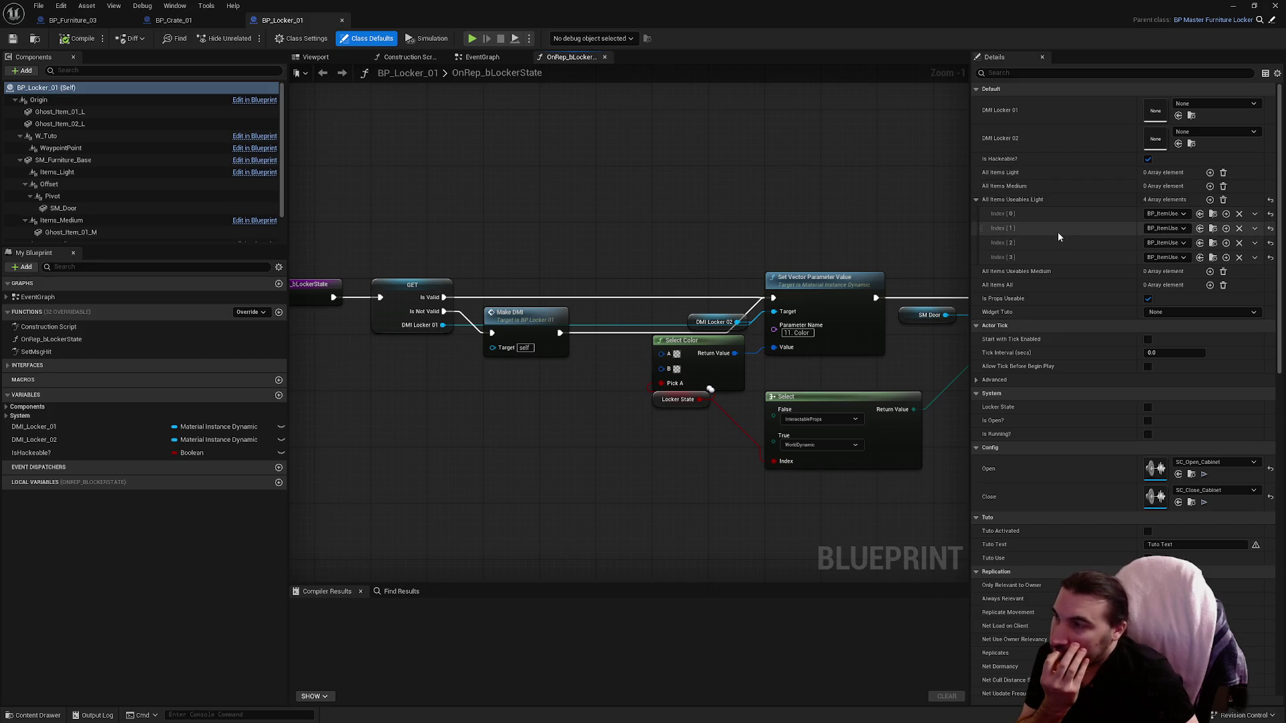
{"action": "scroll", "coordinate": [148, 164], "scroll_direction": "down", "scroll_amount": 2}
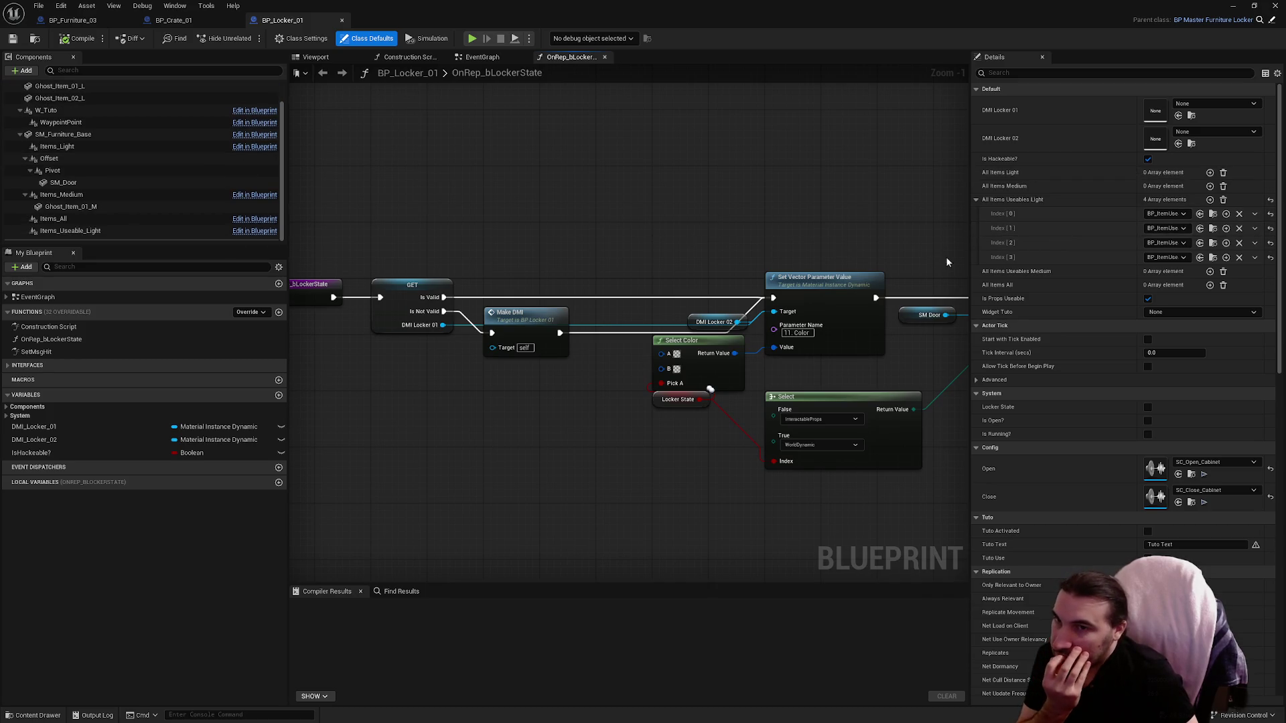
Step: Copy All Items Medium from BP_Crate_01 into BP_Locker_01 and compile it
{"action": "left_click", "coordinate": [209, 22]}
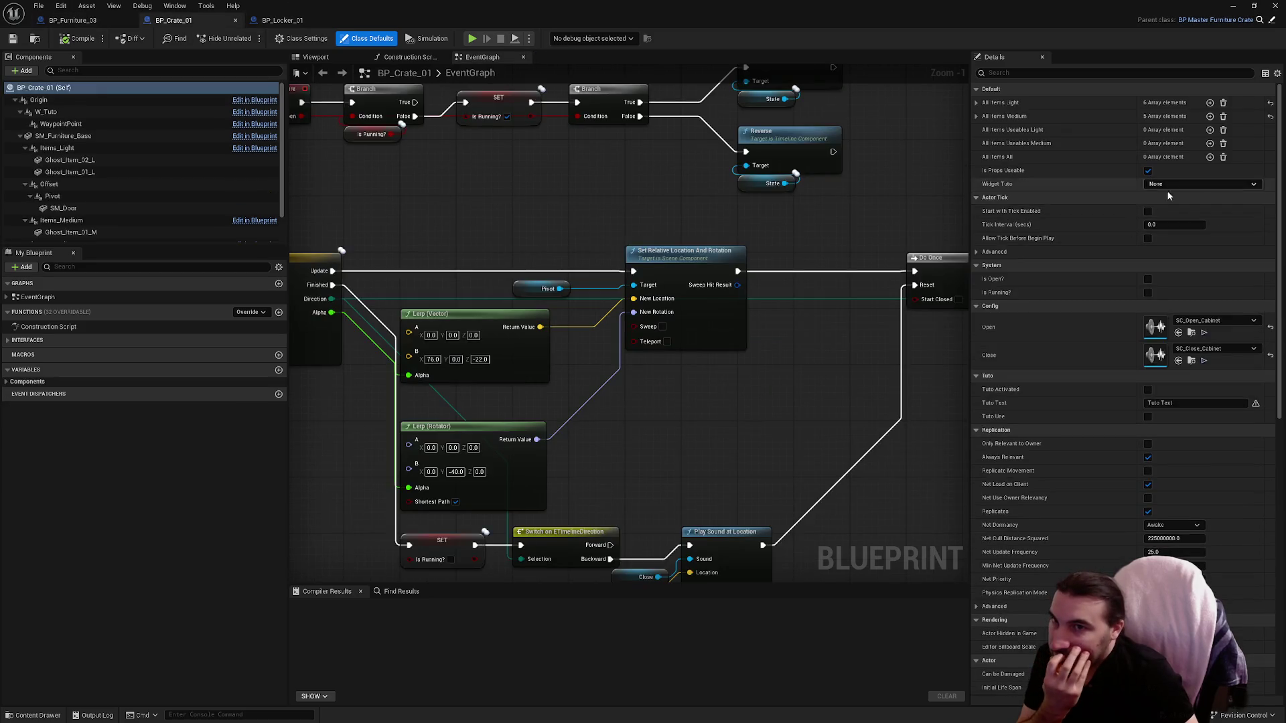
{"action": "right_click", "coordinate": [1008, 116]}
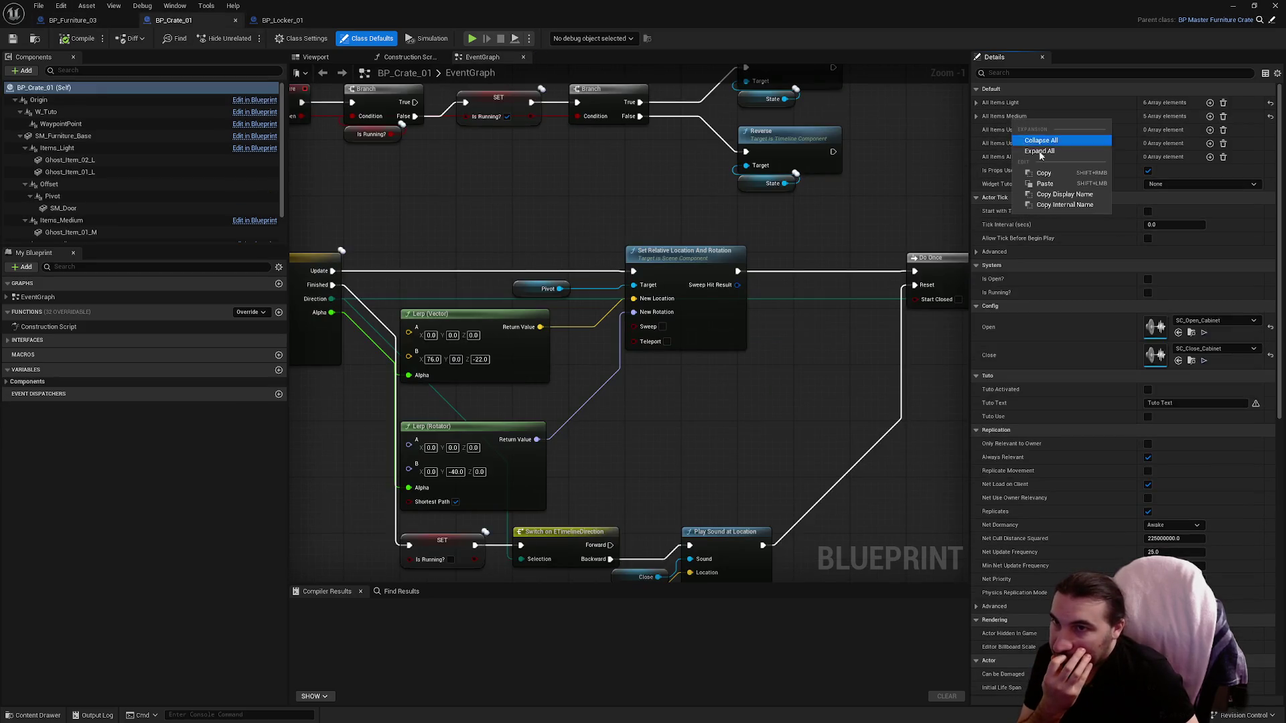
{"action": "left_click", "coordinate": [1041, 173]}
{"action": "left_click", "coordinate": [288, 21]}
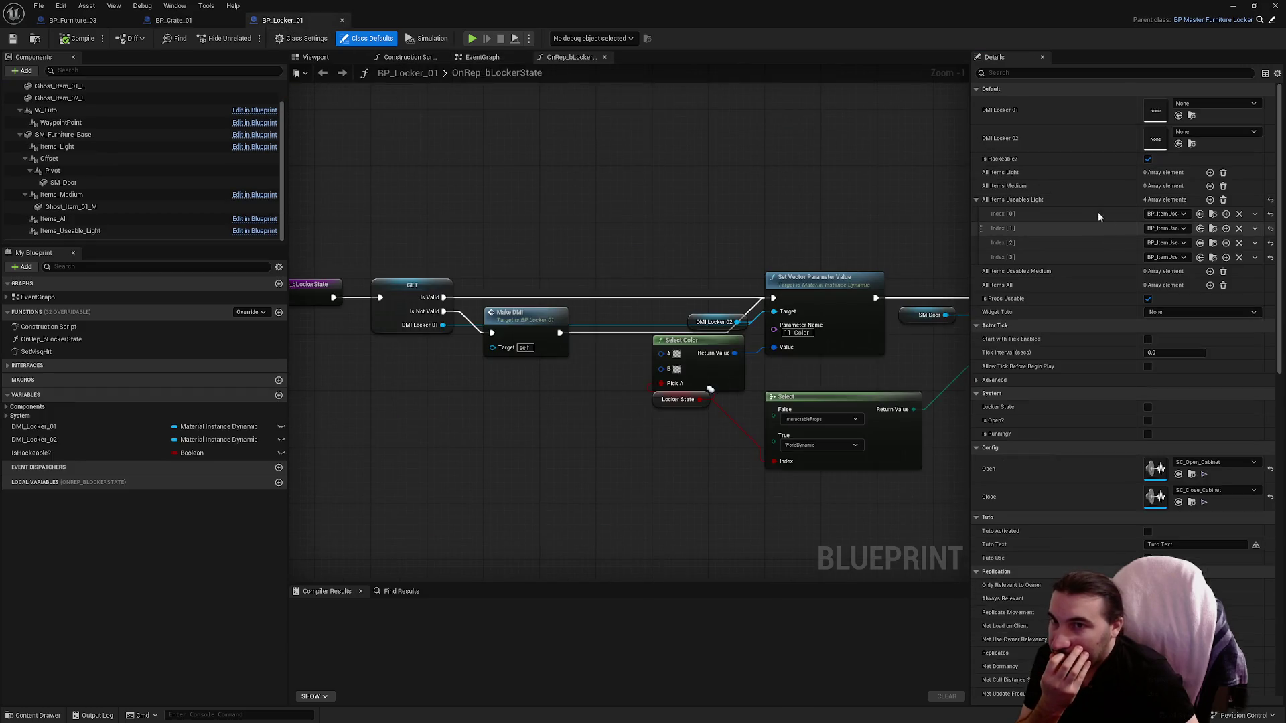
{"action": "right_click", "coordinate": [1002, 186]}
{"action": "left_click", "coordinate": [1049, 204]}
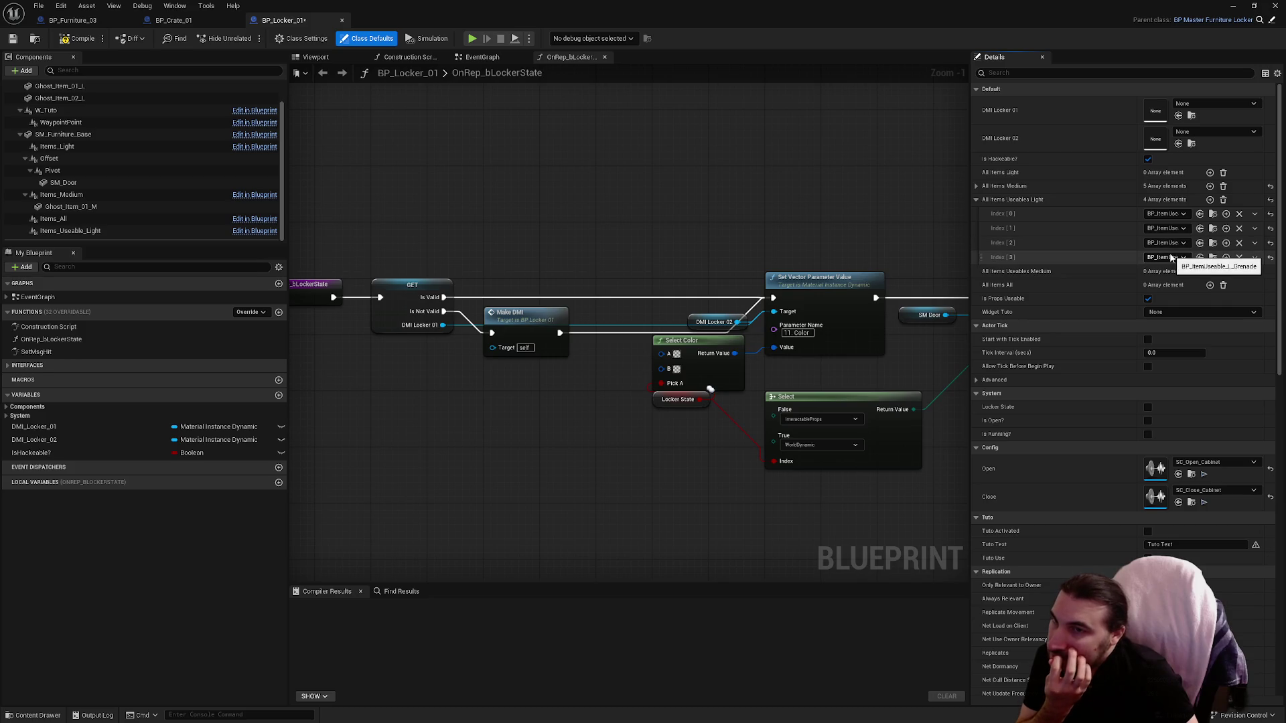
{"action": "left_click", "coordinate": [976, 200]}
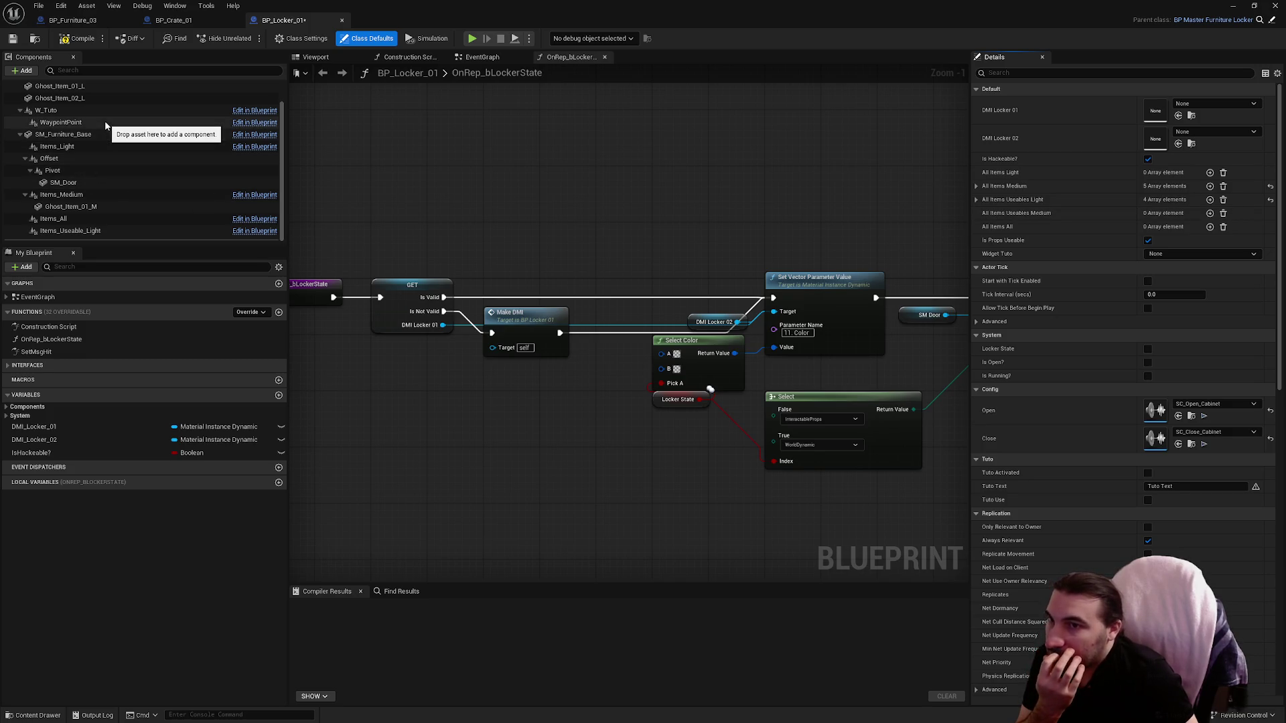
{"action": "left_click", "coordinate": [73, 40]}
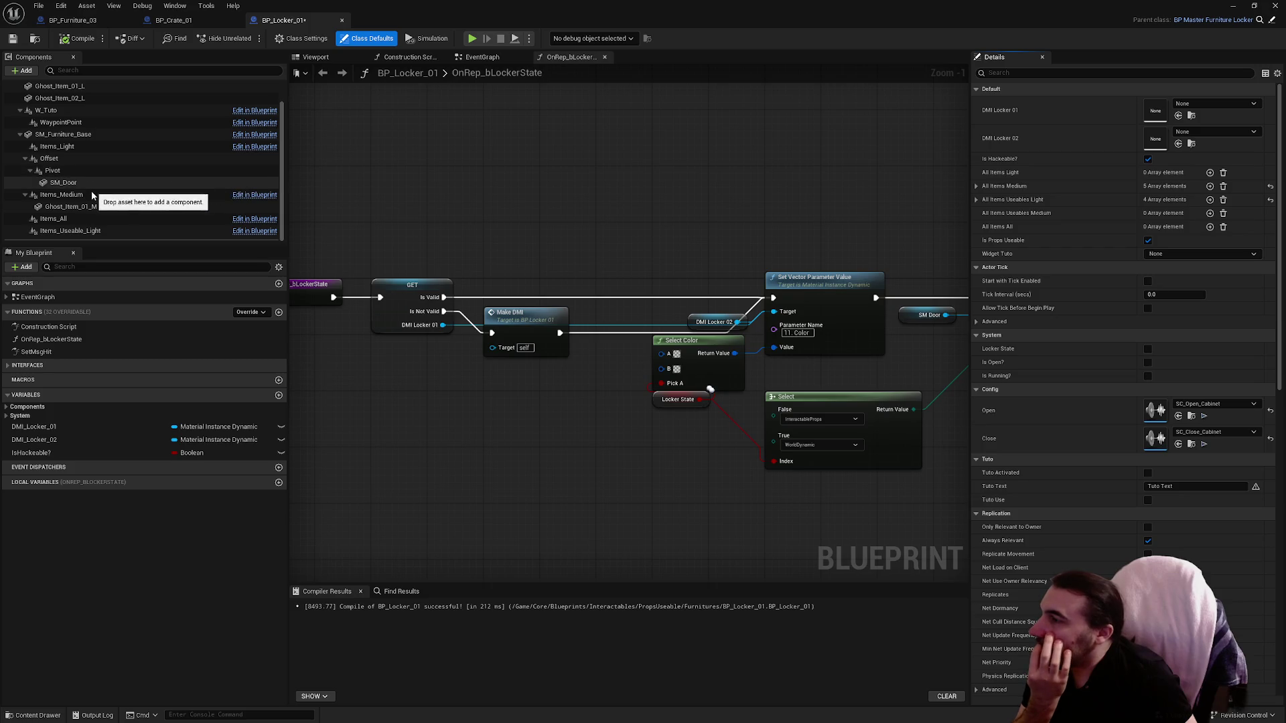
{"action": "scroll", "coordinate": [92, 181], "scroll_direction": "up", "scroll_amount": 2}
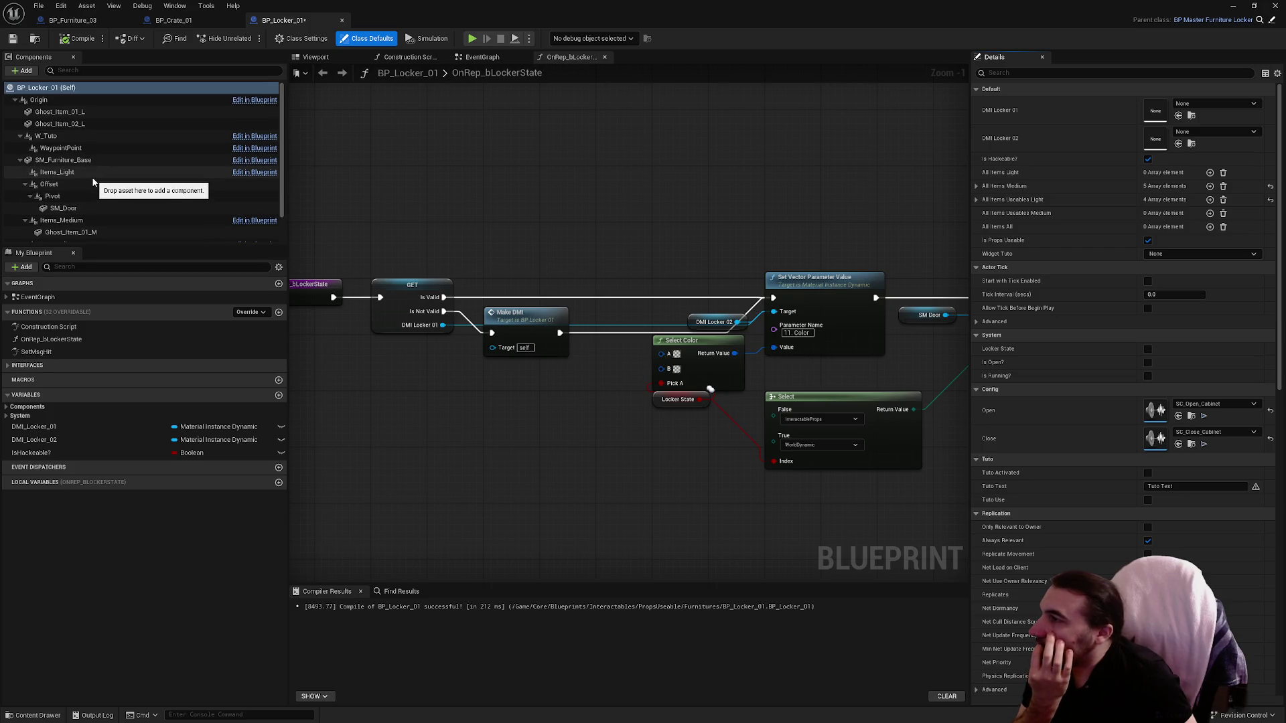
Step: Move both ghost items under Items_Useable_Light, save BP_Locker_01, and close it and BP_Crate_01
{"action": "left_click", "coordinate": [87, 111]}
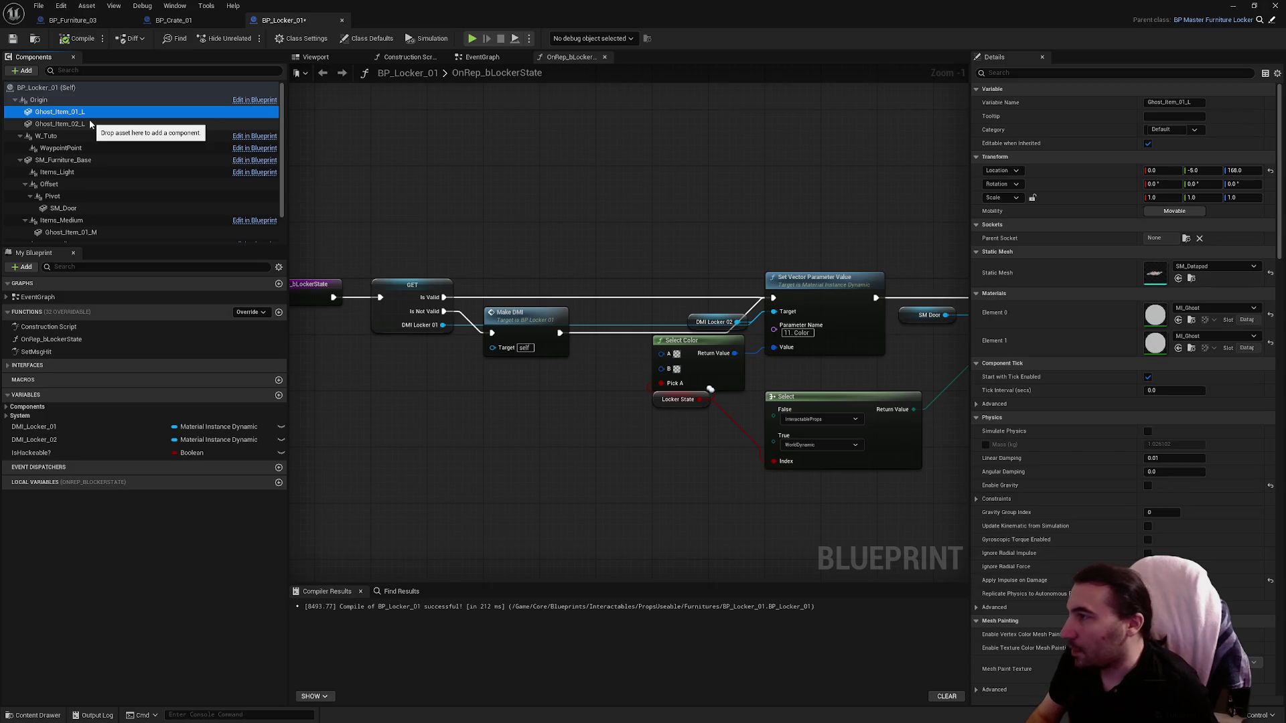
{"action": "left_click", "coordinate": [87, 124], "text": "ctrl"}
{"action": "left_click_drag", "start_coordinate": [87, 123], "coordinate": [99, 233]}
{"action": "left_click", "coordinate": [167, 158]}
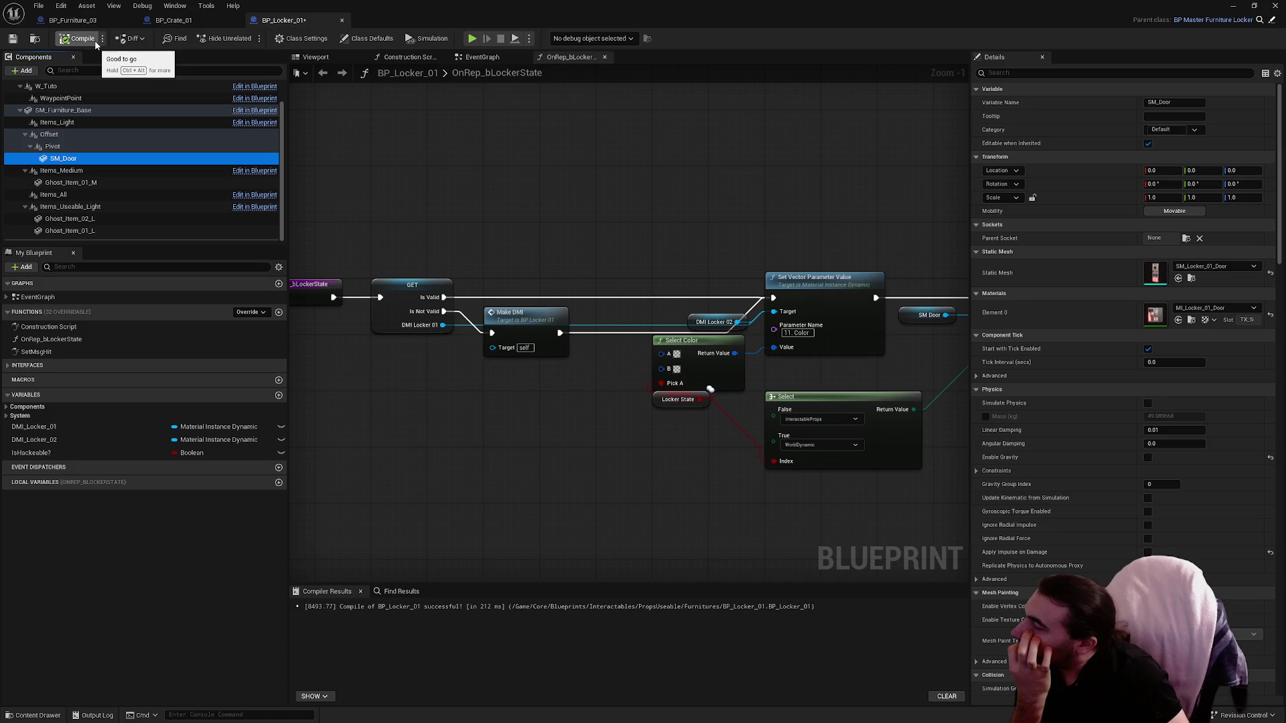
{"action": "left_click", "coordinate": [12, 42]}
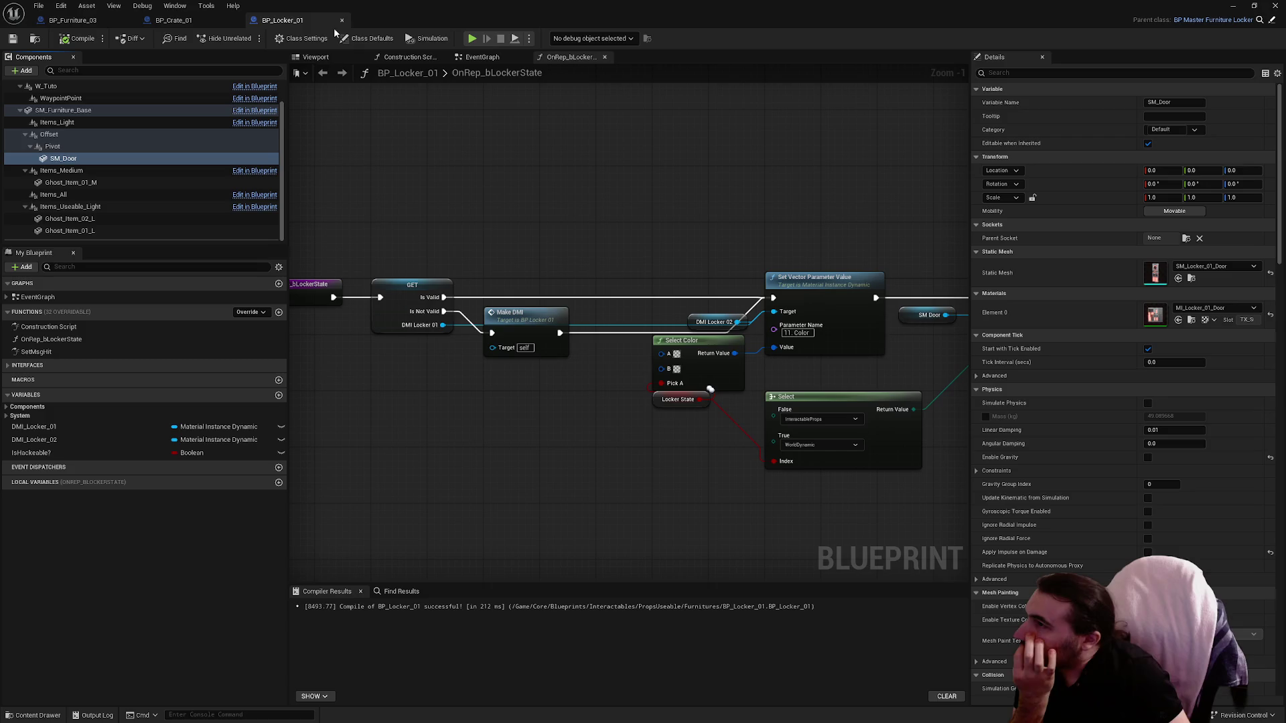
{"action": "key", "text": "ctrl+w"}
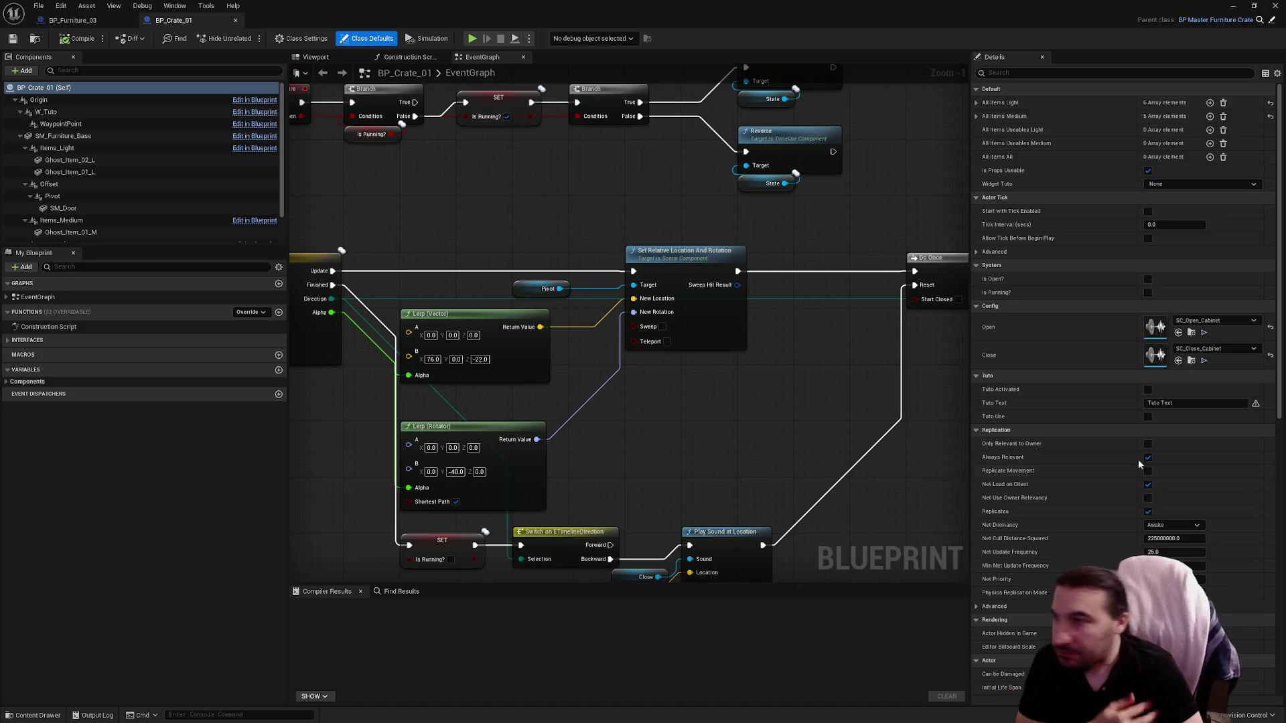
{"action": "left_click", "coordinate": [235, 22]}
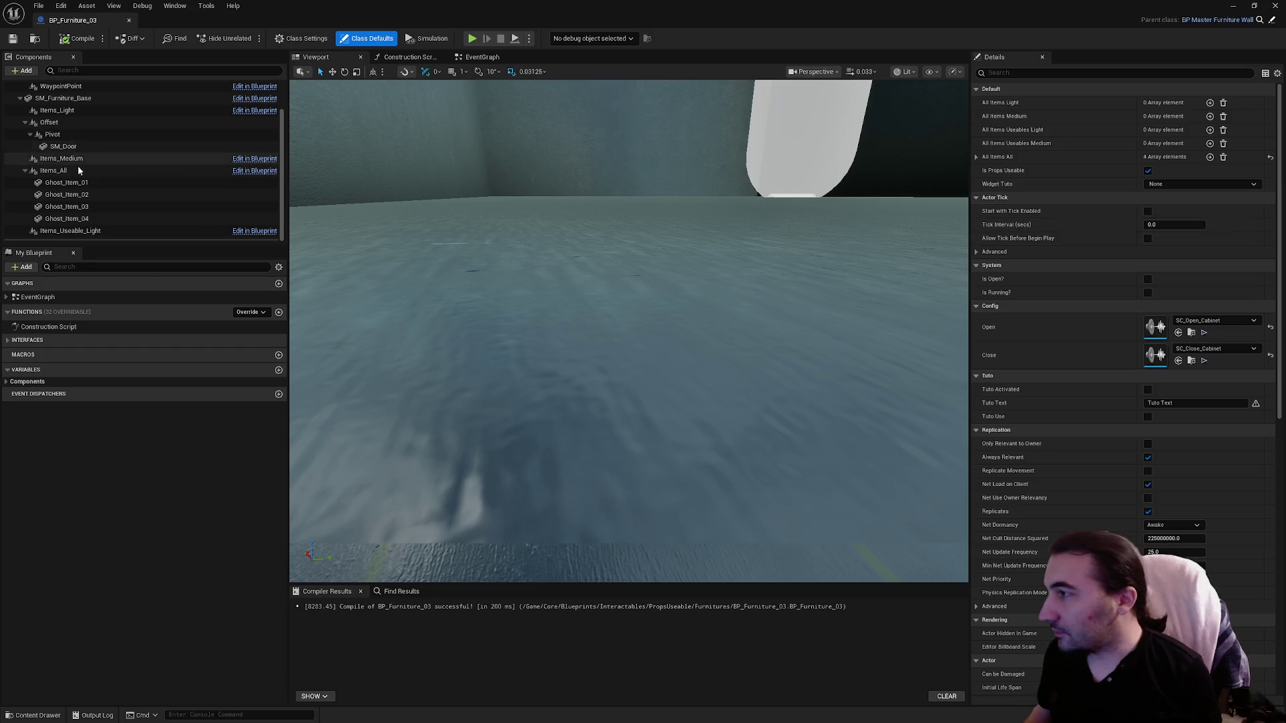
Step: Select SM_Furniture_Base, then set MI_WallCabinet's Phys Material to PM_Metal and save it
{"action": "scroll", "coordinate": [102, 173], "scroll_direction": "up", "scroll_amount": 2}
{"action": "left_click", "coordinate": [63, 136]}
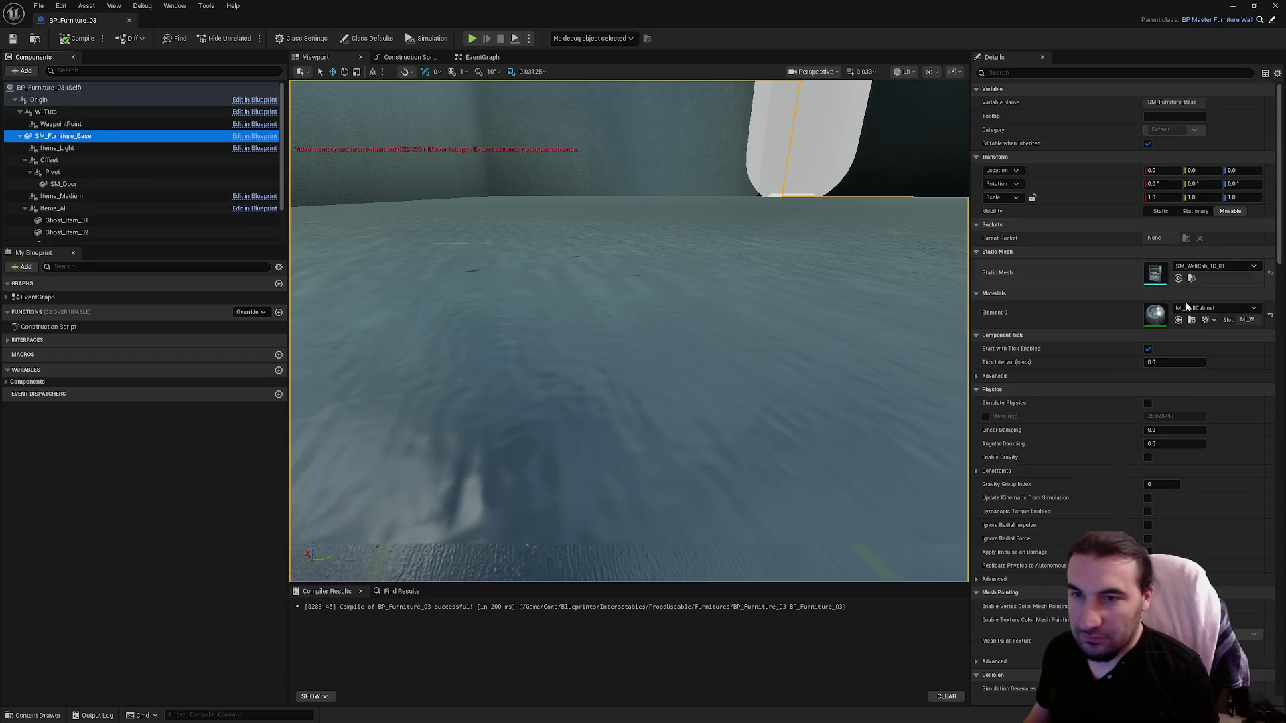
{"action": "left_click", "coordinate": [1192, 320]}
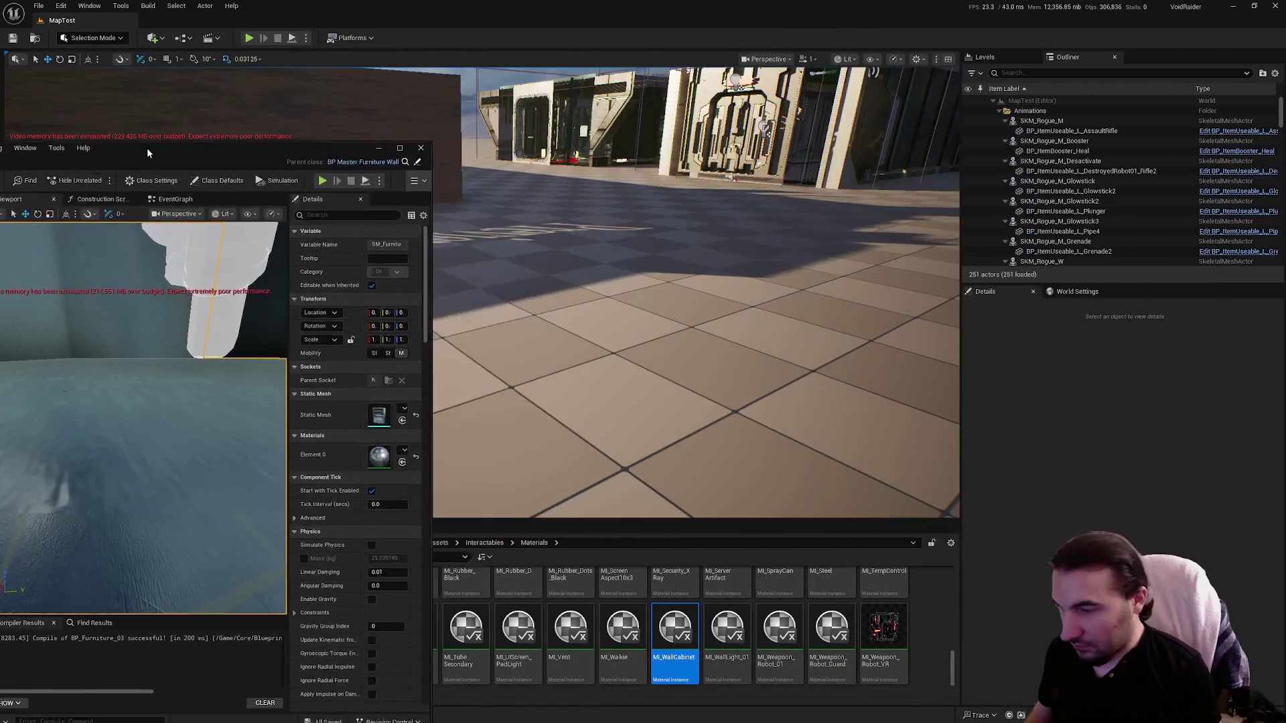
{"action": "left_click_drag", "start_coordinate": [367, 634], "coordinate": [355, 707]}
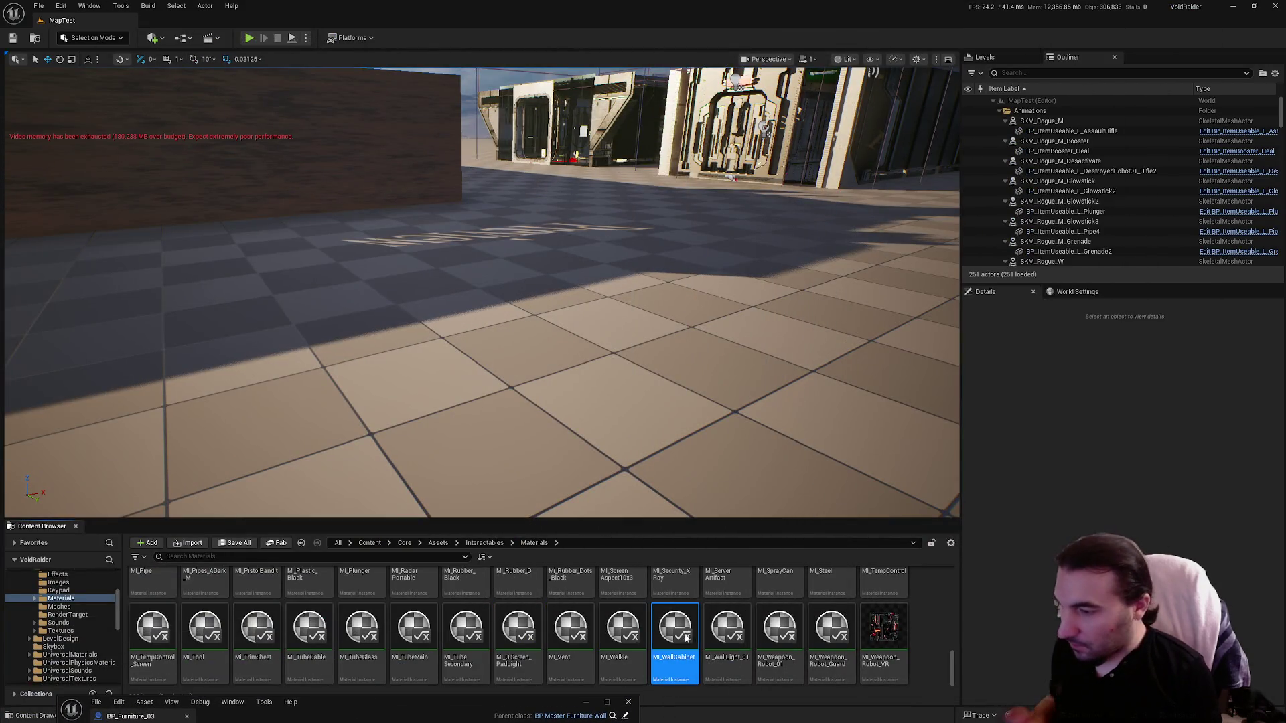
{"action": "double_click", "coordinate": [686, 638]}
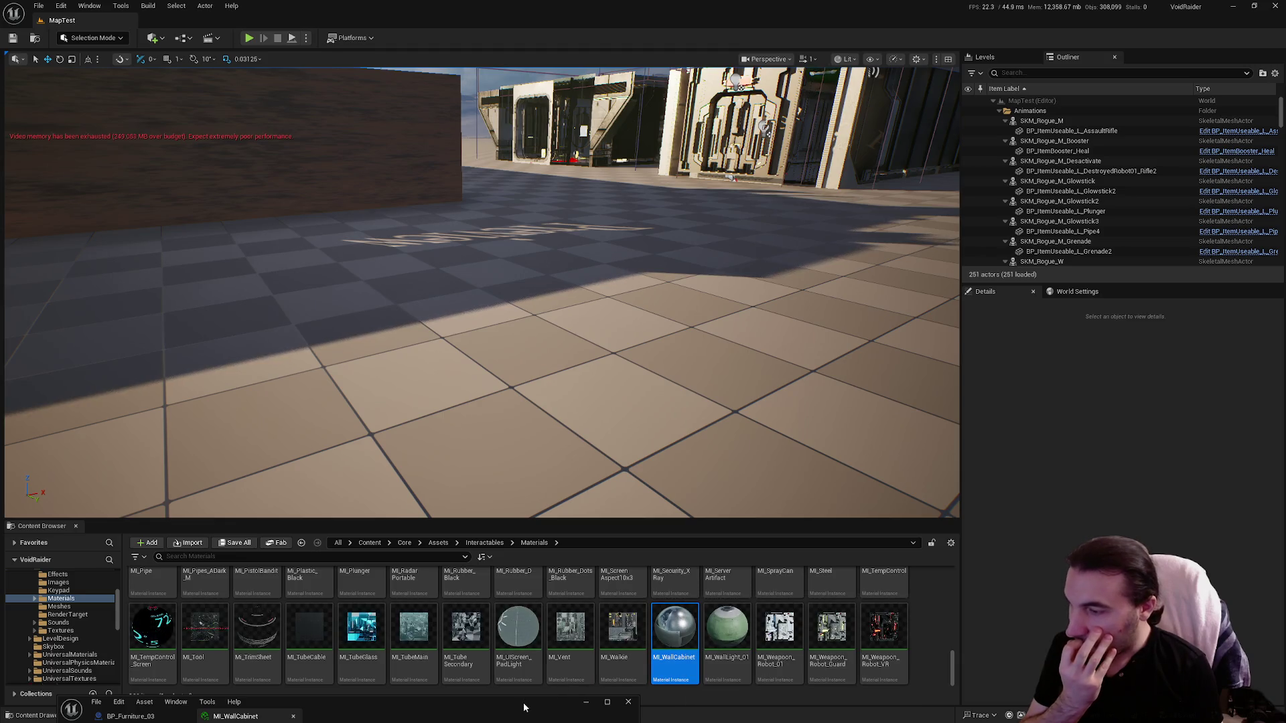
{"action": "mouse_move", "coordinate": [524, 708]}
{"action": "left_mouse_down"}
{"action": "mouse_move", "coordinate": [601, 122]}
{"action": "mouse_move", "coordinate": [549, 67]}
{"action": "left_mouse_up"}
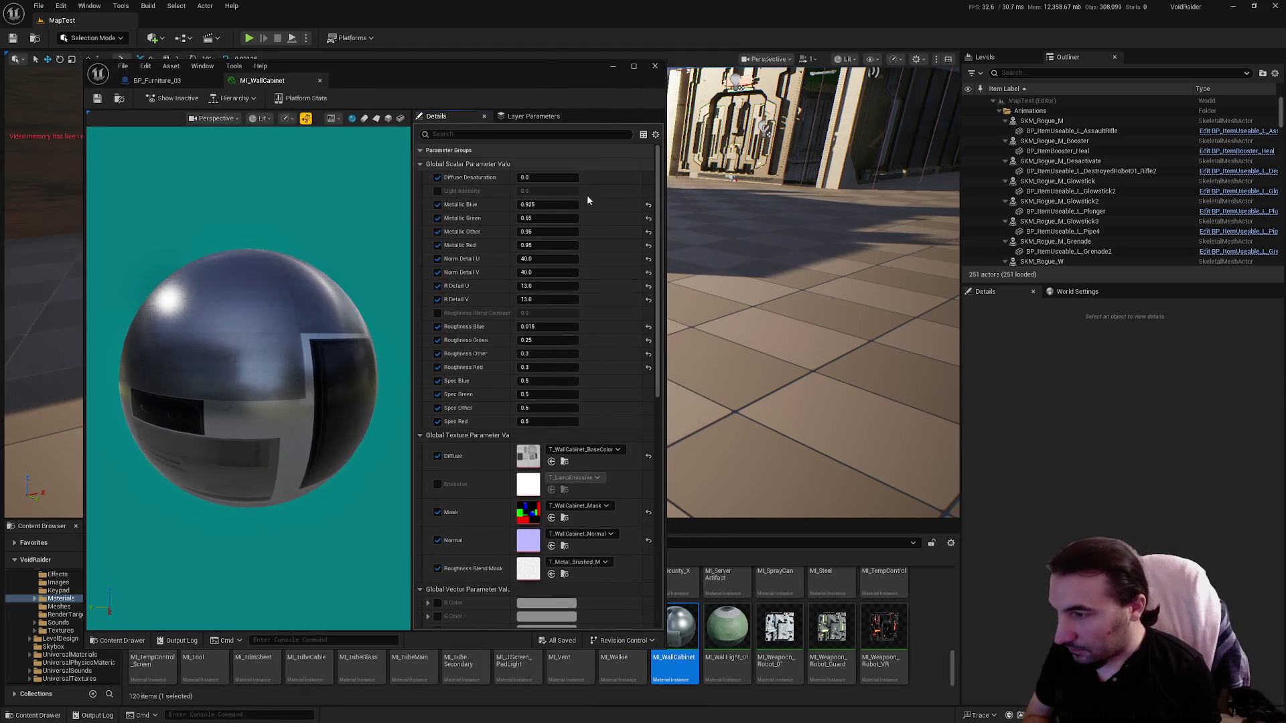
{"action": "scroll", "coordinate": [580, 343], "scroll_direction": "down", "scroll_amount": 4}
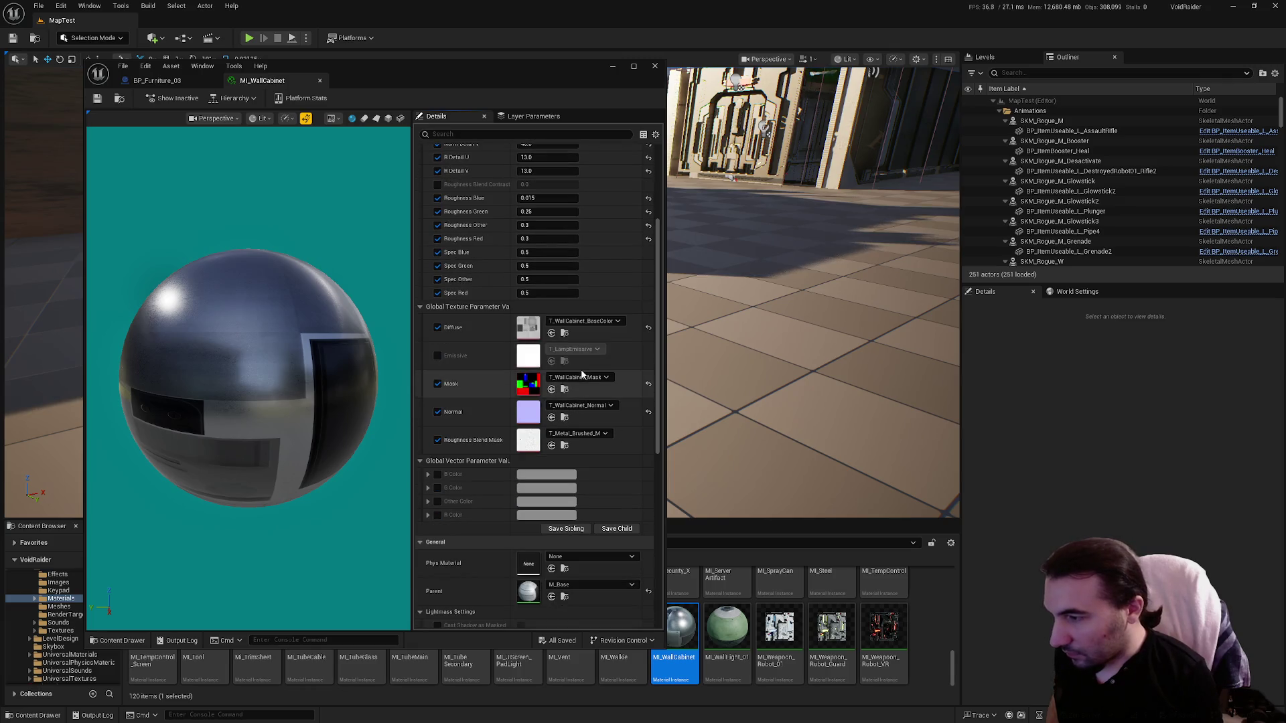
{"action": "left_click", "coordinate": [588, 556]}
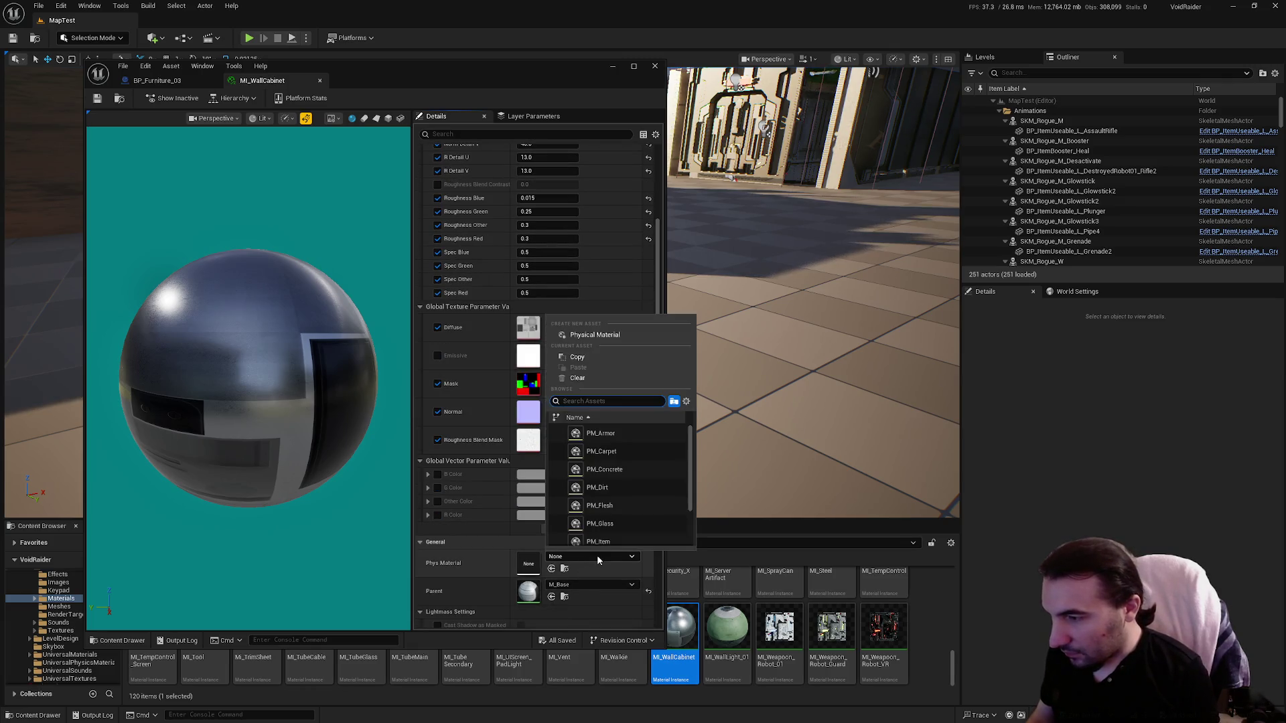
{"action": "scroll", "coordinate": [630, 499], "scroll_direction": "down", "scroll_amount": 2}
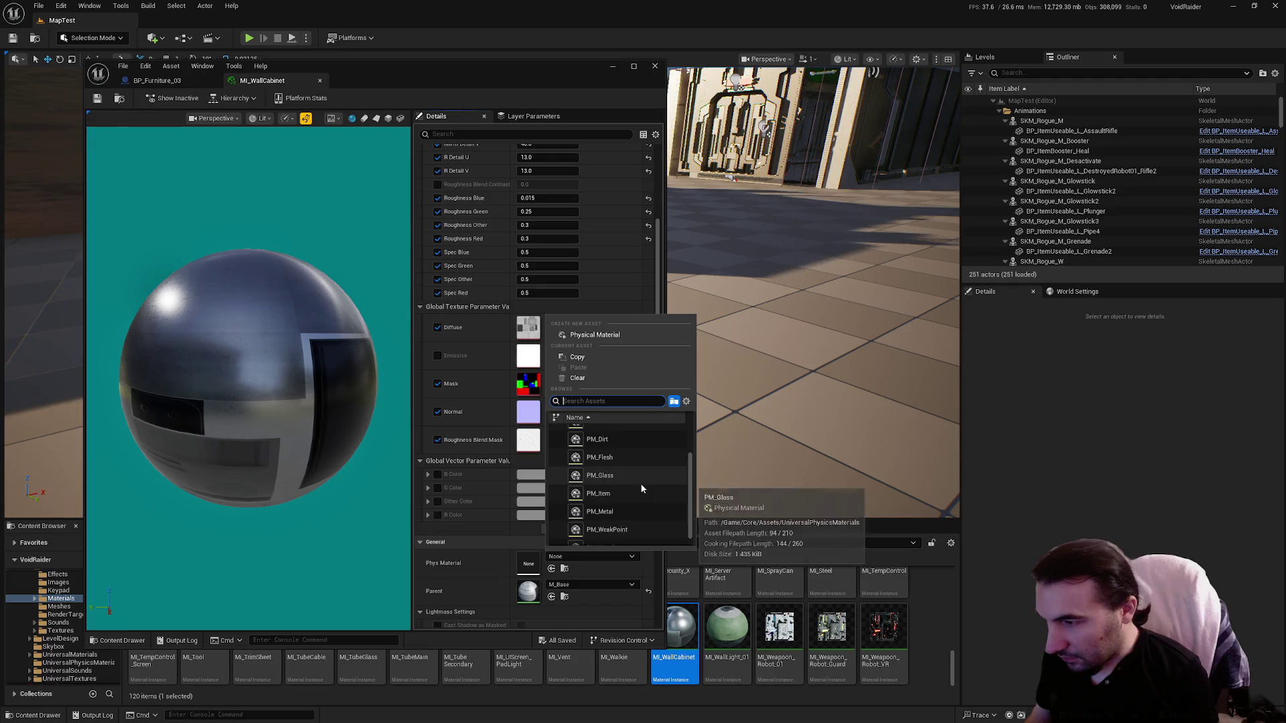
{"action": "left_click", "coordinate": [603, 511]}
{"action": "left_click", "coordinate": [97, 100]}
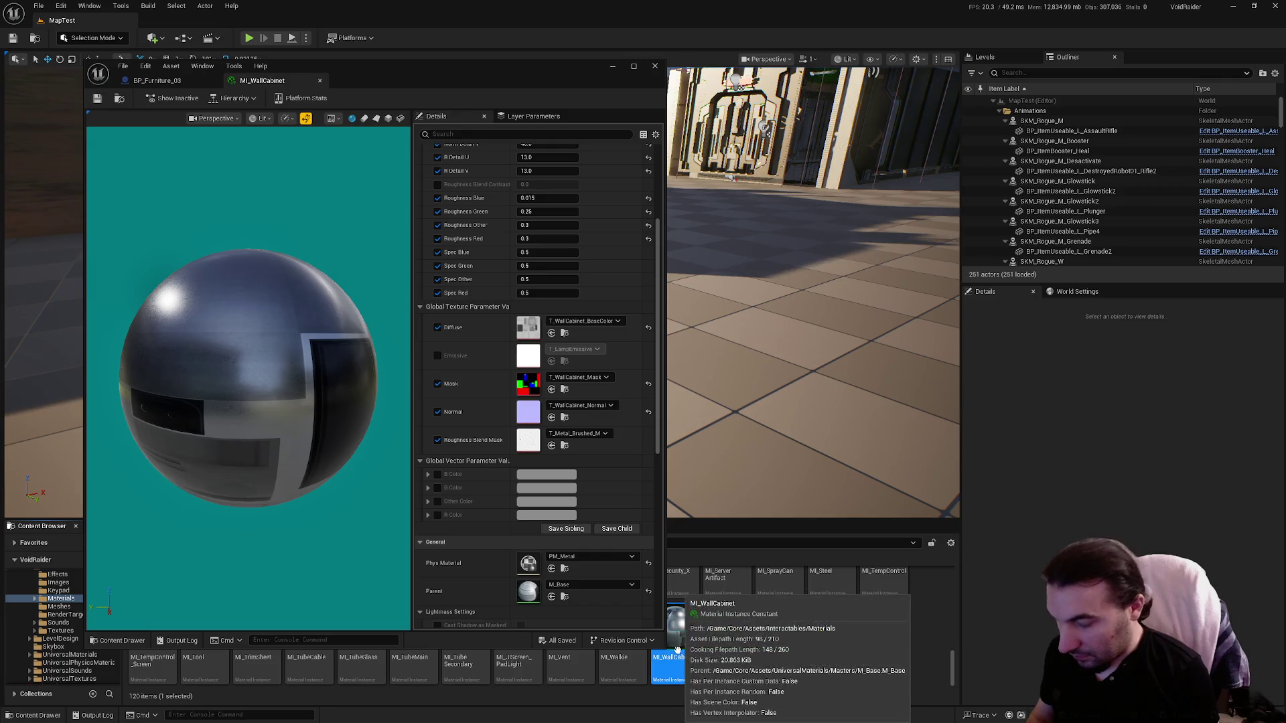
{"action": "scroll", "coordinate": [792, 645], "scroll_direction": "down", "scroll_amount": 2}
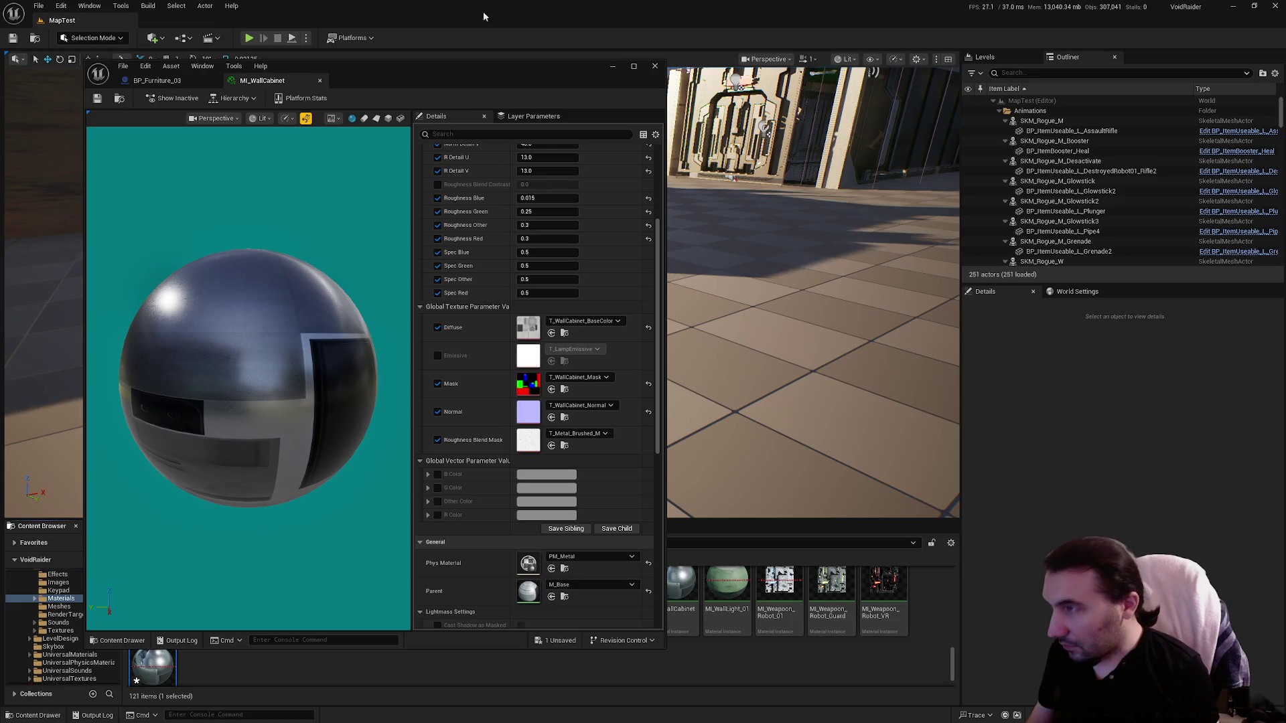
Step: Rename the MI_WallCabinet1 copy, replacing the trailing 1 with an underscore
{"action": "mouse_move", "coordinate": [375, 67]}
{"action": "left_mouse_down"}
{"action": "mouse_move", "coordinate": [513, 57]}
{"action": "mouse_move", "coordinate": [881, 80]}
{"action": "left_mouse_up"}
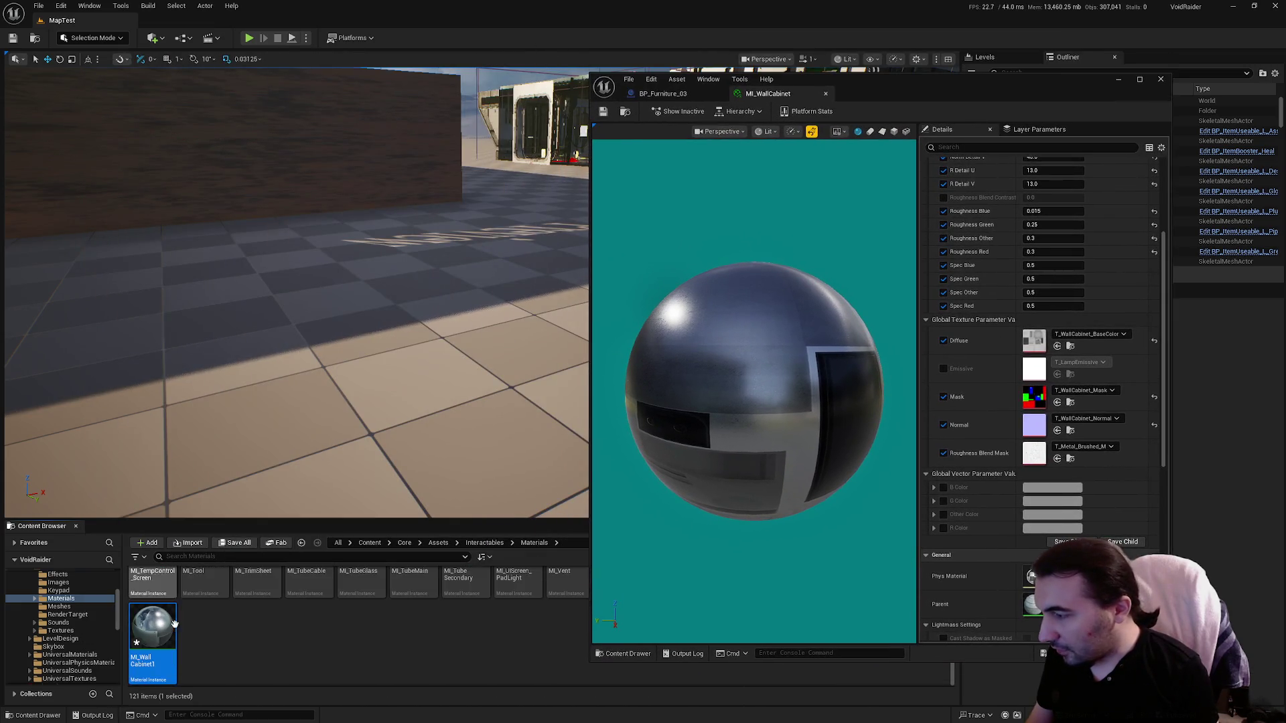
{"action": "key", "text": "F2"}
{"action": "key", "text": "BackSpace"}
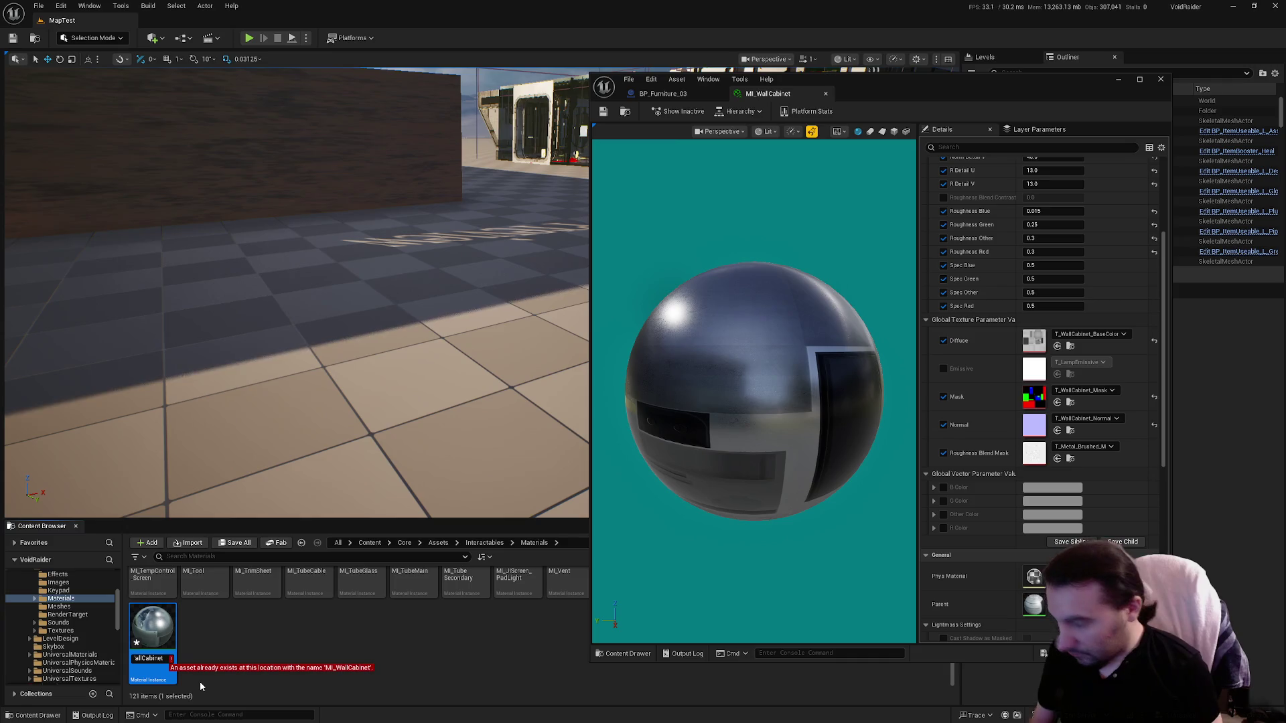
{"action": "type", "text": "_Whi"}
{"action": "key", "text": "Return"}
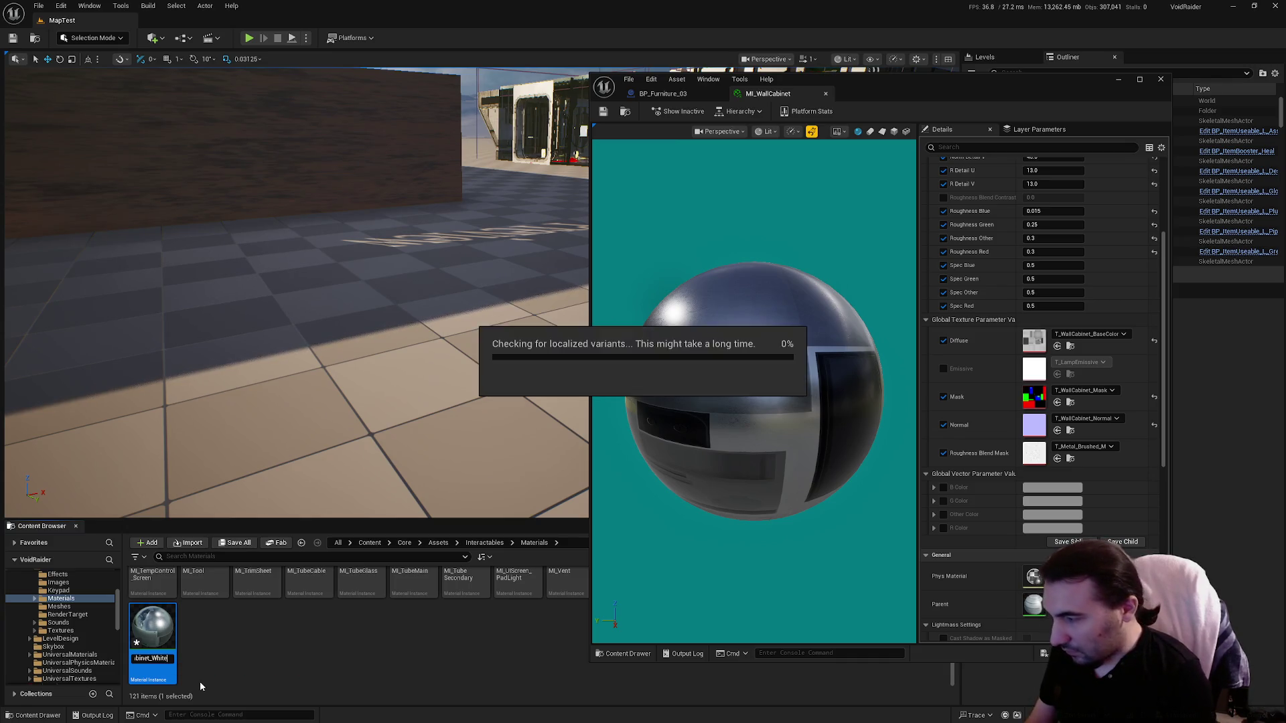
Step: Try the B, G and Other Color overrides, then leave all three disabled
{"action": "left_click", "coordinate": [943, 487]}
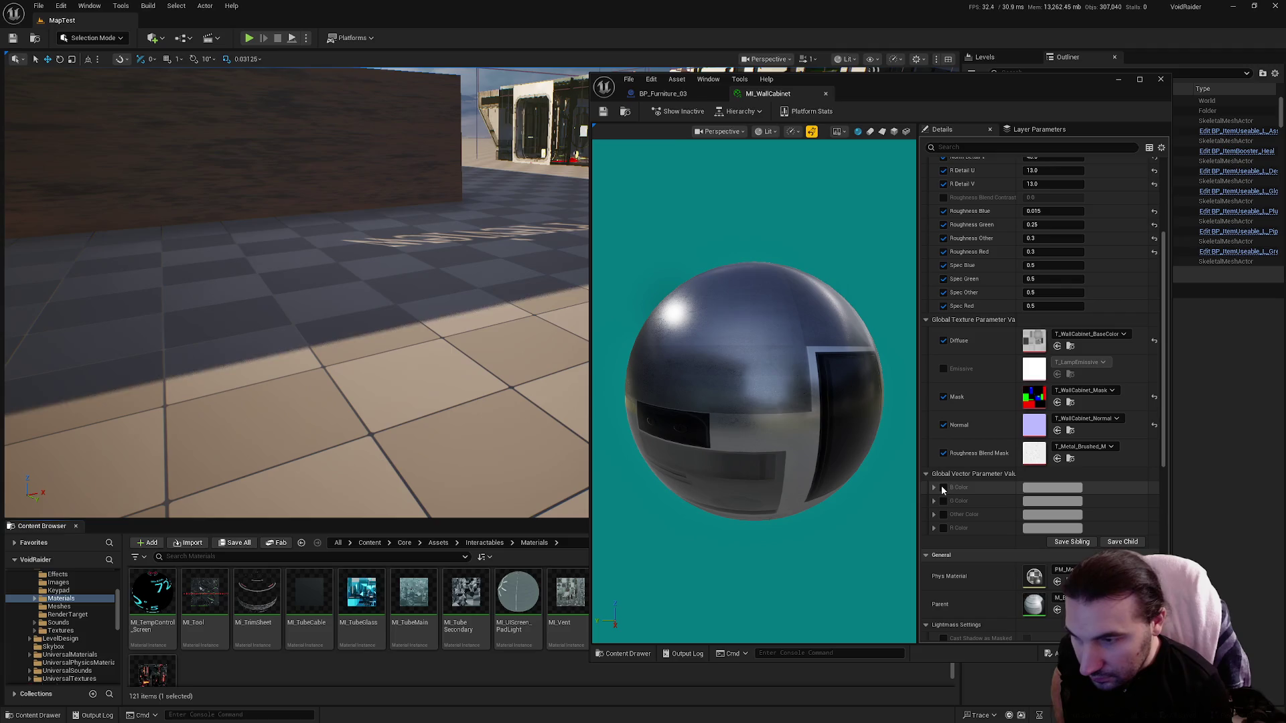
{"action": "left_click", "coordinate": [943, 501]}
{"action": "left_click", "coordinate": [943, 514]}
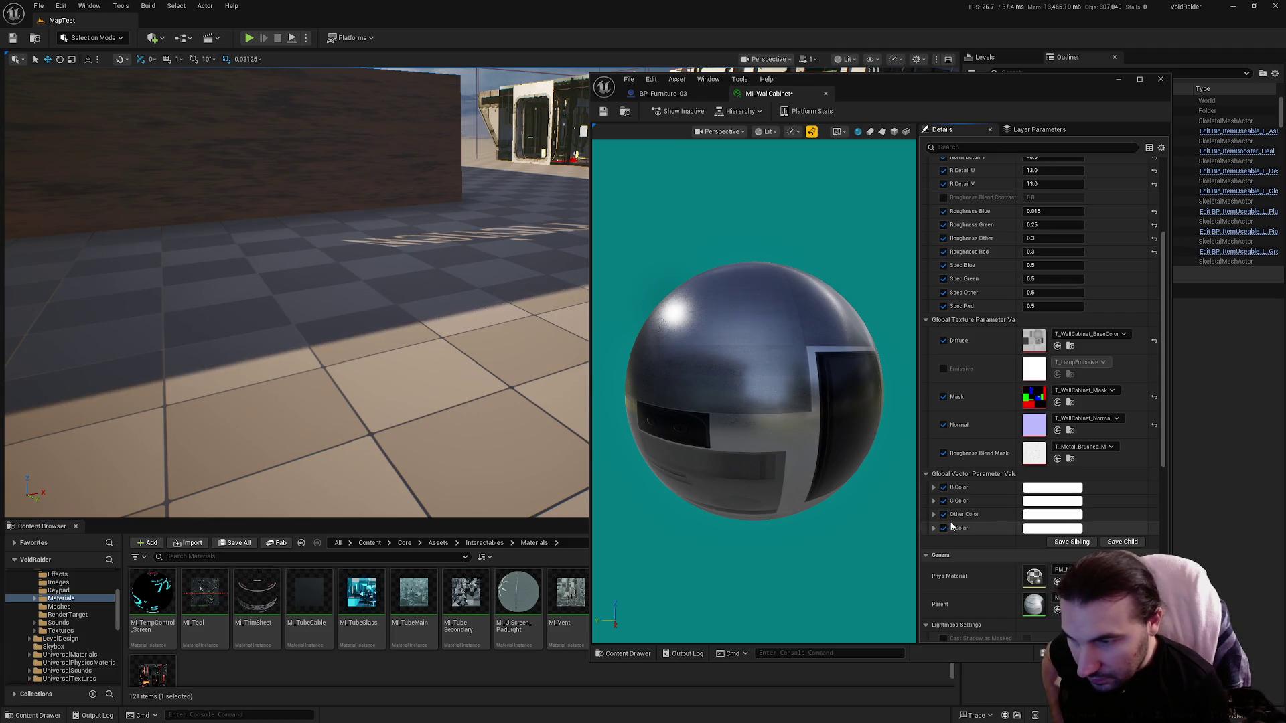
{"action": "left_click", "coordinate": [1052, 487]}
{"action": "left_click_drag", "start_coordinate": [1088, 472], "coordinate": [1059, 501]}
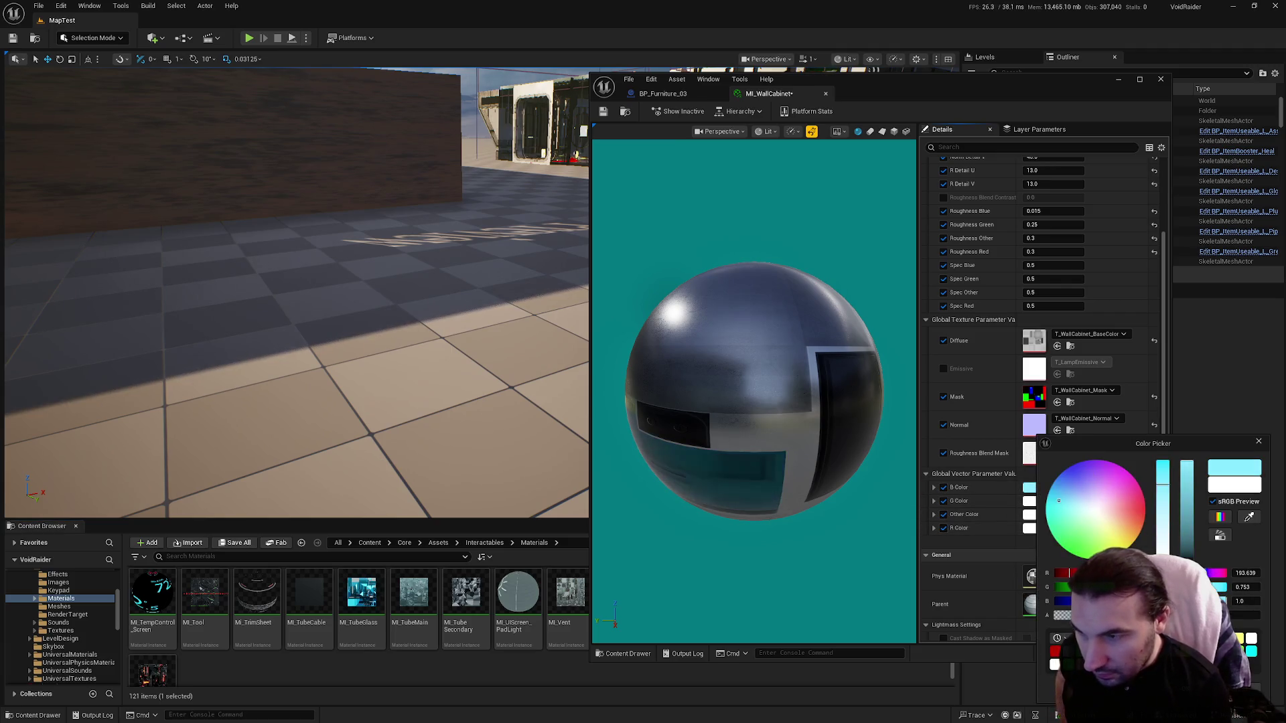
{"action": "key", "text": "Escape"}
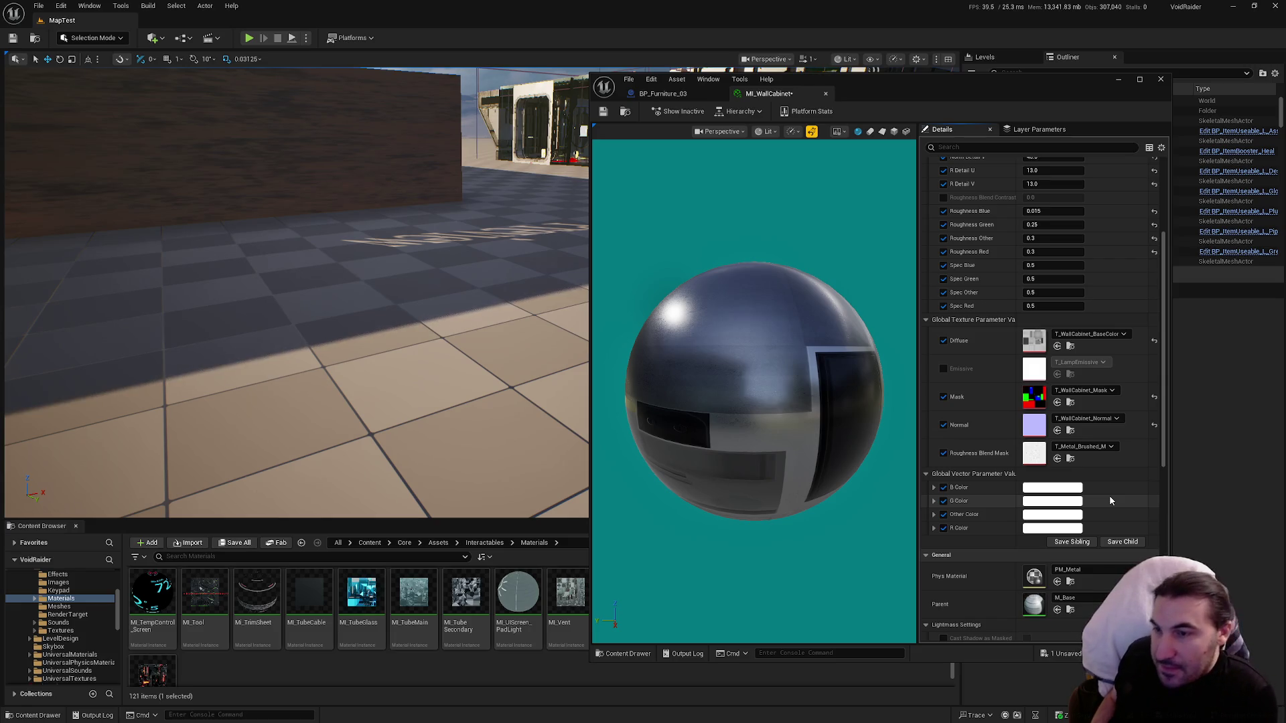
{"action": "left_click", "coordinate": [943, 488]}
{"action": "left_click", "coordinate": [943, 501]}
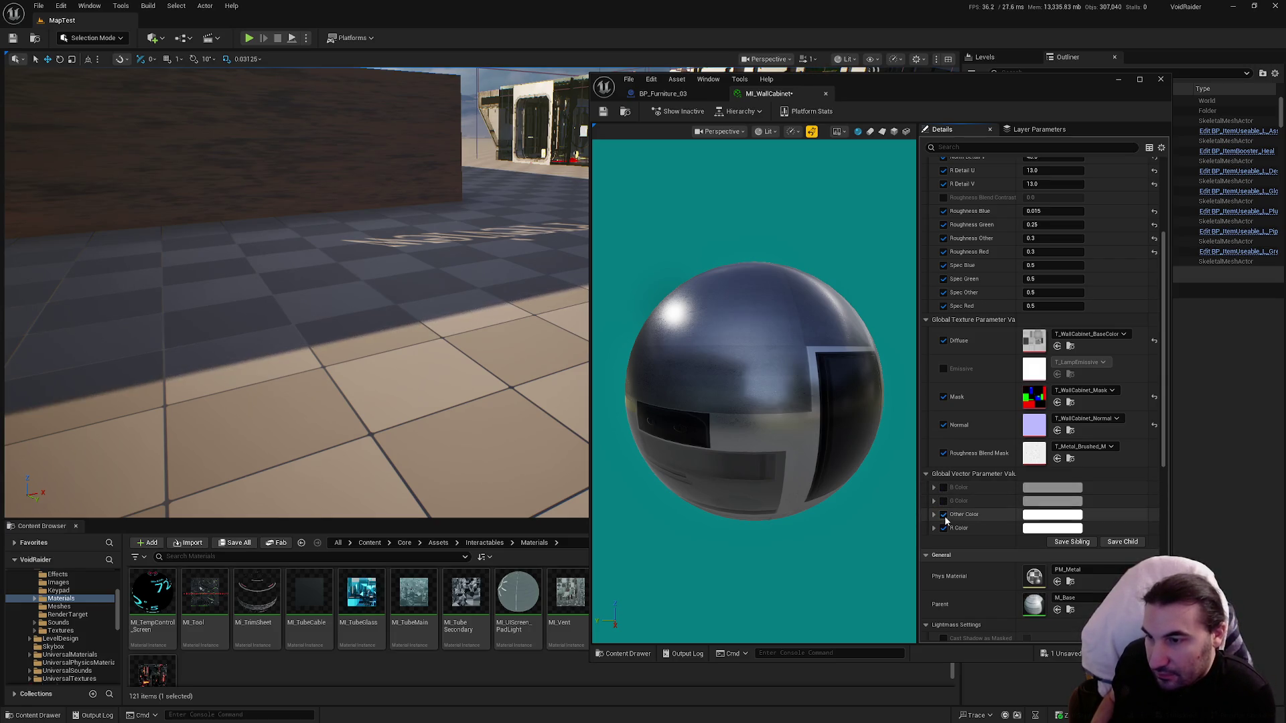
{"action": "left_click", "coordinate": [943, 514]}
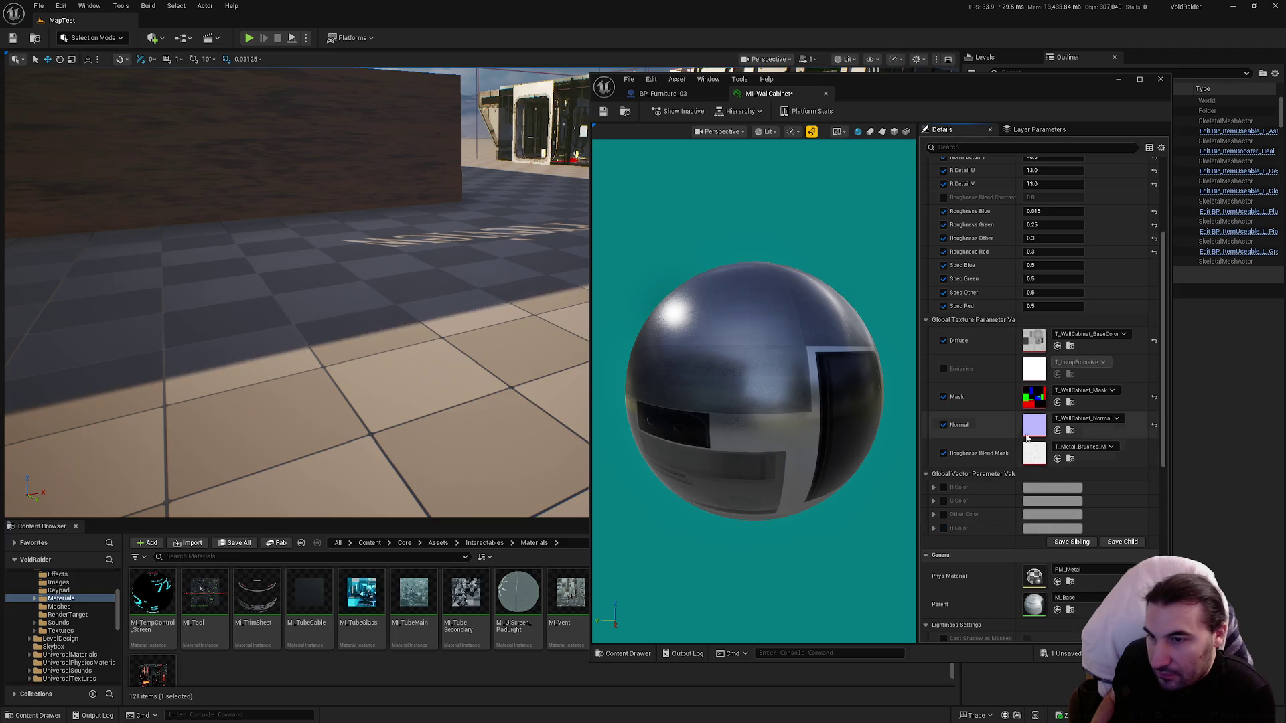
Step: Export T_WallCabinet_BaseColor as a PNG to the desktop and save the material instance
{"action": "left_click", "coordinate": [1070, 347]}
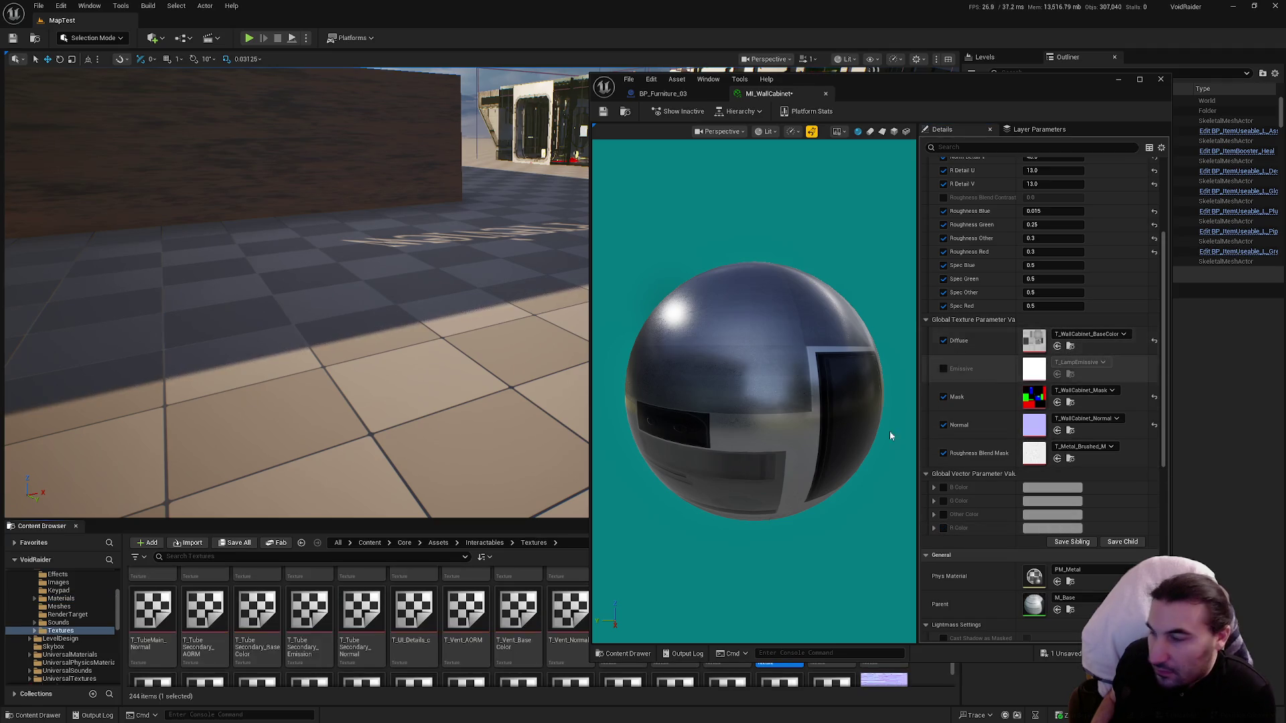
{"action": "scroll", "coordinate": [813, 693], "scroll_direction": "up", "scroll_amount": 1}
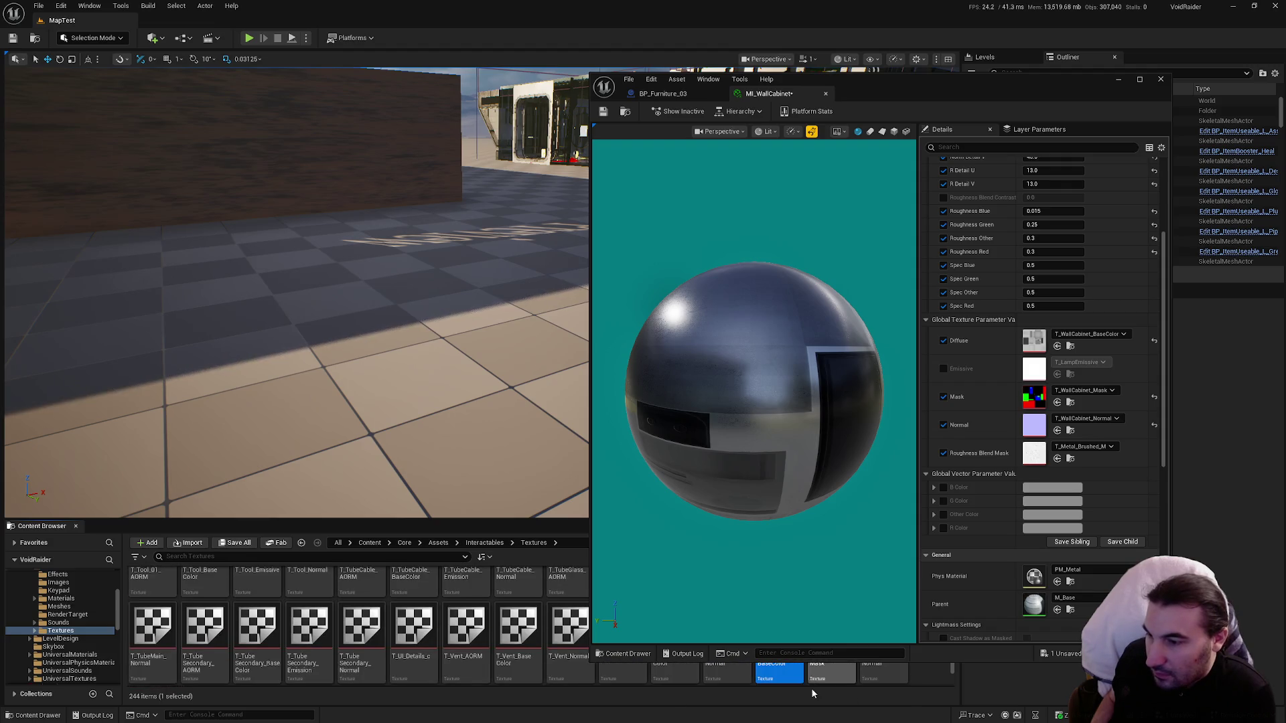
{"action": "right_click", "coordinate": [769, 673]}
{"action": "mouse_move", "coordinate": [891, 492]}
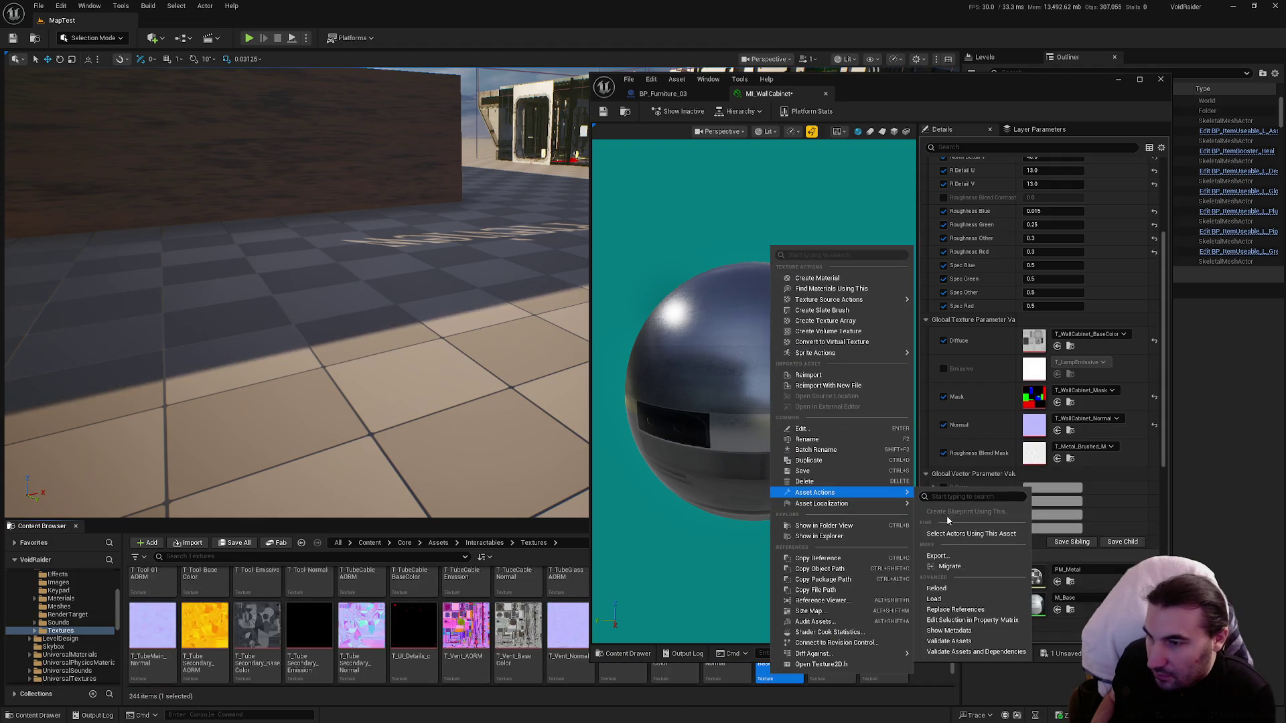
{"action": "left_click", "coordinate": [939, 557]}
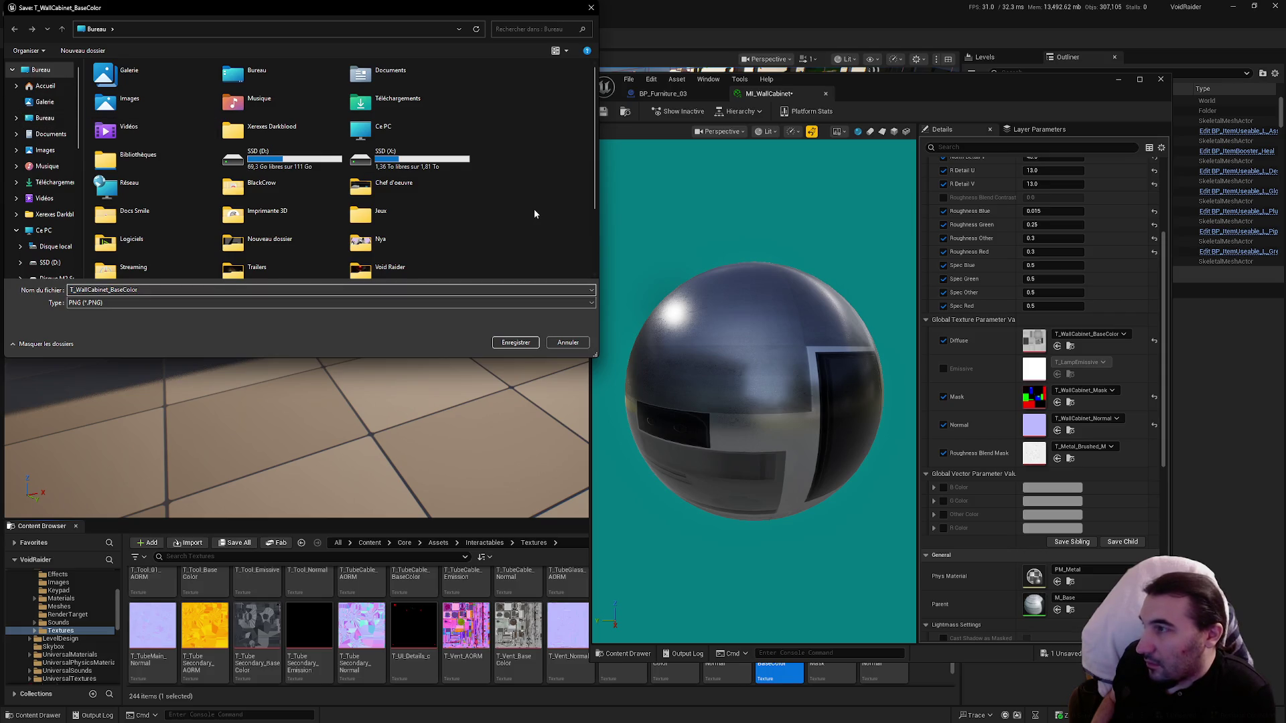
{"action": "left_click", "coordinate": [517, 341]}
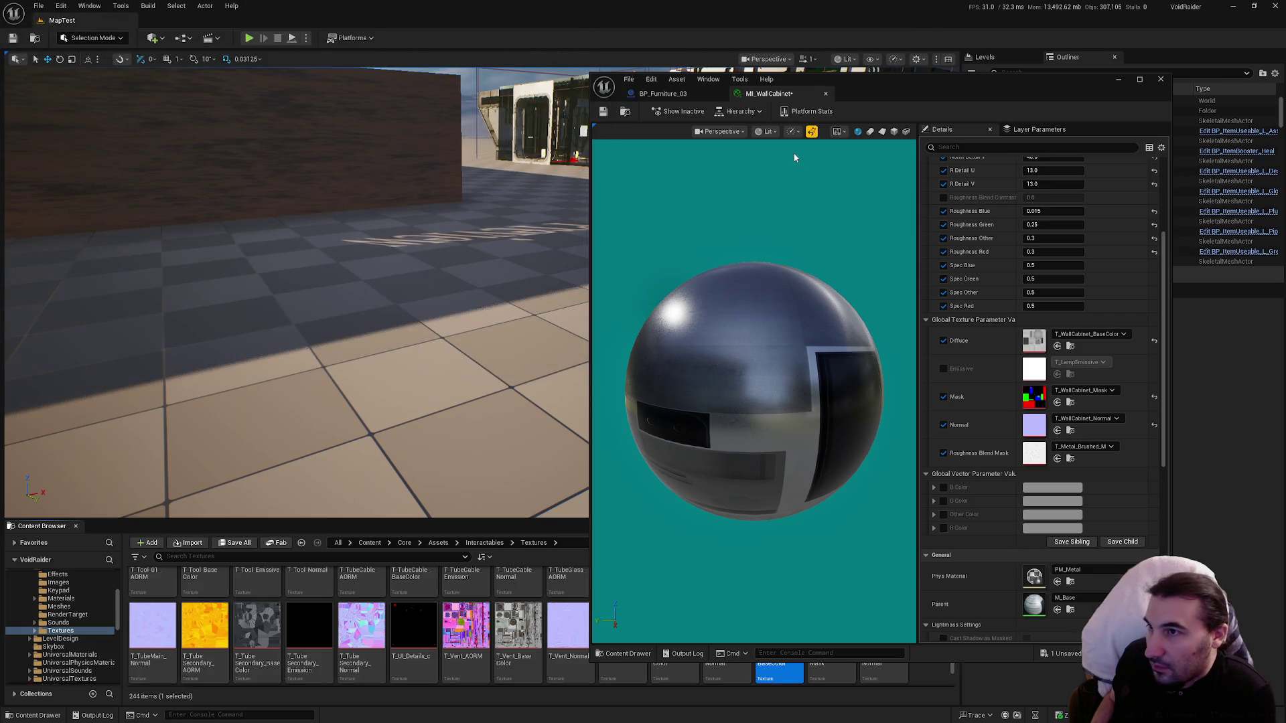
{"action": "left_click", "coordinate": [604, 116]}
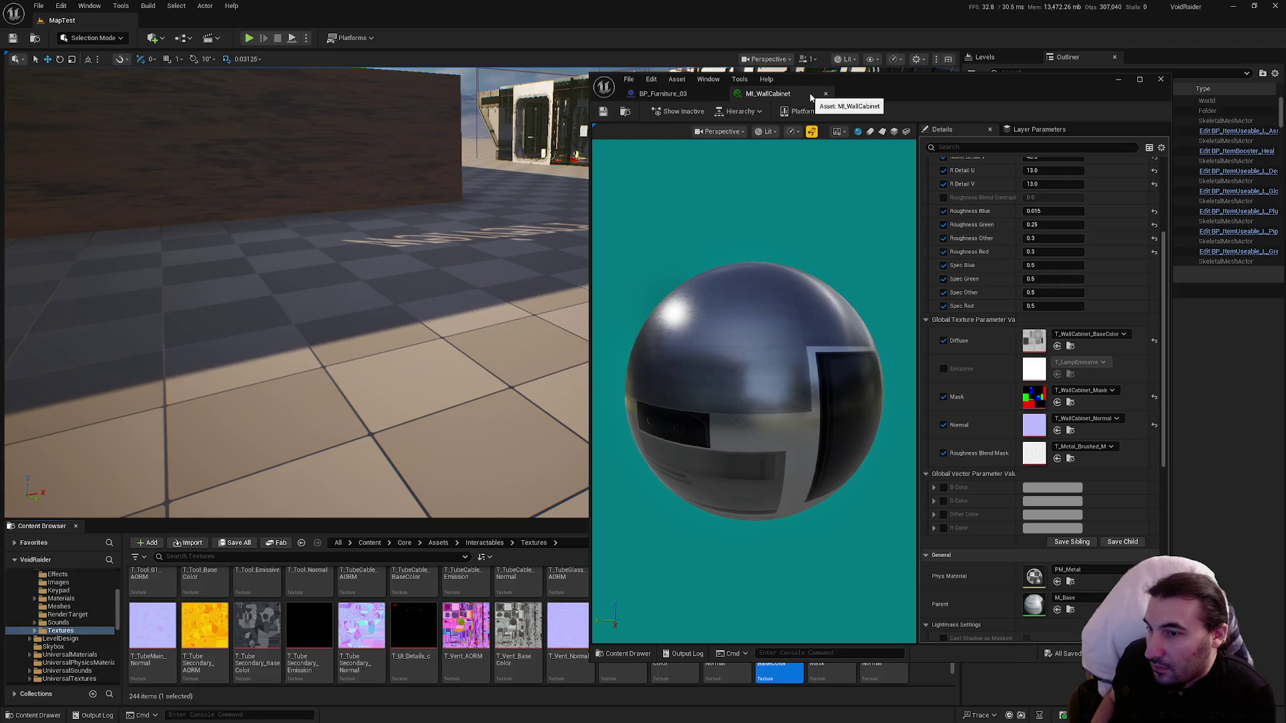
Step: Assign MI_WallCabinet_White to the cabinet base's Element 0 and compile and save the blueprint
{"action": "left_click", "coordinate": [825, 94]}
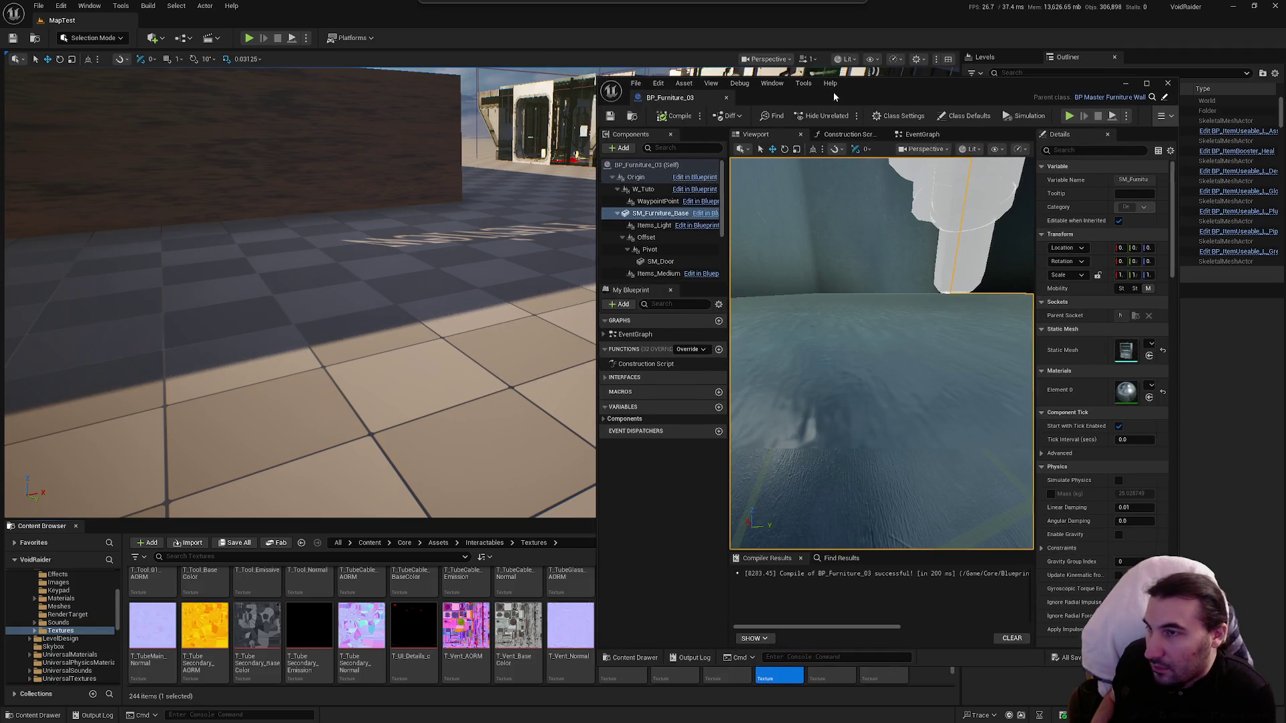
{"action": "left_click_drag", "start_coordinate": [833, 91], "coordinate": [803, 103]}
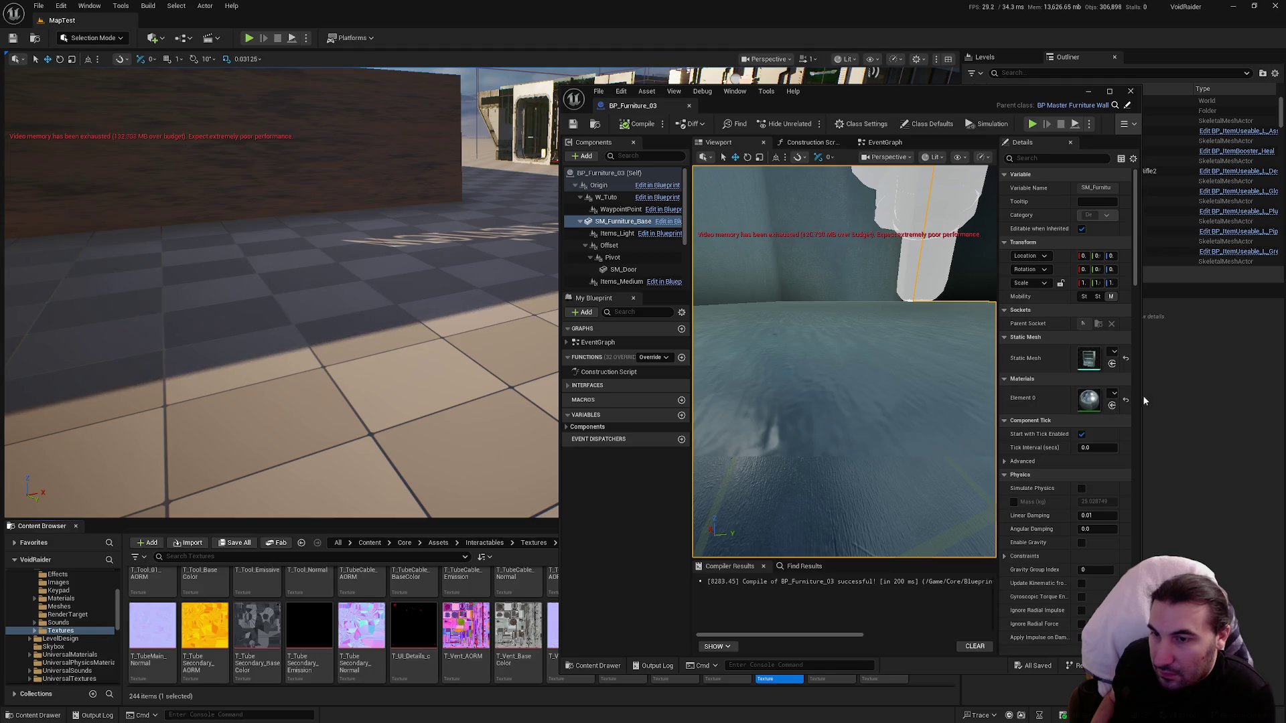
{"action": "left_click_drag", "start_coordinate": [1138, 401], "coordinate": [1246, 402]}
{"action": "left_click", "coordinate": [1223, 408]}
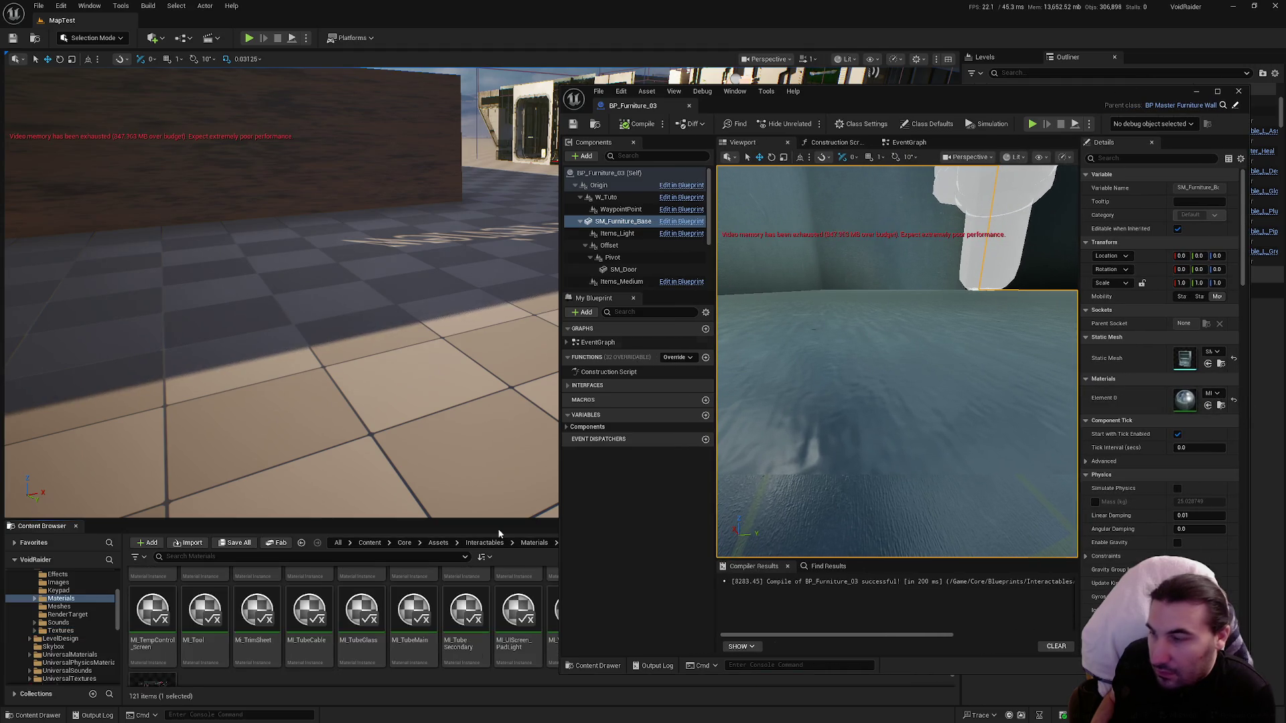
{"action": "scroll", "coordinate": [260, 665], "scroll_direction": "down", "scroll_amount": 2}
{"action": "mouse_move", "coordinate": [973, 82]}
{"action": "left_mouse_down"}
{"action": "mouse_move", "coordinate": [647, 694]}
{"action": "mouse_move", "coordinate": [469, 175]}
{"action": "mouse_move", "coordinate": [466, 129]}
{"action": "left_mouse_up"}
{"action": "scroll", "coordinate": [680, 658], "scroll_direction": "up", "scroll_amount": 1}
{"action": "mouse_move", "coordinate": [666, 487]}
{"action": "left_mouse_down"}
{"action": "mouse_move", "coordinate": [621, 415]}
{"action": "mouse_move", "coordinate": [717, 615]}
{"action": "mouse_move", "coordinate": [629, 422]}
{"action": "left_mouse_up"}
{"action": "key", "text": "ctrl+s"}
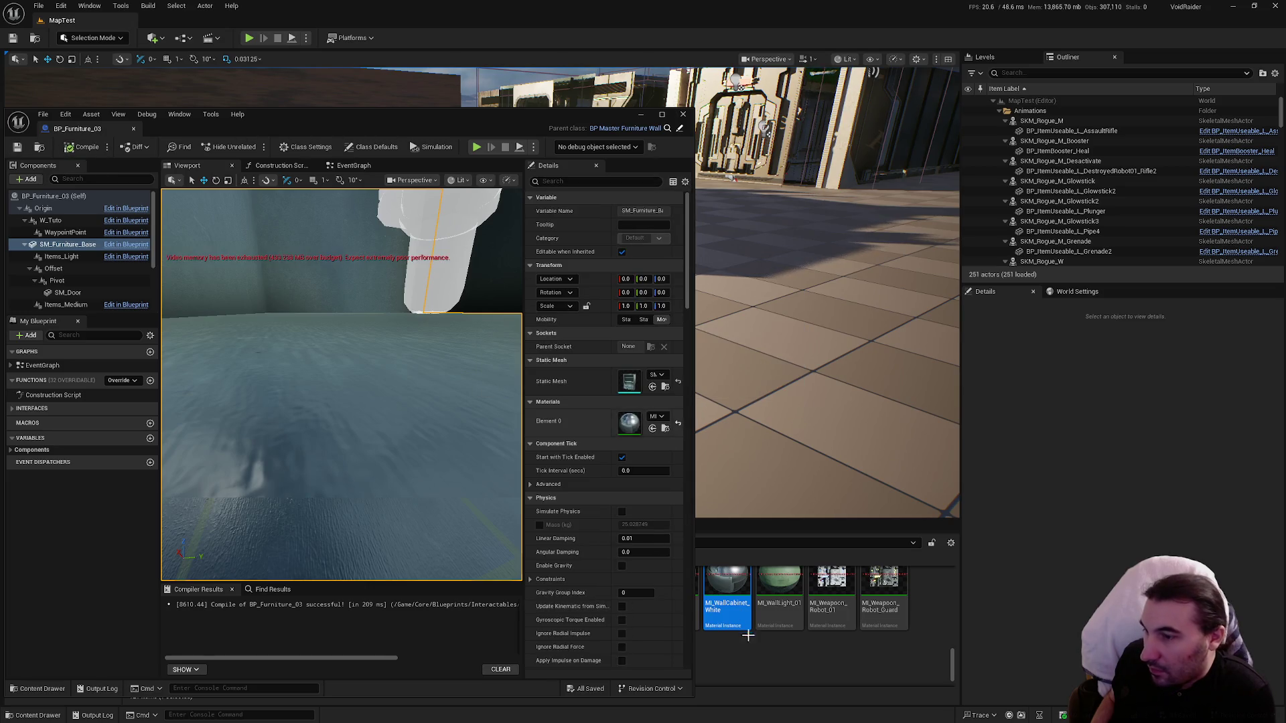
Step: Open MI_WallCabinet_White and view its T_WallCabinet_BaseColor diffuse texture in PhotoFiltre
{"action": "double_click", "coordinate": [729, 598]}
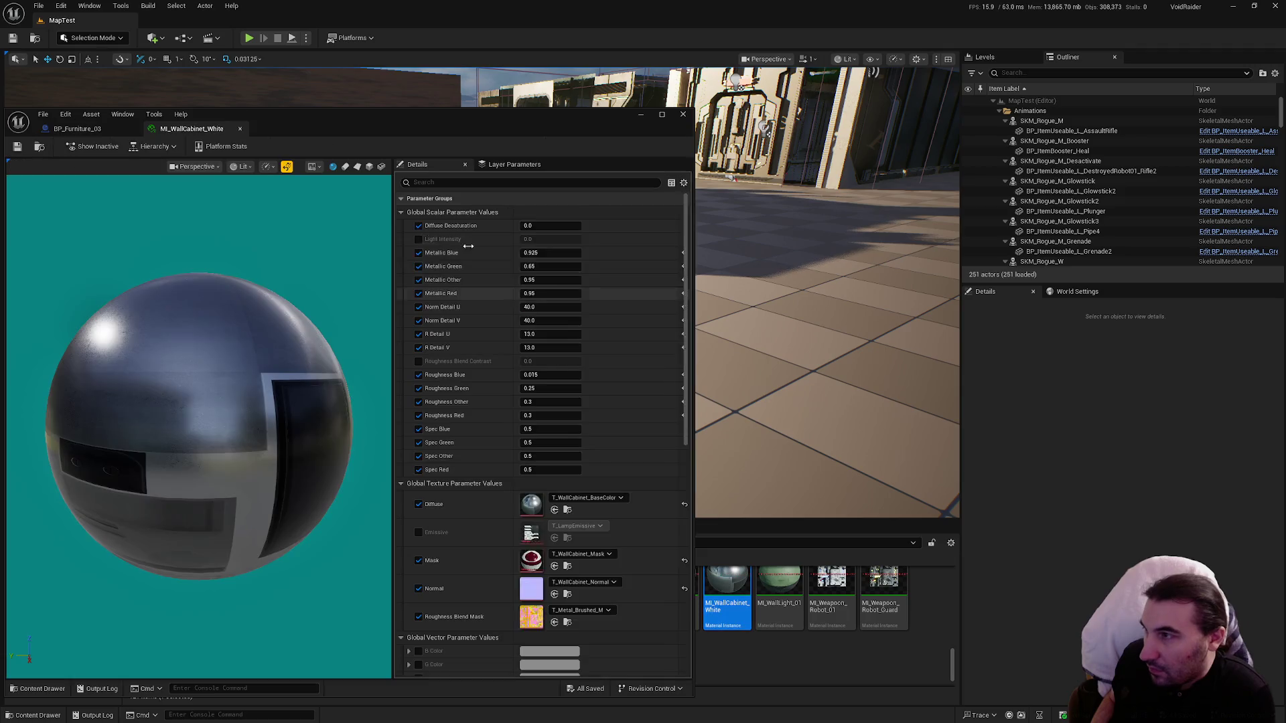
{"action": "left_click", "coordinate": [564, 510]}
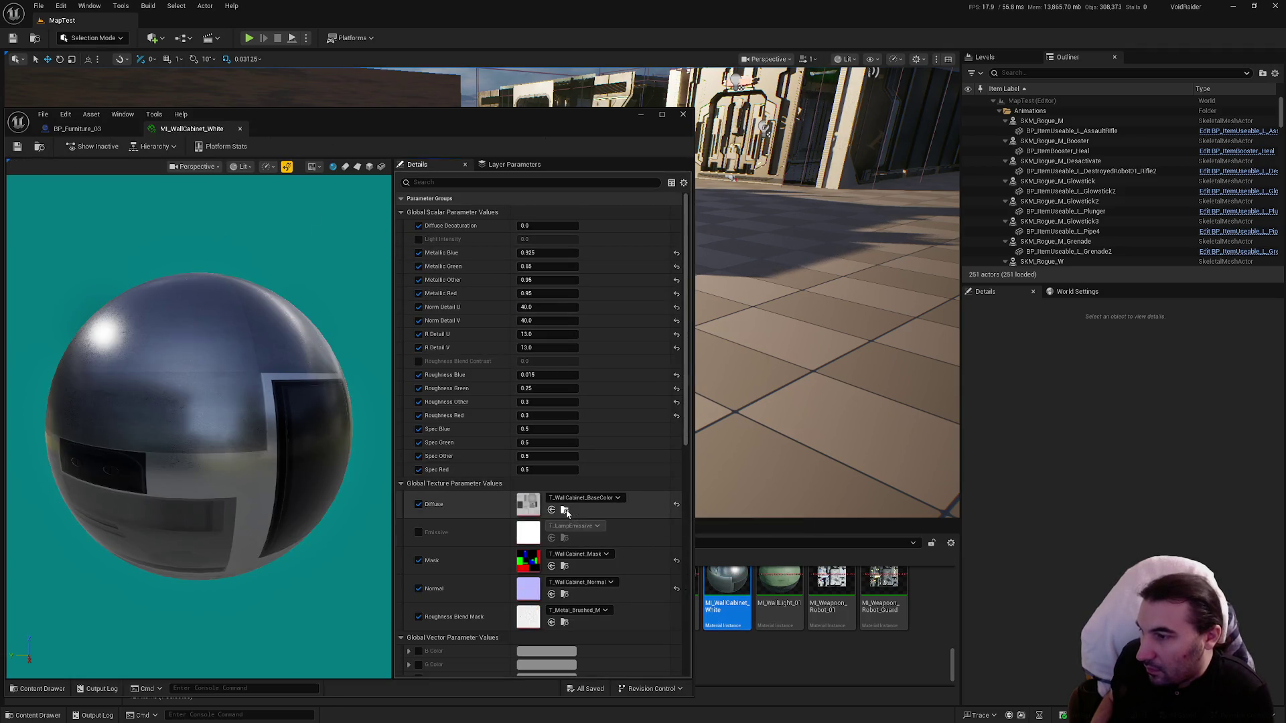
{"action": "left_click_drag", "start_coordinate": [466, 123], "coordinate": [874, 123]}
{"action": "left_click_drag", "start_coordinate": [854, 7], "coordinate": [855, 59]}
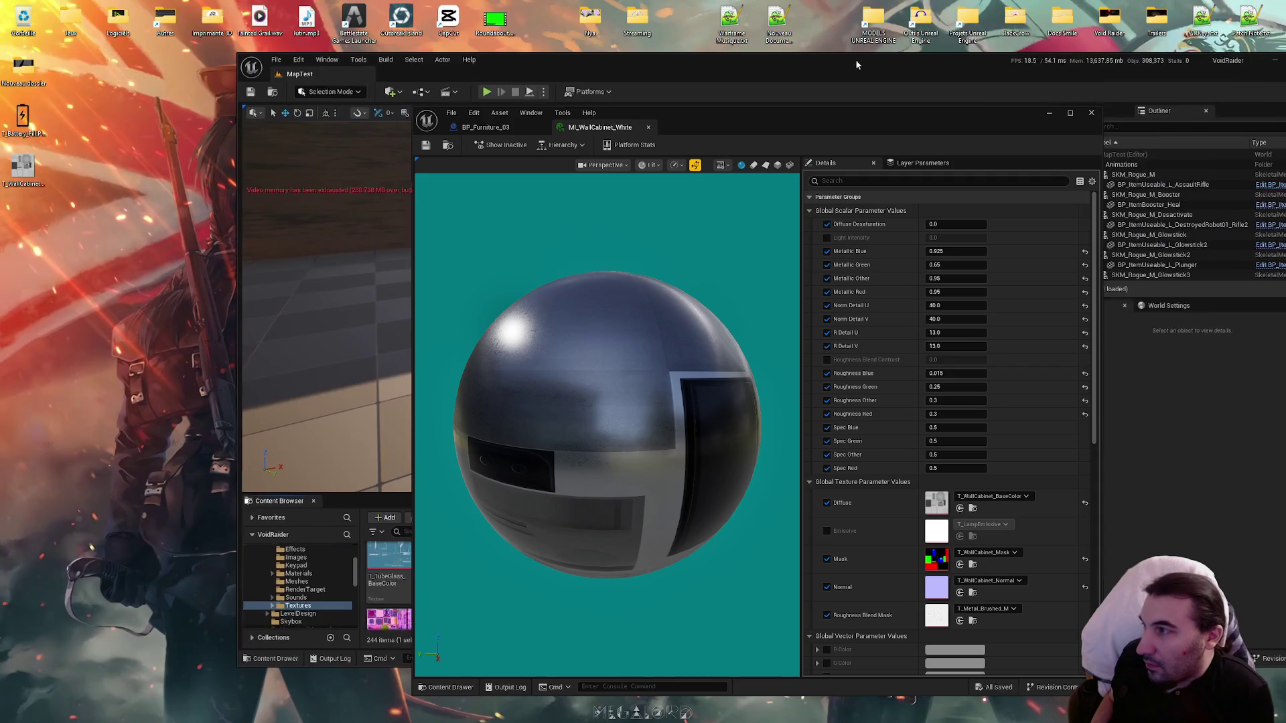
{"action": "double_click", "coordinate": [22, 177]}
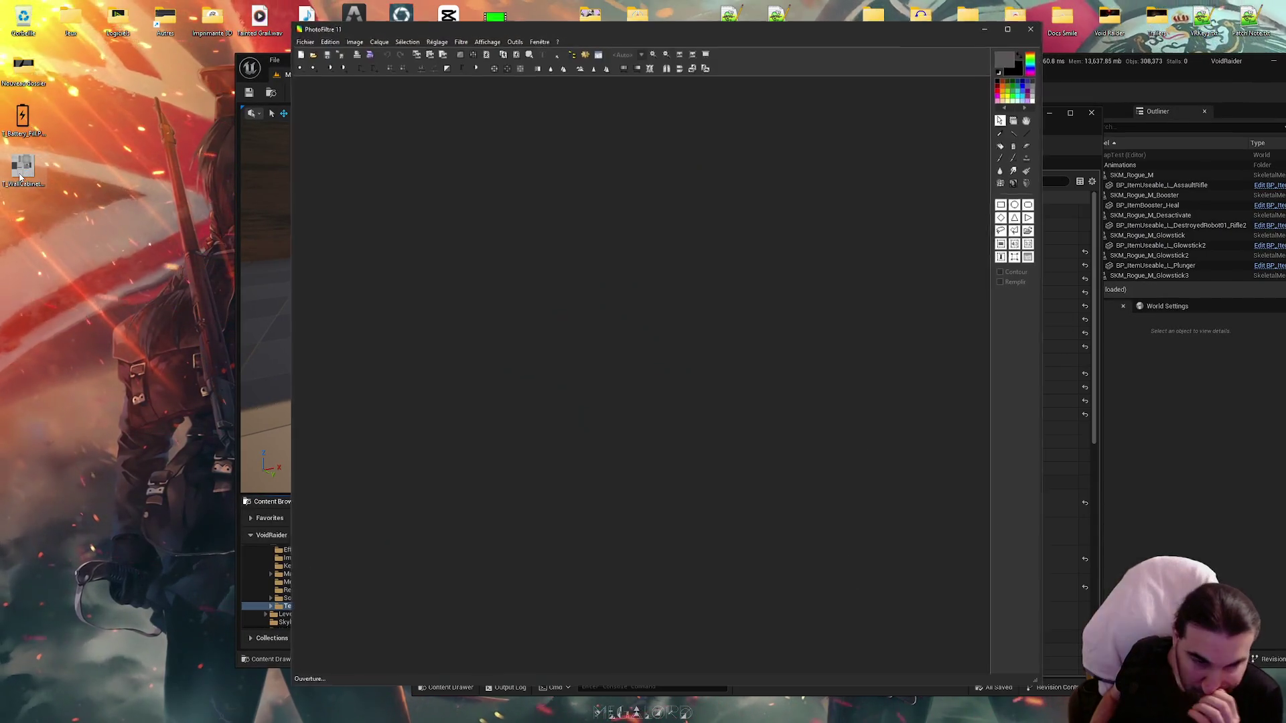
{"action": "scroll", "coordinate": [604, 349], "scroll_direction": "down", "scroll_amount": 1}
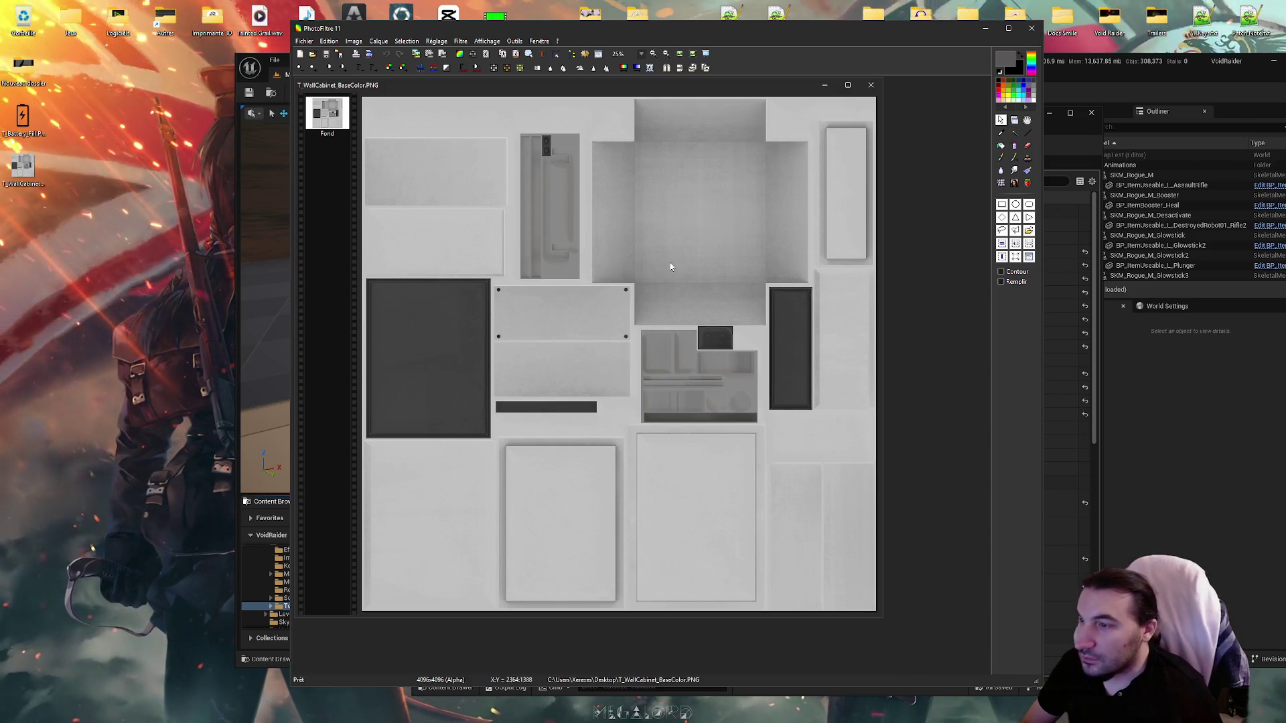
{"action": "left_click", "coordinate": [1025, 30]}
Step: Set MI_WallCabinet_White's Metallic Blue, Green and Other values to 0.0, then return to BP_Furniture_03
{"action": "double_click", "coordinate": [633, 65]}
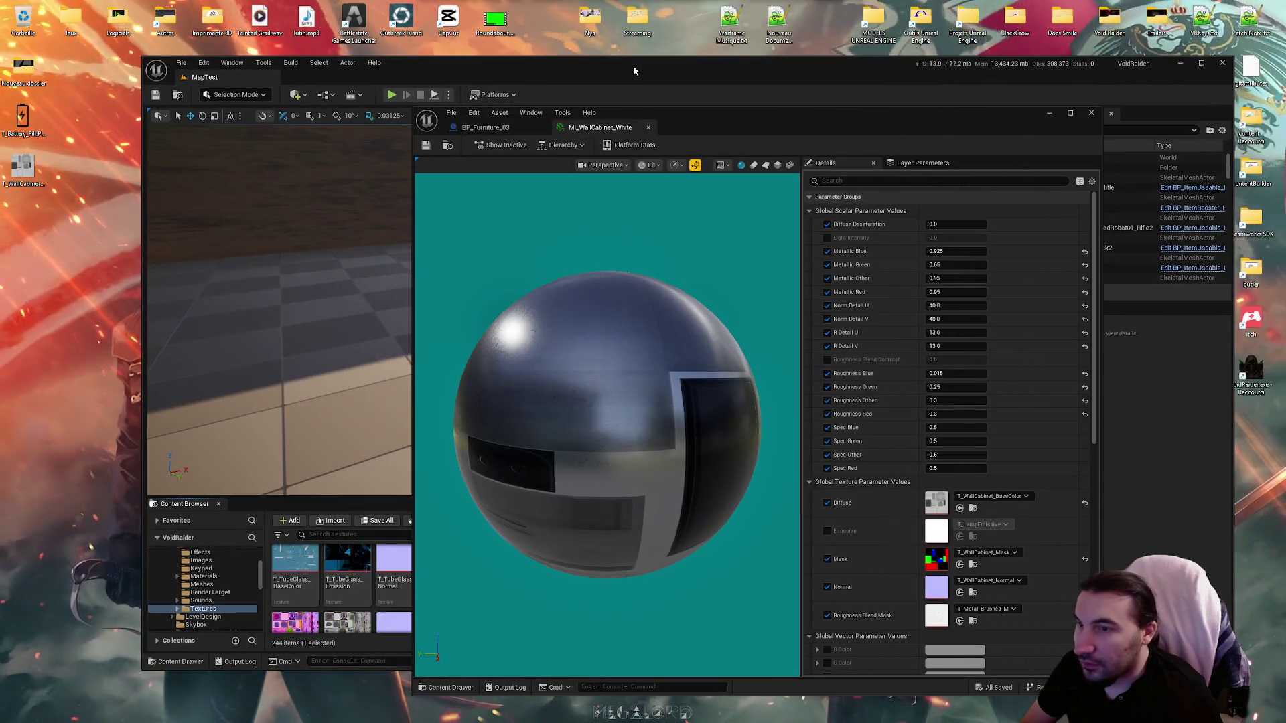
{"action": "left_click_drag", "start_coordinate": [825, 119], "coordinate": [942, 74]}
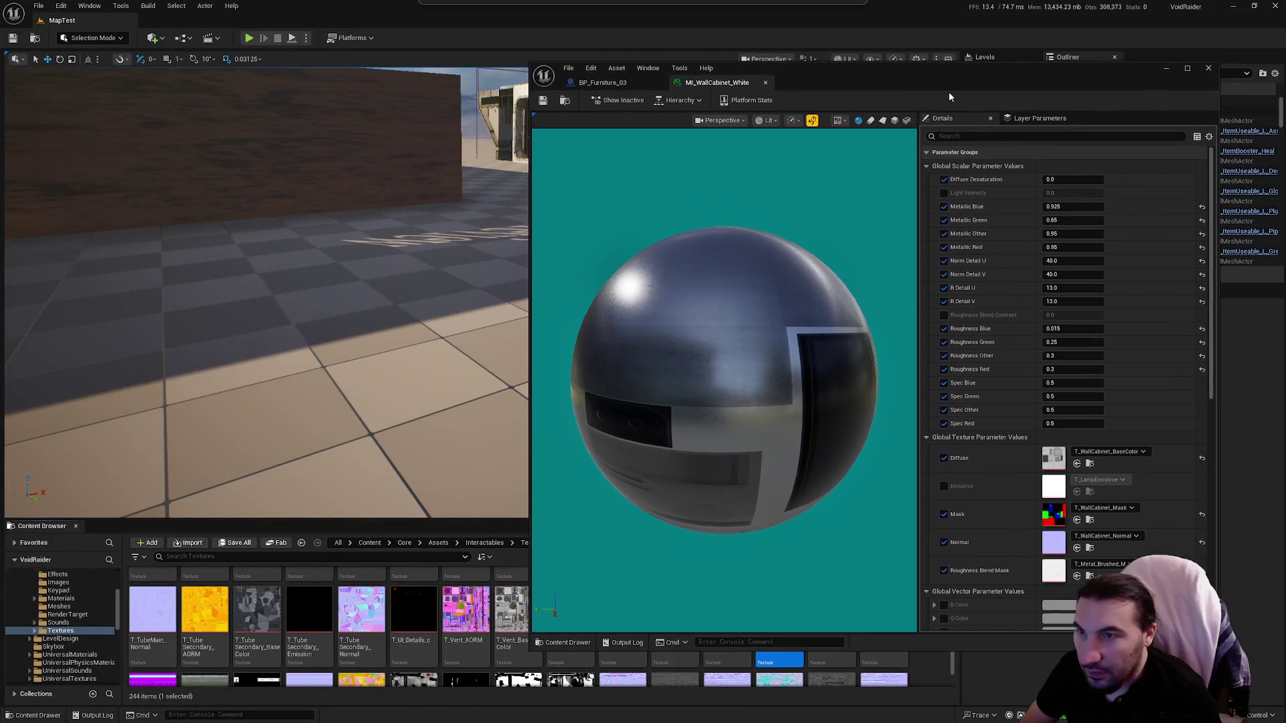
{"action": "left_click", "coordinate": [1058, 208]}
{"action": "type", "text": "0"}
{"action": "mouse_move", "coordinate": [1059, 221]}
{"action": "left_mouse_down"}
{"action": "mouse_move", "coordinate": [1005, 221]}
{"action": "mouse_move", "coordinate": [1005, 235]}
{"action": "left_mouse_up"}
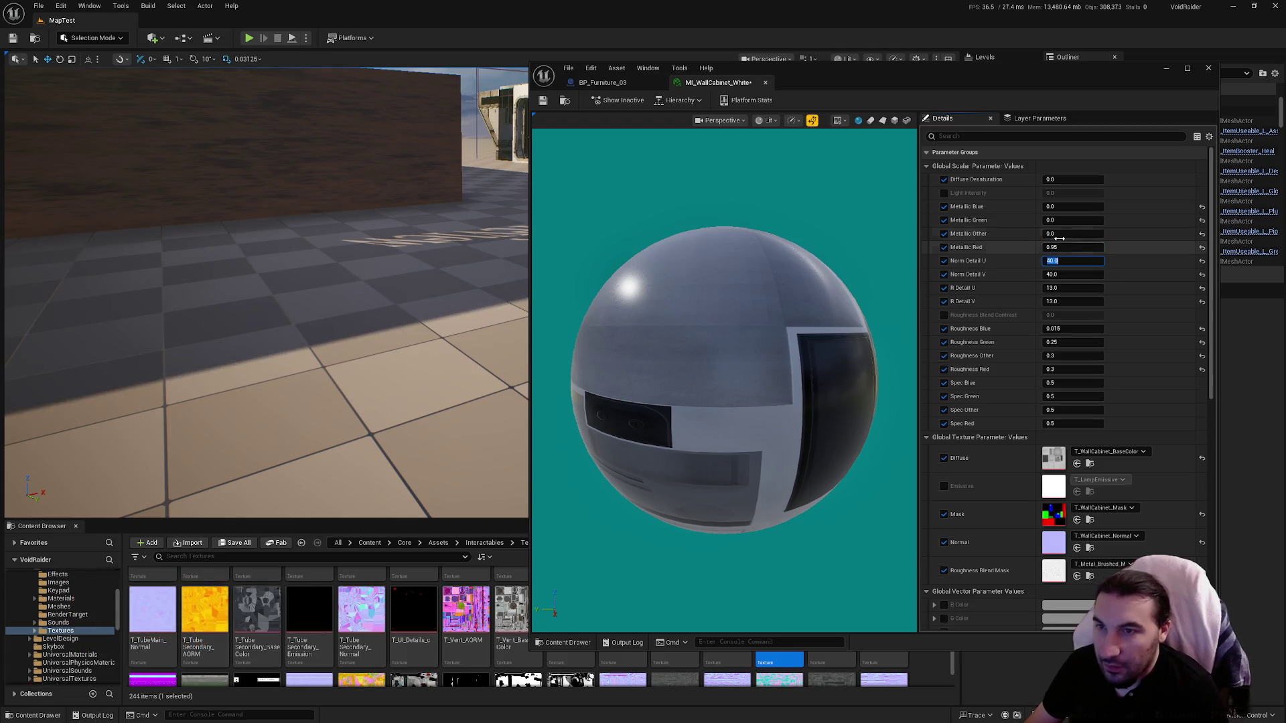
{"action": "mouse_move", "coordinate": [1059, 234]}
{"action": "left_mouse_down"}
{"action": "mouse_move", "coordinate": [1098, 233]}
{"action": "mouse_move", "coordinate": [1005, 234]}
{"action": "left_mouse_up"}
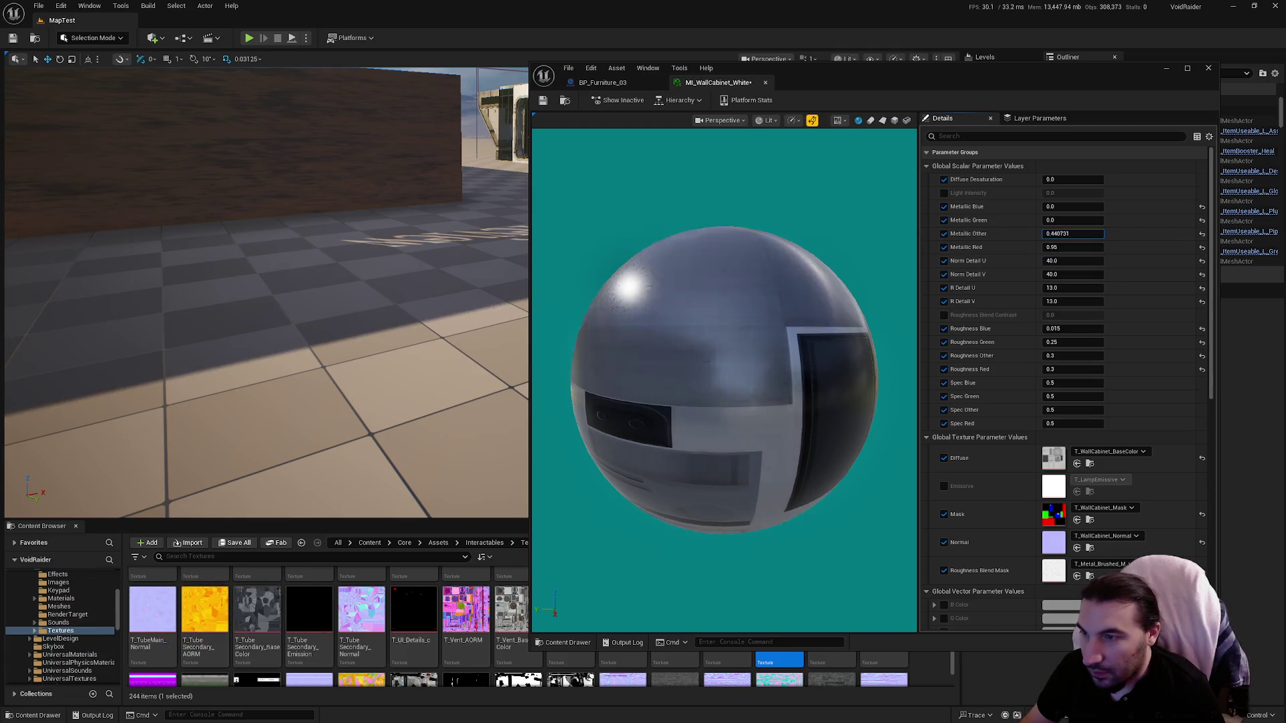
{"action": "type", "text": "0"}
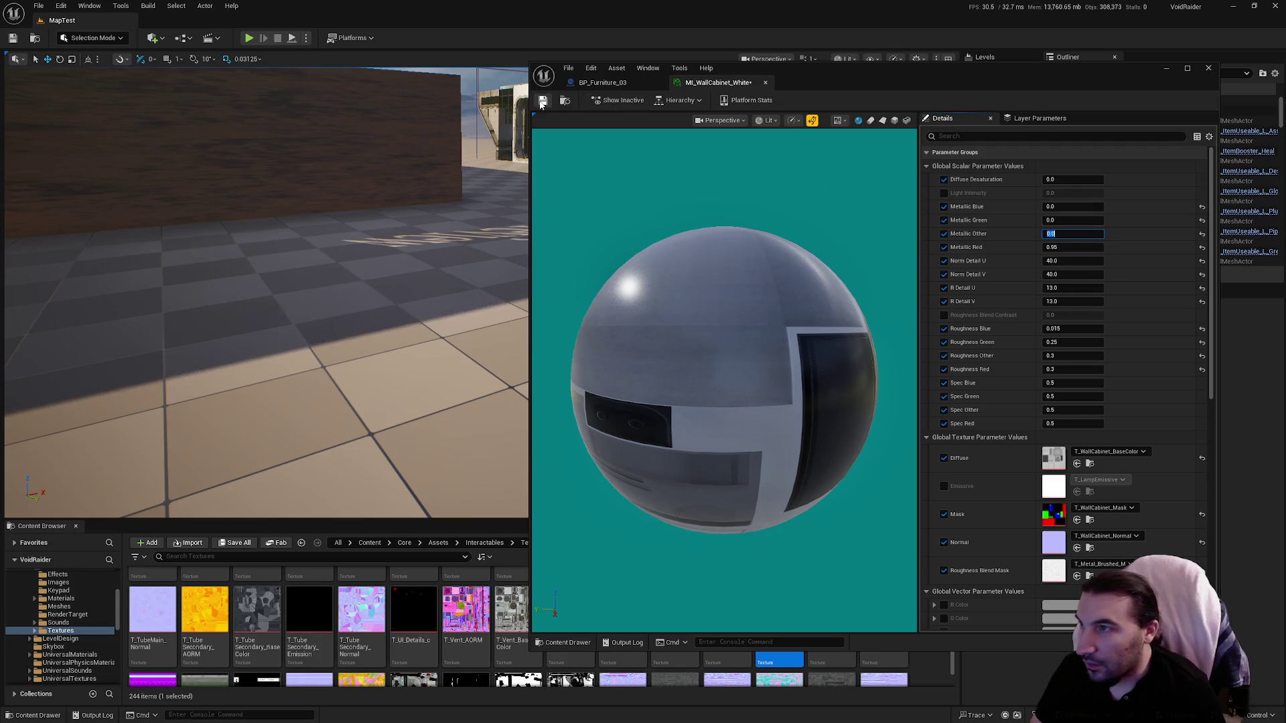
{"action": "key", "text": "Return"}
{"action": "left_click", "coordinate": [602, 83]}
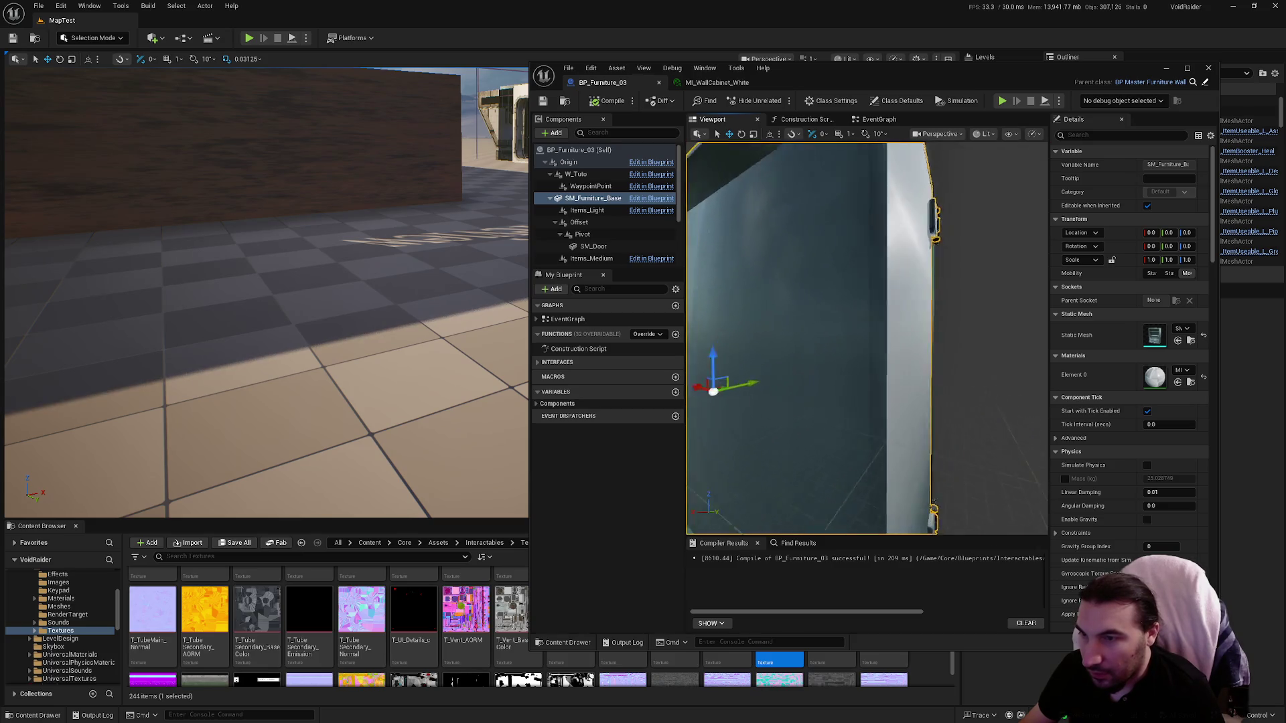
Step: Frame the cabinet, inspect the SM_Door and SM_Furniture_Base components, and recompile BP_Furniture_03
{"action": "key", "text": "f"}
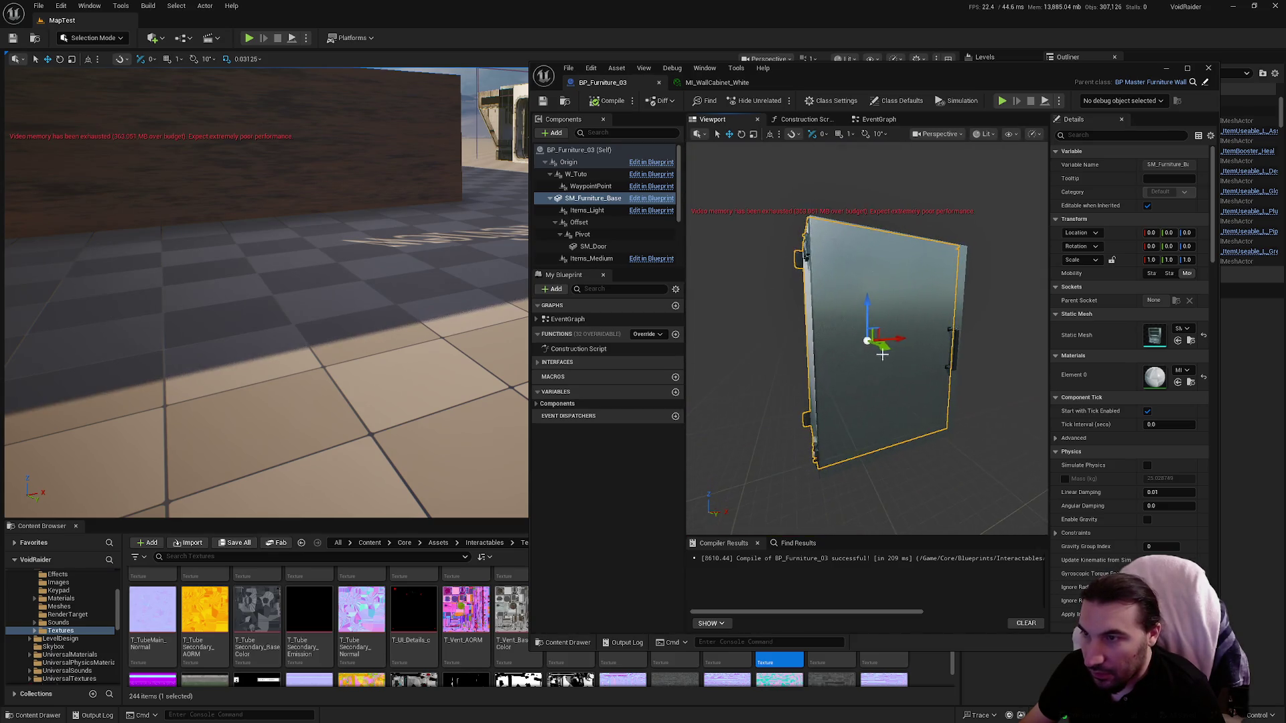
{"action": "left_click", "coordinate": [951, 382]}
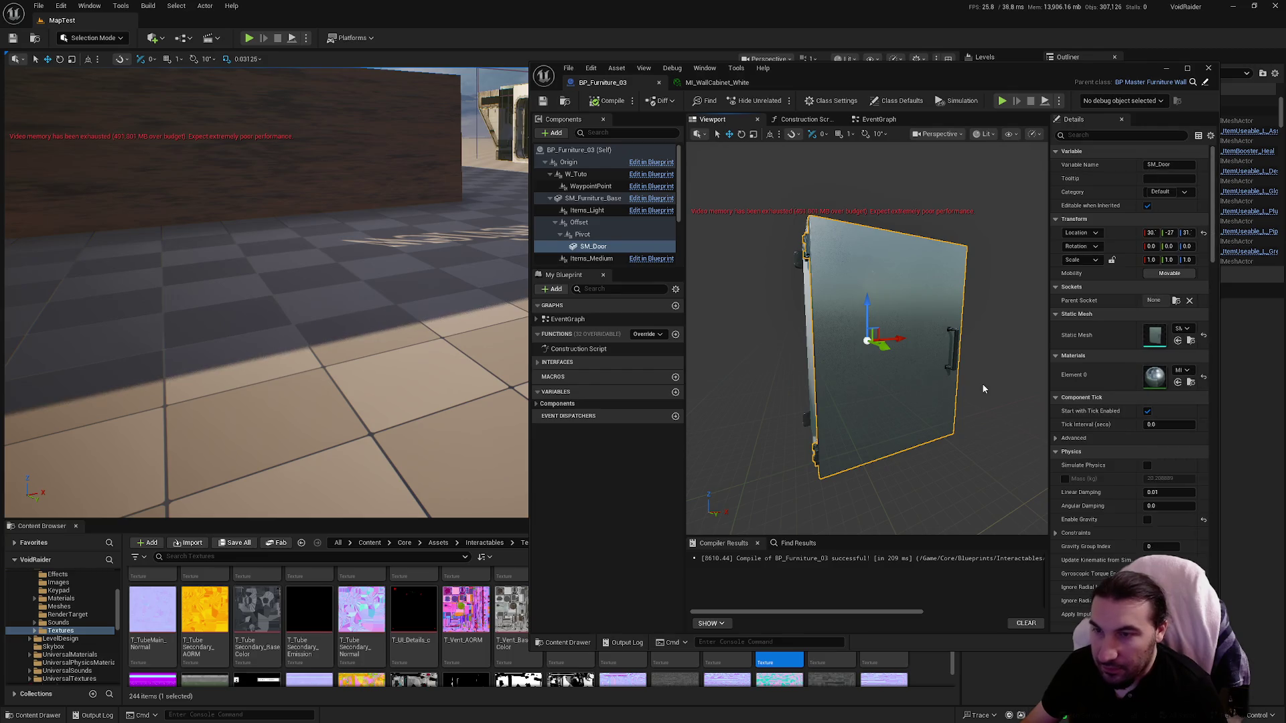
{"action": "left_click", "coordinate": [806, 309]}
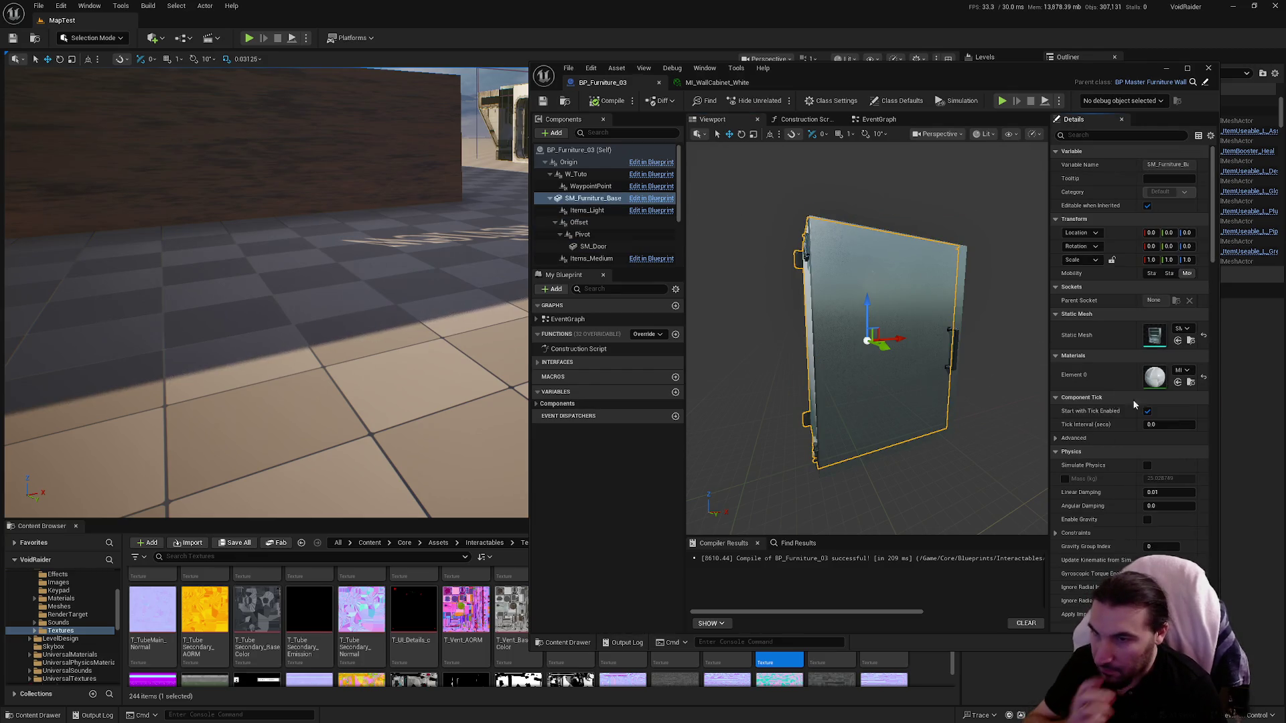
{"action": "left_click", "coordinate": [944, 375]}
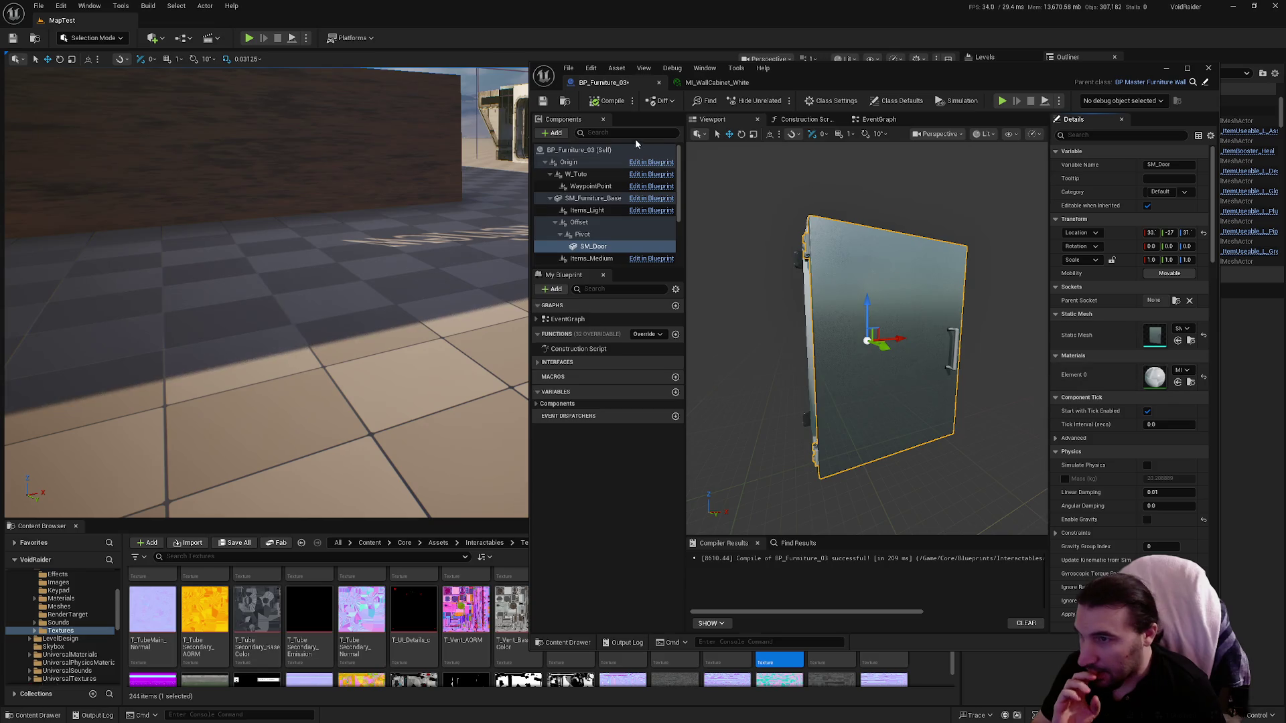
{"action": "left_click", "coordinate": [608, 103]}
{"action": "left_click_drag", "start_coordinate": [778, 212], "coordinate": [716, 211]}
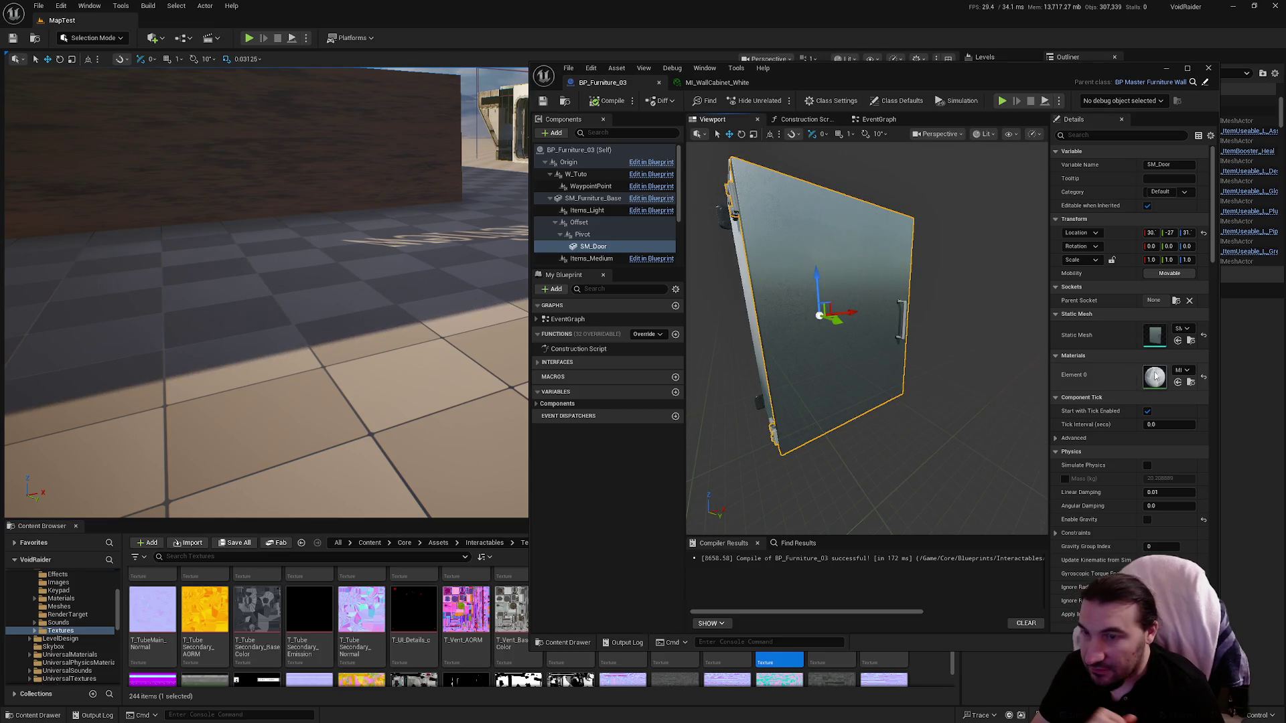
{"action": "left_click", "coordinate": [727, 82]}
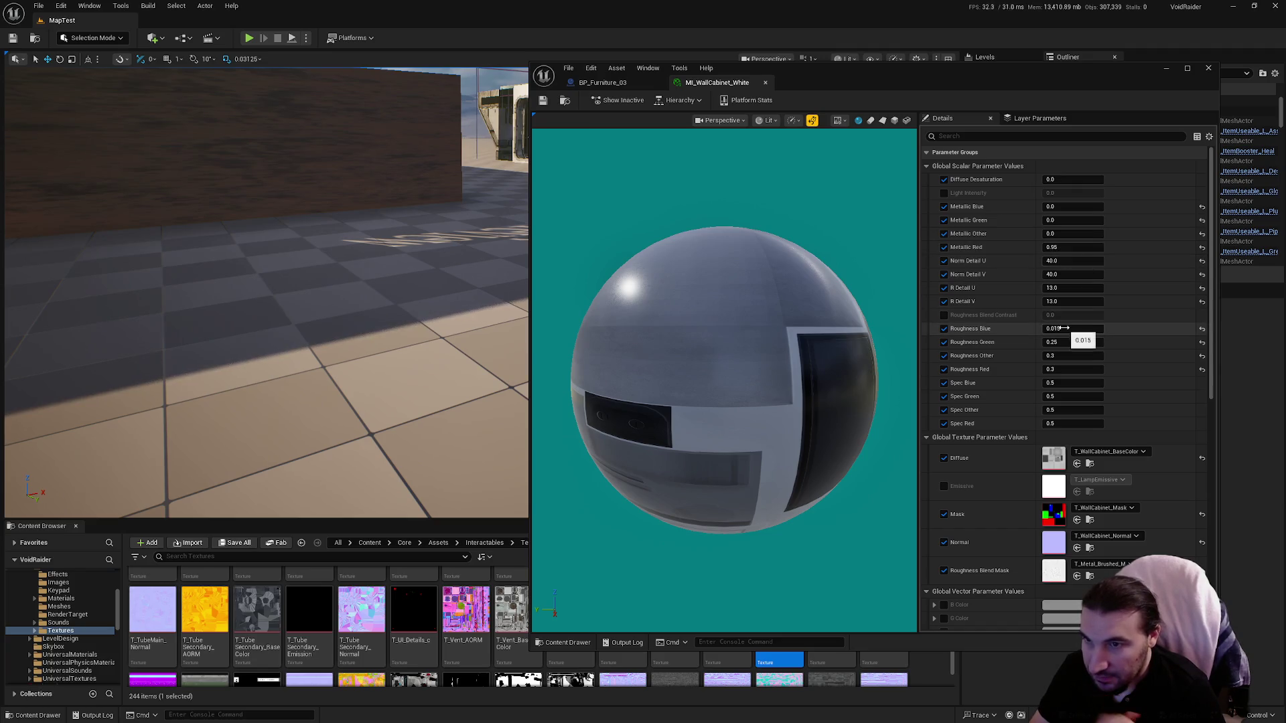
Step: Adjust the Roughness values, save, check the door, and reset Roughness Other to 0.5
{"action": "left_click", "coordinate": [1058, 356]}
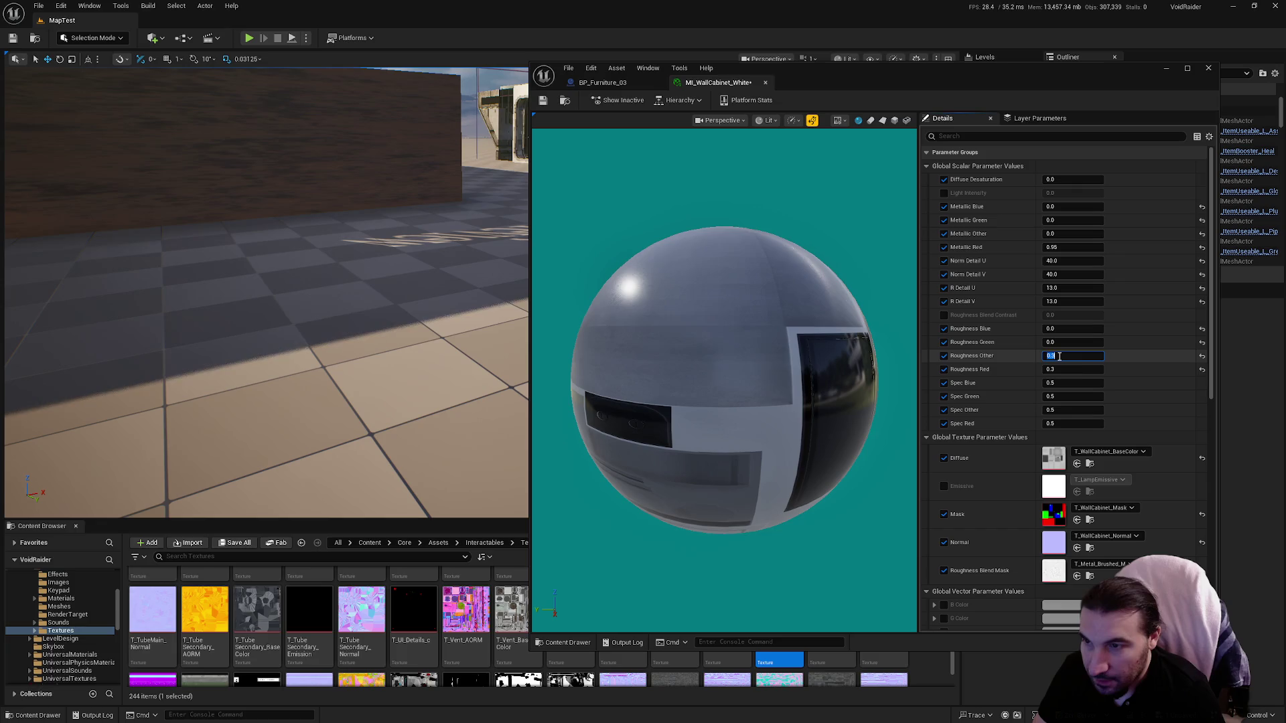
{"action": "type", "text": "0"}
{"action": "left_click", "coordinate": [542, 100]}
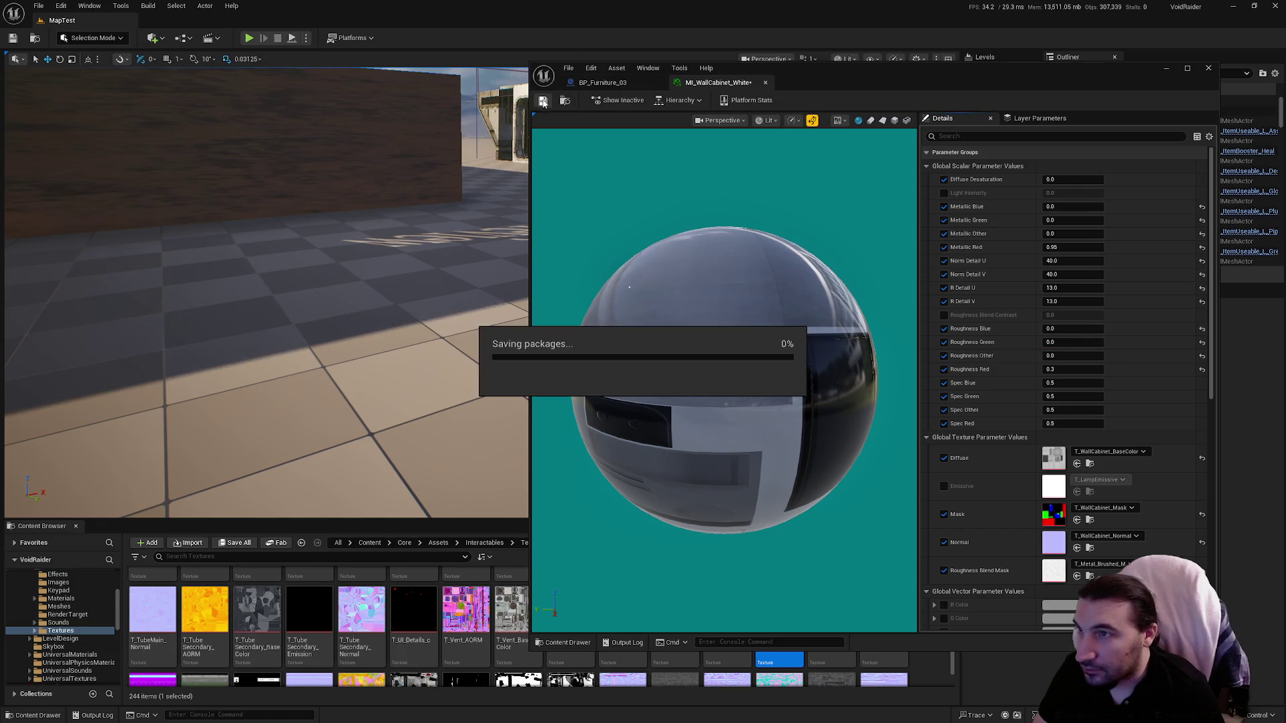
{"action": "left_click", "coordinate": [606, 83]}
{"action": "left_click_drag", "start_coordinate": [794, 178], "coordinate": [750, 182]}
{"action": "left_click", "coordinate": [717, 82]}
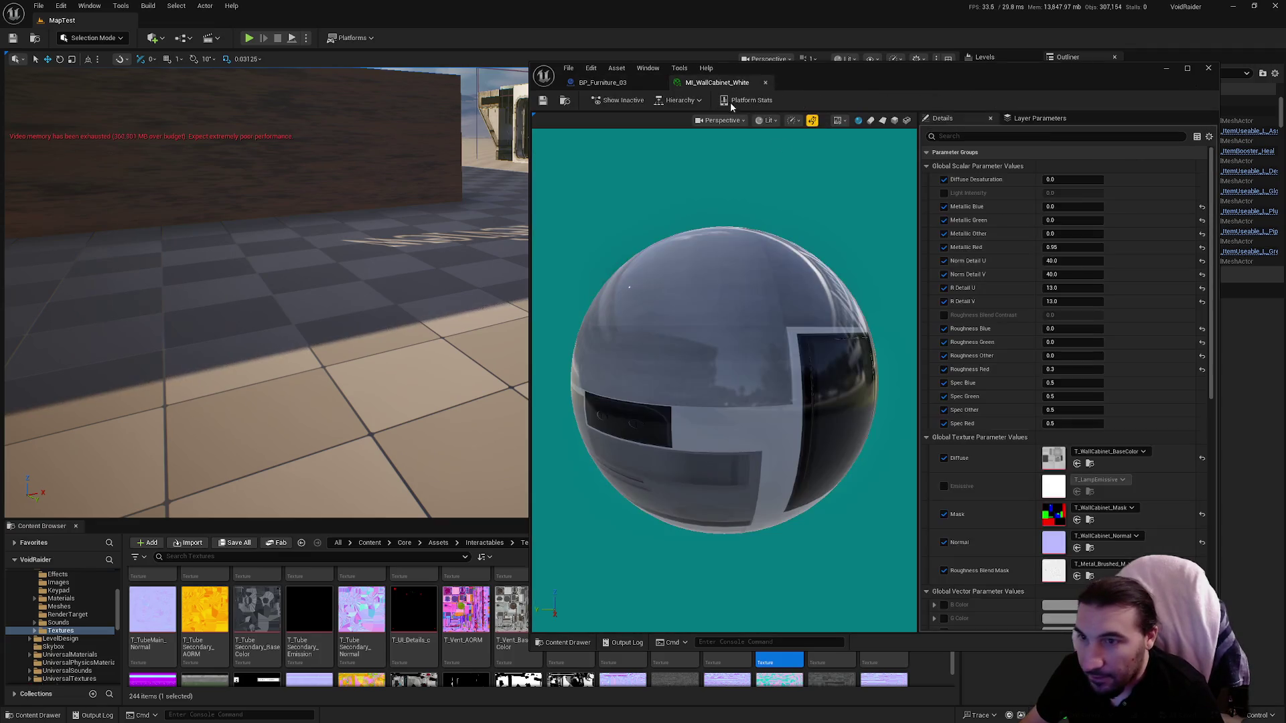
{"action": "left_click", "coordinate": [1202, 356]}
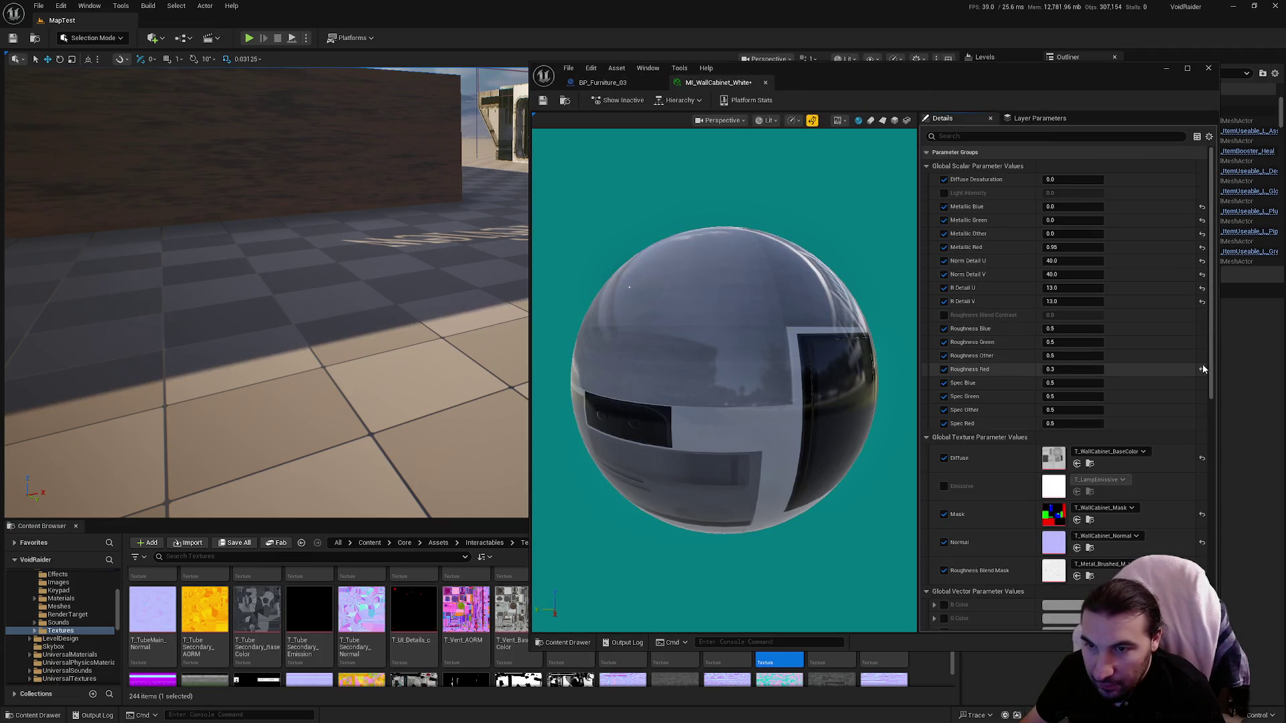
Step: Reset the Spec values to their 0.5 defaults, save, and check the cabinet door
{"action": "left_click", "coordinate": [1074, 382]}
{"action": "type", "text": "0"}
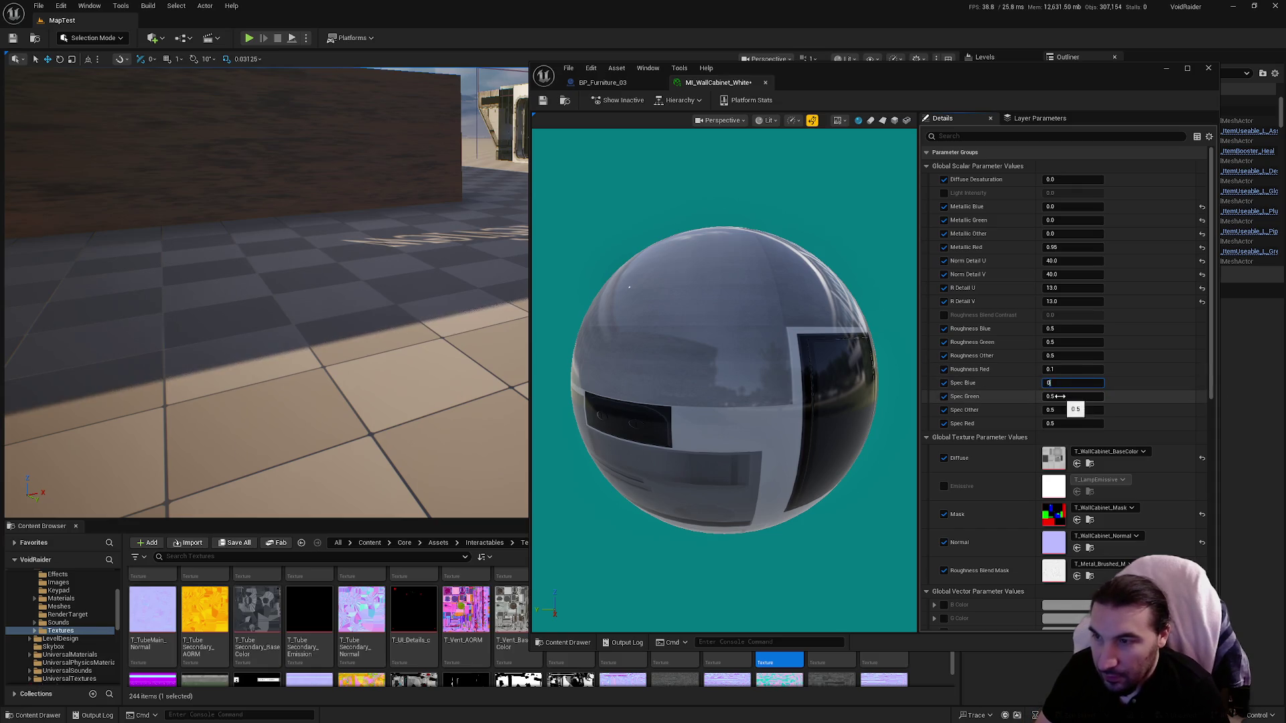
{"action": "key", "text": "Tab"}
{"action": "type", "text": "0"}
{"action": "key", "text": "Tab"}
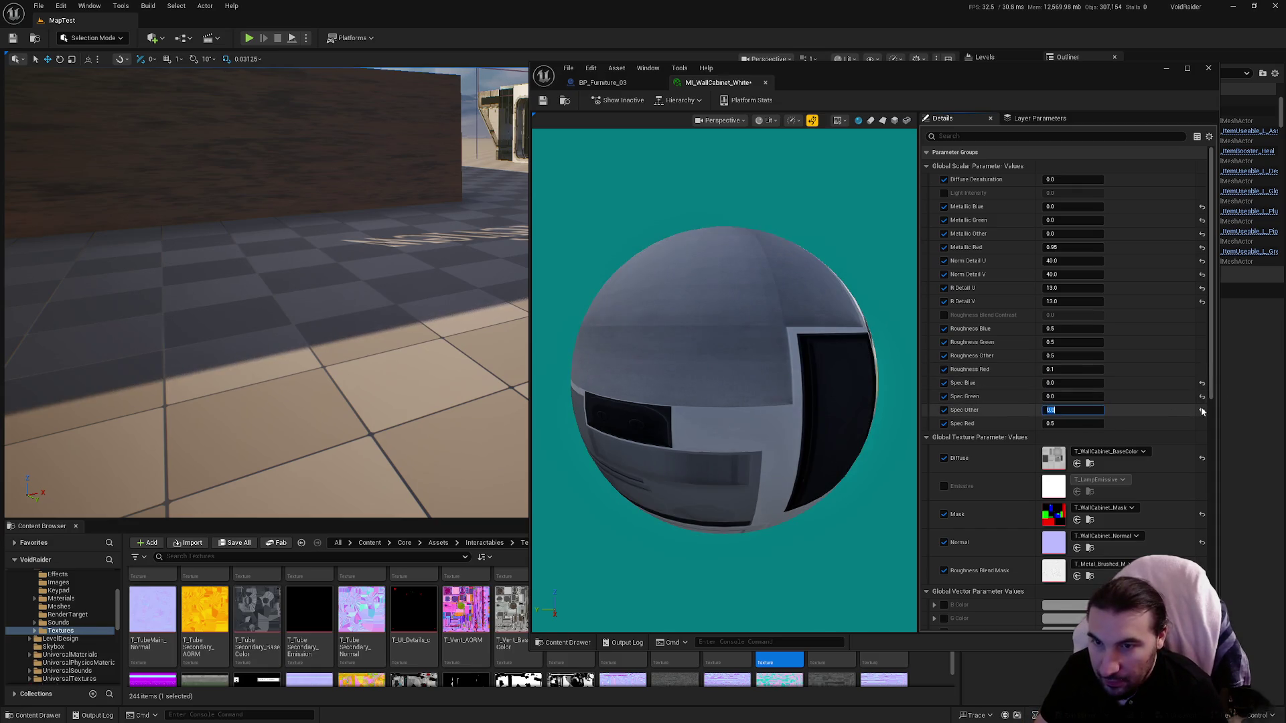
{"action": "left_click", "coordinate": [1201, 409]}
{"action": "left_click", "coordinate": [1201, 397]}
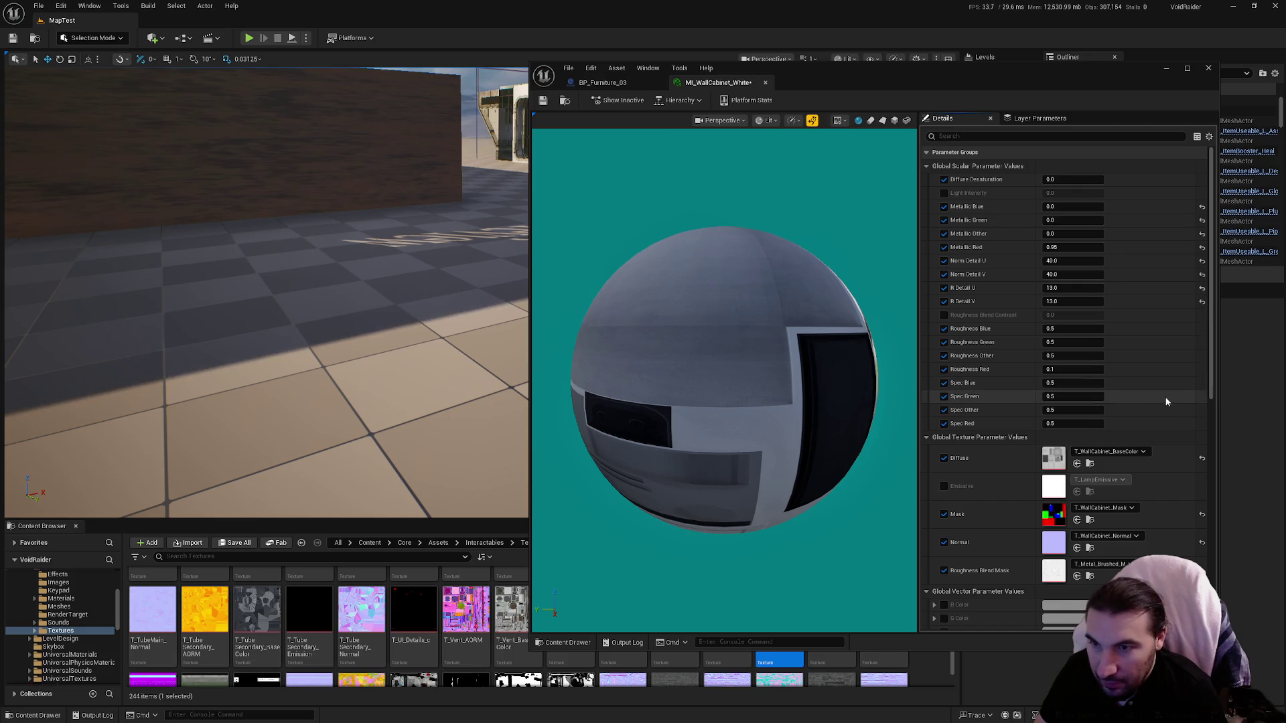
{"action": "left_click", "coordinate": [543, 100]}
{"action": "left_click", "coordinate": [600, 81]}
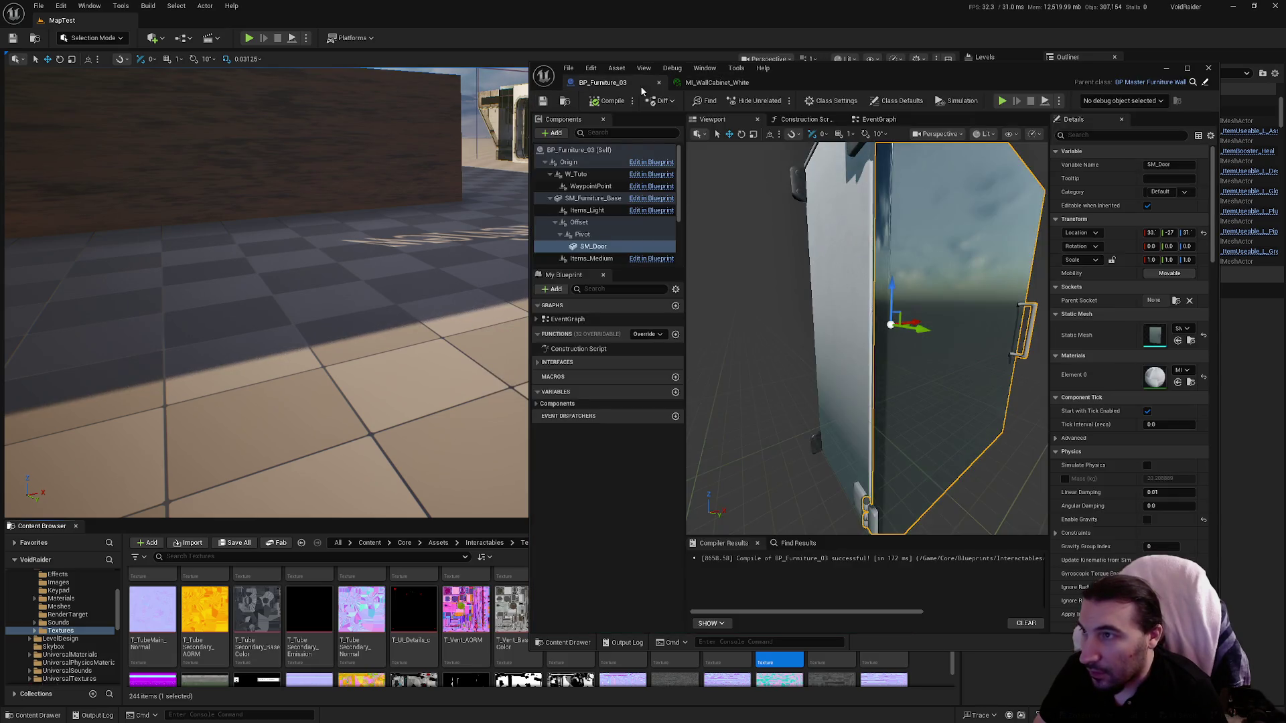
{"action": "mouse_move", "coordinate": [864, 335]}
{"action": "left_mouse_down"}
{"action": "mouse_move", "coordinate": [911, 288]}
{"action": "mouse_move", "coordinate": [904, 255]}
{"action": "mouse_move", "coordinate": [897, 302]}
{"action": "left_mouse_up"}
{"action": "mouse_move", "coordinate": [921, 354]}
{"action": "left_mouse_down"}
{"action": "mouse_move", "coordinate": [921, 335]}
{"action": "mouse_move", "coordinate": [921, 354]}
{"action": "left_mouse_up"}
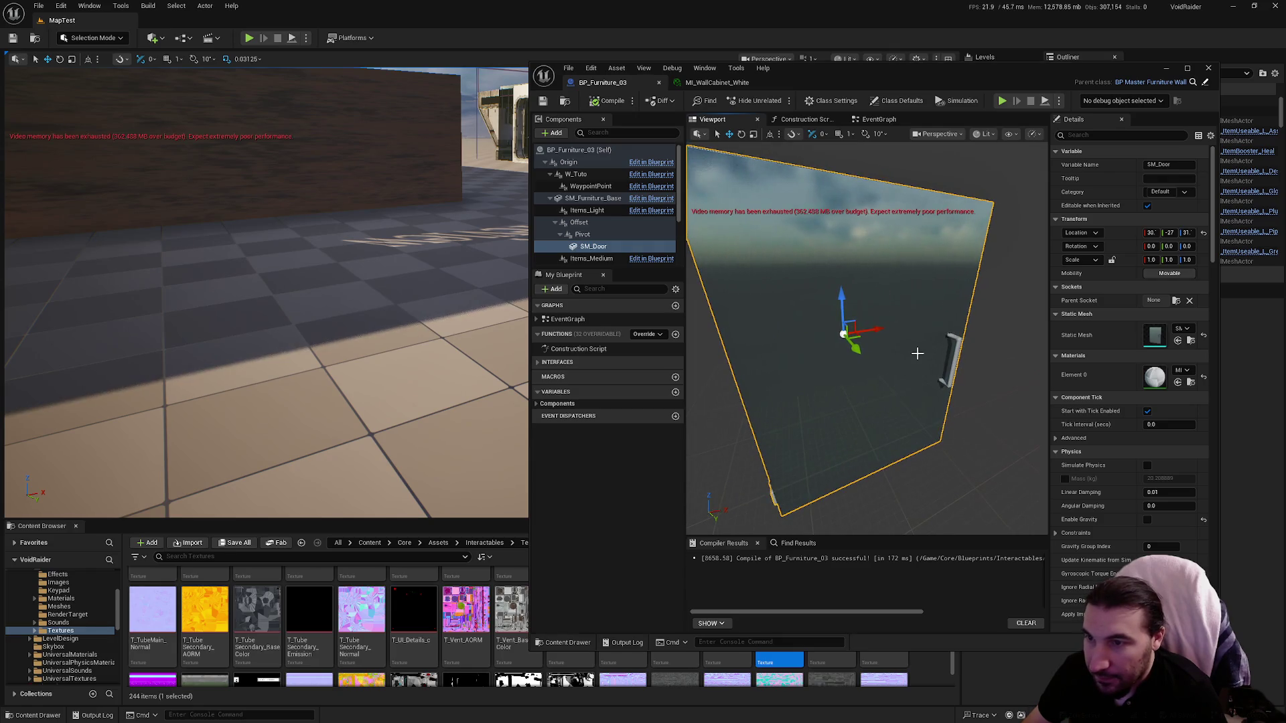
{"action": "left_click", "coordinate": [737, 84]}
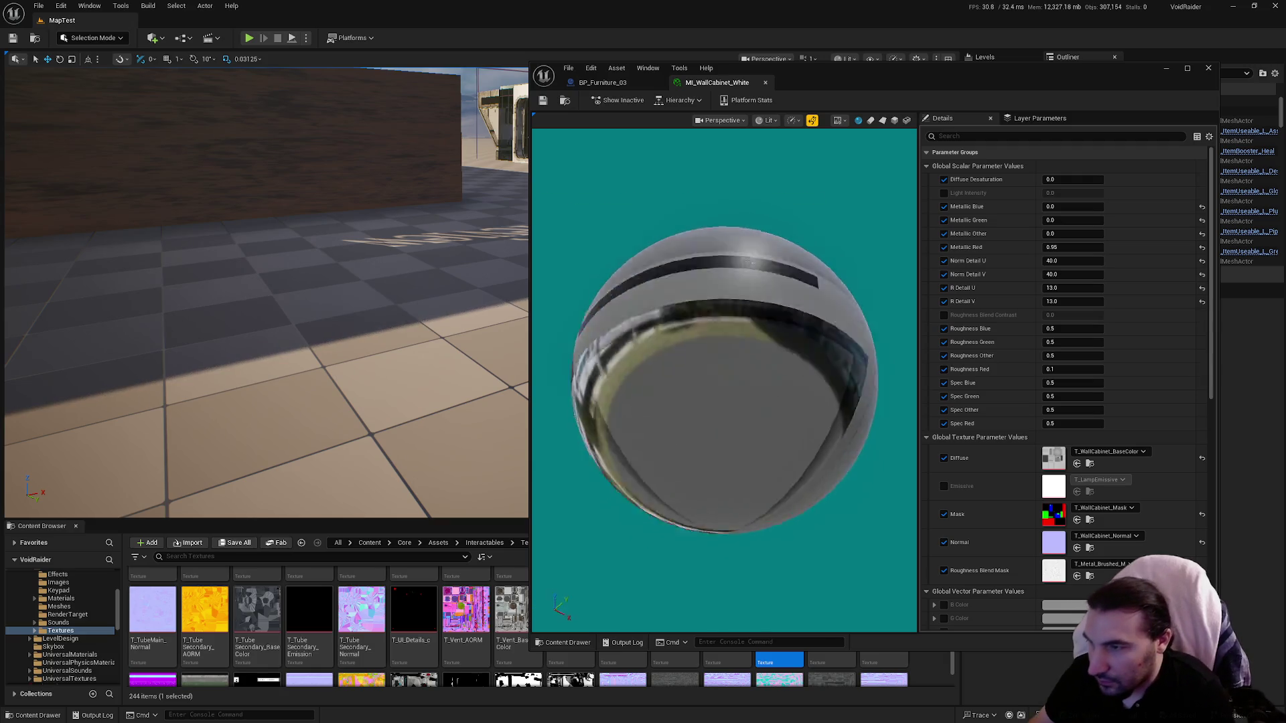
Step: Inspect the preview sphere's reflections and reset R Detail U to its default 2.0
{"action": "left_click_drag", "start_coordinate": [724, 381], "coordinate": [743, 382]}
{"action": "left_click_drag", "start_coordinate": [770, 375], "coordinate": [934, 344]}
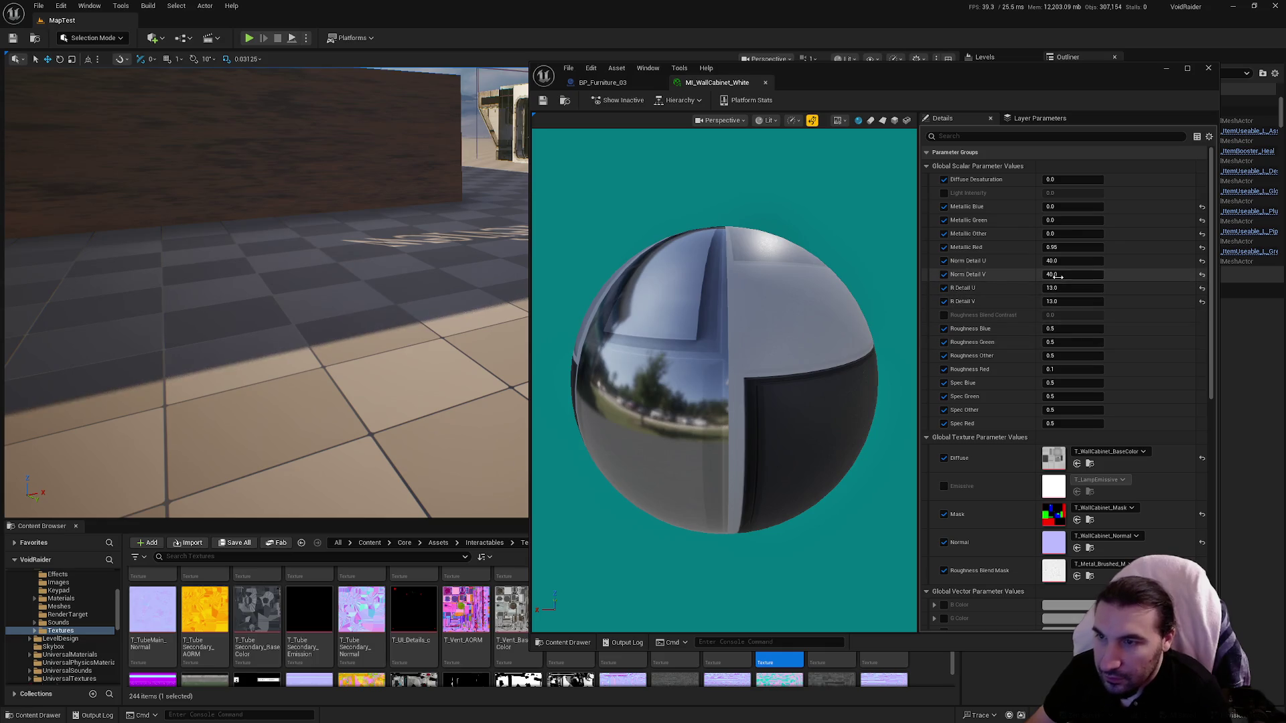
{"action": "left_click", "coordinate": [1203, 290]}
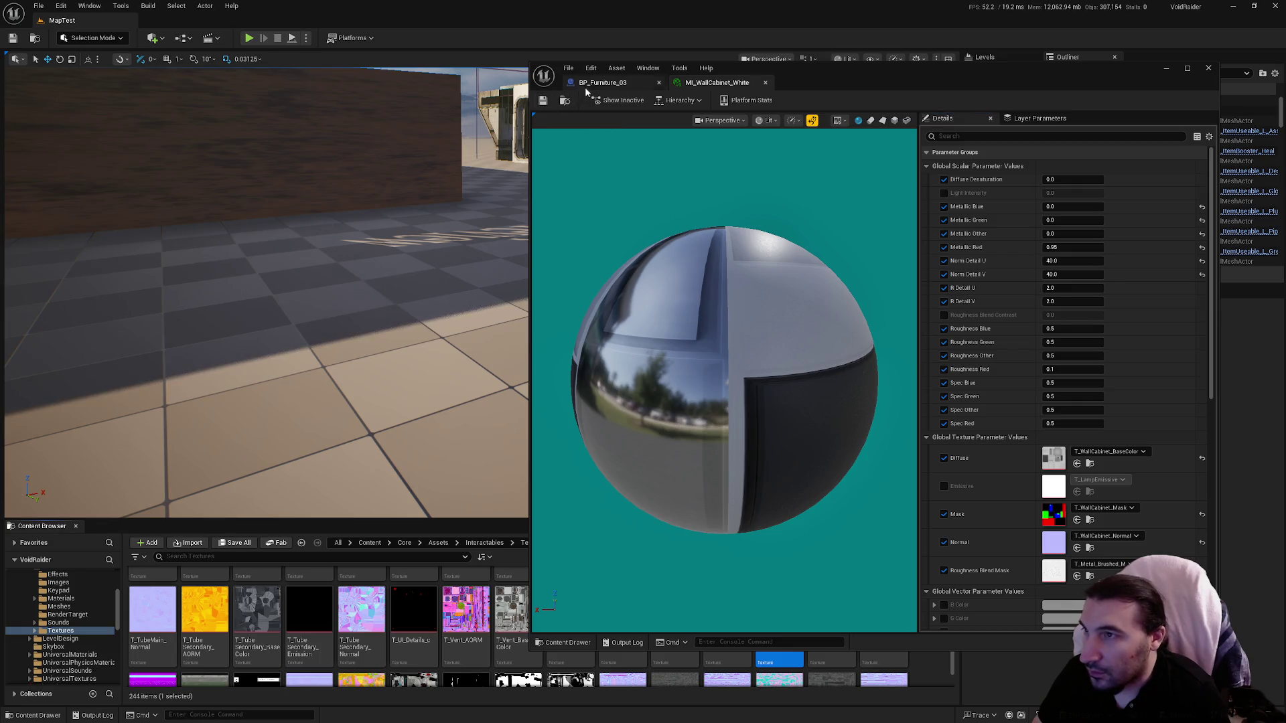
{"action": "left_click", "coordinate": [602, 83]}
{"action": "left_click", "coordinate": [706, 83]}
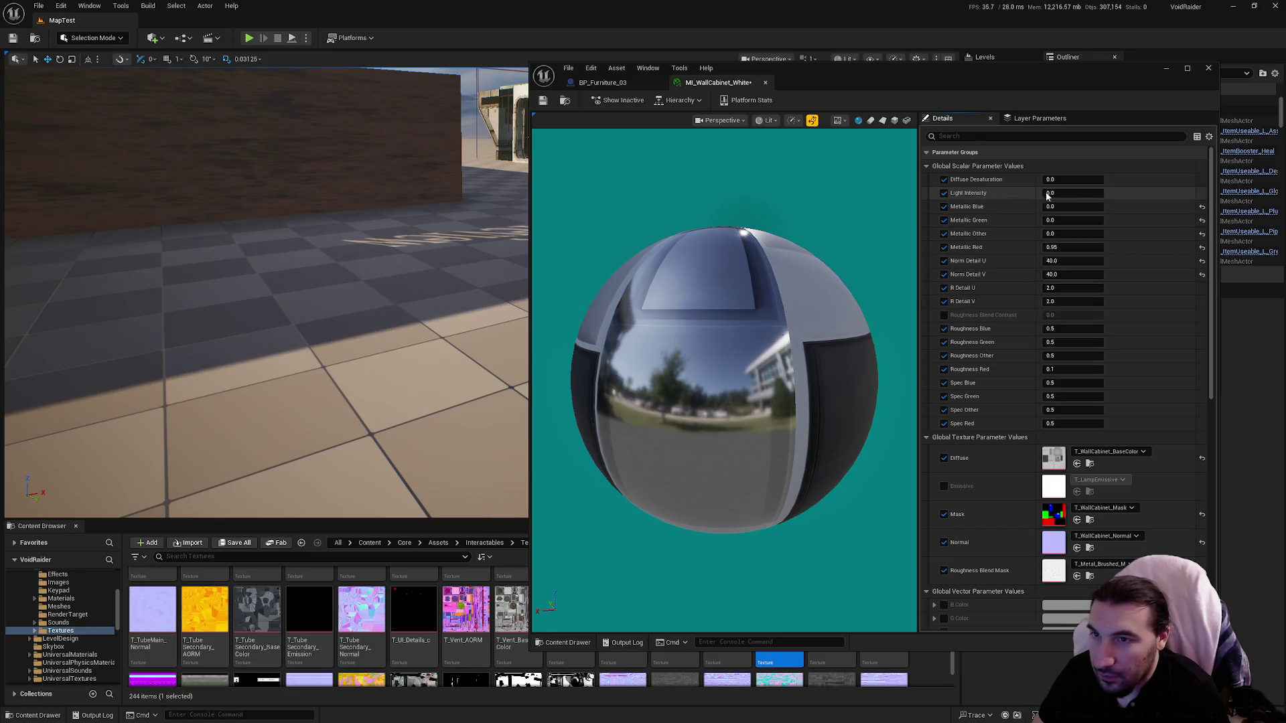
Step: Test Light Intensity on the door, then set it back to 0 and disable it
{"action": "mouse_move", "coordinate": [1071, 193]}
{"action": "left_mouse_down"}
{"action": "mouse_move", "coordinate": [1098, 193]}
{"action": "mouse_move", "coordinate": [1056, 193]}
{"action": "left_mouse_up"}
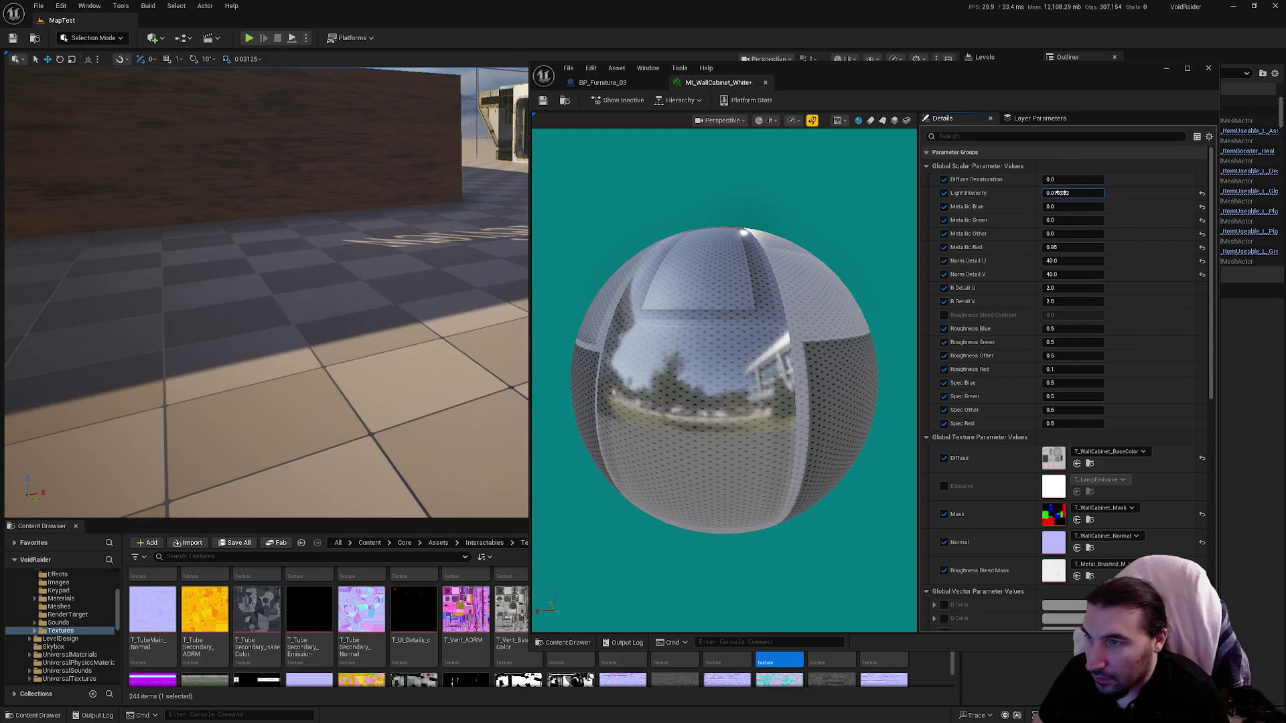
{"action": "left_click", "coordinate": [607, 83]}
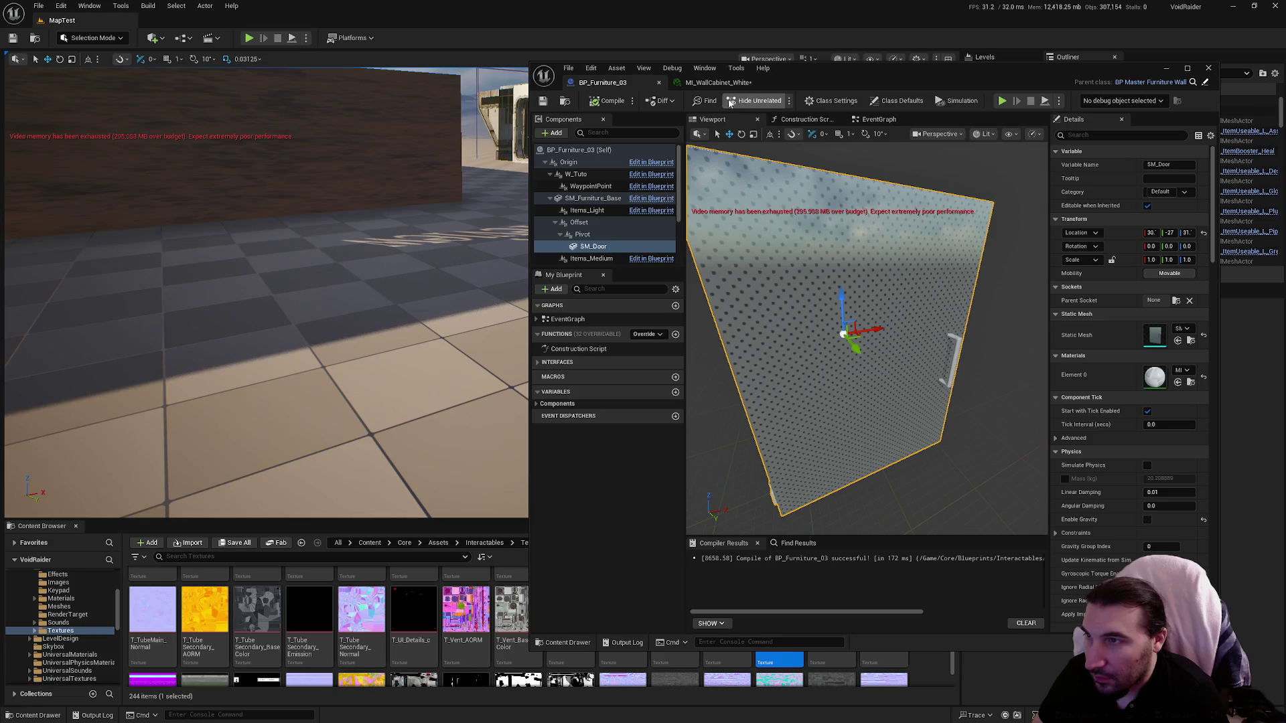
{"action": "left_click", "coordinate": [718, 82]}
{"action": "left_click_drag", "start_coordinate": [1072, 195], "coordinate": [987, 204]}
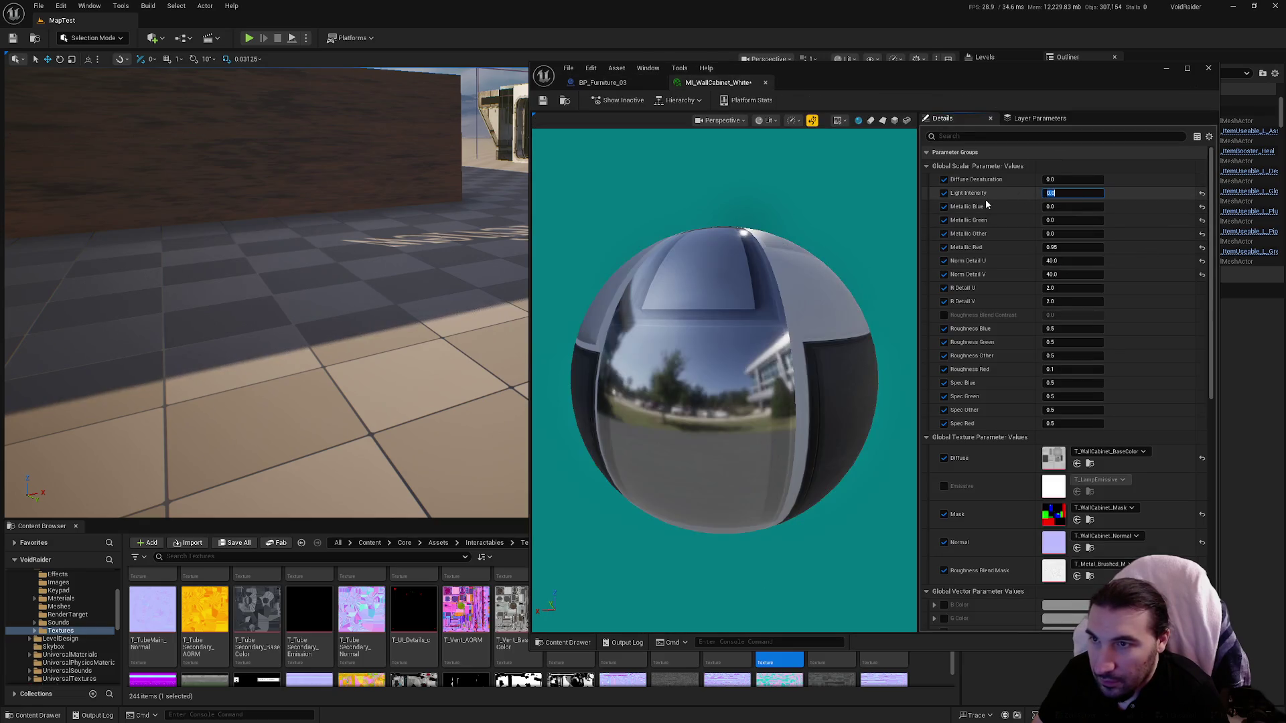
{"action": "left_click", "coordinate": [943, 193]}
Step: Adjust Diffuse Desaturation, reset Metallic Green and Metallic Other to defaults, and save
{"action": "left_click_drag", "start_coordinate": [1071, 180], "coordinate": [1111, 179]}
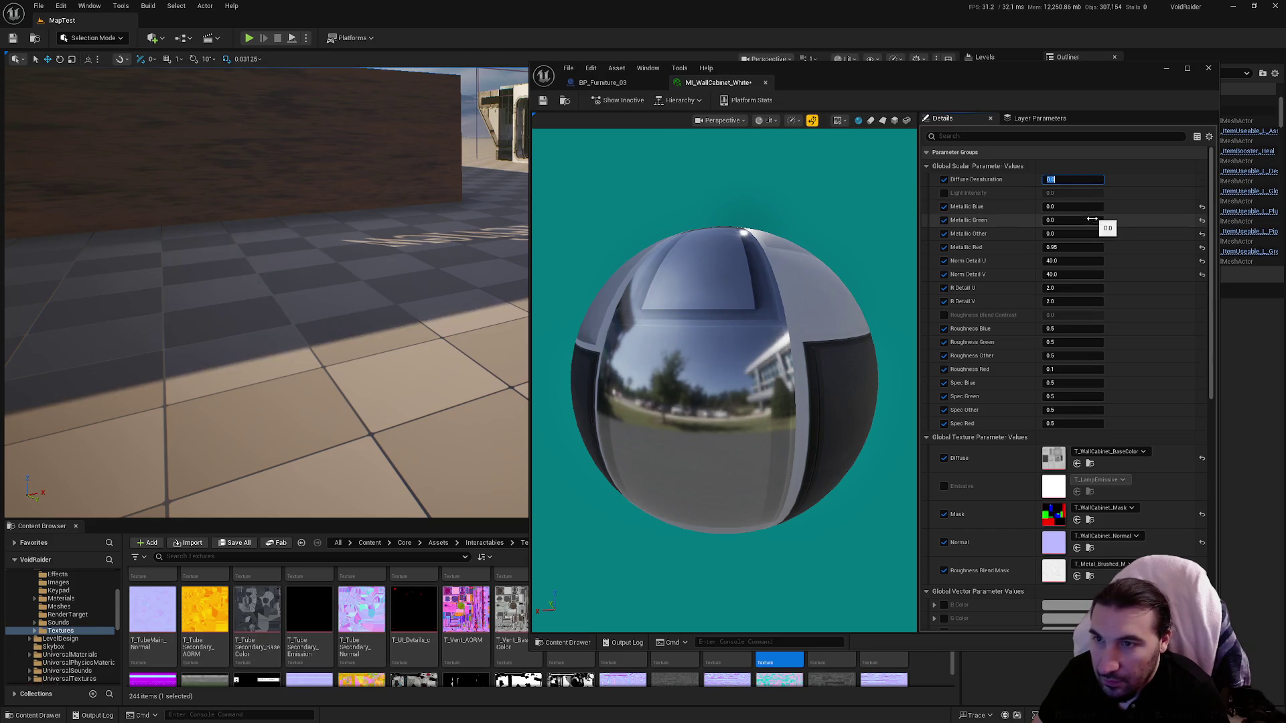
{"action": "left_click", "coordinate": [1202, 219]}
{"action": "left_click", "coordinate": [1202, 233]}
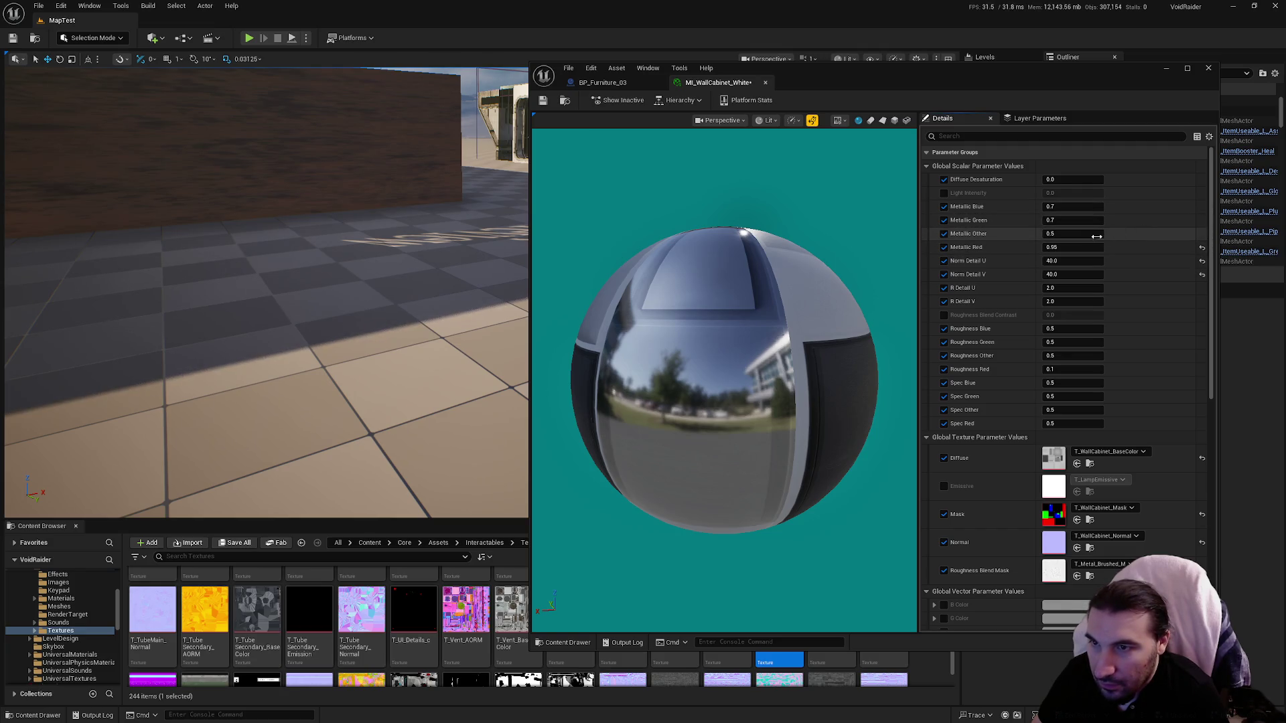
{"action": "key", "text": "Return"}
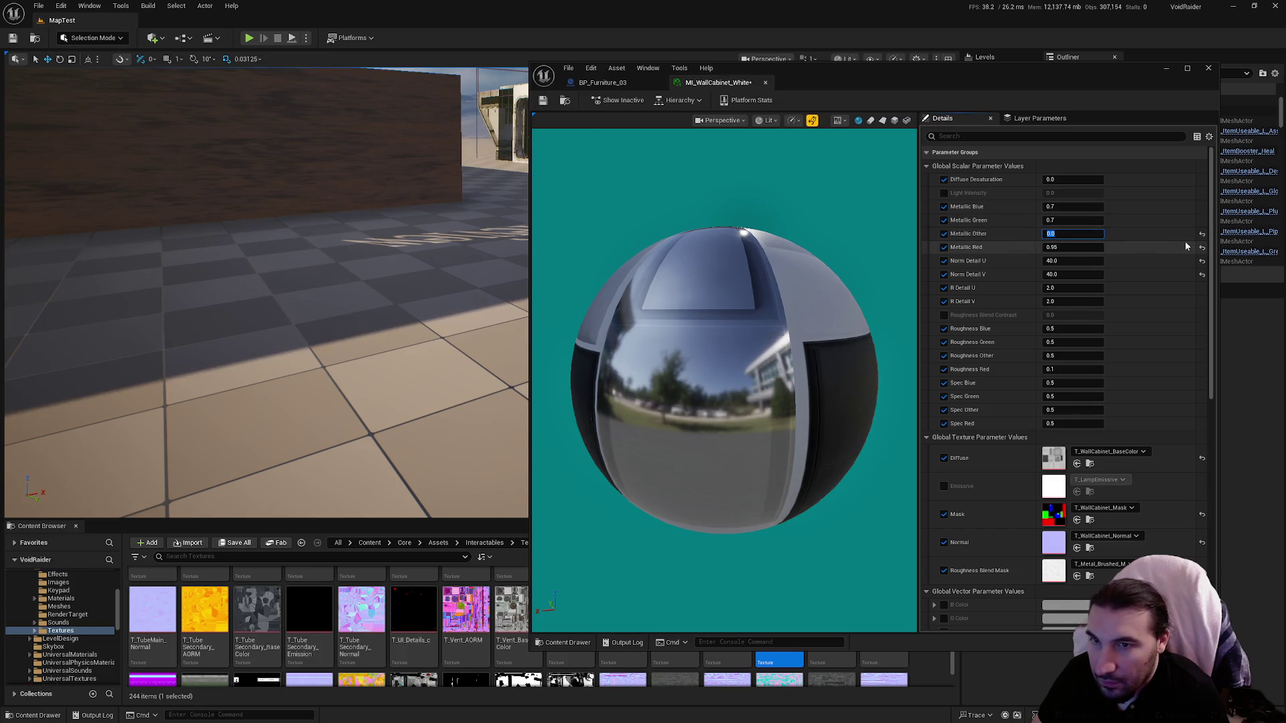
{"action": "left_click", "coordinate": [542, 102]}
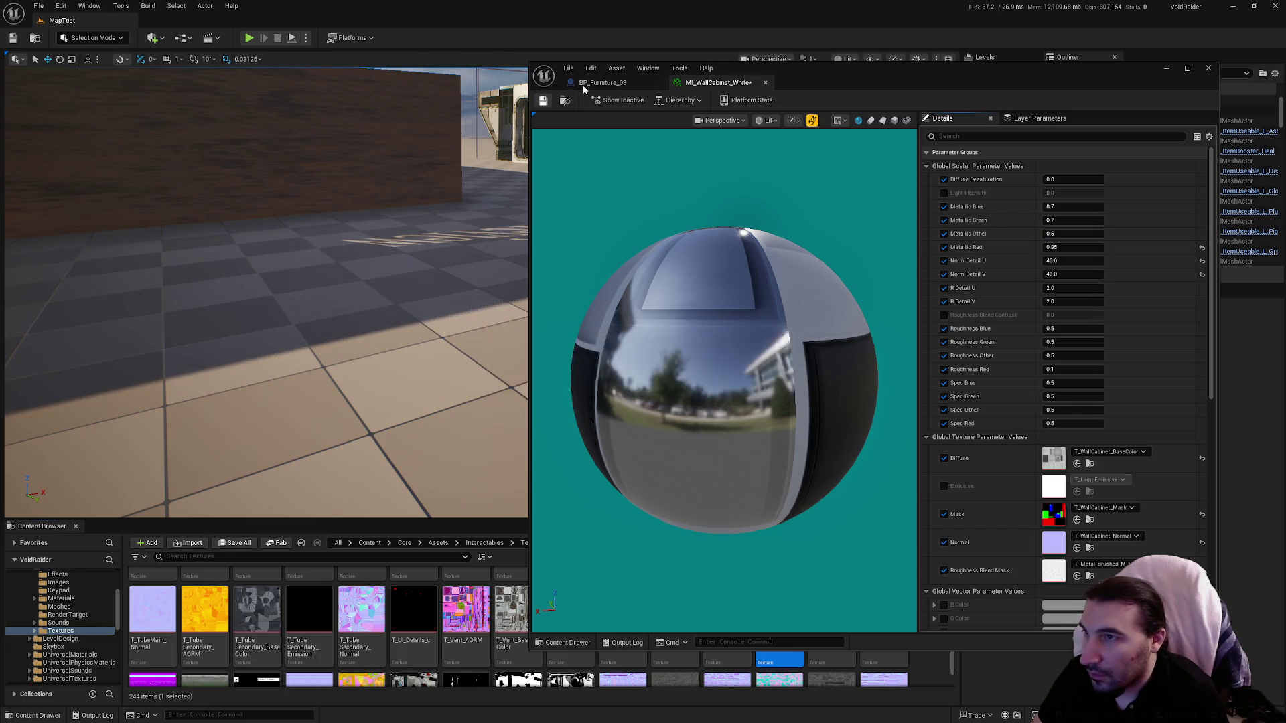
Step: Recompile BP_Furniture_03 with the updated material after checking the body and door components
{"action": "left_click", "coordinate": [596, 82]}
{"action": "left_click_drag", "start_coordinate": [851, 339], "coordinate": [851, 339]}
{"action": "left_click", "coordinate": [868, 379]}
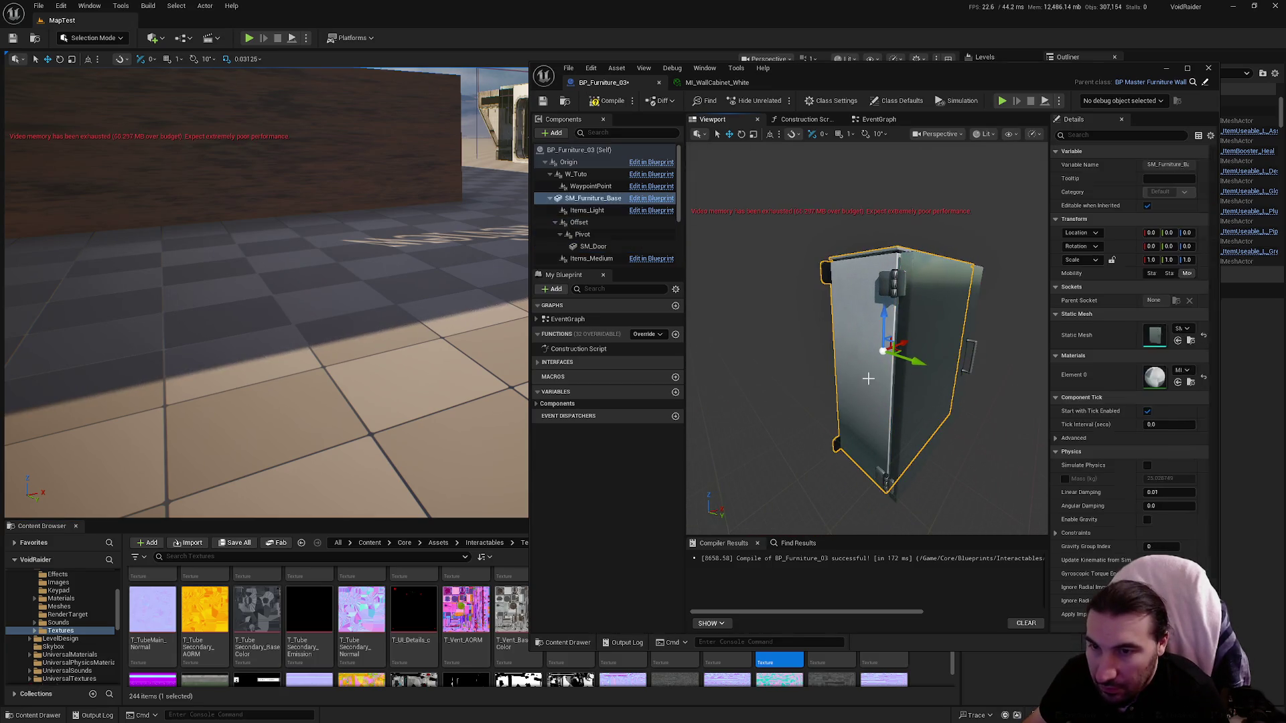
{"action": "left_click", "coordinate": [942, 379]}
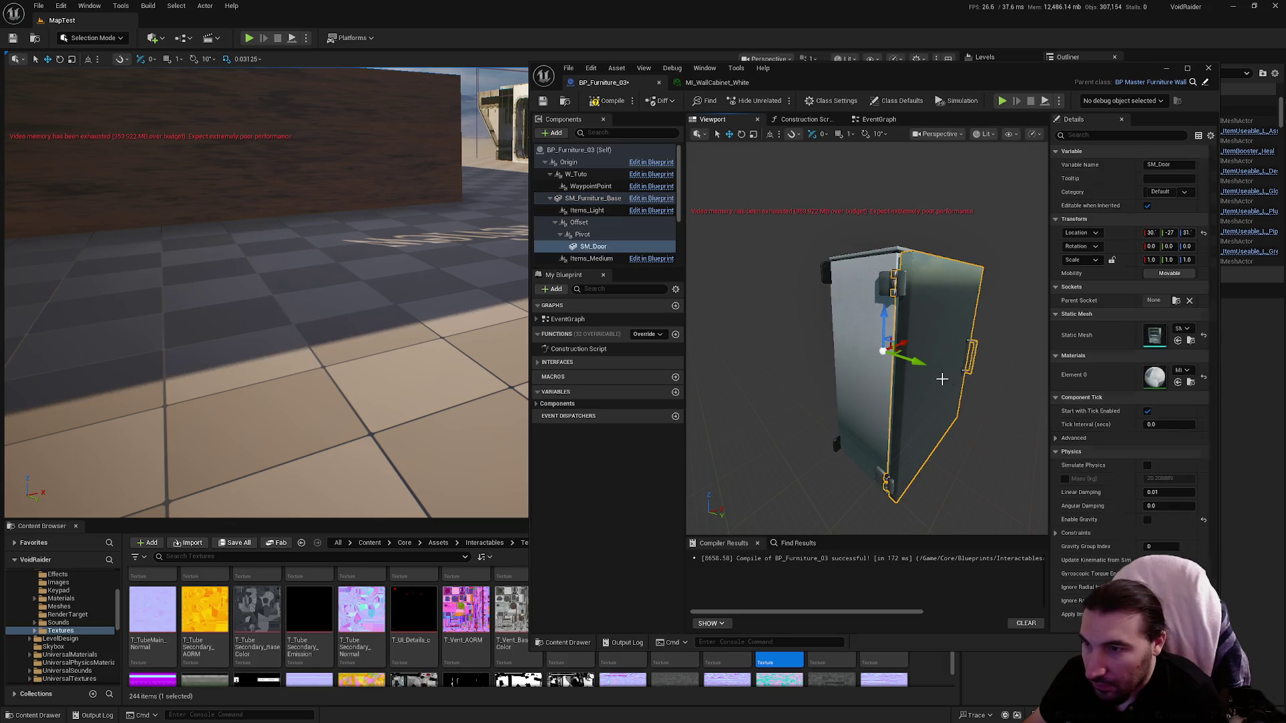
{"action": "left_click", "coordinate": [725, 83]}
{"action": "left_click", "coordinate": [603, 83]}
{"action": "left_click", "coordinate": [593, 102]}
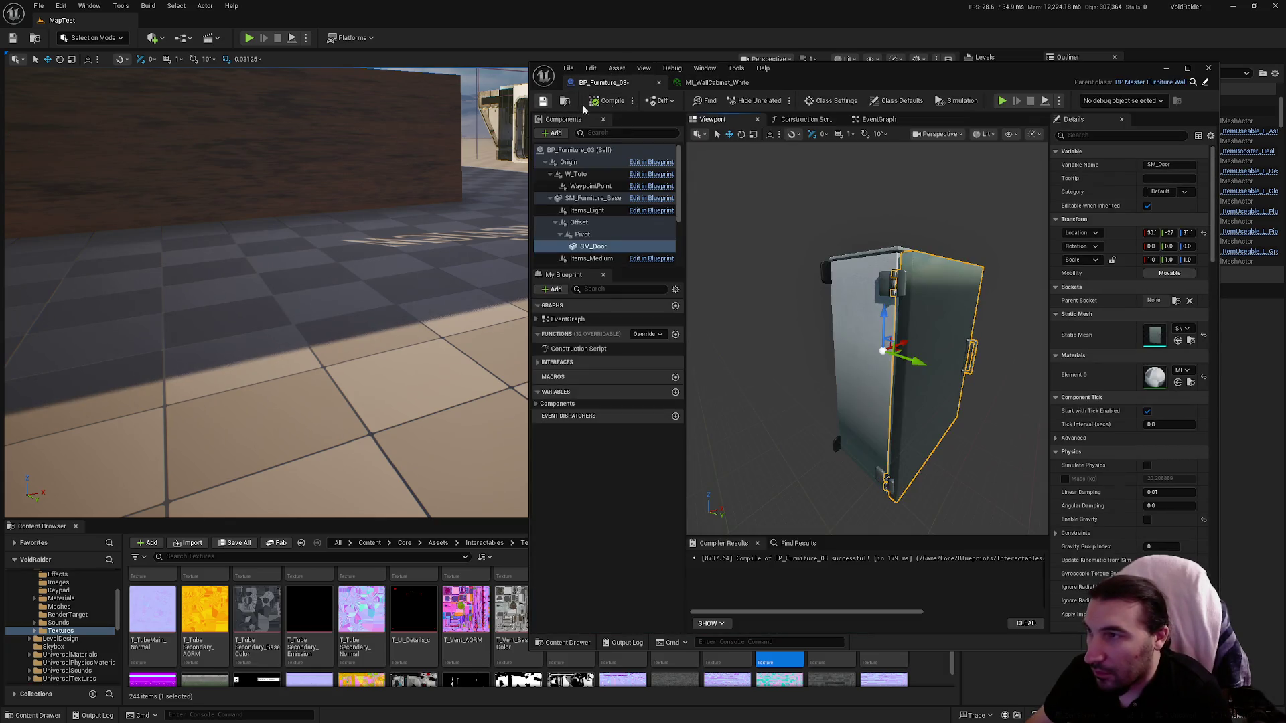
{"action": "left_click", "coordinate": [711, 83]}
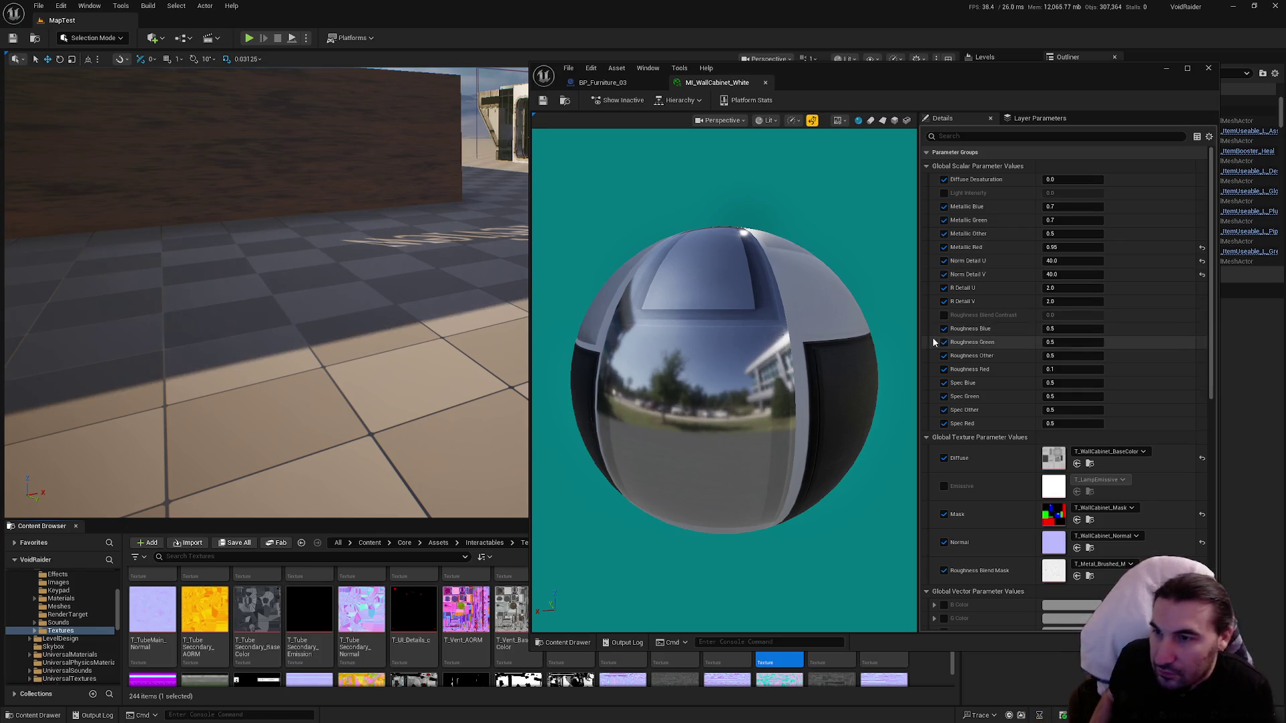
Step: Enable Roughness Blend Contrast at 1.0, save, and reset Norm Detail V to 5.0
{"action": "left_click", "coordinate": [943, 315]}
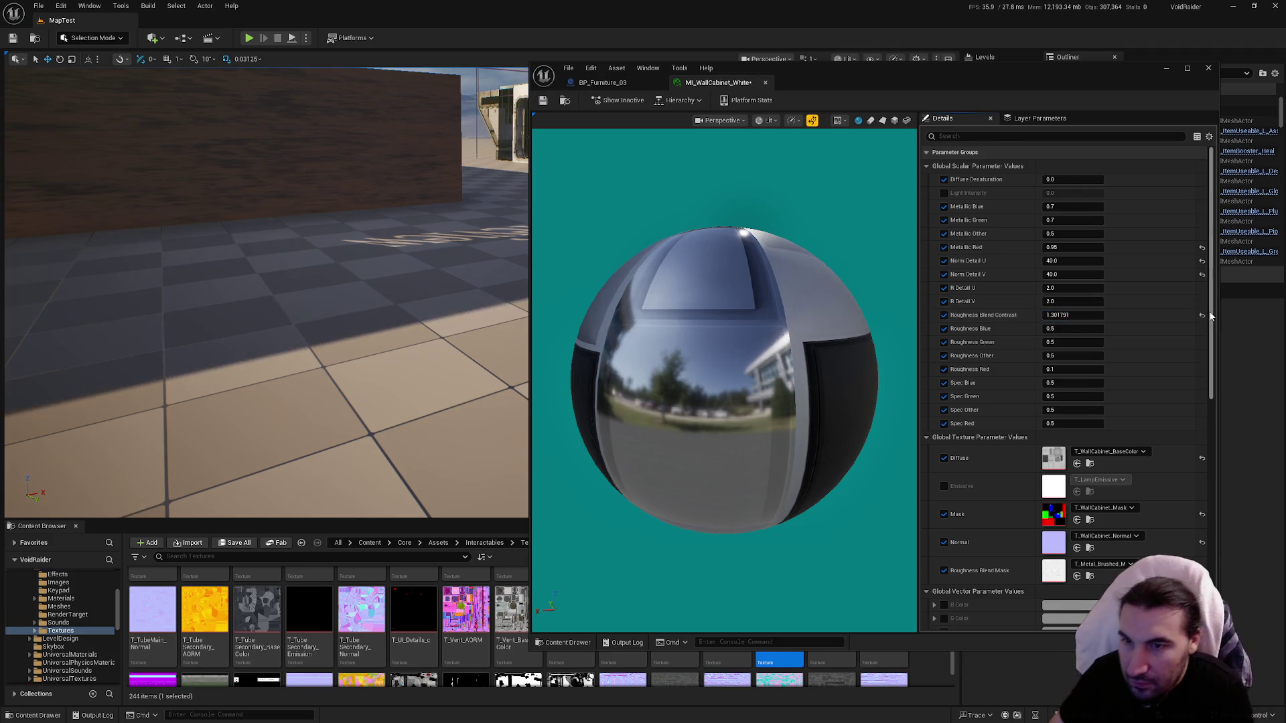
{"action": "scroll", "coordinate": [1197, 313], "scroll_direction": "down", "scroll_amount": 3}
{"action": "type", "text": "1"}
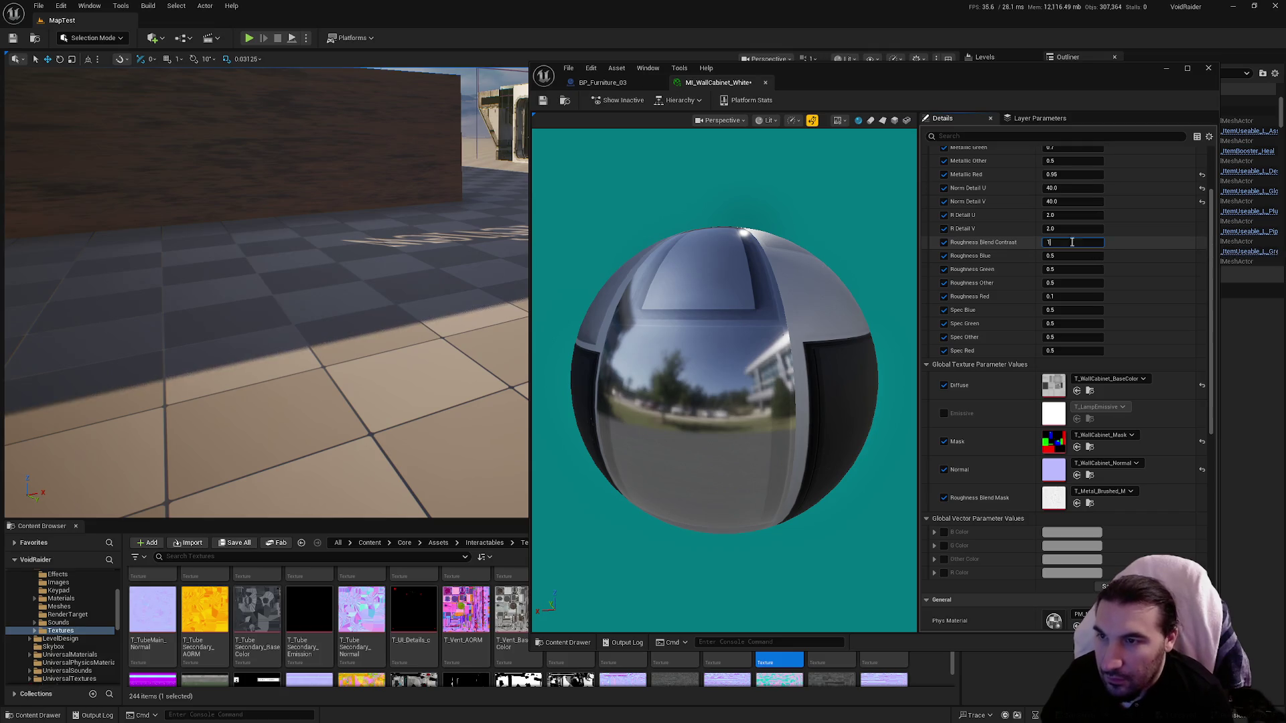
{"action": "key", "text": "Return"}
{"action": "left_click", "coordinate": [543, 101]}
{"action": "left_click", "coordinate": [606, 83]}
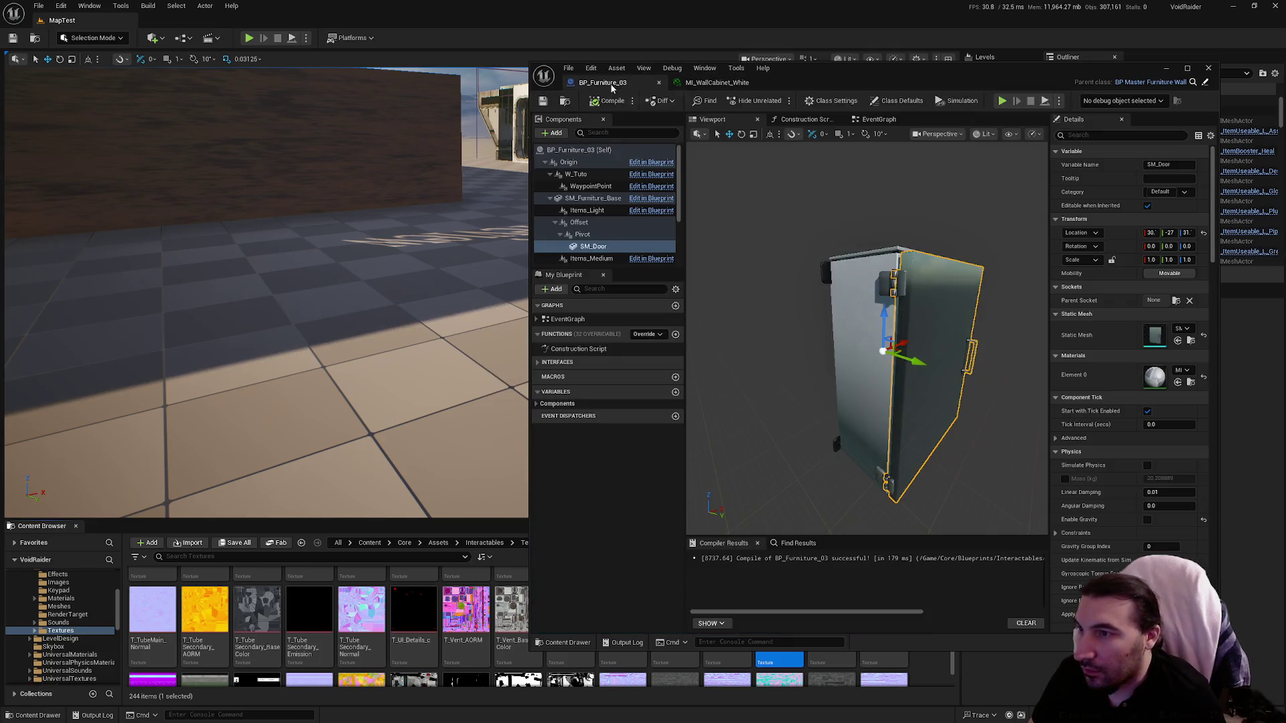
{"action": "left_click", "coordinate": [716, 83]}
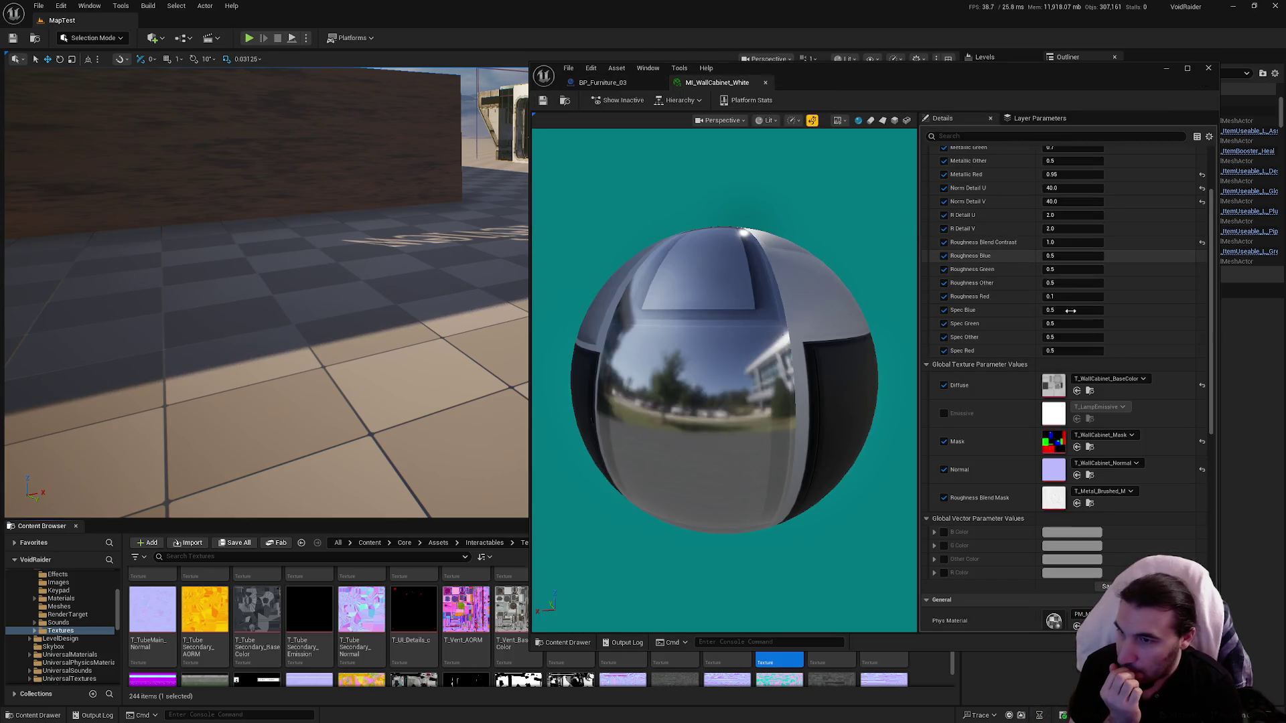
{"action": "scroll", "coordinate": [1100, 356], "scroll_direction": "up", "scroll_amount": 2}
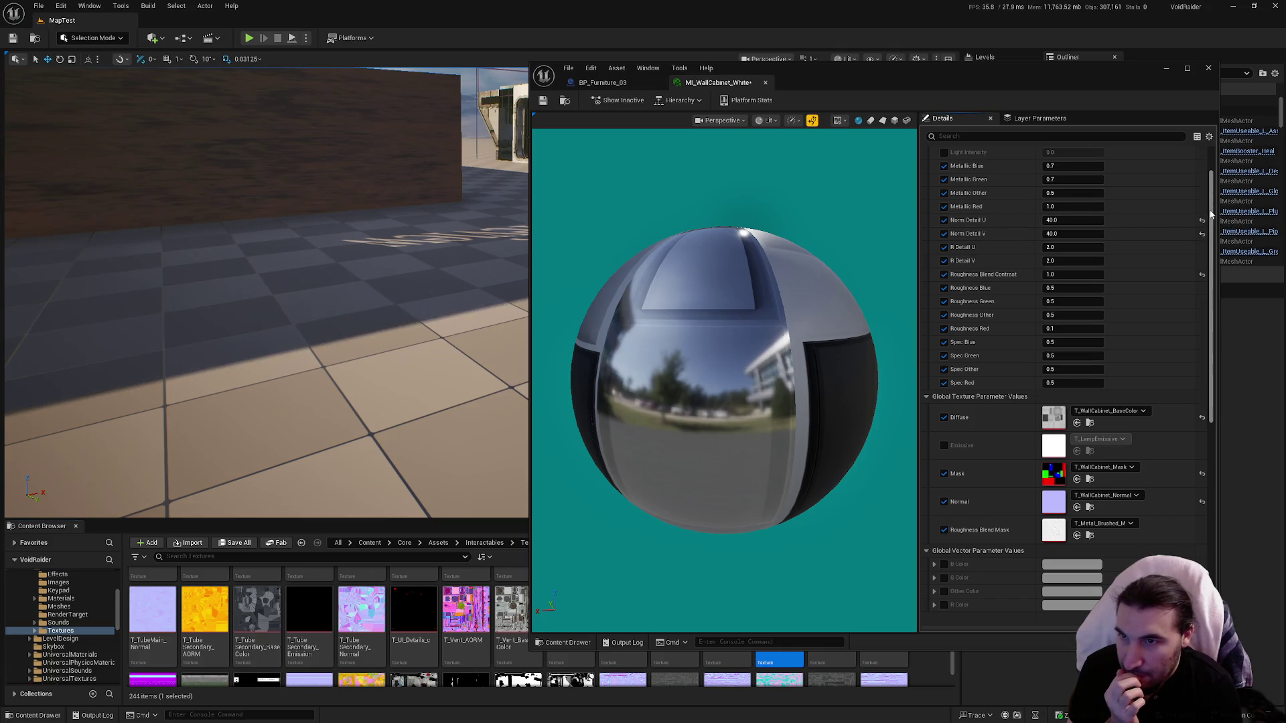
{"action": "left_click", "coordinate": [1201, 233]}
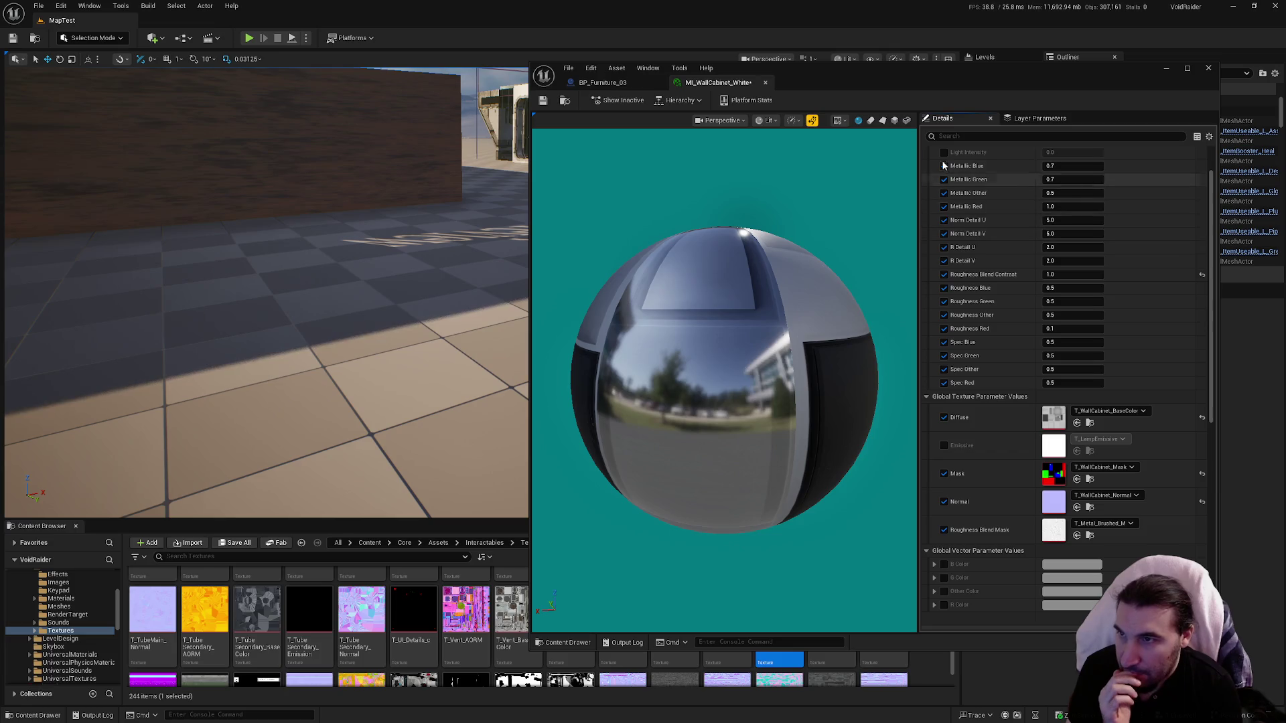
{"action": "left_click", "coordinate": [603, 82]}
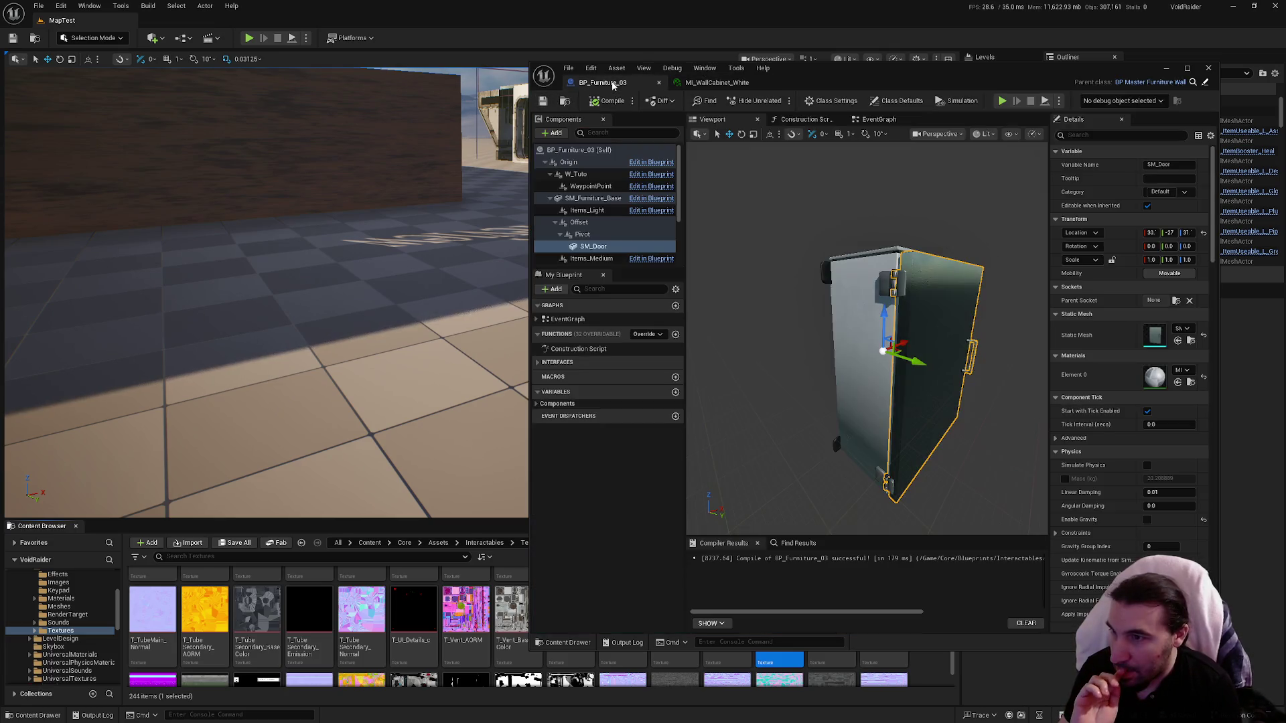
{"action": "left_click_drag", "start_coordinate": [975, 265], "coordinate": [975, 264]}
{"action": "left_click_drag", "start_coordinate": [866, 196], "coordinate": [866, 197]}
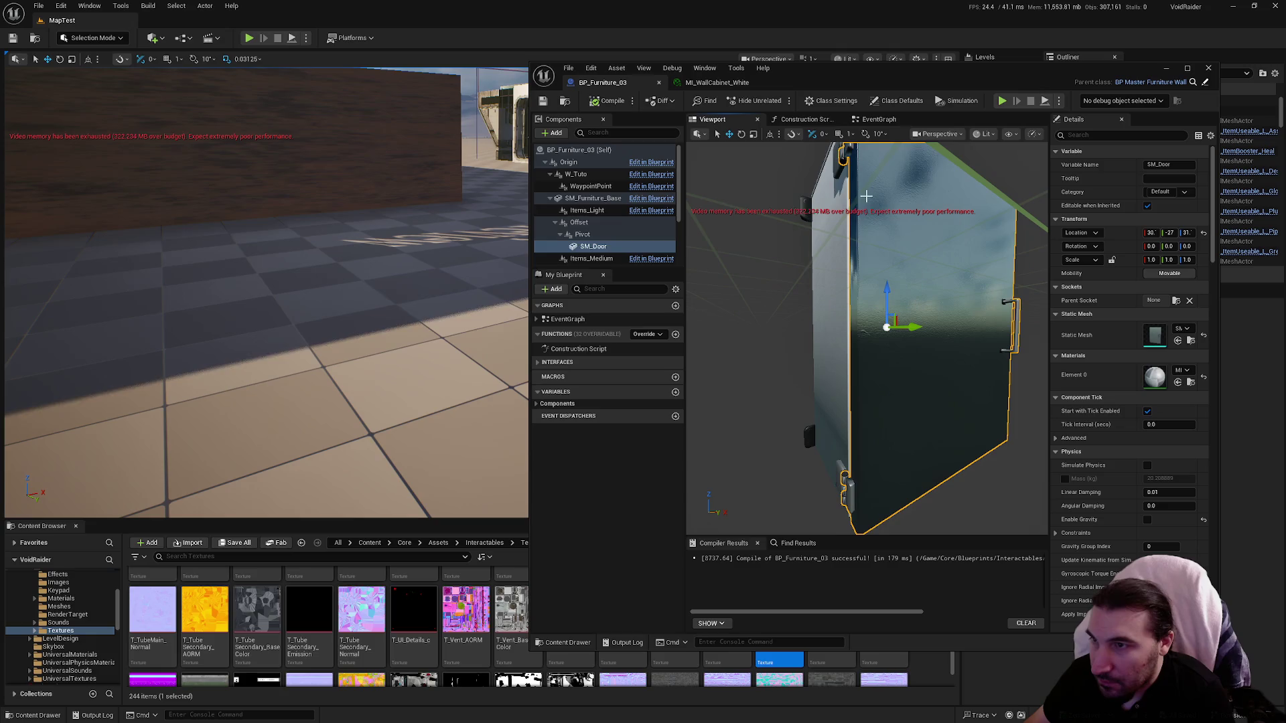
{"action": "left_click", "coordinate": [695, 83]}
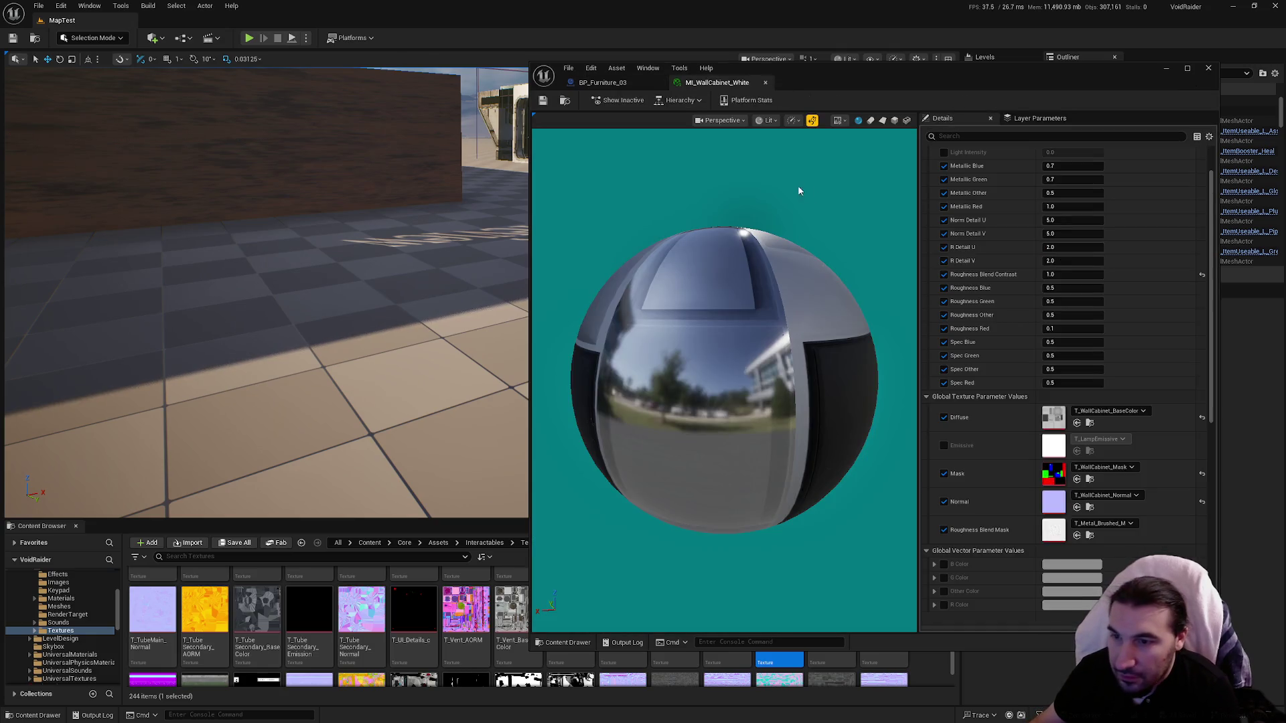
{"action": "scroll", "coordinate": [1011, 365], "scroll_direction": "down", "scroll_amount": 6}
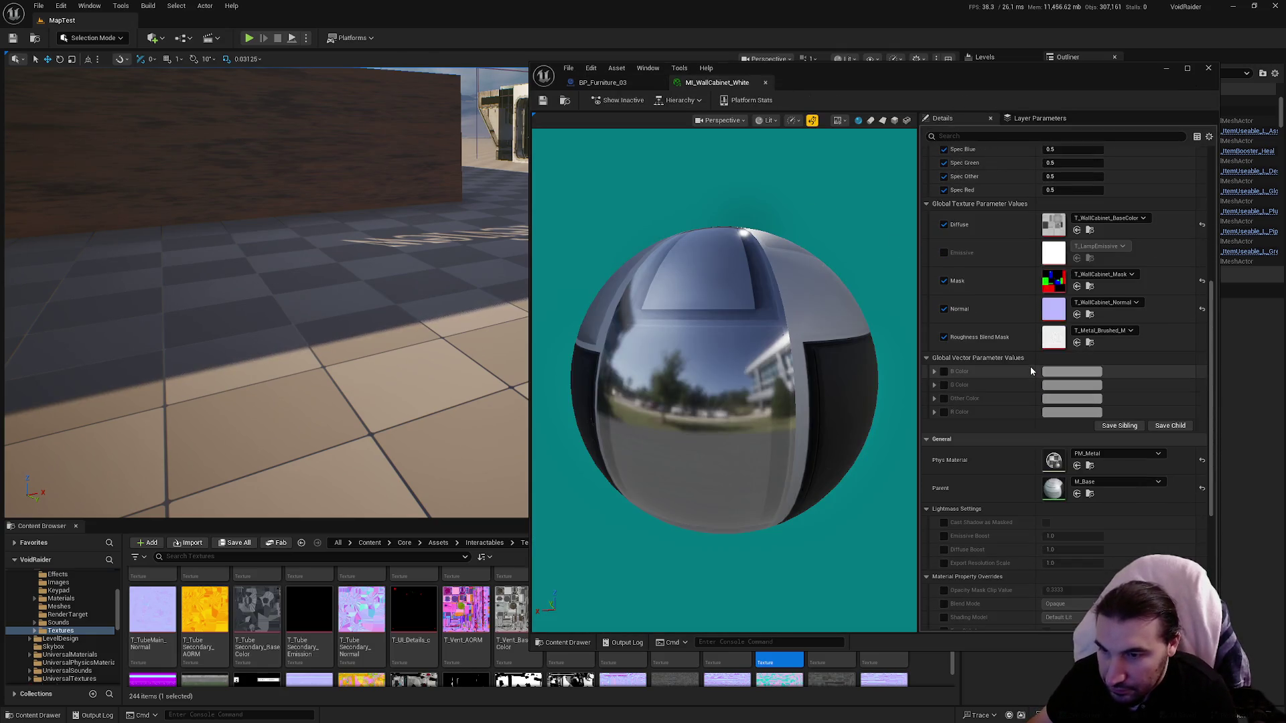
{"action": "scroll", "coordinate": [1019, 359], "scroll_direction": "up", "scroll_amount": 6}
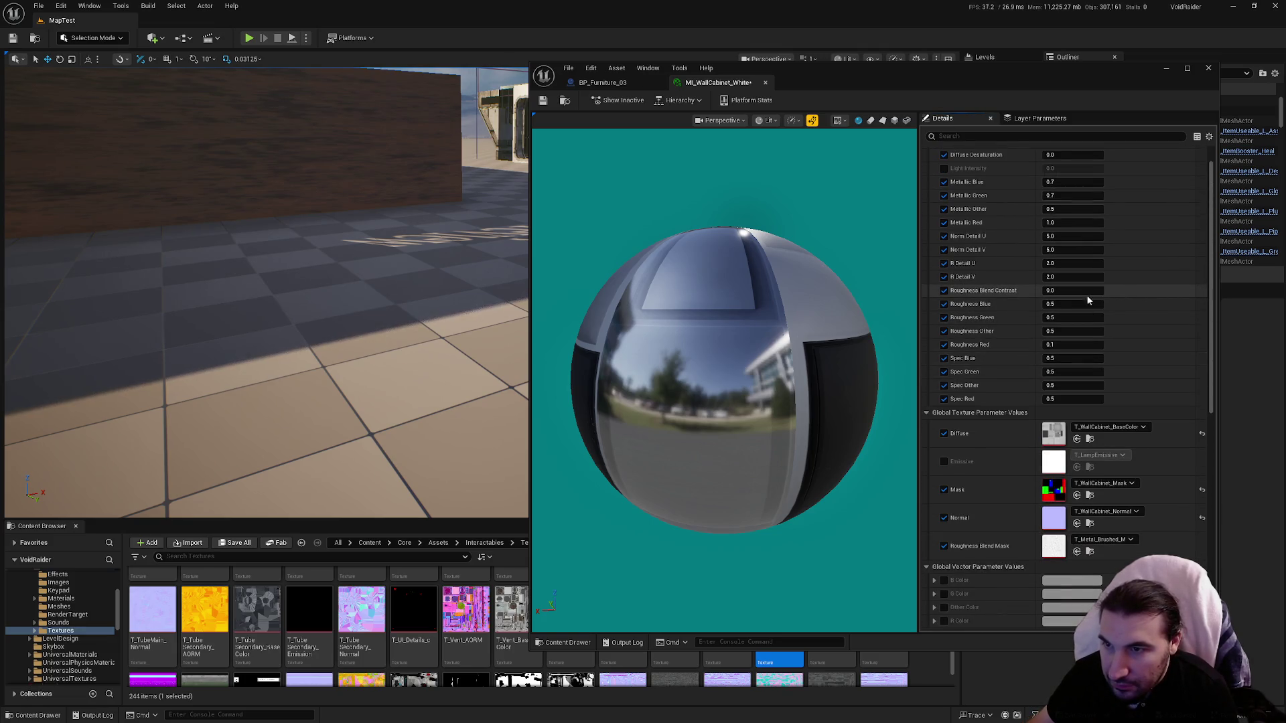
{"action": "left_click", "coordinate": [590, 87]}
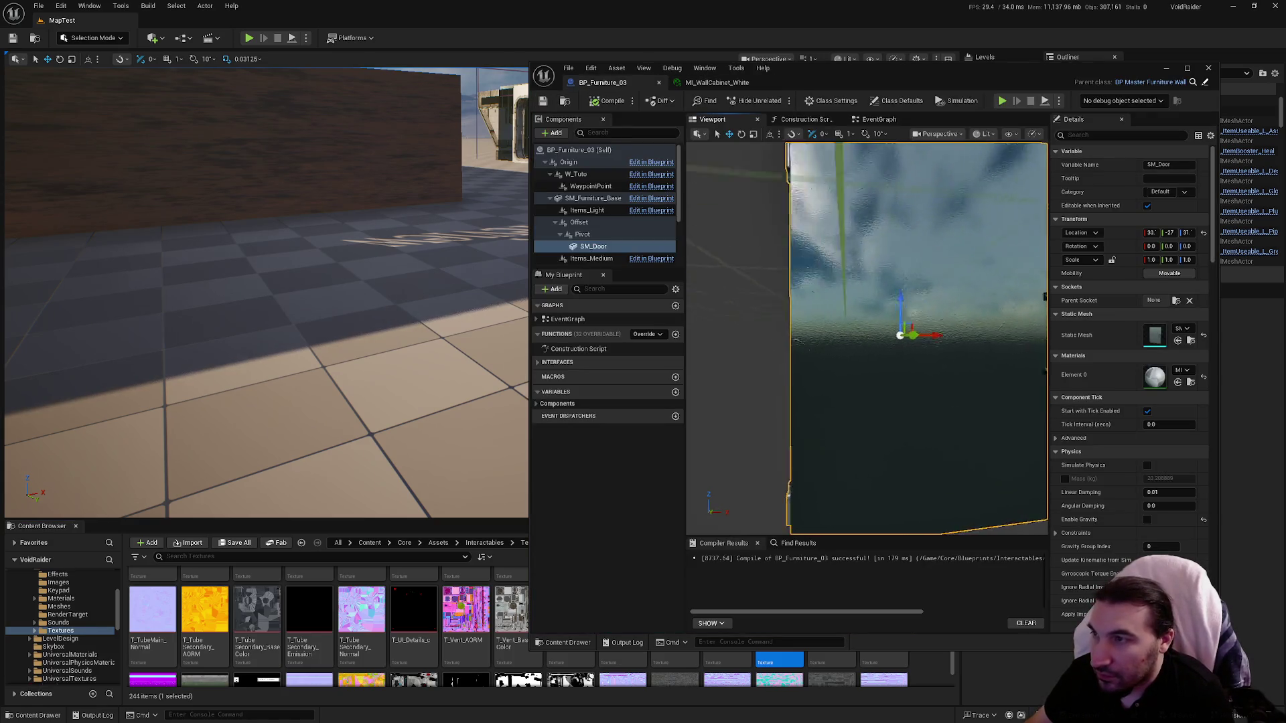
{"action": "mouse_move", "coordinate": [951, 335]}
{"action": "left_mouse_down"}
{"action": "mouse_move", "coordinate": [904, 318]}
{"action": "mouse_move", "coordinate": [891, 182]}
{"action": "mouse_move", "coordinate": [934, 261]}
{"action": "left_mouse_up"}
Step: Open T_WallCabinet_BaseColor in PhotoFiltre, zoom around it, then move it aside
{"action": "left_click_drag", "start_coordinate": [589, 12], "coordinate": [741, 75]}
{"action": "double_click", "coordinate": [29, 167]}
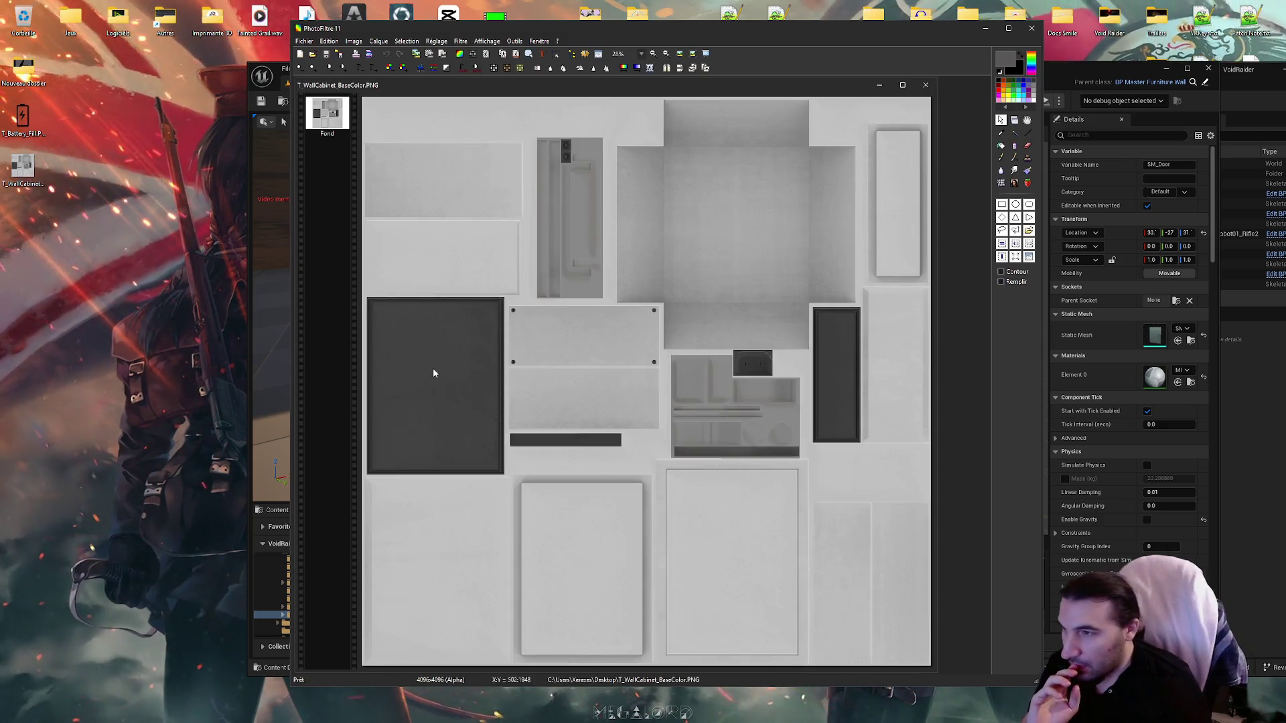
{"action": "mouse_move", "coordinate": [736, 35]}
{"action": "left_mouse_down"}
{"action": "mouse_move", "coordinate": [560, 494]}
{"action": "mouse_move", "coordinate": [560, 525]}
{"action": "mouse_move", "coordinate": [612, 141]}
{"action": "left_mouse_up"}
{"action": "scroll", "coordinate": [274, 481], "scroll_direction": "up", "scroll_amount": 3}
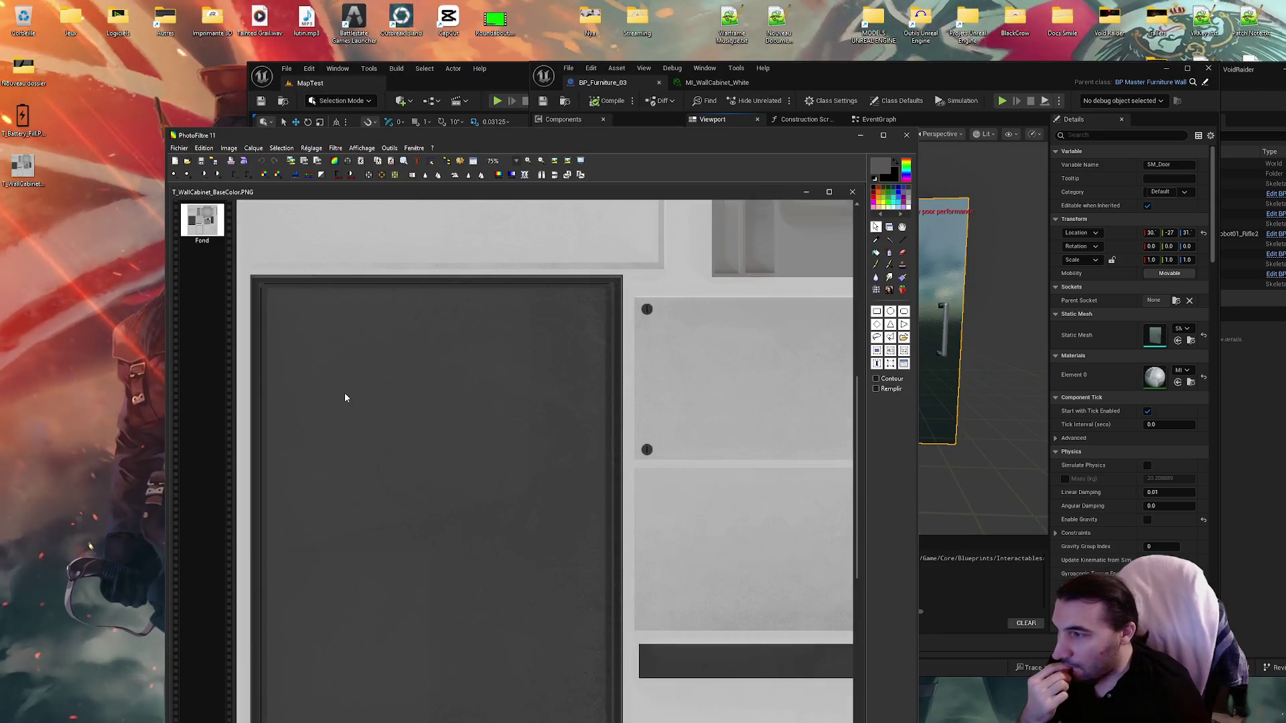
{"action": "scroll", "coordinate": [600, 393], "scroll_direction": "down", "scroll_amount": 3}
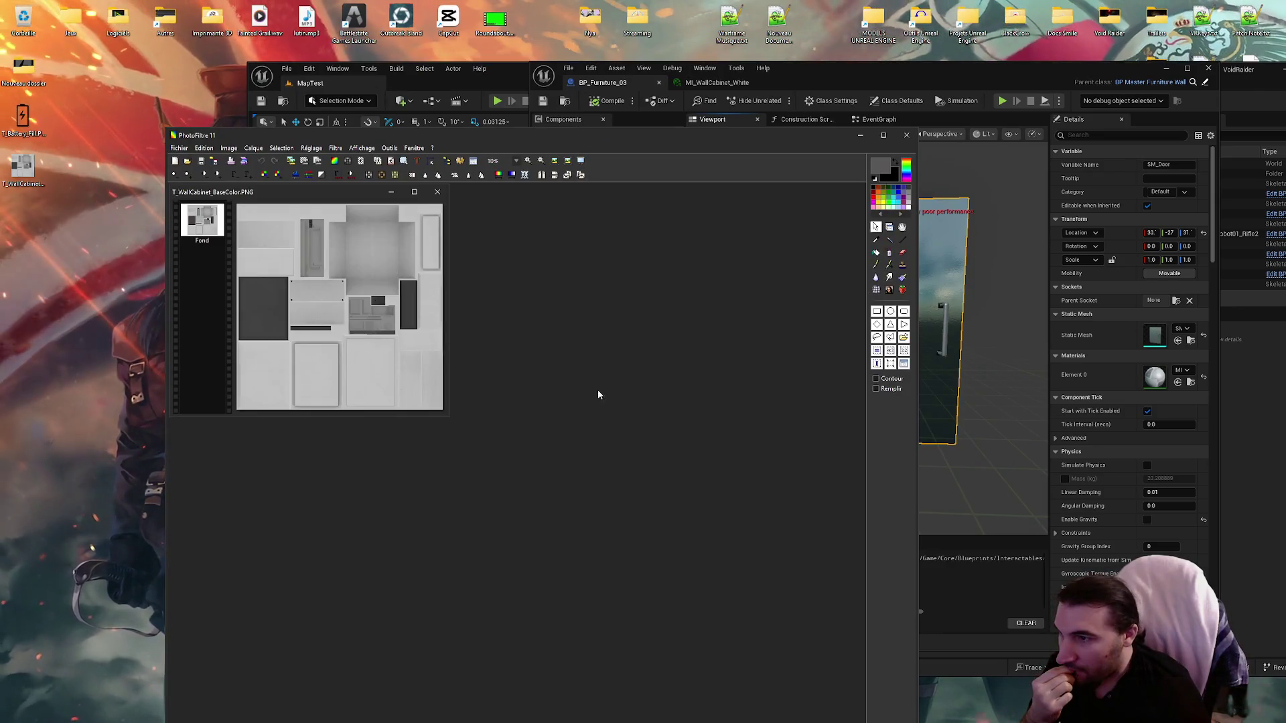
{"action": "scroll", "coordinate": [382, 299], "scroll_direction": "up", "scroll_amount": 2}
{"action": "scroll", "coordinate": [465, 363], "scroll_direction": "down", "scroll_amount": 3}
{"action": "scroll", "coordinate": [397, 368], "scroll_direction": "up", "scroll_amount": 3}
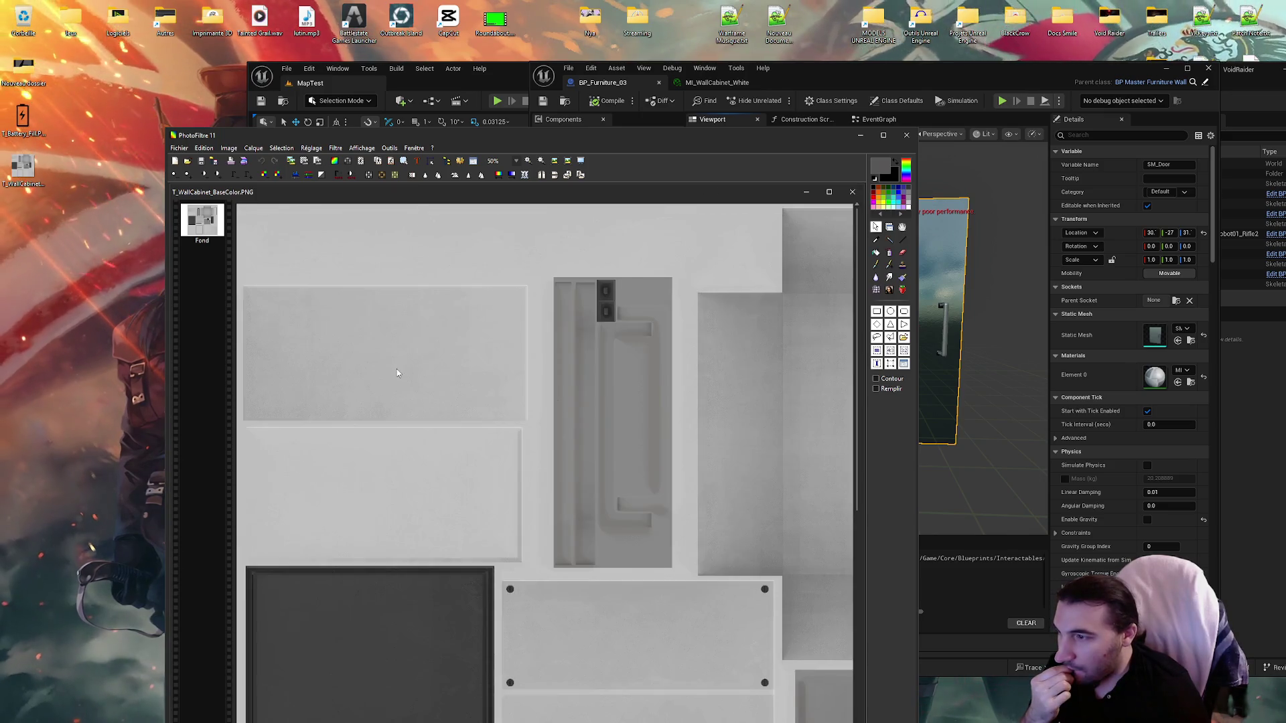
{"action": "scroll", "coordinate": [399, 370], "scroll_direction": "down", "scroll_amount": 3}
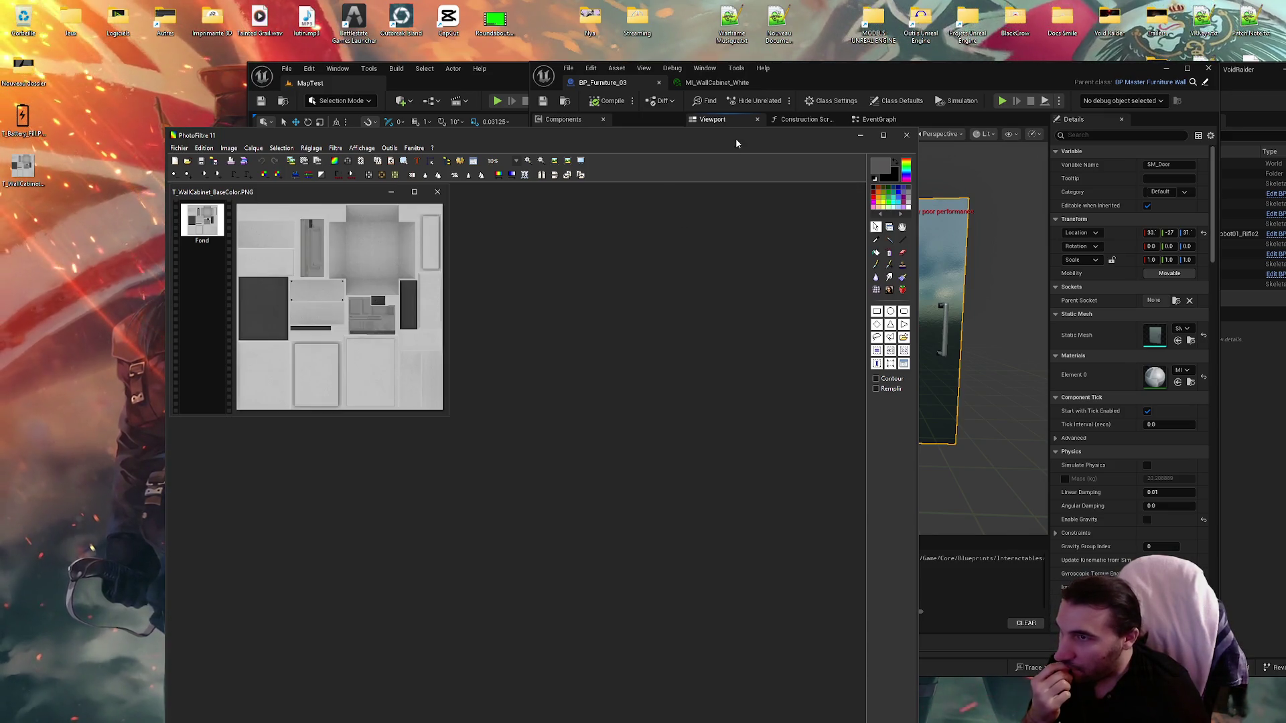
{"action": "left_click_drag", "start_coordinate": [735, 138], "coordinate": [534, 607]}
Step: Open the SM_WallCab_Door_01 mesh and inspect MI_WallCabinet_White's preview sphere
{"action": "left_click", "coordinate": [1035, 426]}
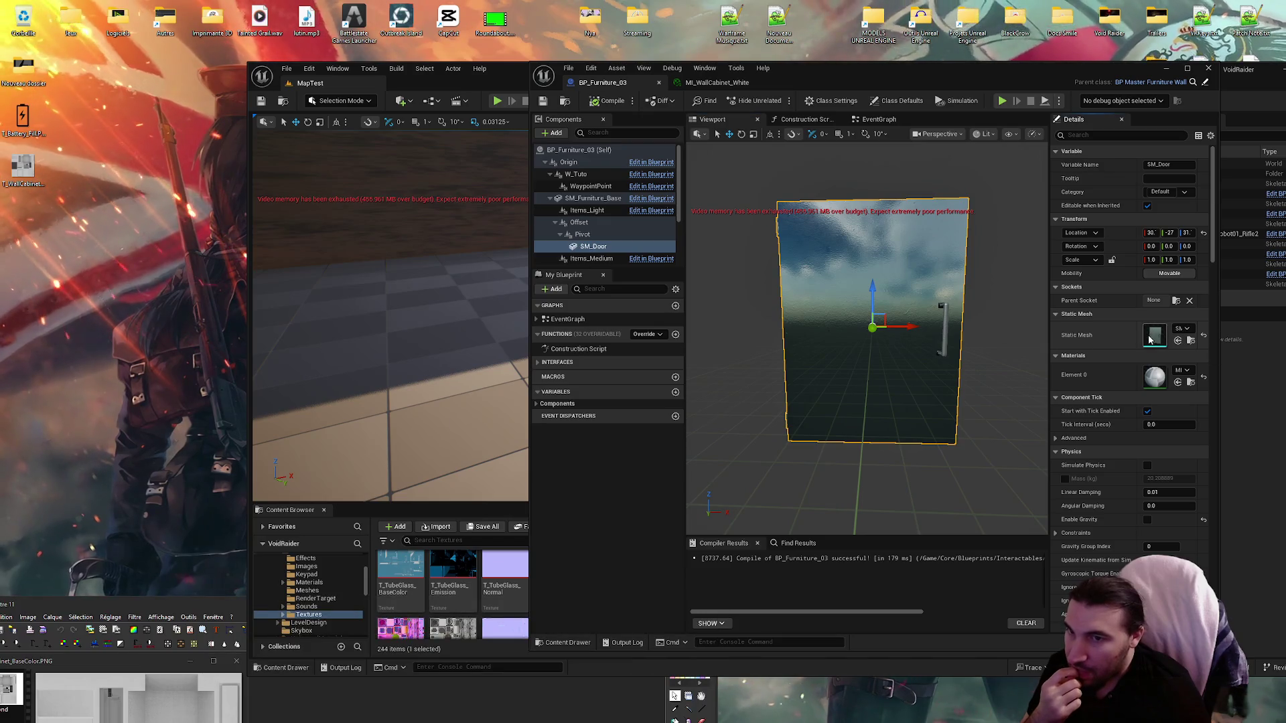
{"action": "key", "text": "ctrl+e"}
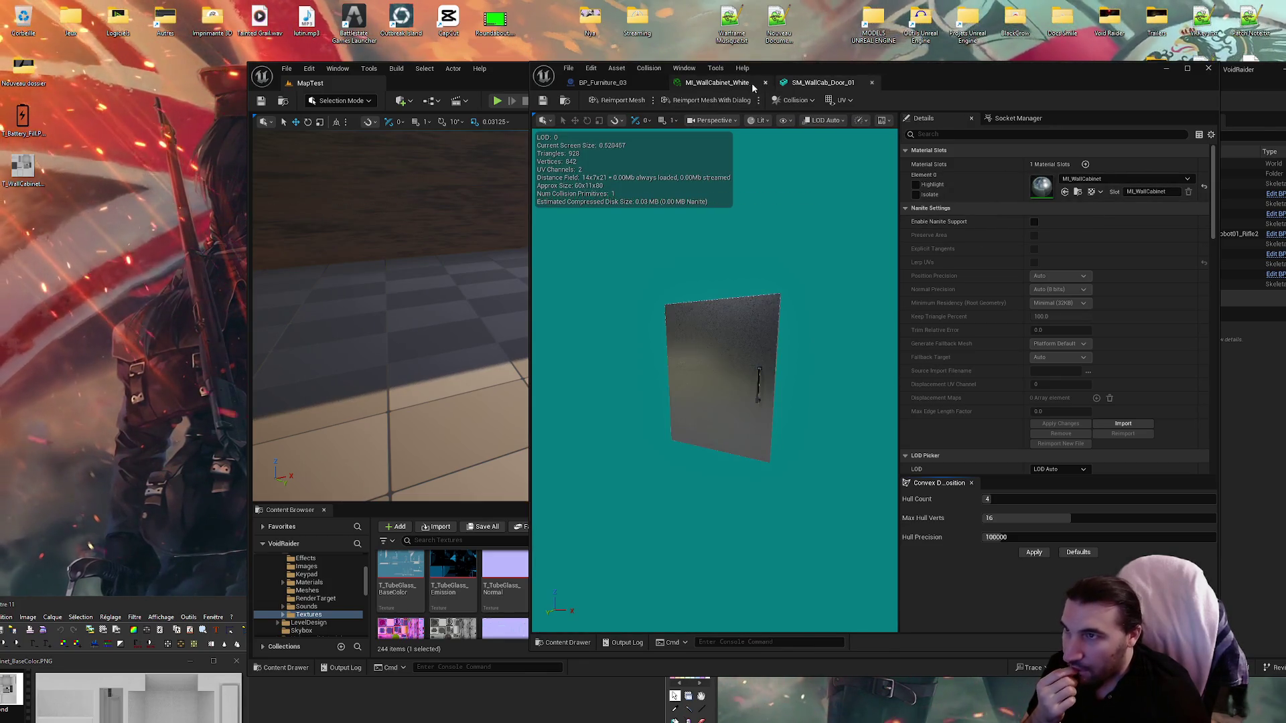
{"action": "left_click", "coordinate": [717, 82]}
{"action": "mouse_move", "coordinate": [723, 334]}
{"action": "left_mouse_down"}
{"action": "mouse_move", "coordinate": [670, 338]}
{"action": "mouse_move", "coordinate": [743, 343]}
{"action": "left_mouse_up"}
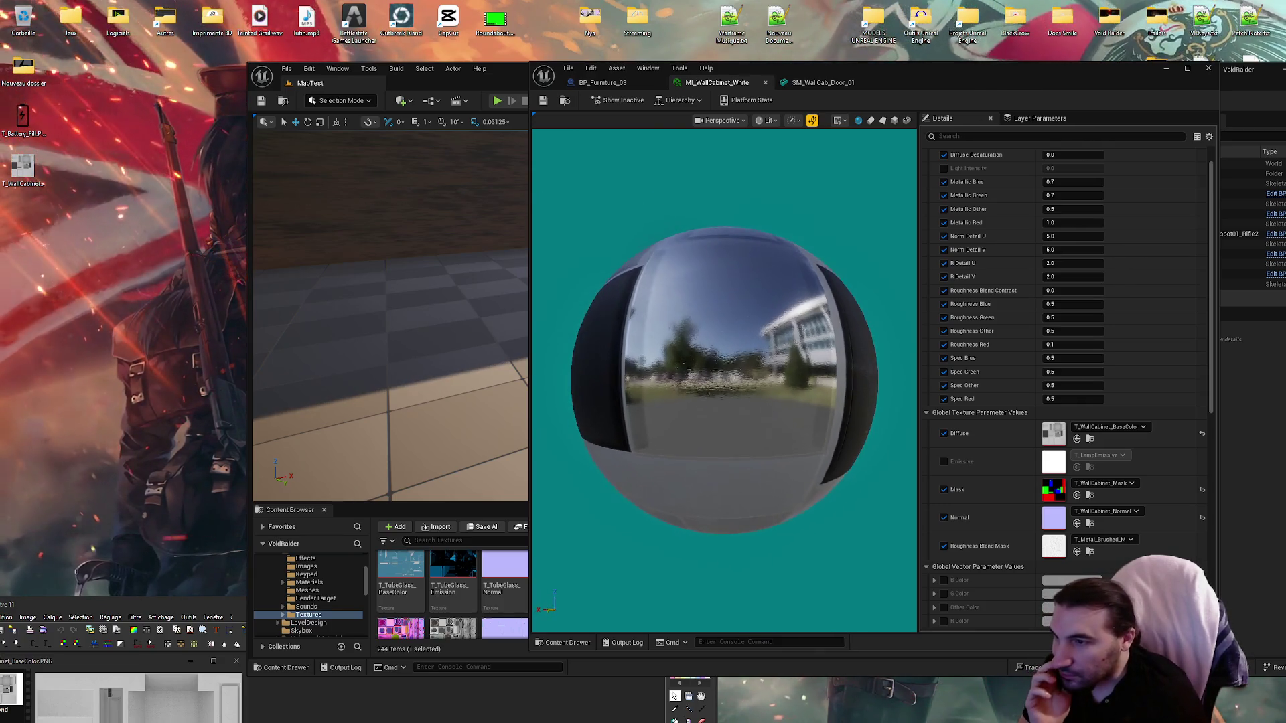
Step: Review the BaseColor texture full-screen in PhotoFiltre again, then maximize the Unreal editor
{"action": "left_click_drag", "start_coordinate": [178, 605], "coordinate": [351, 303]}
{"action": "double_click", "coordinate": [351, 303]}
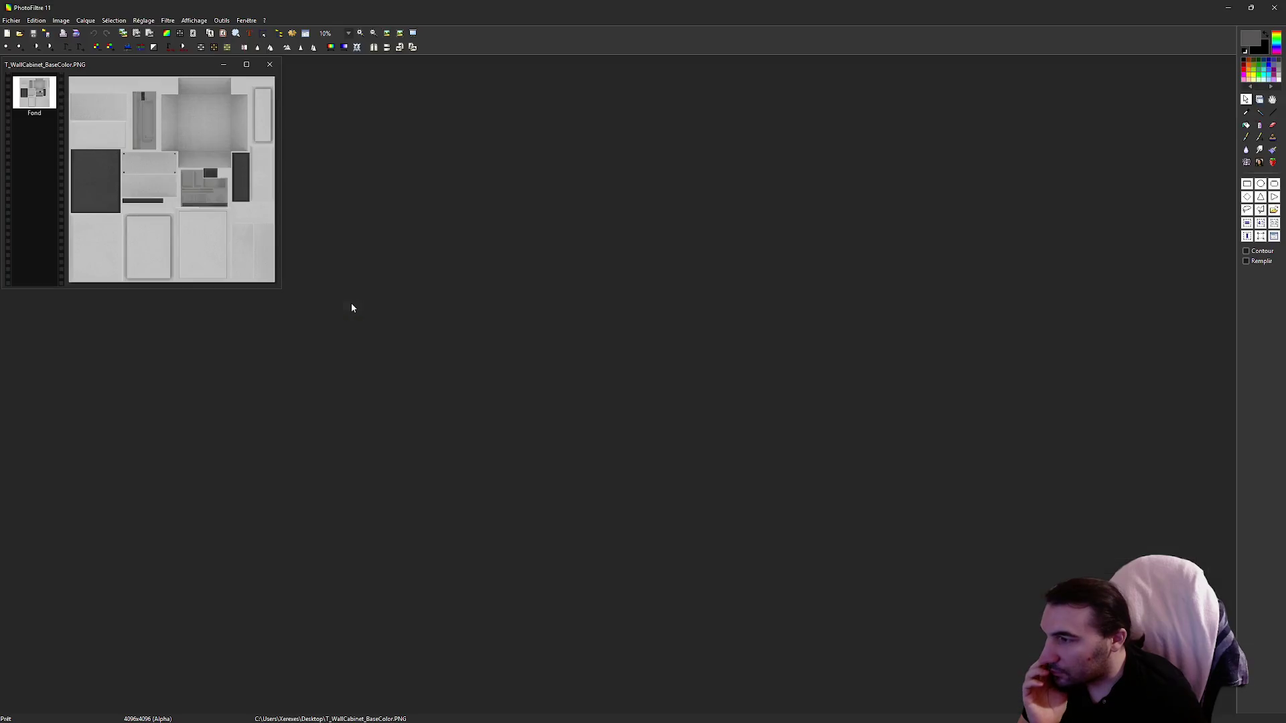
{"action": "scroll", "coordinate": [118, 188], "scroll_direction": "up", "scroll_amount": 2}
{"action": "scroll", "coordinate": [157, 276], "scroll_direction": "down", "scroll_amount": 1}
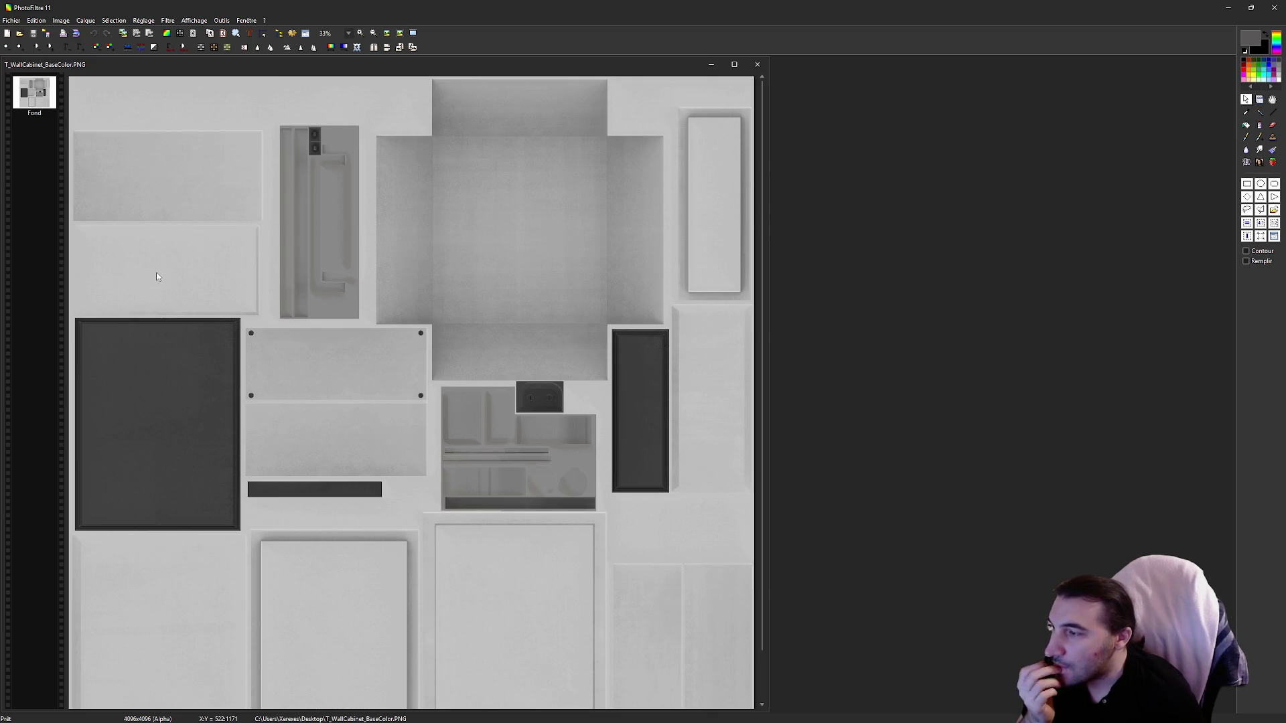
{"action": "scroll", "coordinate": [155, 274], "scroll_direction": "up", "scroll_amount": 1}
{"action": "scroll", "coordinate": [154, 283], "scroll_direction": "down", "scroll_amount": 1}
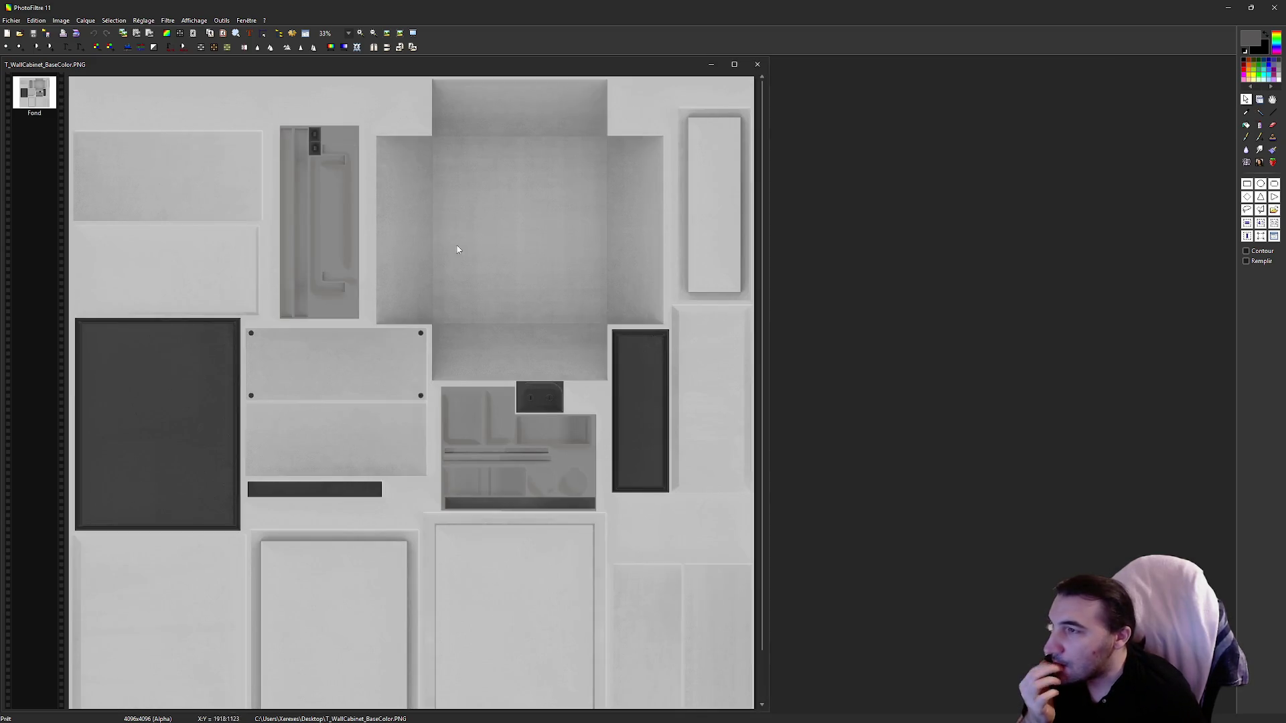
{"action": "mouse_move", "coordinate": [458, 7]}
{"action": "left_mouse_down"}
{"action": "mouse_move", "coordinate": [482, 288]}
{"action": "mouse_move", "coordinate": [486, 702]}
{"action": "left_mouse_up"}
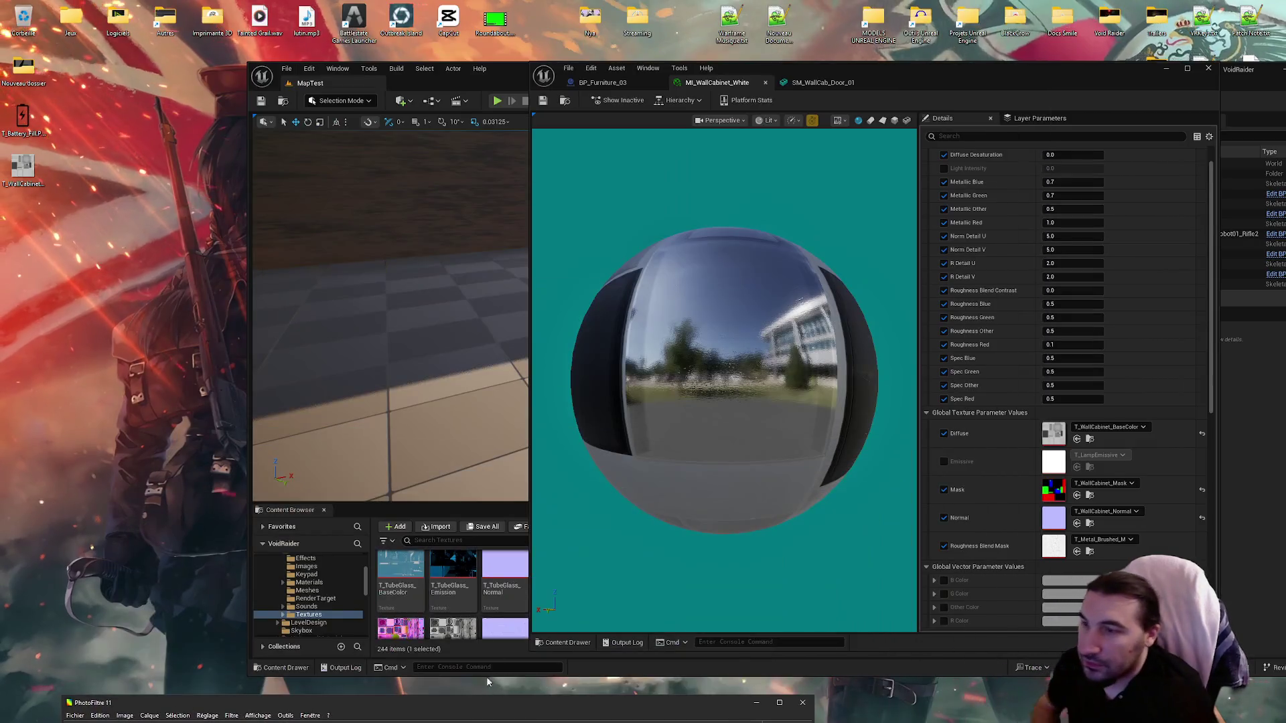
{"action": "double_click", "coordinate": [945, 79]}
Step: Orbit around the cabinet door in BP_Furniture_03, then minimize the Blueprint editor
{"action": "left_click", "coordinate": [87, 24]}
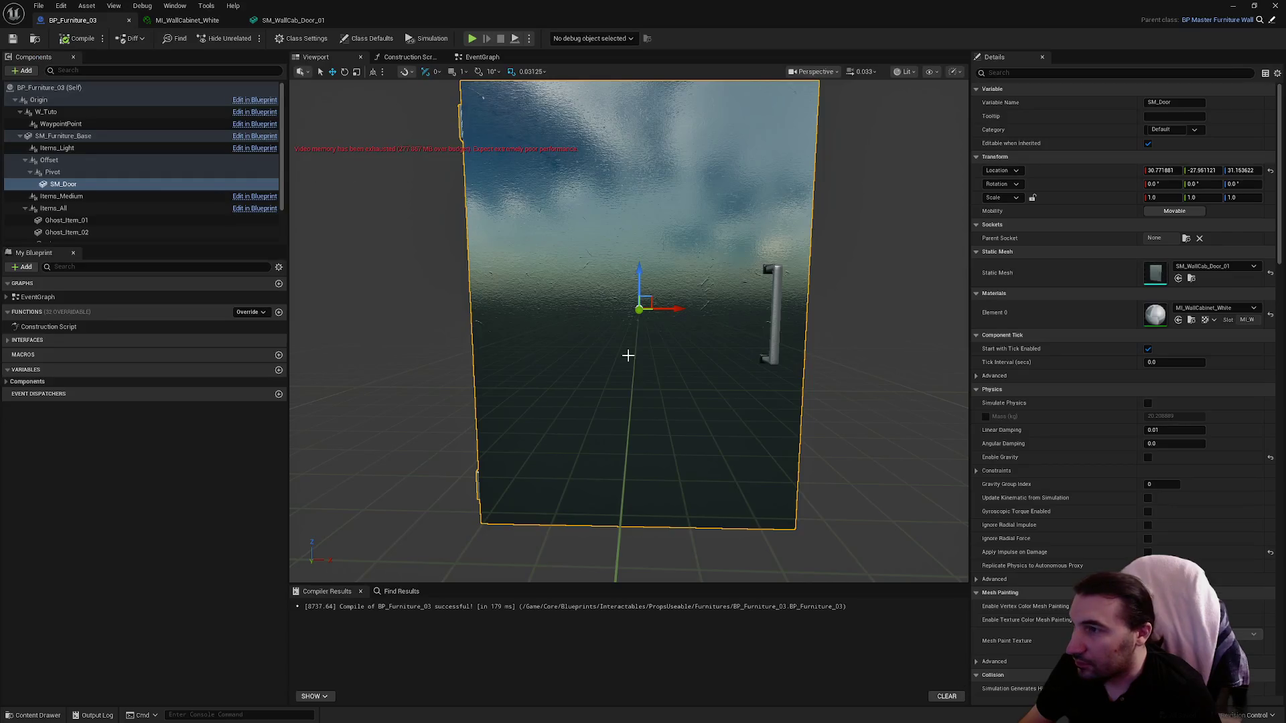
{"action": "mouse_move", "coordinate": [628, 331]}
{"action": "left_mouse_down"}
{"action": "mouse_move", "coordinate": [576, 328]}
{"action": "mouse_move", "coordinate": [602, 315]}
{"action": "mouse_move", "coordinate": [569, 332]}
{"action": "mouse_move", "coordinate": [582, 328]}
{"action": "mouse_move", "coordinate": [576, 348]}
{"action": "mouse_move", "coordinate": [565, 332]}
{"action": "mouse_move", "coordinate": [579, 318]}
{"action": "left_mouse_up"}
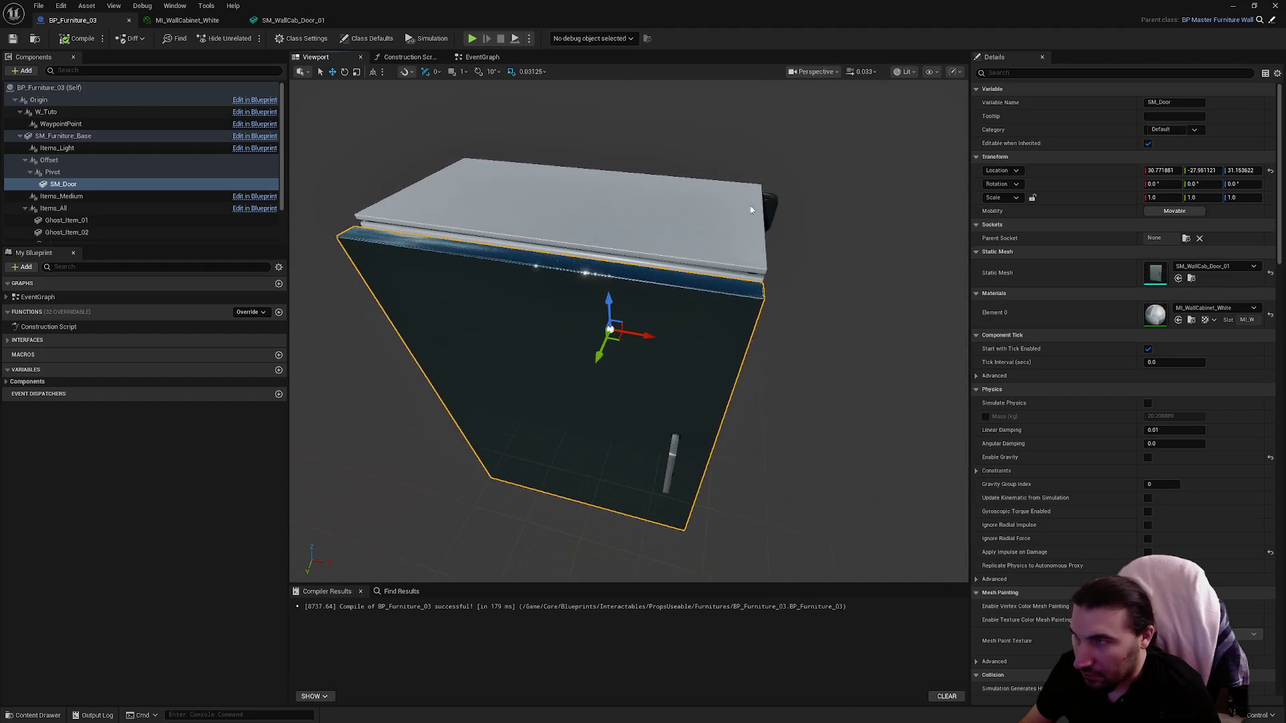
{"action": "key", "text": "super+Down"}
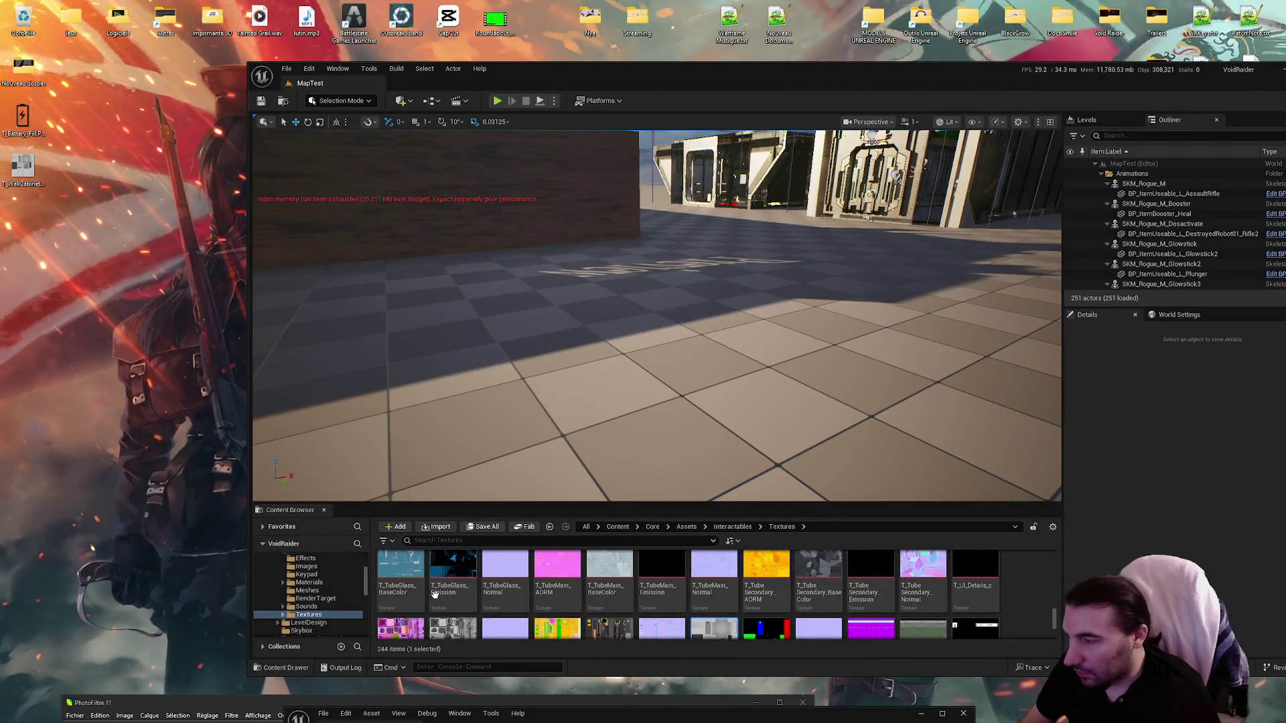
Step: Browse the Content Browser to Blueprints/Interactables/PropsUseable/Furnitures
{"action": "scroll", "coordinate": [302, 593], "scroll_direction": "up", "scroll_amount": 5}
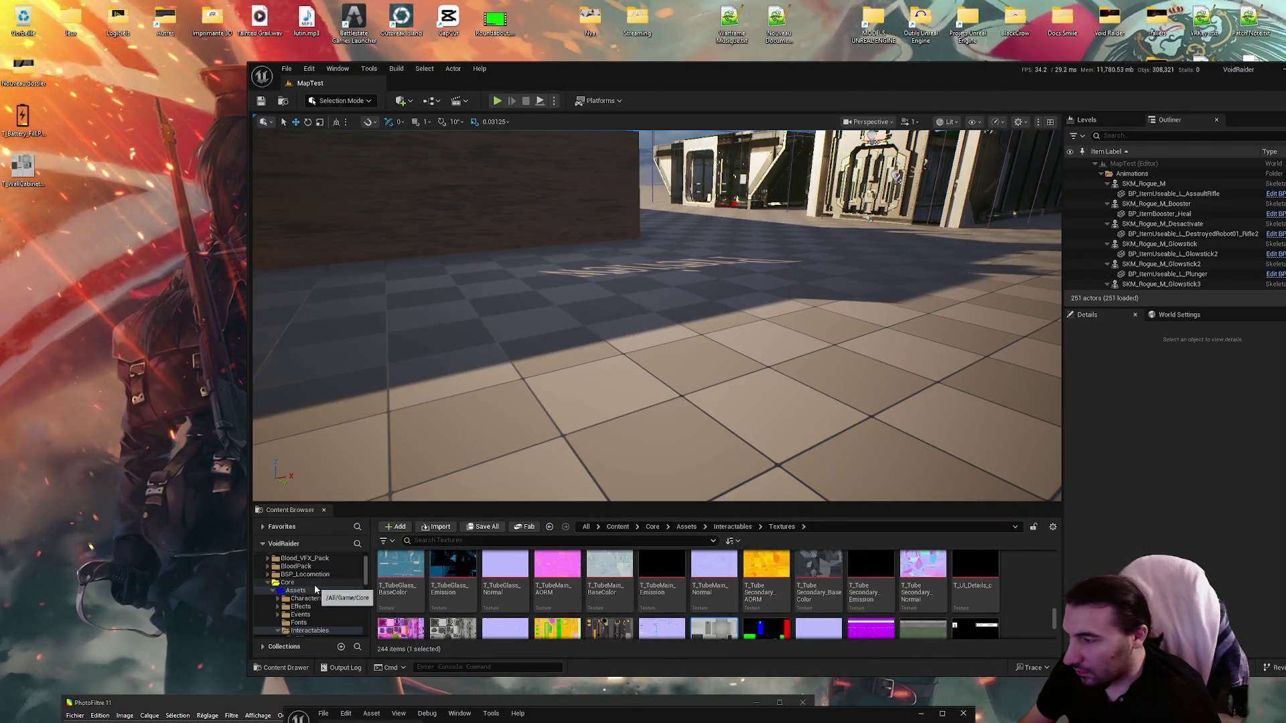
{"action": "left_click", "coordinate": [274, 591], "text": "ctrl"}
{"action": "left_click", "coordinate": [309, 614]}
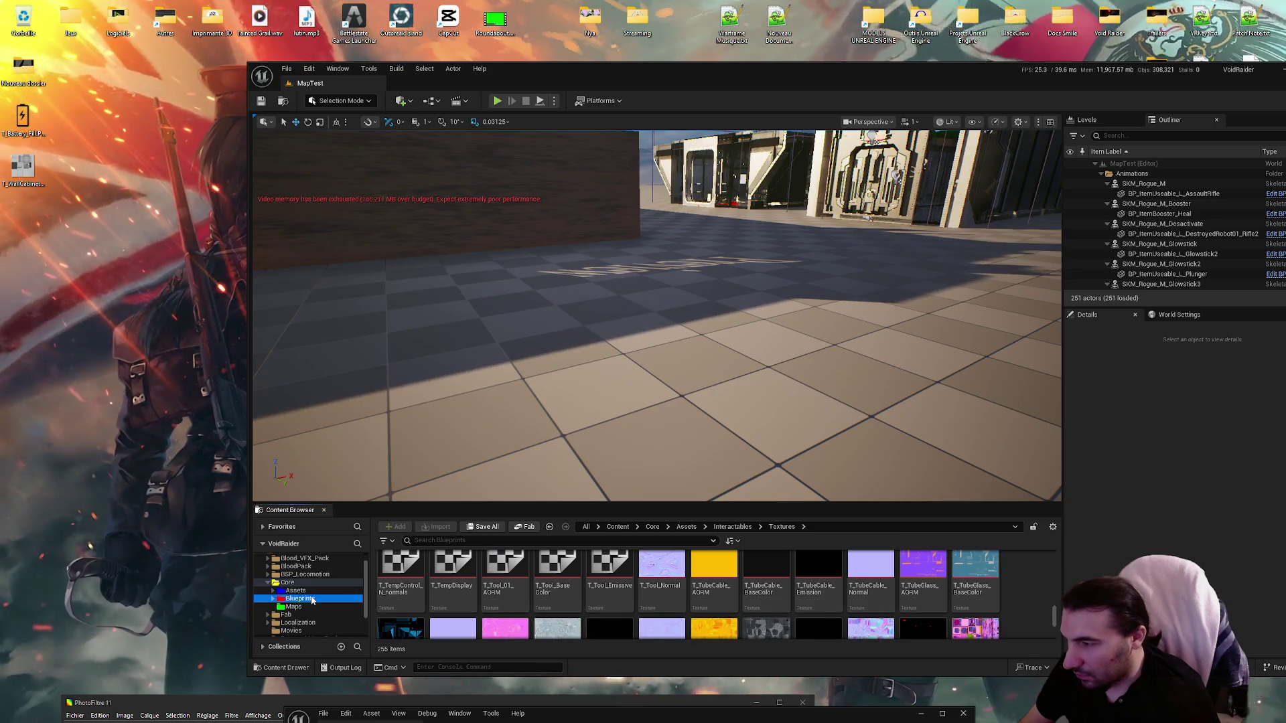
{"action": "double_click", "coordinate": [557, 579]}
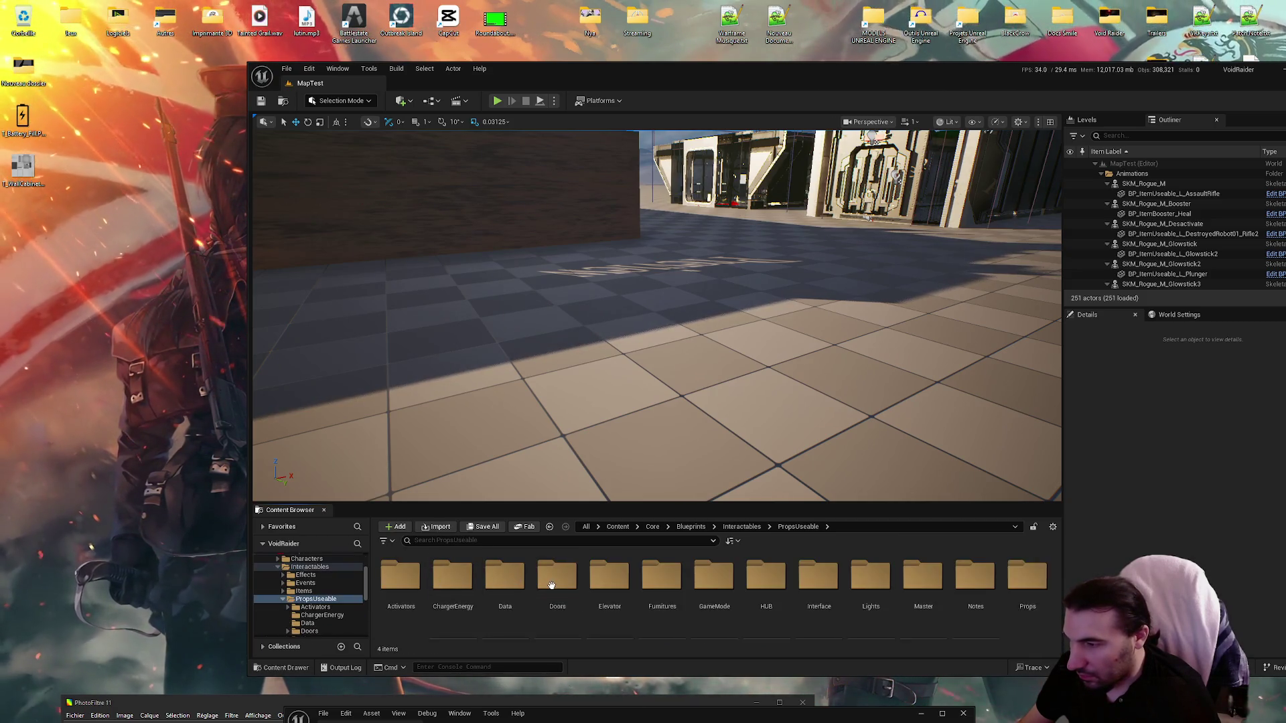
{"action": "double_click", "coordinate": [647, 595]}
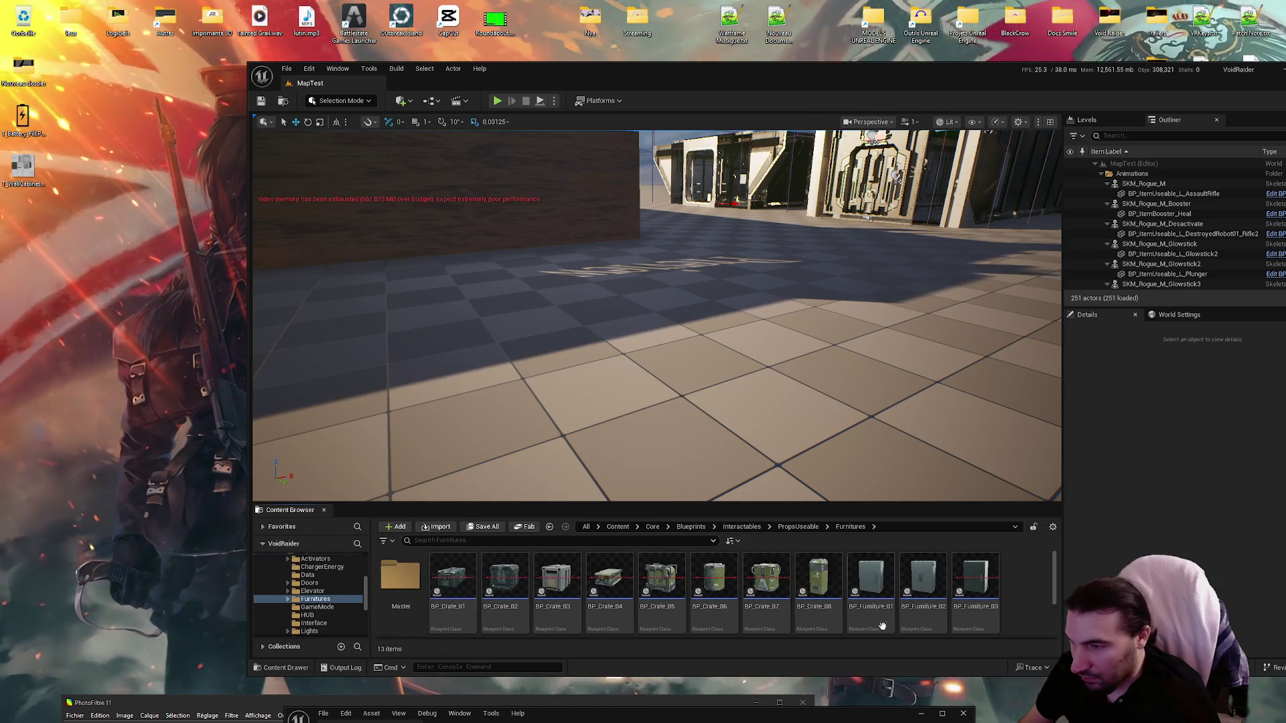
Step: Place a BP_Furniture_03 cabinet on the MapTest floor beside the other cabinet
{"action": "left_click", "coordinate": [975, 583]}
{"action": "left_click_drag", "start_coordinate": [760, 383], "coordinate": [788, 416]}
{"action": "key", "text": "End"}
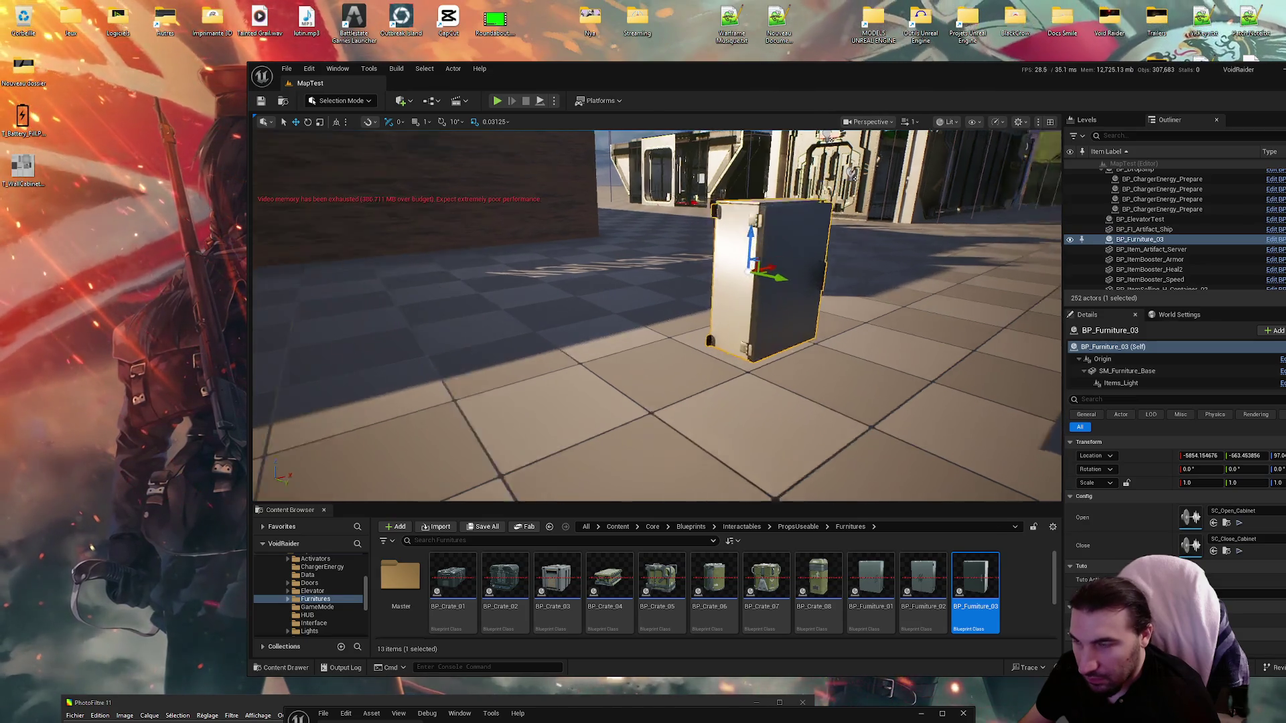
{"action": "mouse_move", "coordinate": [657, 315]}
{"action": "left_mouse_down"}
{"action": "mouse_move", "coordinate": [817, 315]}
{"action": "mouse_move", "coordinate": [763, 282]}
{"action": "mouse_move", "coordinate": [737, 315]}
{"action": "left_mouse_up"}
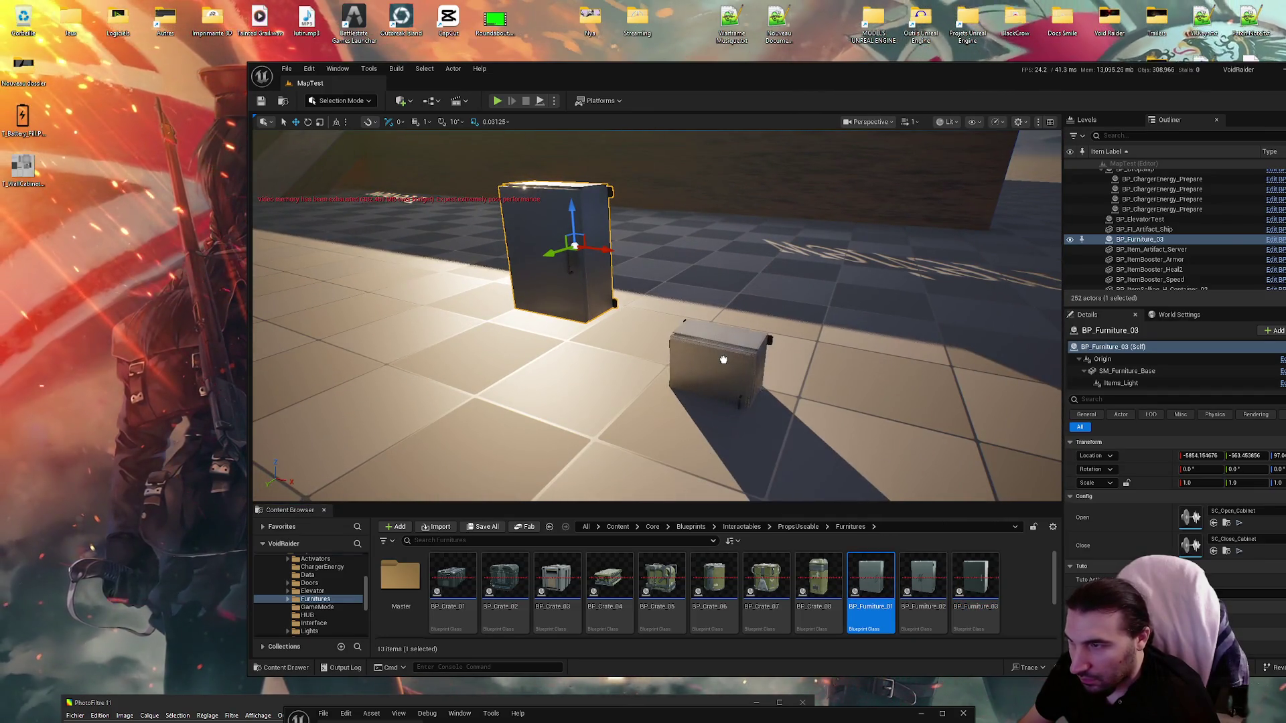
{"action": "mouse_move", "coordinate": [718, 212]}
{"action": "left_mouse_down"}
{"action": "mouse_move", "coordinate": [718, 241]}
{"action": "mouse_move", "coordinate": [718, 168]}
{"action": "left_mouse_up"}
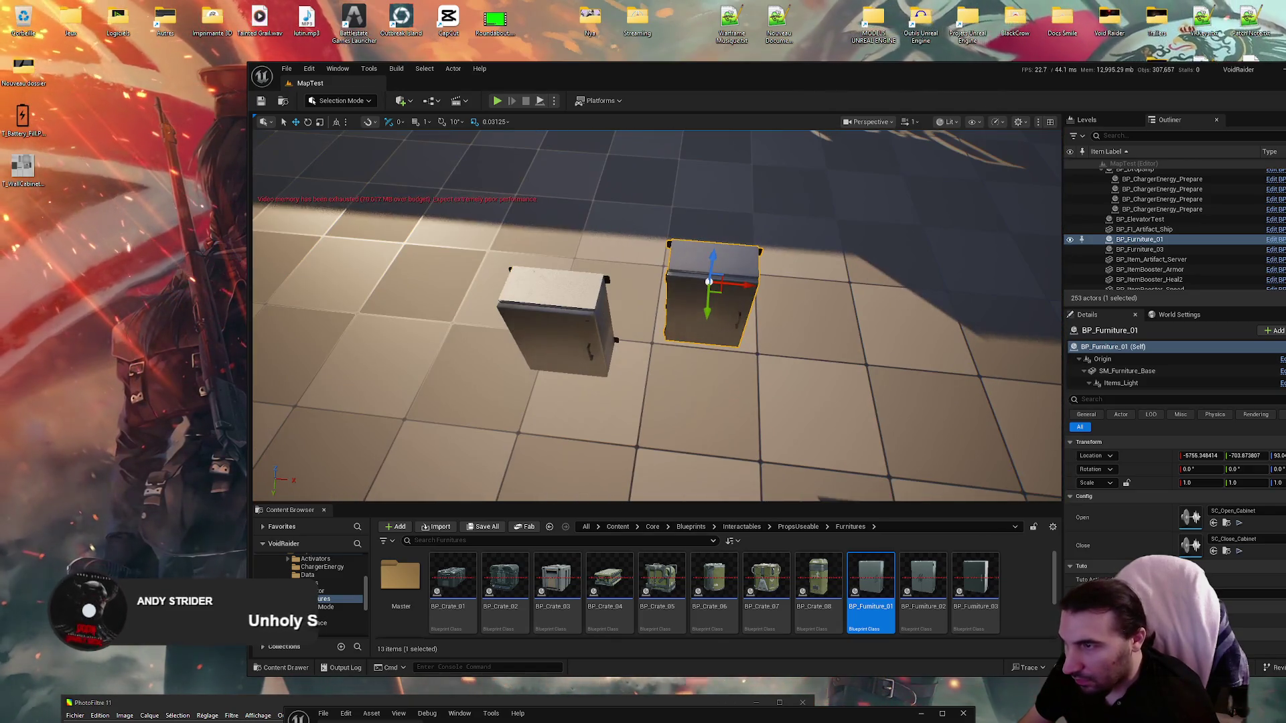
{"action": "left_click", "coordinate": [594, 346]}
{"action": "key", "text": "e"}
{"action": "left_click_drag", "start_coordinate": [666, 406], "coordinate": [666, 406]}
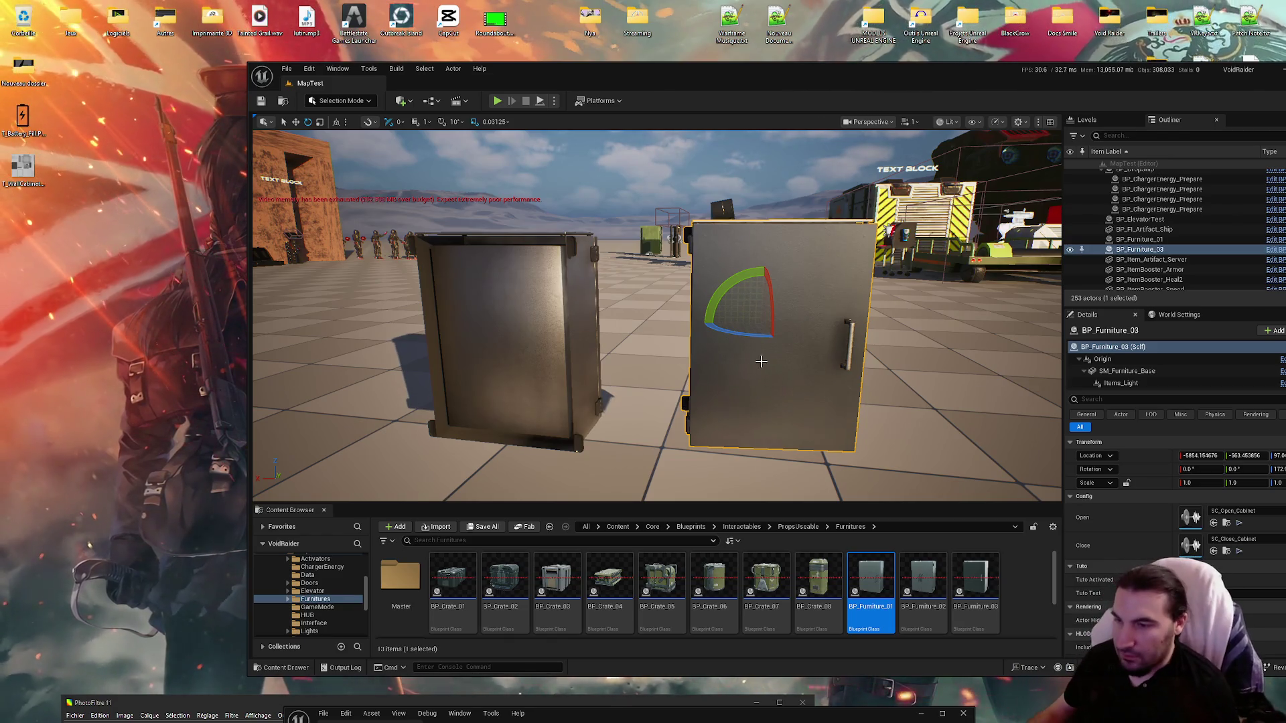
Step: Toggle the Mask texture parameter on MI_WallCabinet_White and save the instance
{"action": "left_click_drag", "start_coordinate": [680, 713], "coordinate": [737, 68]}
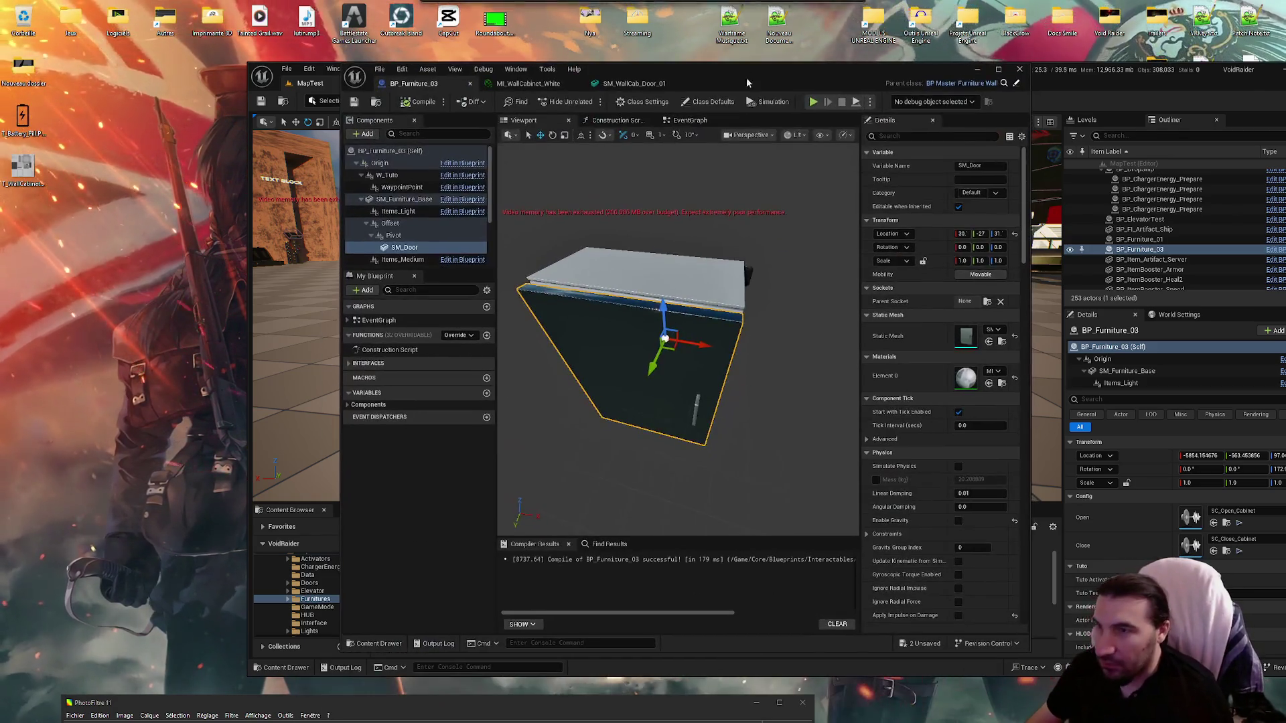
{"action": "left_click", "coordinate": [673, 85]}
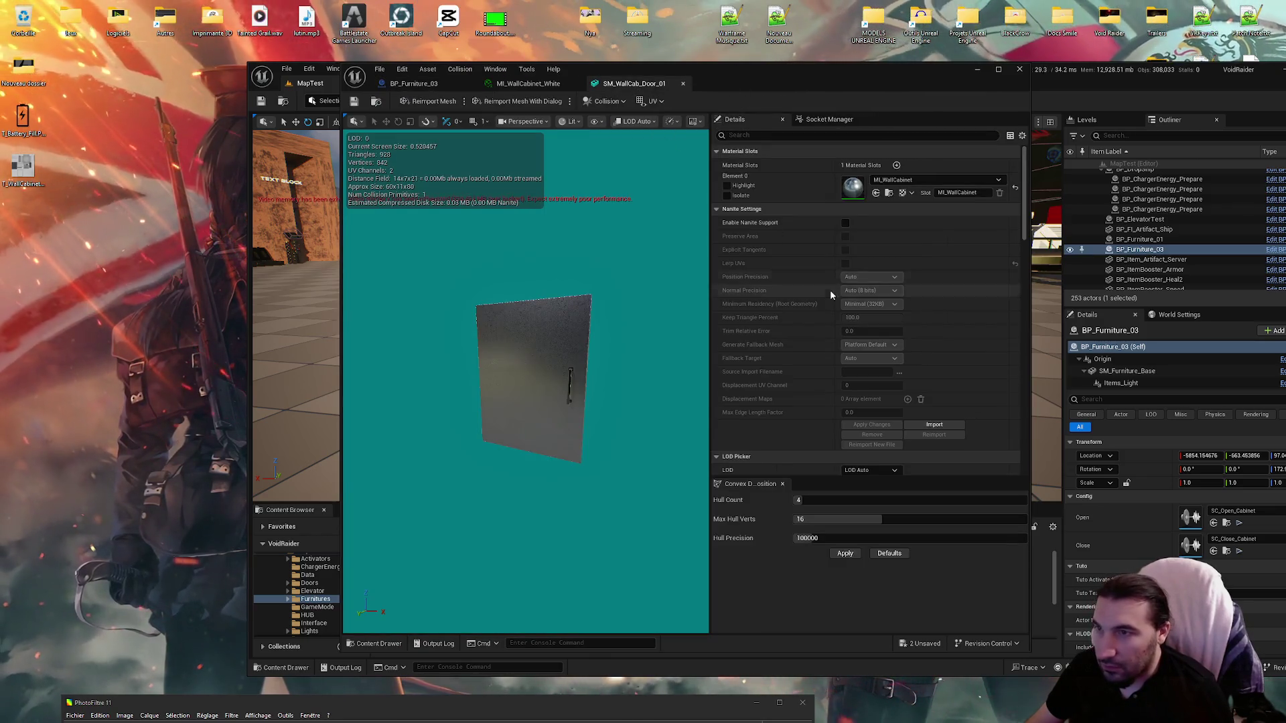
{"action": "scroll", "coordinate": [830, 294], "scroll_direction": "down", "scroll_amount": 10}
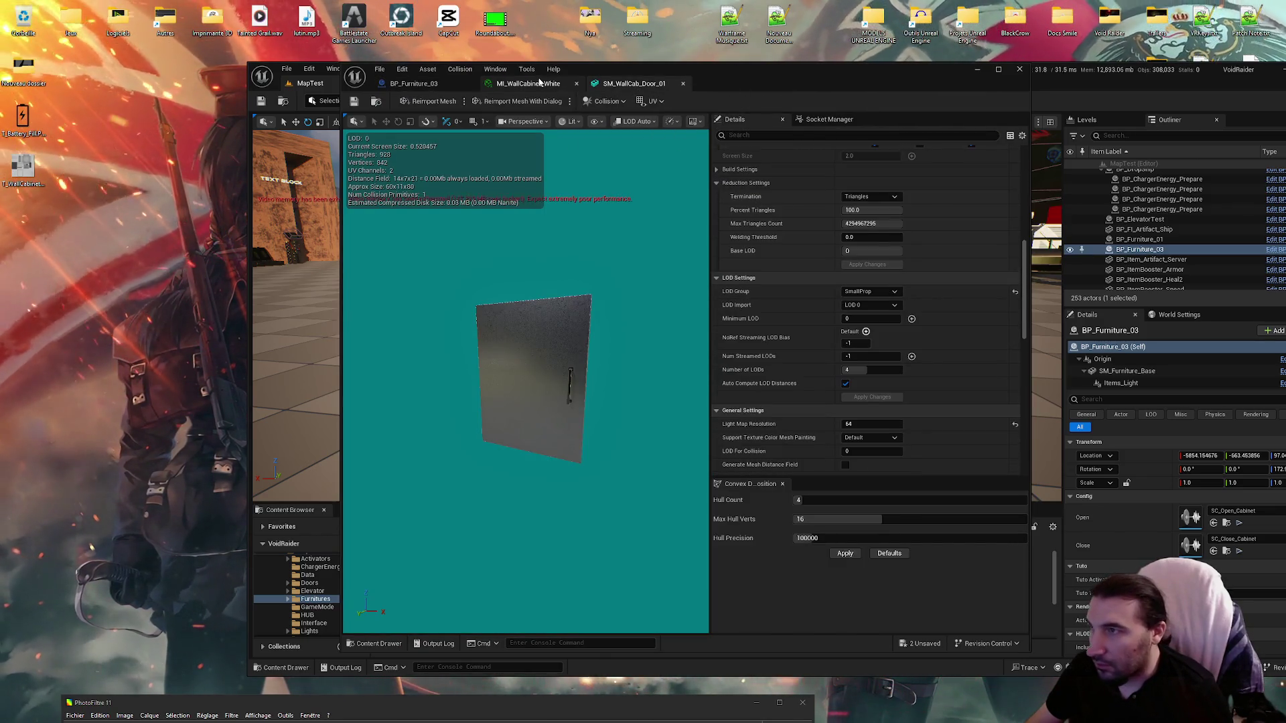
{"action": "left_click", "coordinate": [539, 81]}
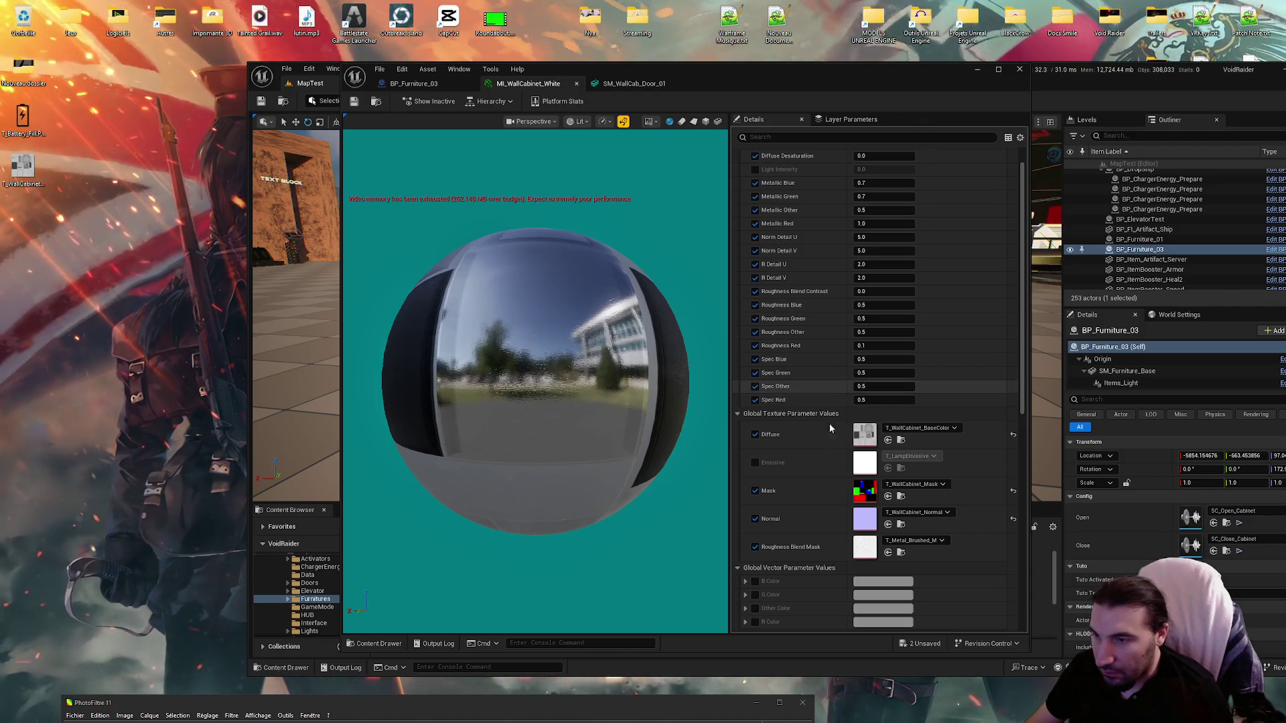
{"action": "left_click", "coordinate": [755, 492]}
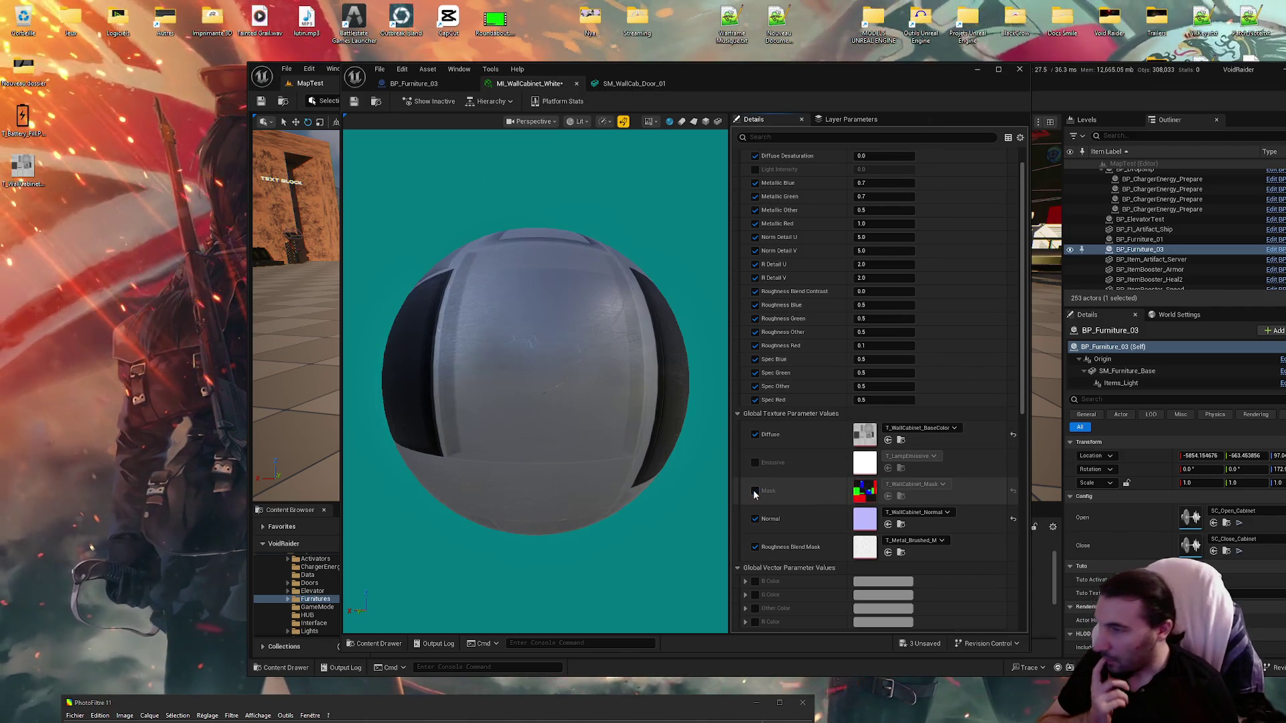
{"action": "left_click", "coordinate": [755, 493]}
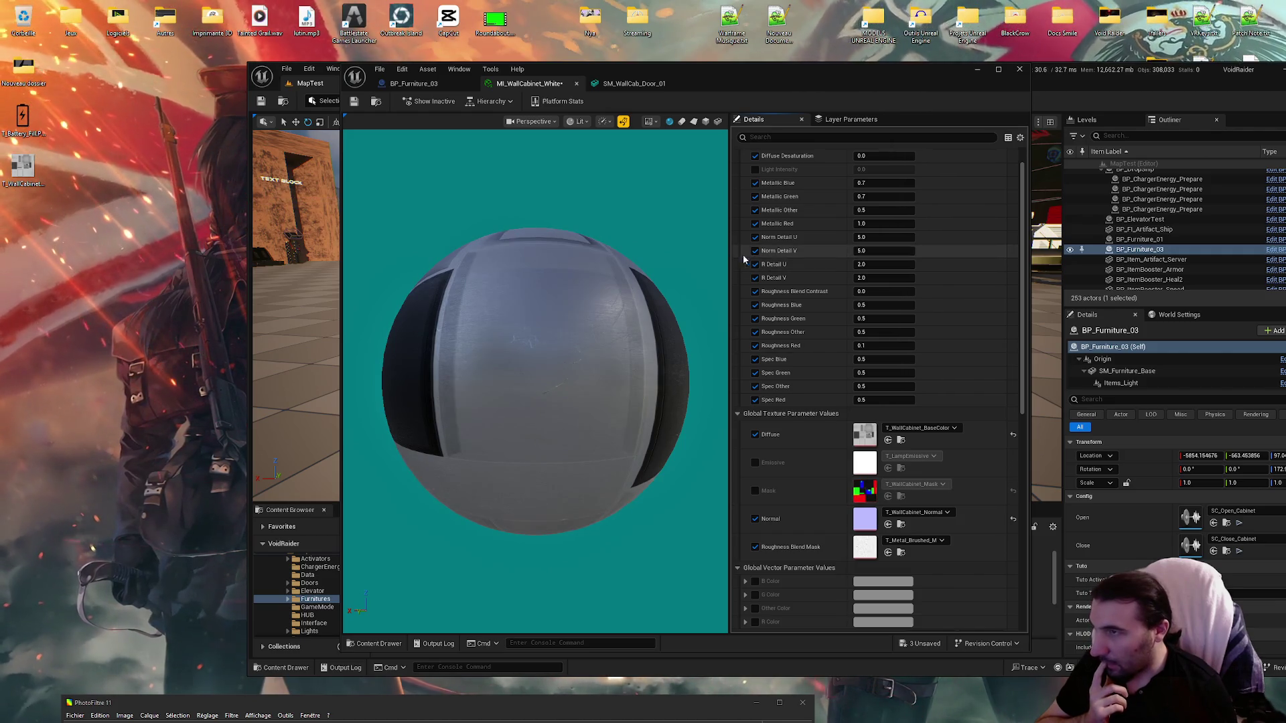
{"action": "left_click", "coordinate": [354, 104]}
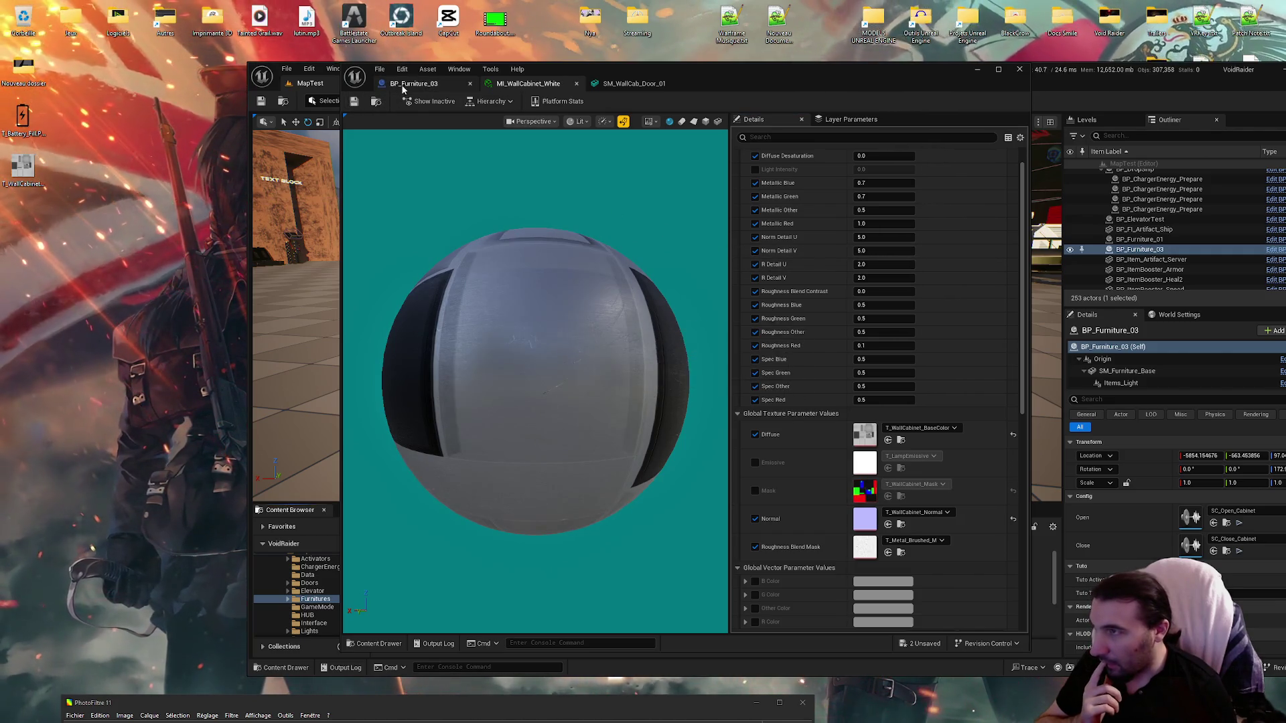
Step: View the now-white cabinet, then enable the Mask texture parameter again
{"action": "left_click", "coordinate": [414, 83]}
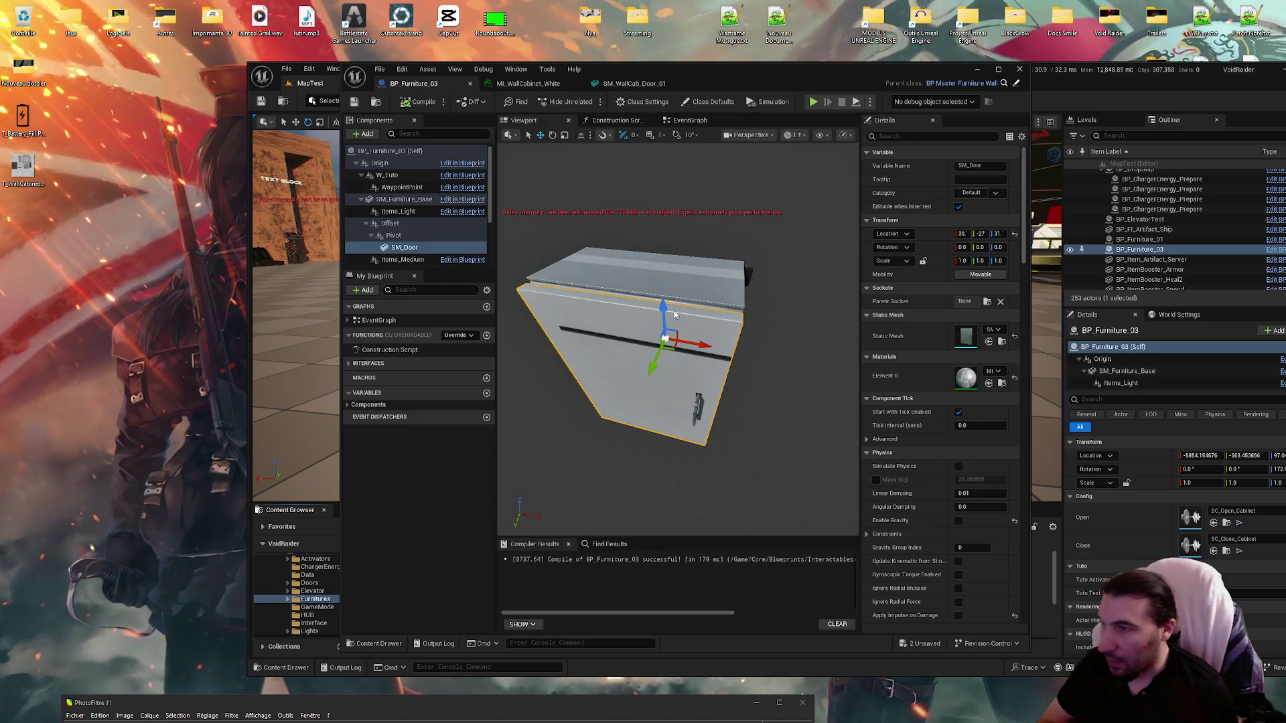
{"action": "mouse_move", "coordinate": [670, 402]}
{"action": "left_mouse_down"}
{"action": "mouse_move", "coordinate": [670, 342]}
{"action": "mouse_move", "coordinate": [670, 365]}
{"action": "mouse_move", "coordinate": [582, 358]}
{"action": "mouse_move", "coordinate": [580, 227]}
{"action": "left_mouse_up"}
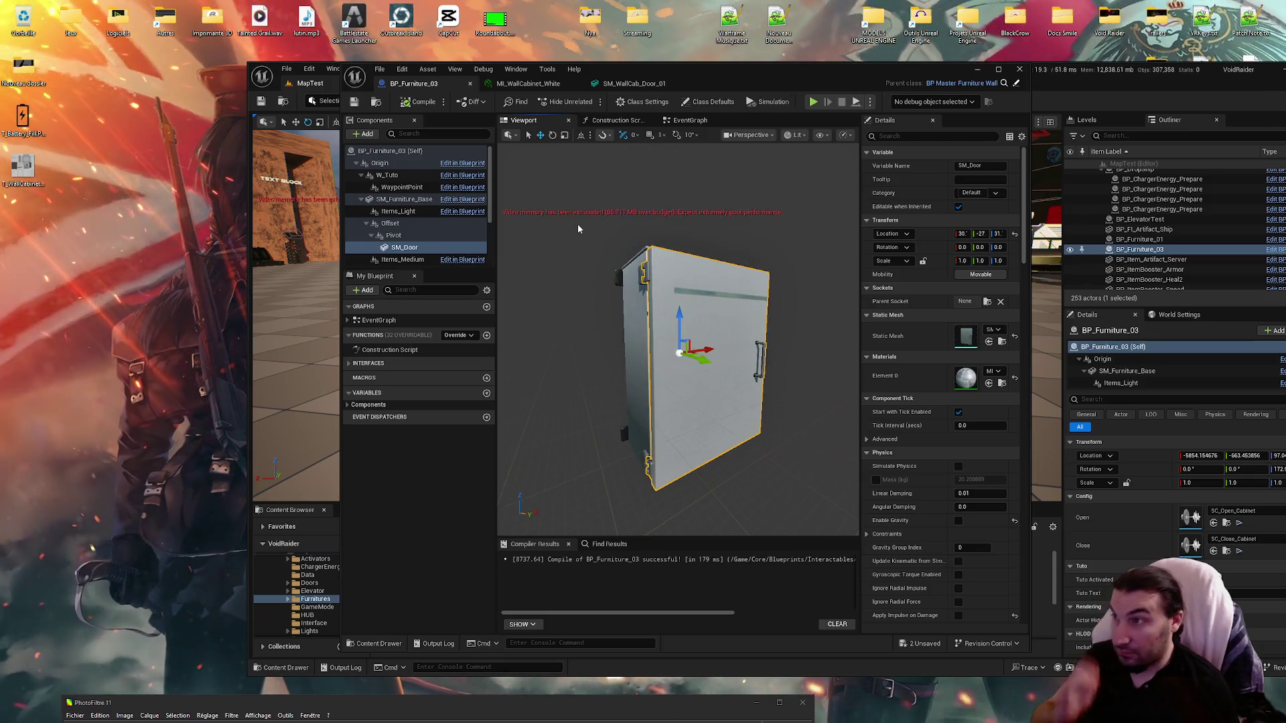
{"action": "left_click", "coordinate": [529, 83]}
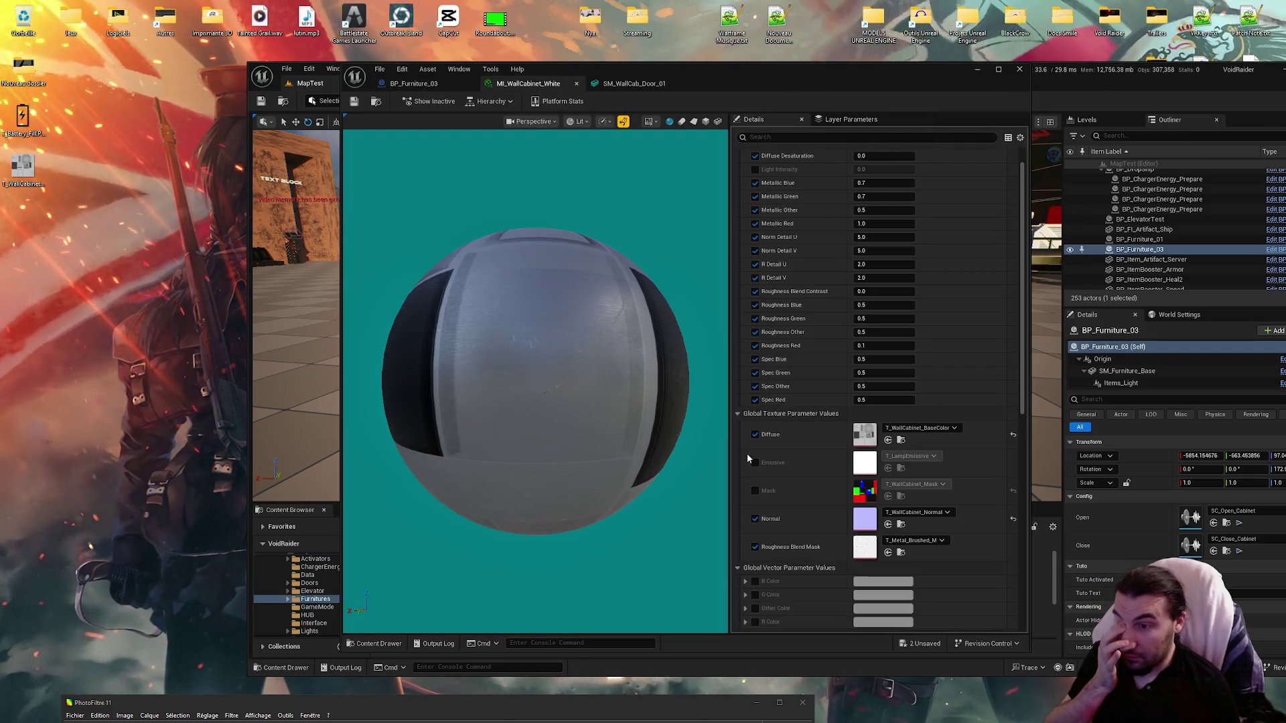
{"action": "left_click", "coordinate": [755, 491]}
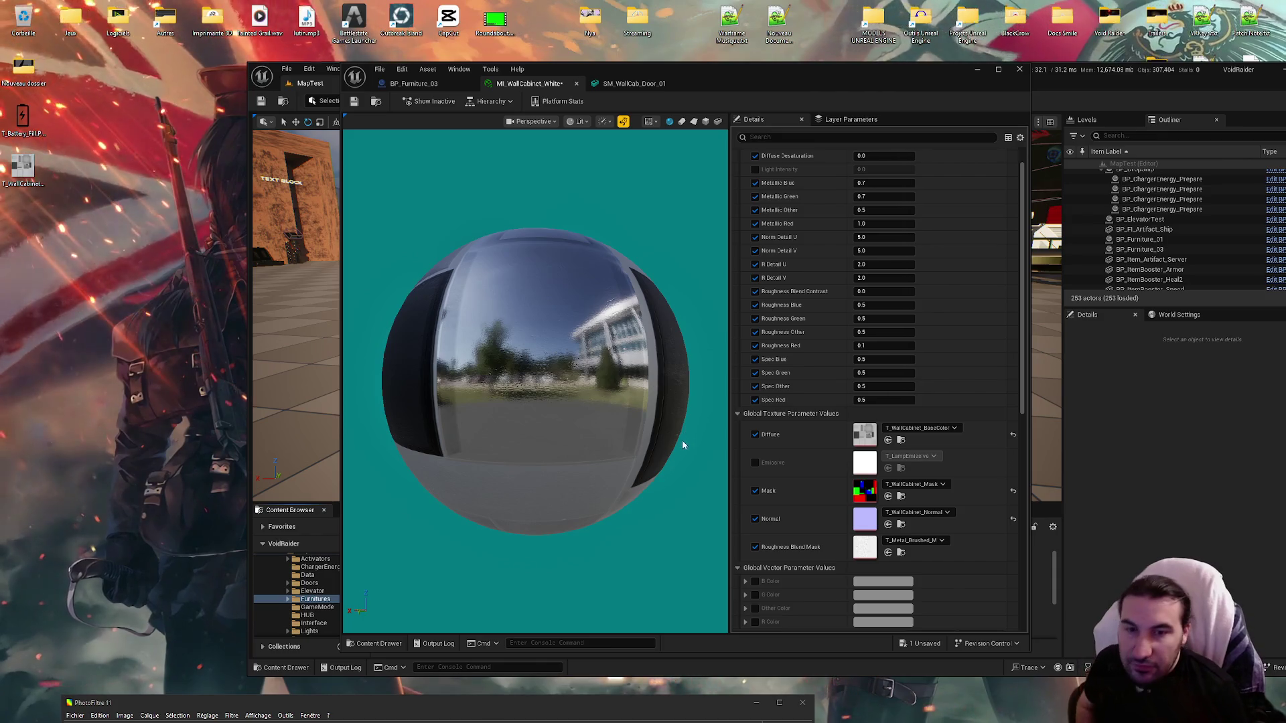
Step: Maximize the level editor and move the material editor aside to show its parameter list
{"action": "mouse_move", "coordinate": [669, 70]}
{"action": "left_mouse_down"}
{"action": "mouse_move", "coordinate": [629, 70]}
{"action": "mouse_move", "coordinate": [752, 262]}
{"action": "left_mouse_up"}
{"action": "left_click_drag", "start_coordinate": [838, 74], "coordinate": [740, 71]}
{"action": "double_click", "coordinate": [740, 71]}
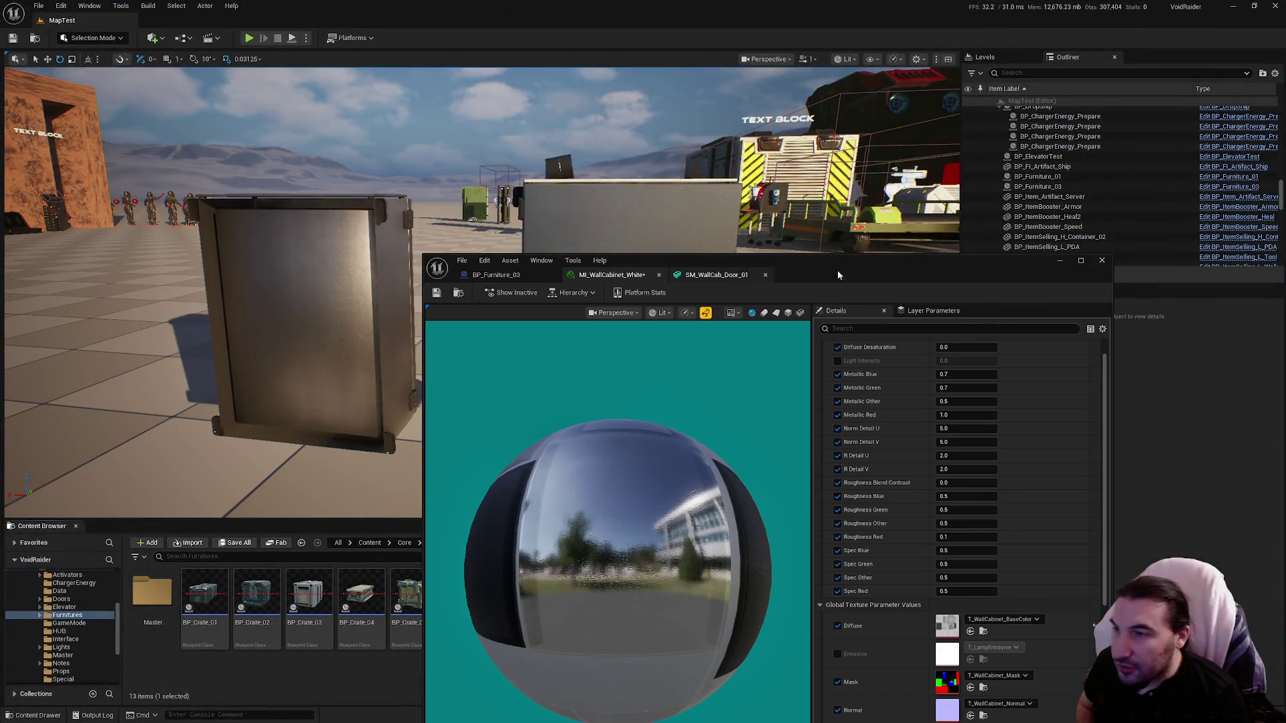
{"action": "left_click_drag", "start_coordinate": [841, 275], "coordinate": [761, 87]}
{"action": "scroll", "coordinate": [844, 372], "scroll_direction": "up", "scroll_amount": 1}
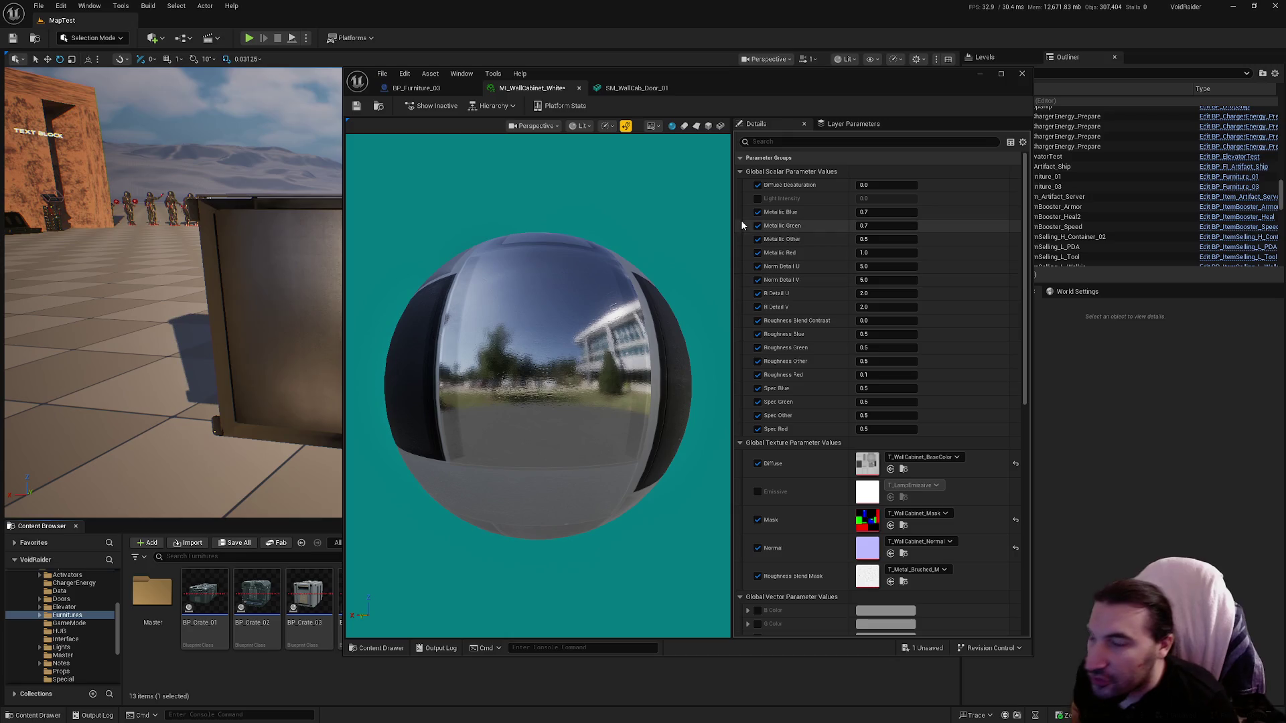
Step: Toggle the Metallic Blue, Green, Other and Red overrides off and back on, and enable Light Intensity
{"action": "left_click", "coordinate": [758, 212]}
{"action": "left_click", "coordinate": [758, 226]}
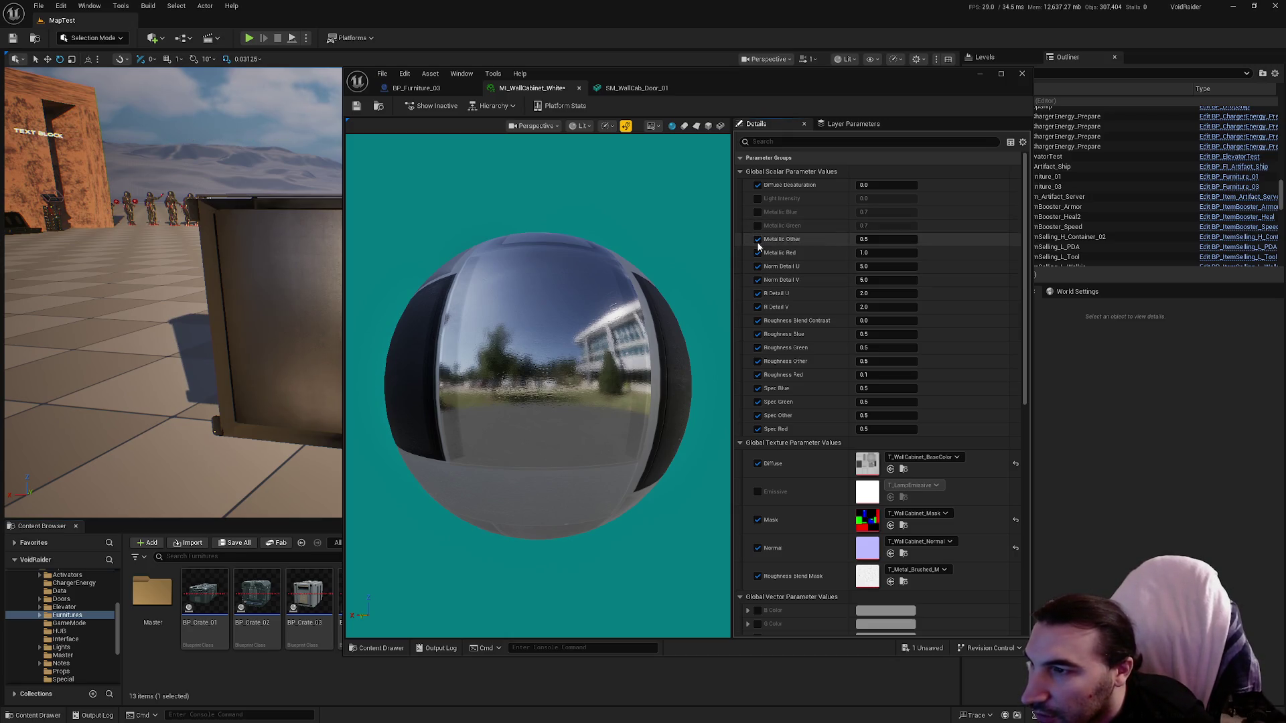
{"action": "left_click", "coordinate": [758, 239]}
{"action": "left_click", "coordinate": [757, 252]}
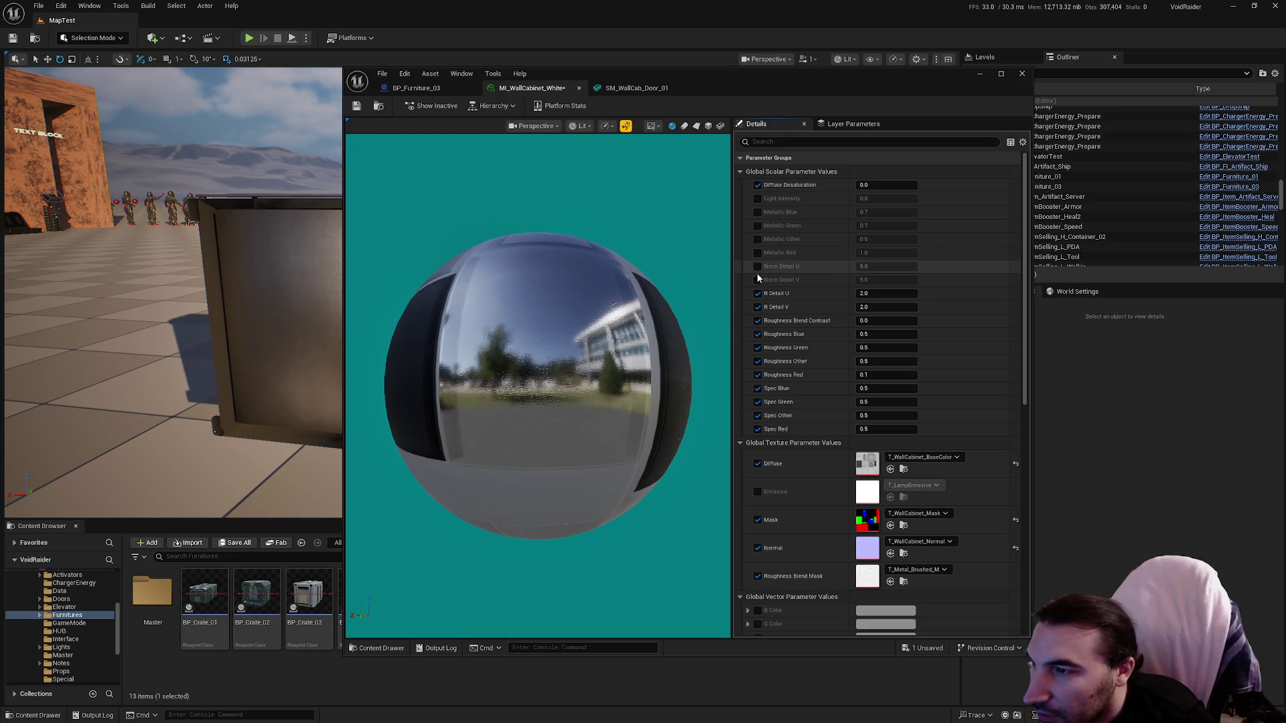
{"action": "left_click", "coordinate": [757, 252]}
{"action": "left_click", "coordinate": [758, 239]}
{"action": "left_click", "coordinate": [757, 225]}
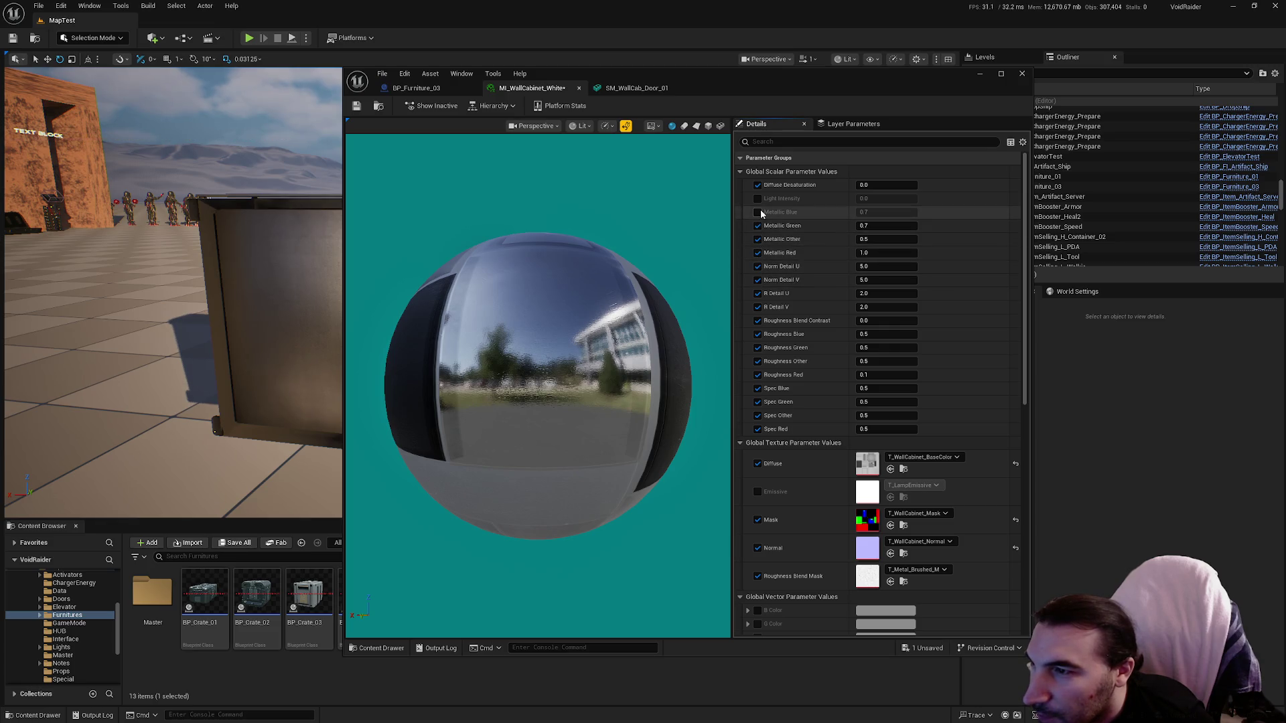
{"action": "left_click", "coordinate": [757, 212]}
{"action": "left_click", "coordinate": [757, 198]}
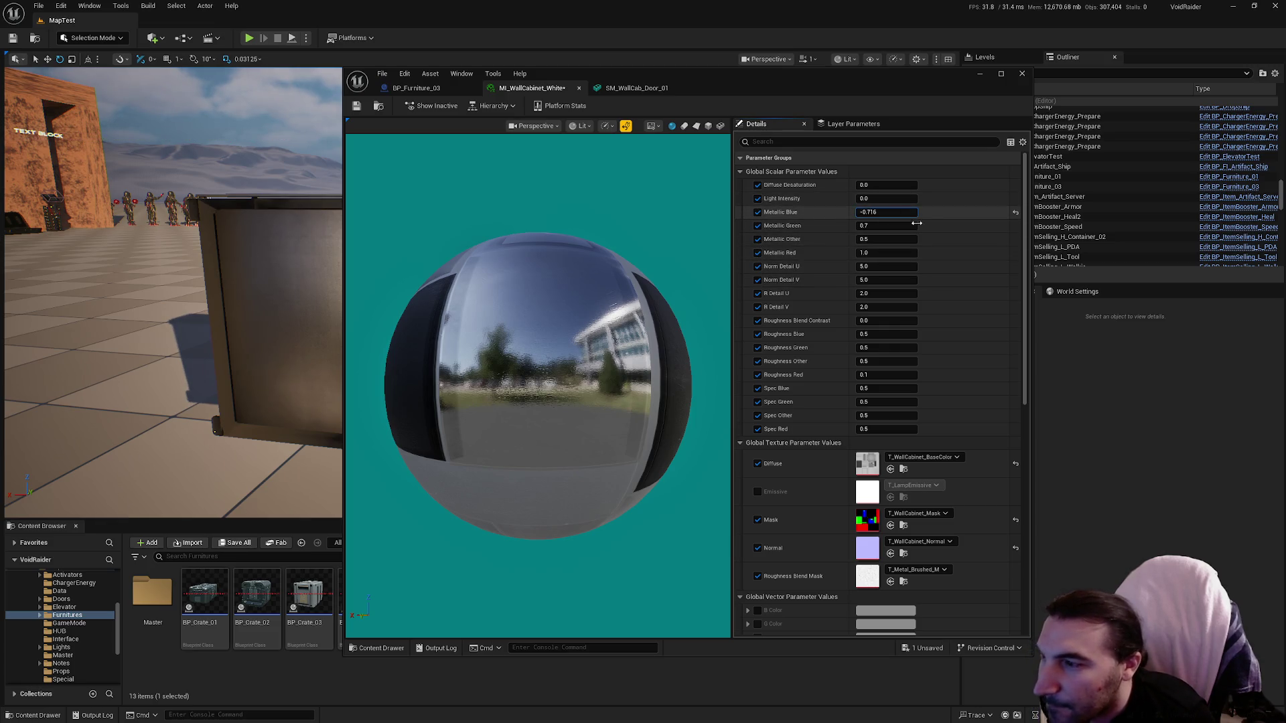
Step: Set Metallic Blue, Green, Other and Red to 0.0 and save MI_WallCabinet_White
{"action": "type", "text": "0"}
{"action": "key", "text": "Return"}
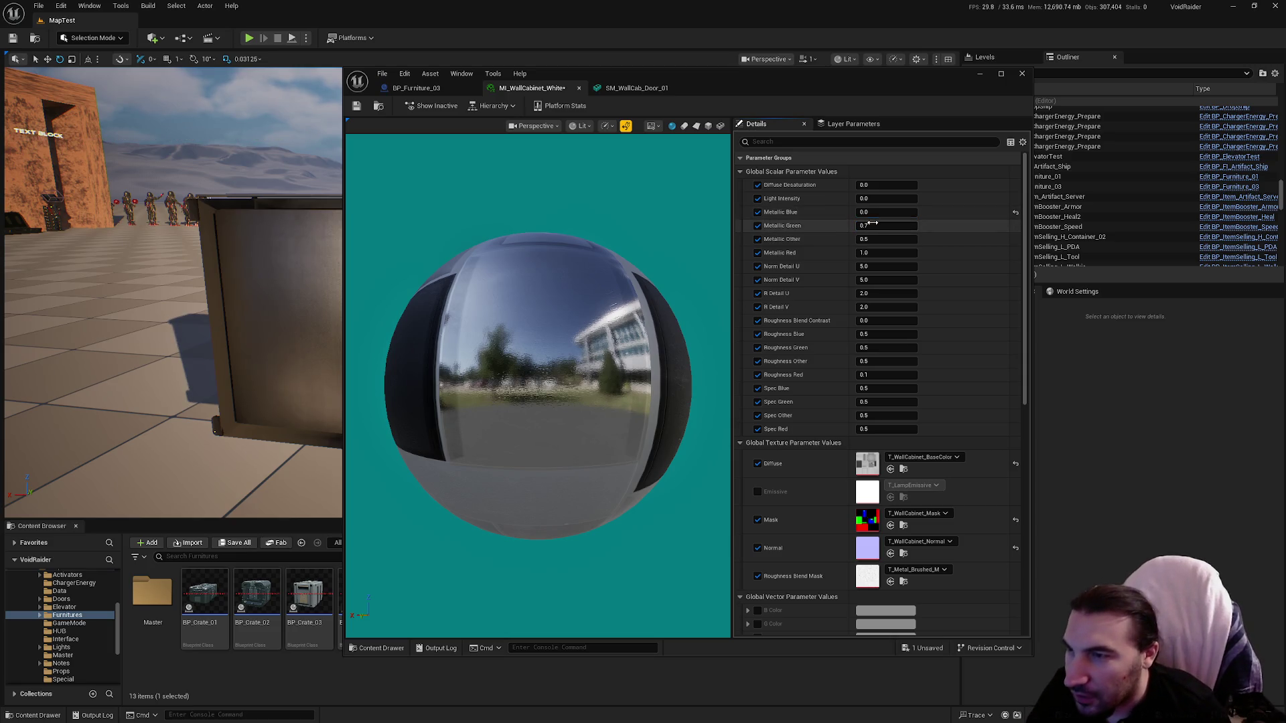
{"action": "left_click", "coordinate": [873, 223]}
{"action": "type", "text": "0"}
{"action": "key", "text": "Tab"}
{"action": "type", "text": "0"}
{"action": "key", "text": "Return"}
{"action": "key", "text": "Return"}
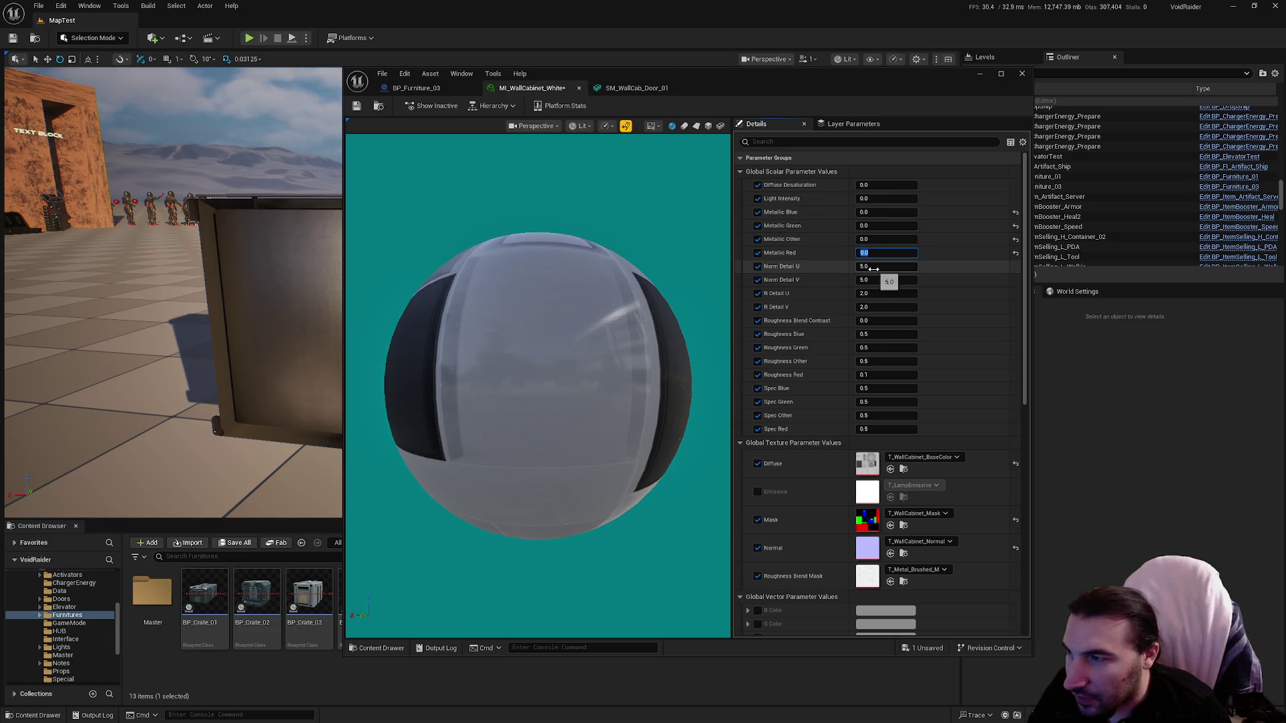
{"action": "left_click", "coordinate": [357, 107]}
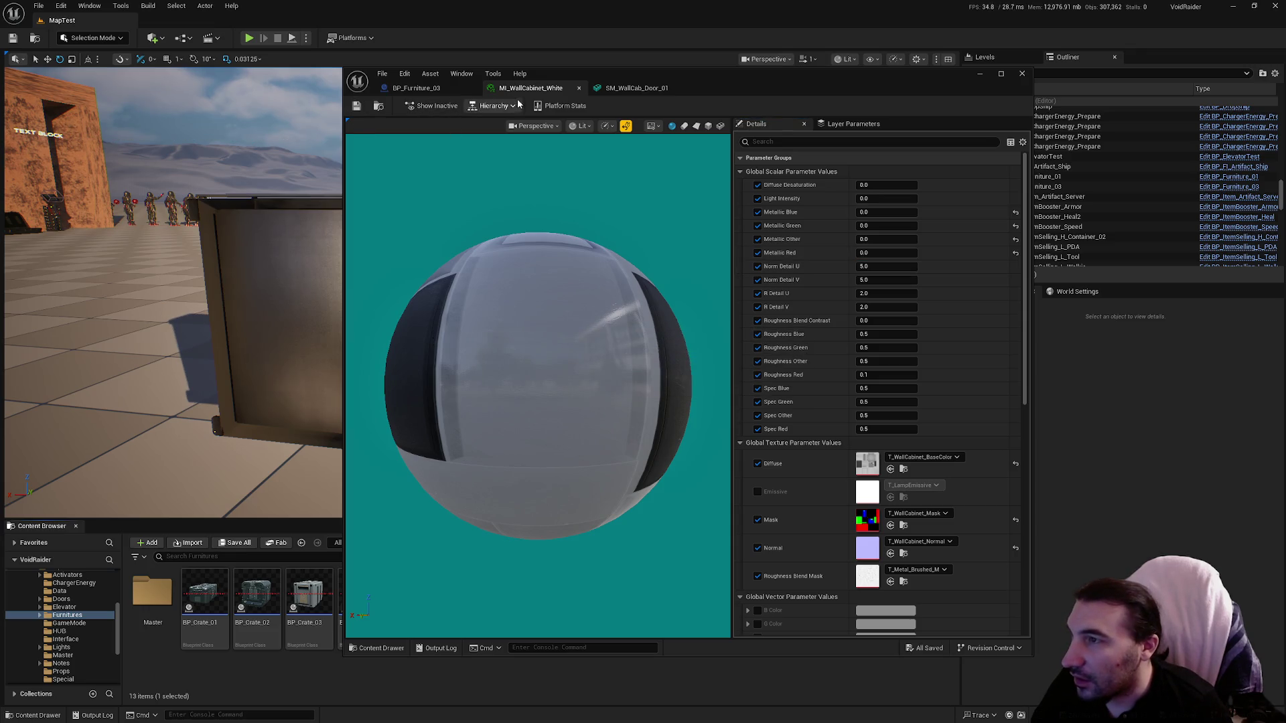
{"action": "left_click", "coordinate": [618, 92]}
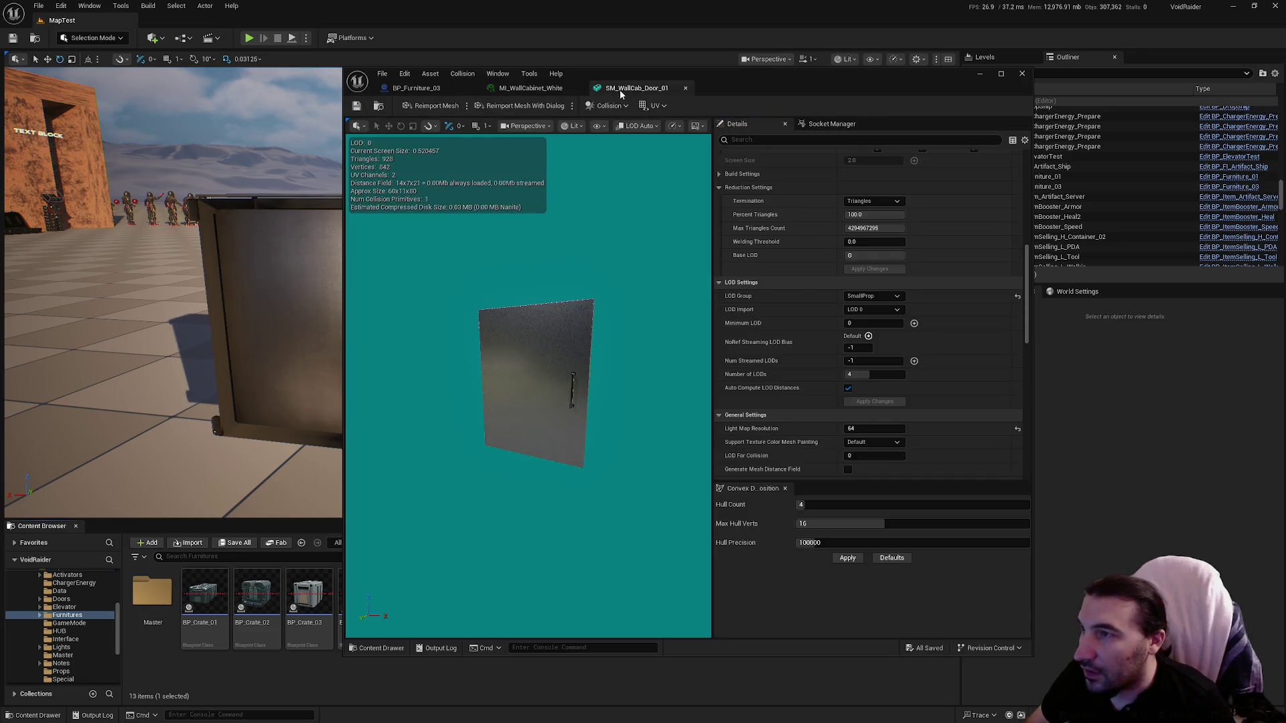
Step: Close the SM_WallCab_Door_01 editor and inspect the white door in the BP_Furniture_03 preview
{"action": "left_click", "coordinate": [550, 91]}
{"action": "left_click", "coordinate": [684, 90]}
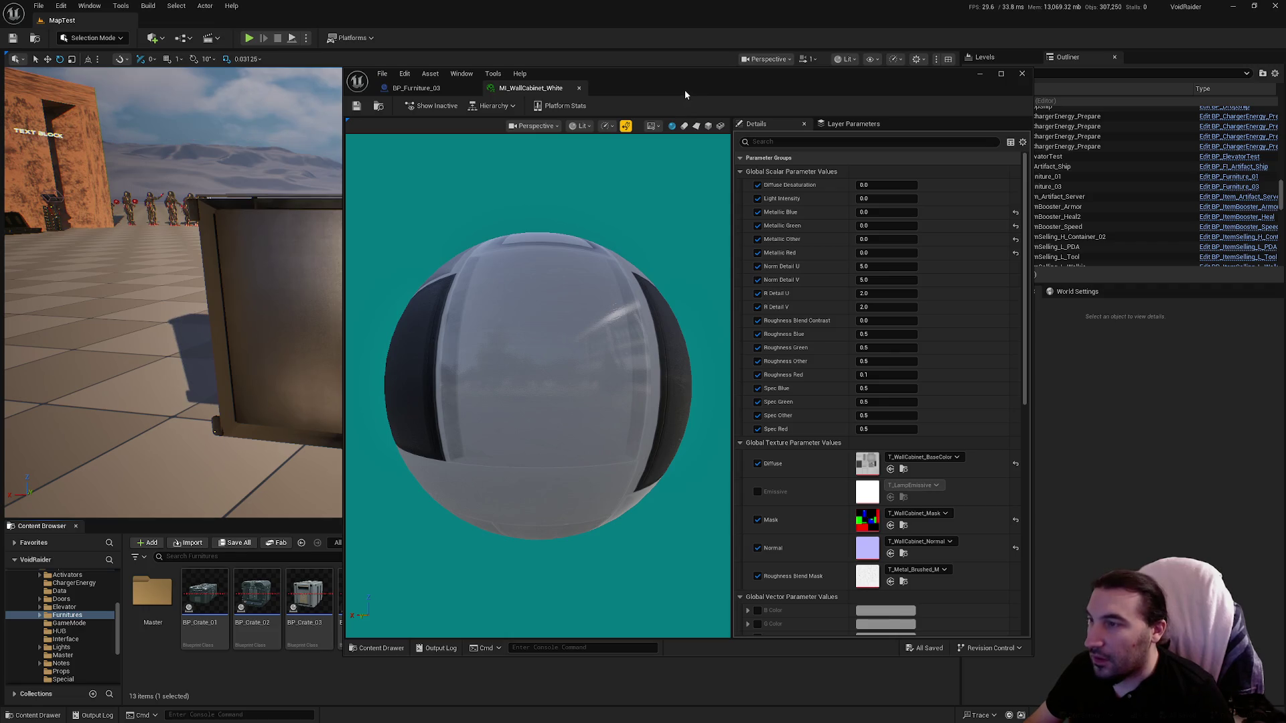
{"action": "left_click", "coordinate": [400, 88]}
{"action": "scroll", "coordinate": [672, 314], "scroll_direction": "up", "scroll_amount": 10}
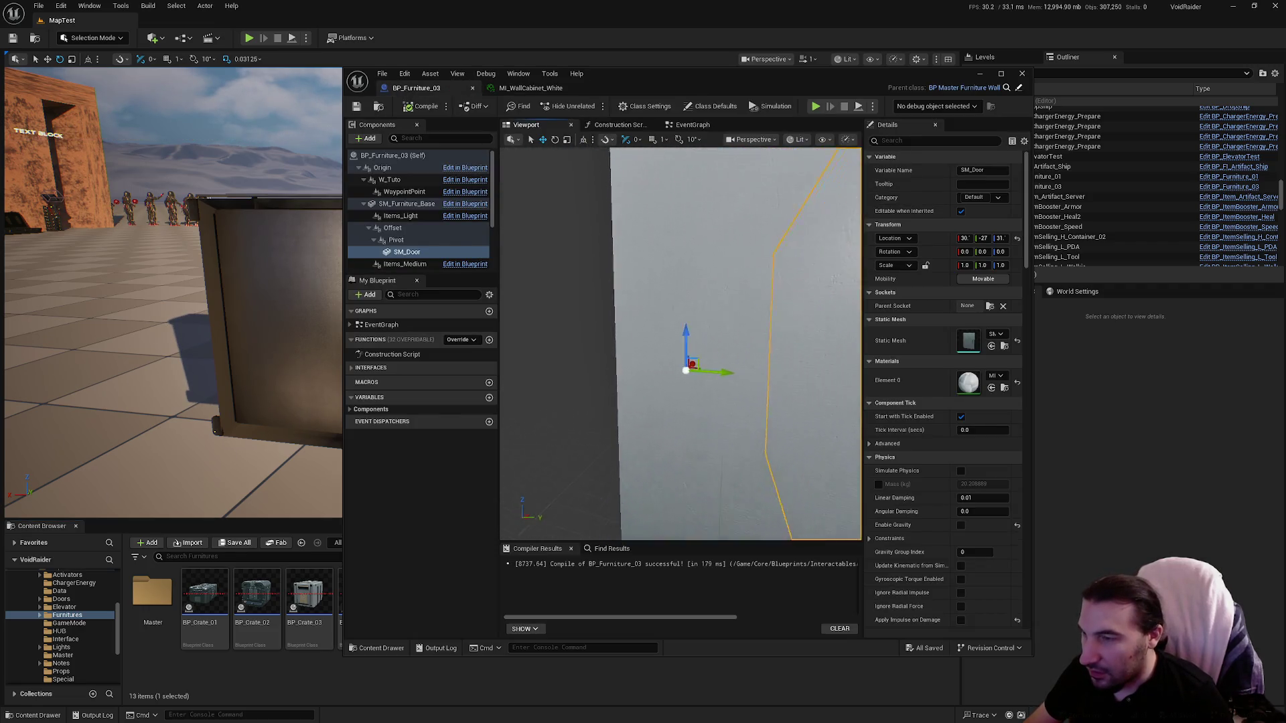
{"action": "mouse_move", "coordinate": [672, 315]}
{"action": "left_mouse_down"}
{"action": "mouse_move", "coordinate": [569, 315]}
{"action": "mouse_move", "coordinate": [549, 228]}
{"action": "left_mouse_up"}
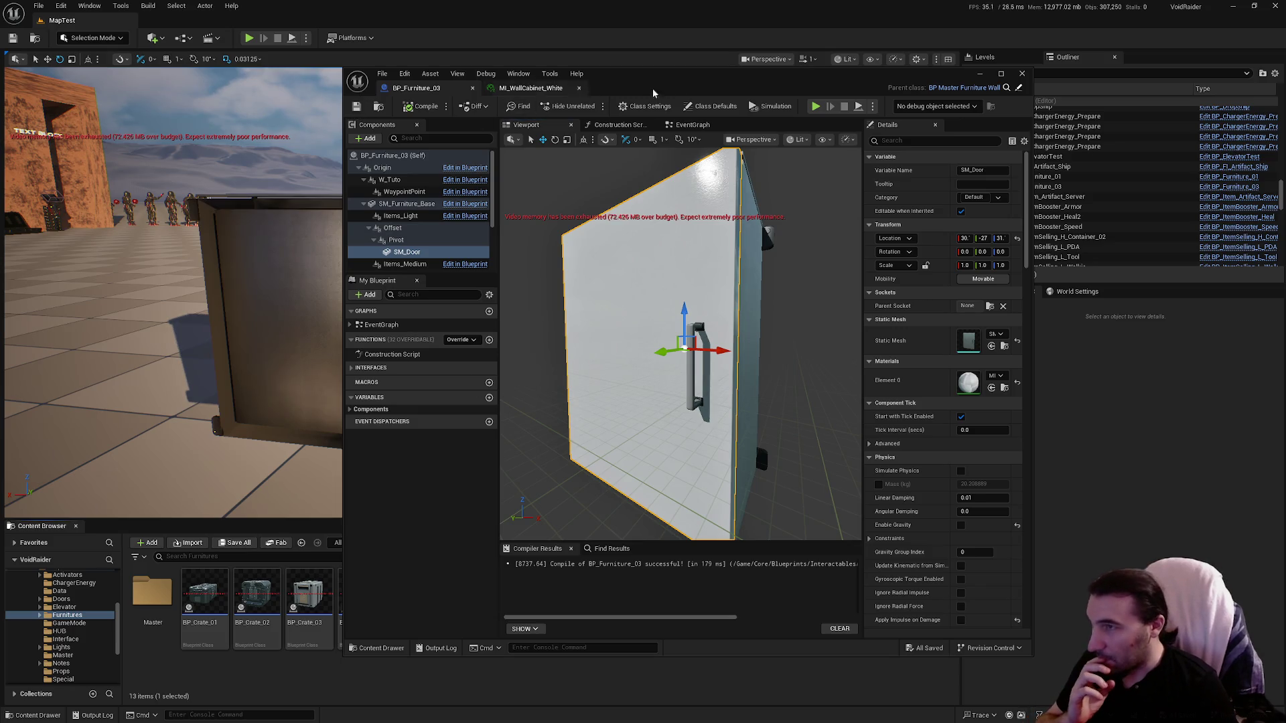
Step: Lower the Blueprint editor window to reveal the white cabinet in the MapTest level
{"action": "left_click_drag", "start_coordinate": [675, 88], "coordinate": [596, 601]}
{"action": "mouse_move", "coordinate": [469, 302]}
{"action": "left_mouse_down"}
{"action": "mouse_move", "coordinate": [535, 288]}
{"action": "mouse_move", "coordinate": [482, 302]}
{"action": "mouse_move", "coordinate": [482, 322]}
{"action": "left_mouse_up"}
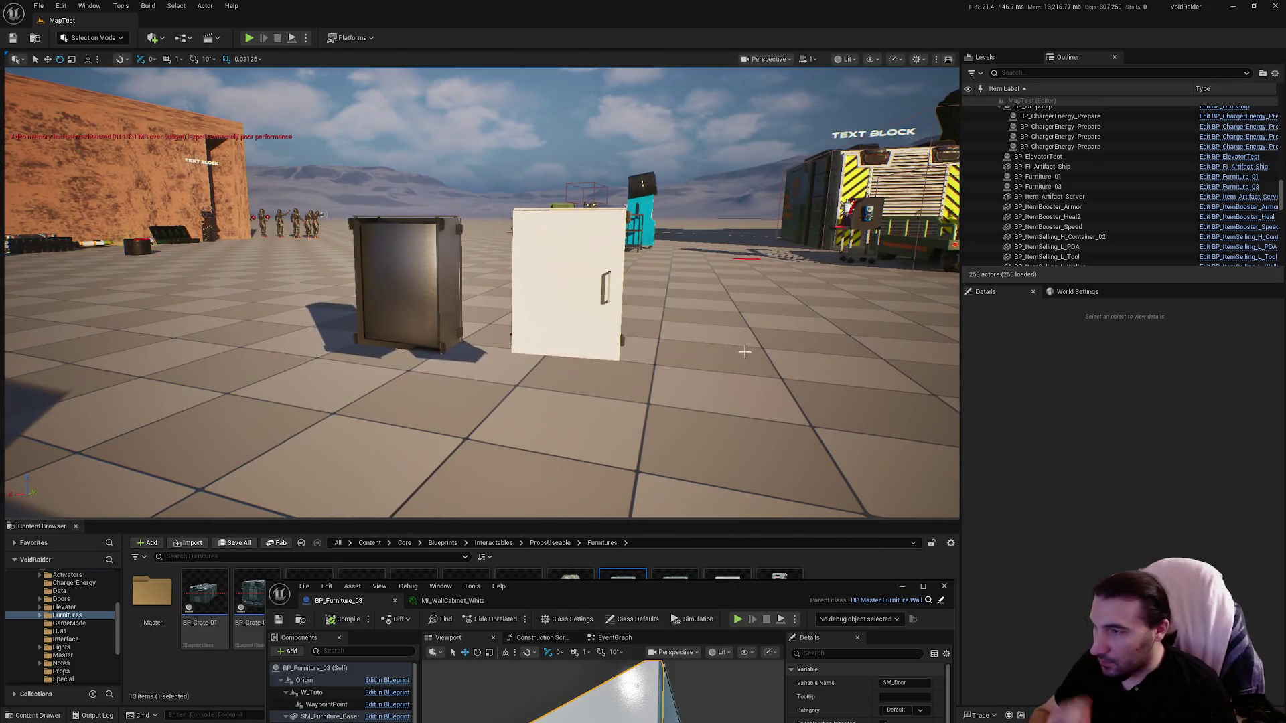
{"action": "left_click_drag", "start_coordinate": [782, 608], "coordinate": [817, 174]}
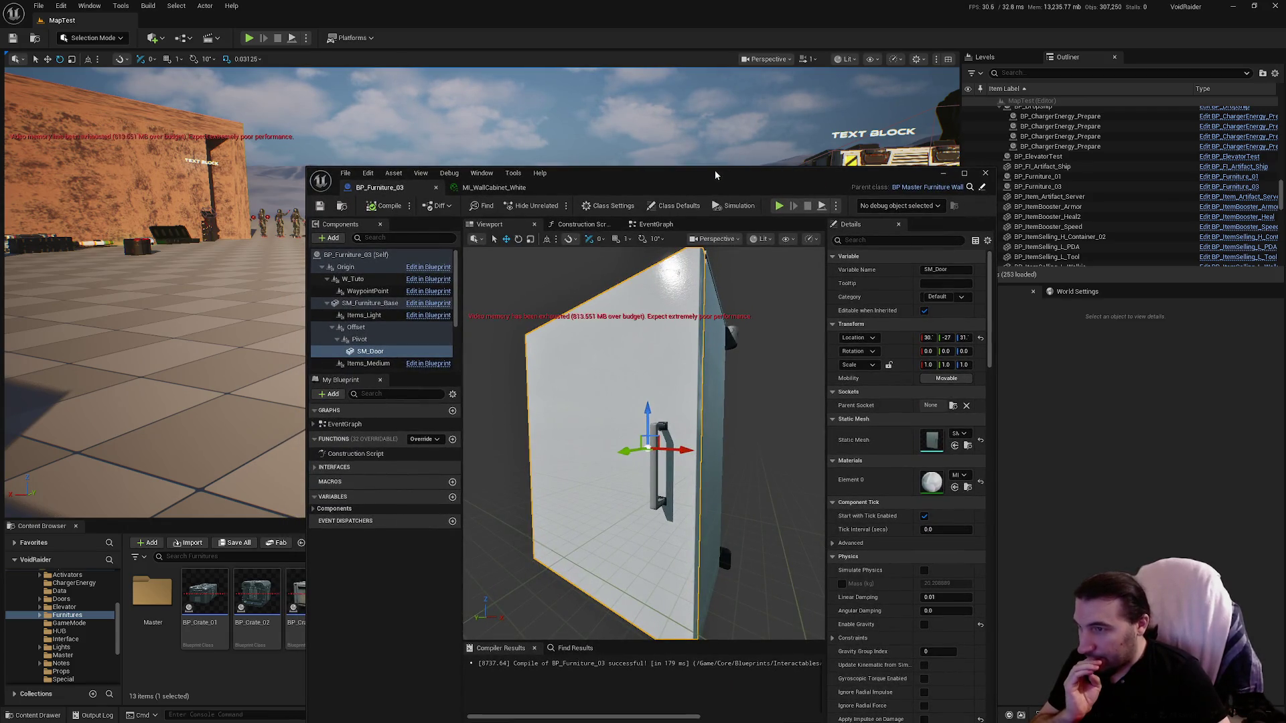
{"action": "left_click_drag", "start_coordinate": [715, 175], "coordinate": [618, 663]}
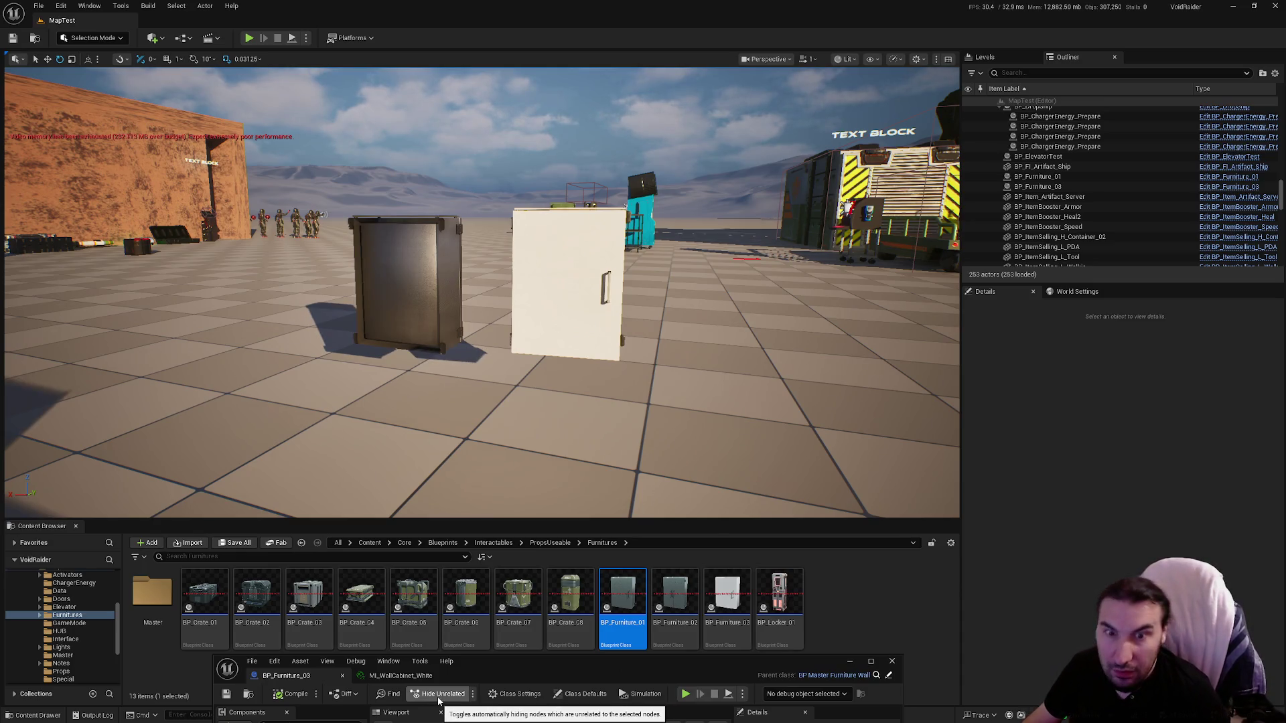
Step: Browse the PropsUseable and Interactables folders in the Content Browser
{"action": "scroll", "coordinate": [49, 661], "scroll_direction": "up", "scroll_amount": 2}
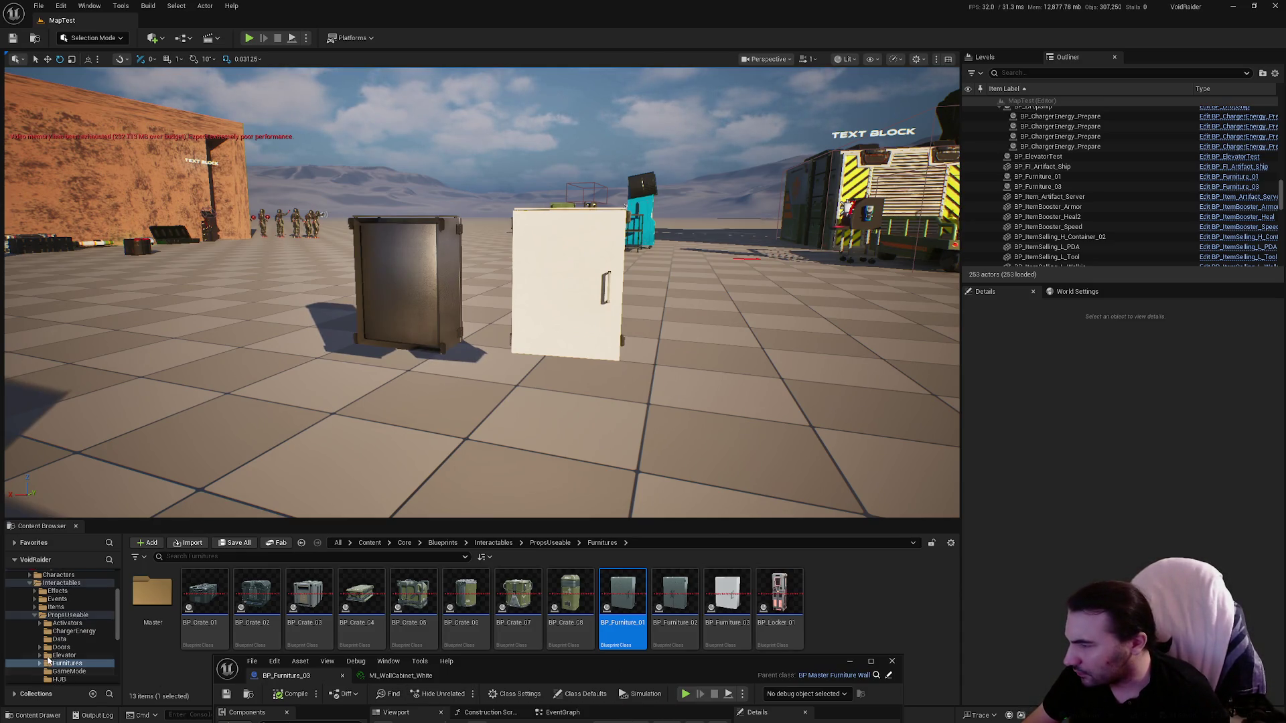
{"action": "double_click", "coordinate": [34, 616]}
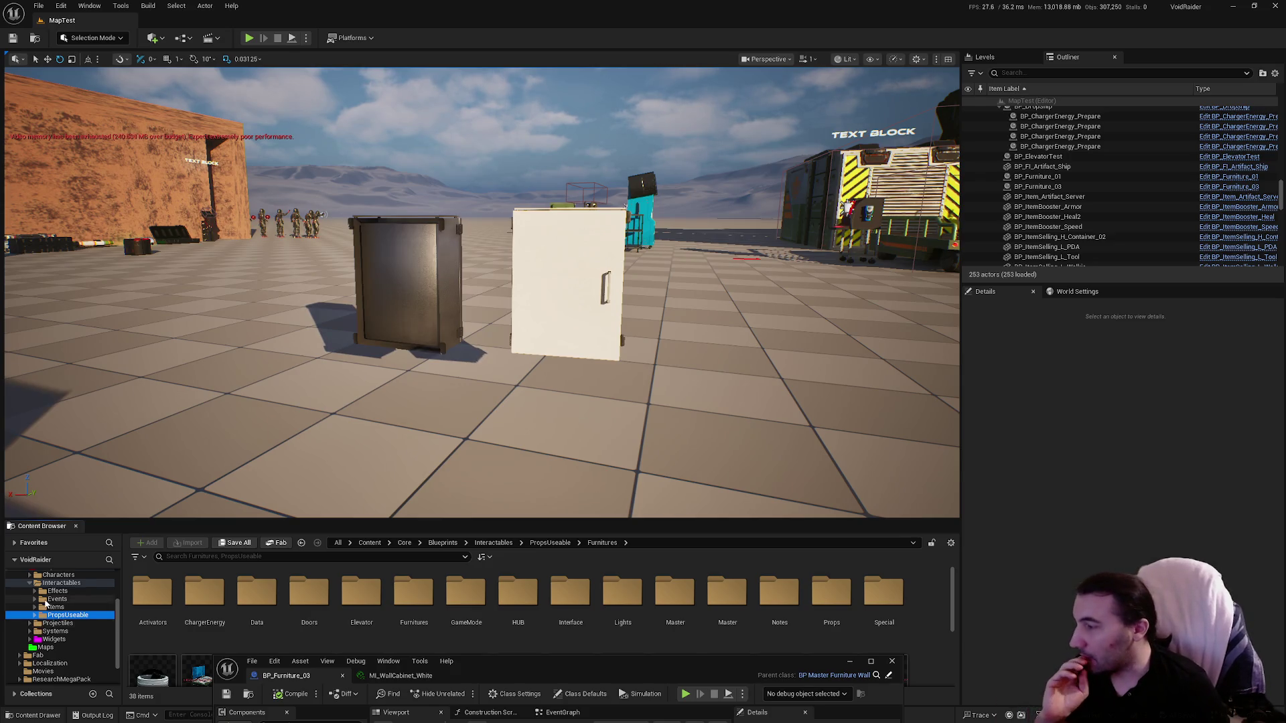
{"action": "scroll", "coordinate": [40, 623], "scroll_direction": "up", "scroll_amount": 1}
{"action": "left_click", "coordinate": [32, 603]}
{"action": "left_click", "coordinate": [30, 600]}
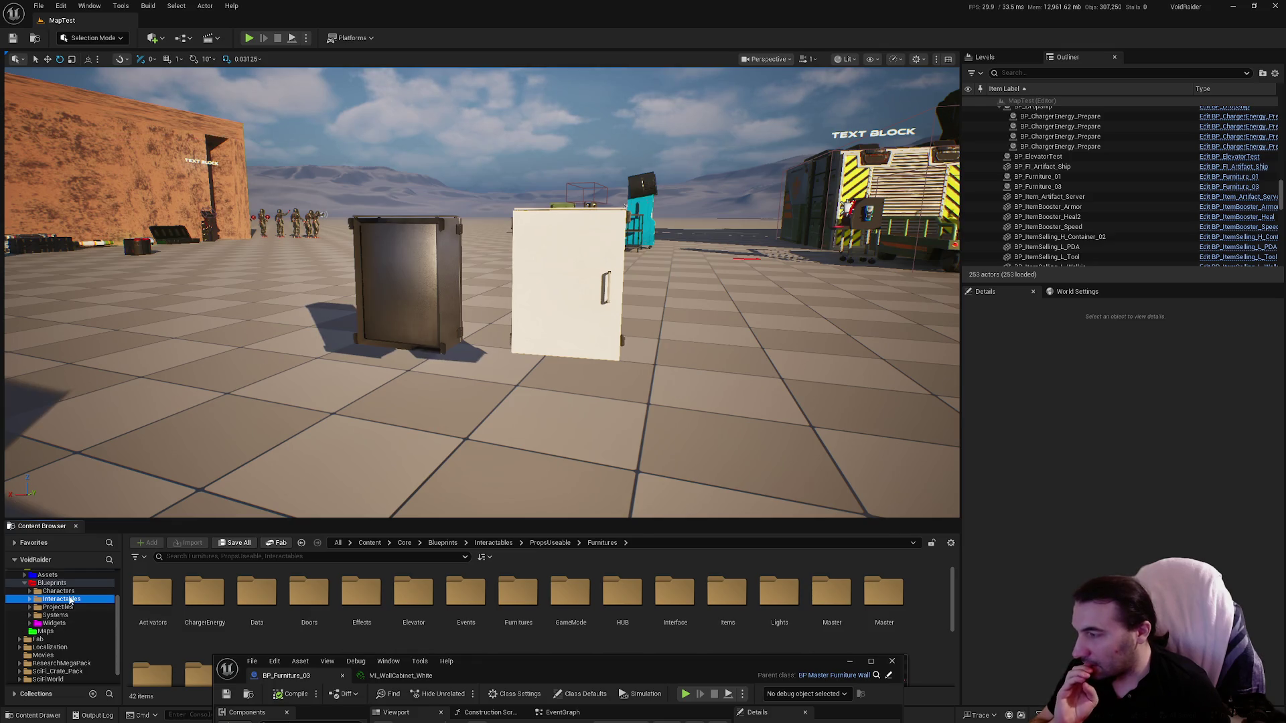
Step: Navigate to ResearchMegaPack > DecalPack > Map and select the DecalPack level
{"action": "scroll", "coordinate": [63, 616], "scroll_direction": "down", "scroll_amount": 1}
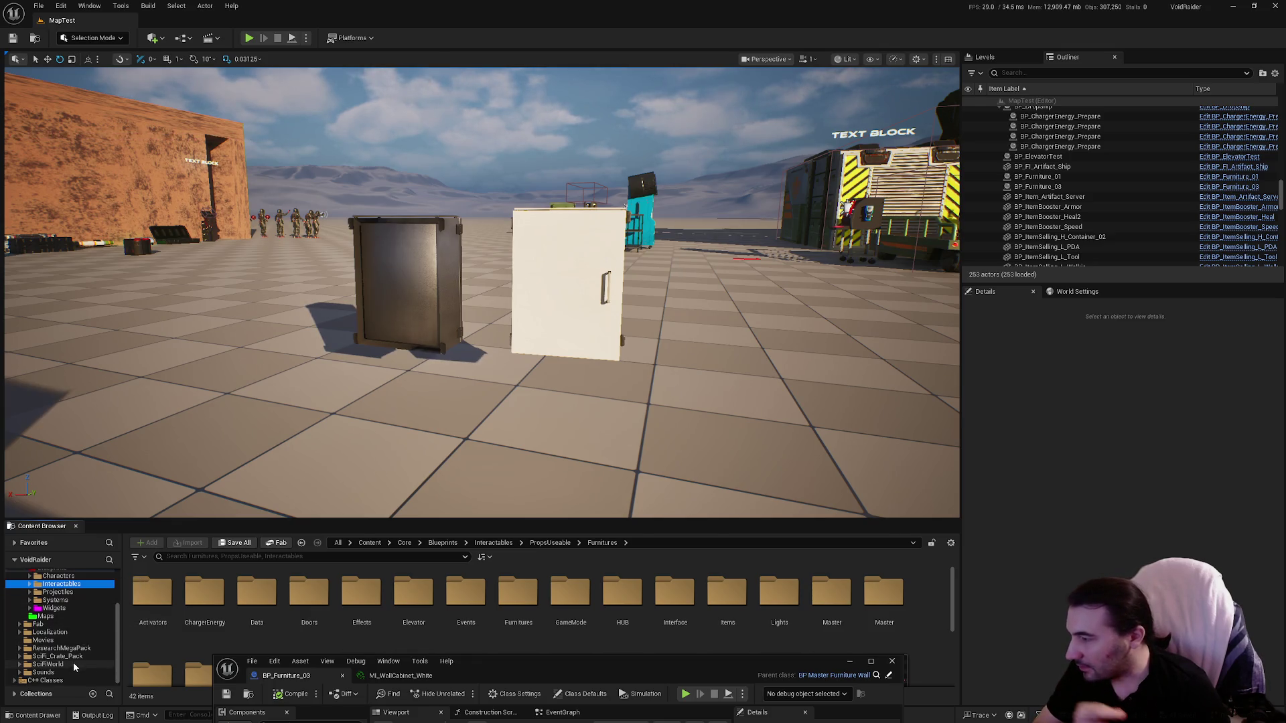
{"action": "left_click", "coordinate": [73, 657]}
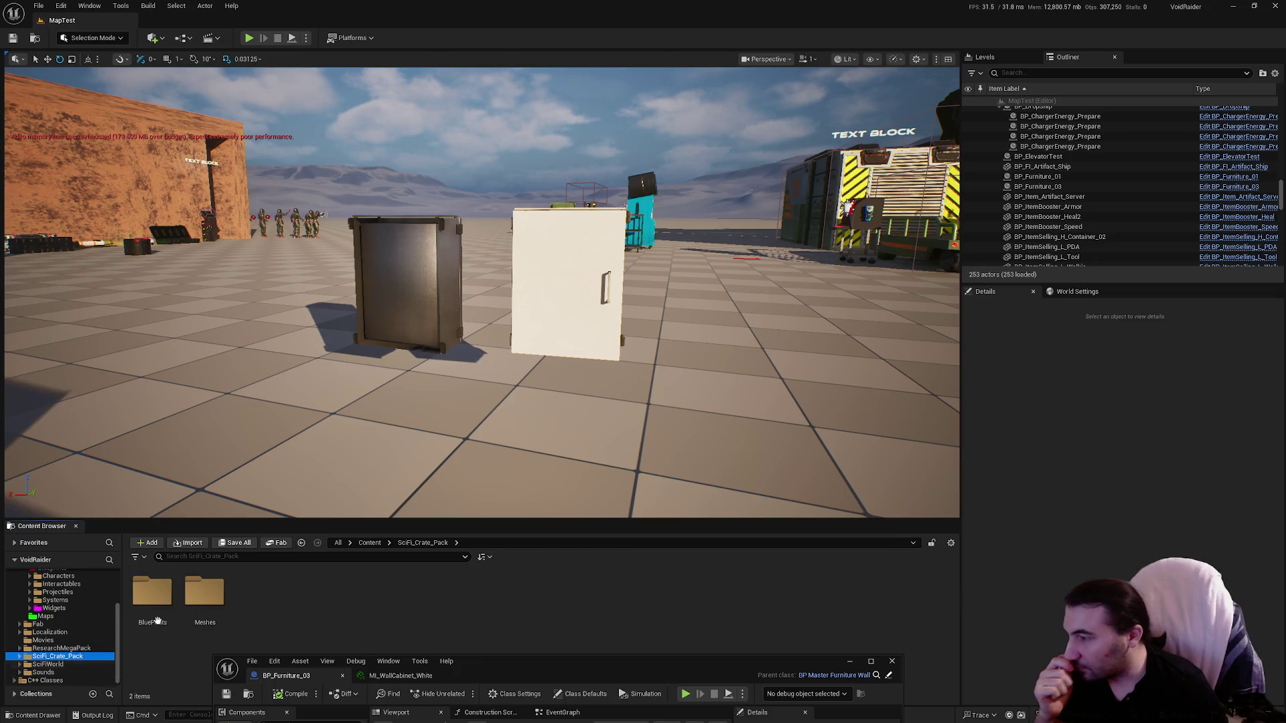
{"action": "double_click", "coordinate": [190, 597]}
{"action": "left_click", "coordinate": [66, 657]}
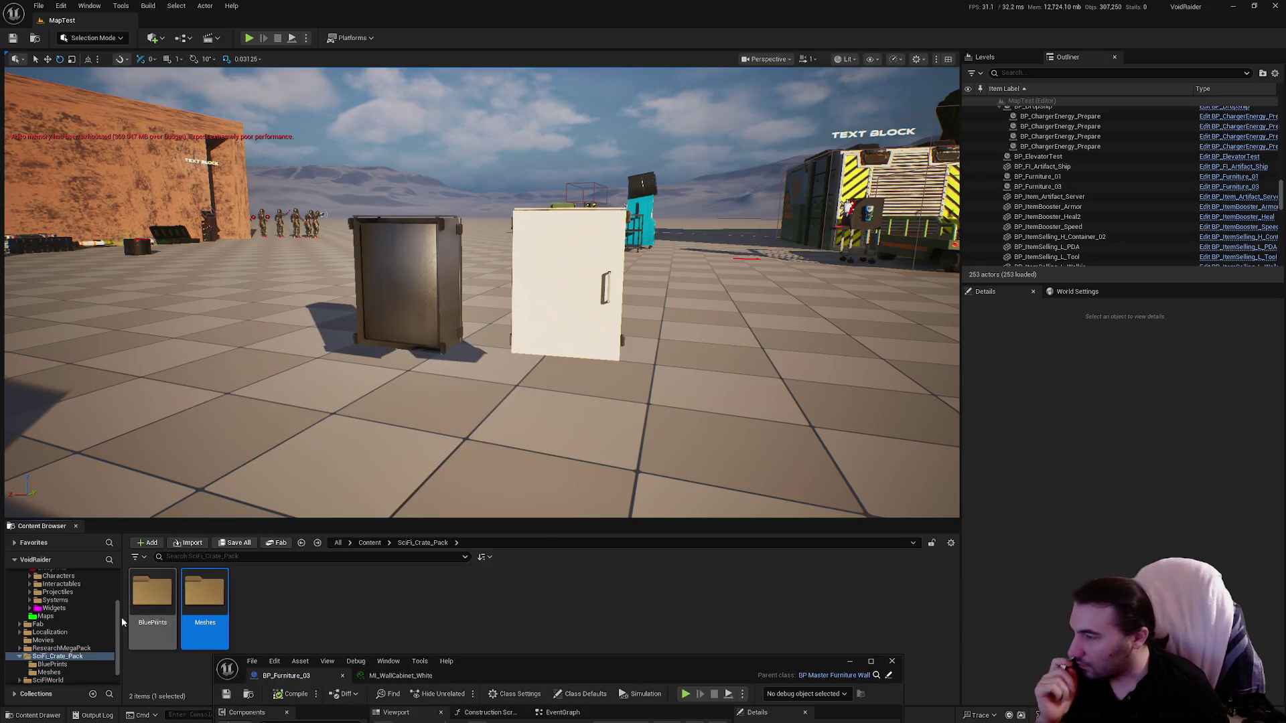
{"action": "left_click", "coordinate": [59, 648]}
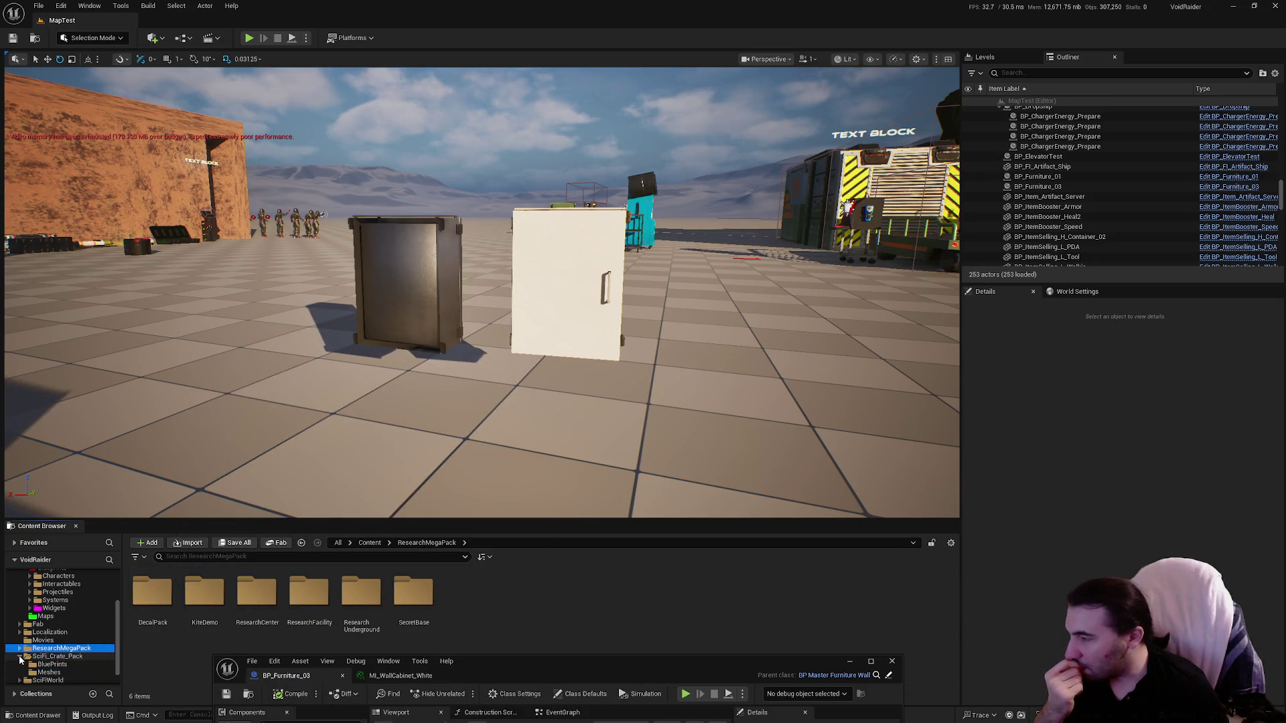
{"action": "left_click", "coordinate": [20, 657]}
{"action": "double_click", "coordinate": [153, 593]}
{"action": "double_click", "coordinate": [150, 596]}
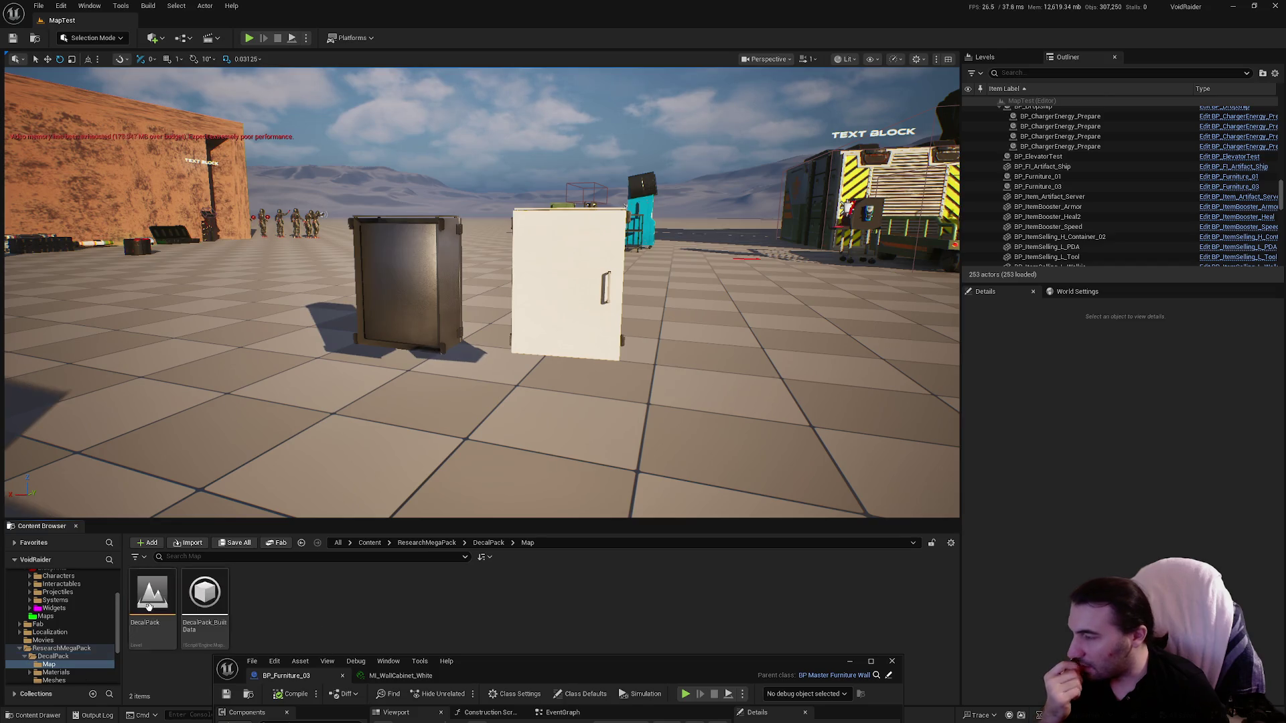
{"action": "left_click", "coordinate": [163, 605]}
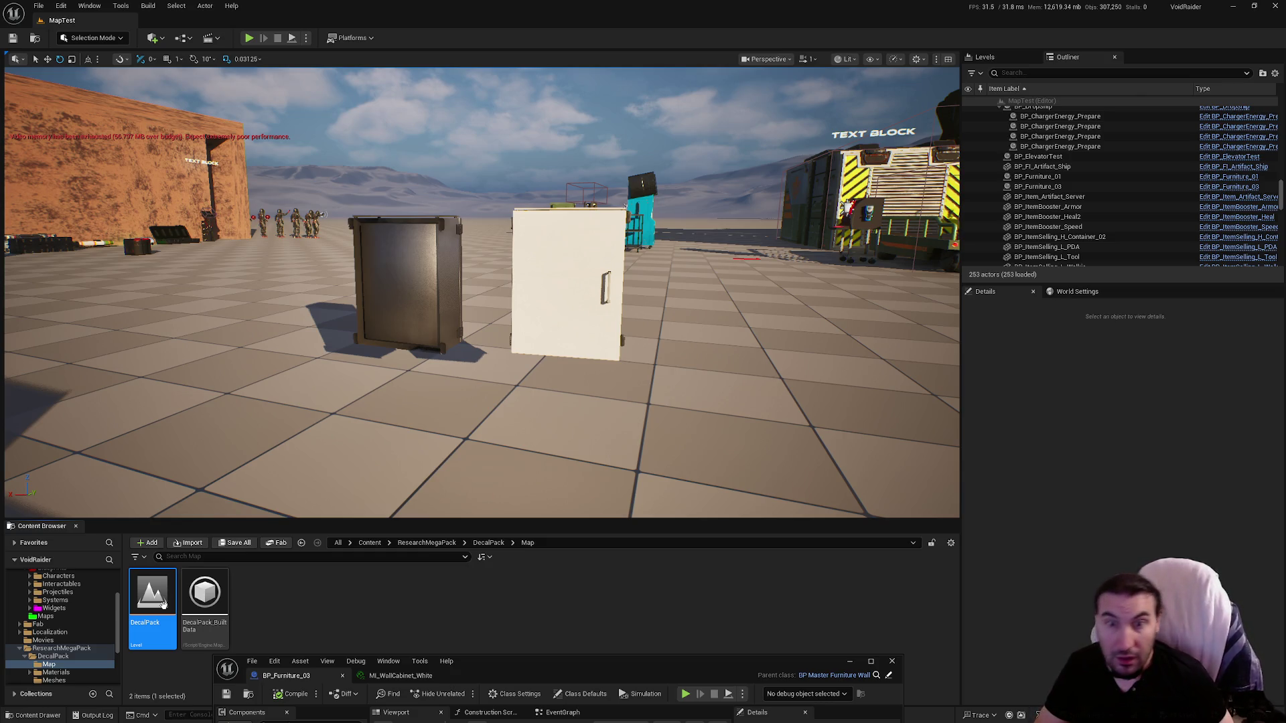
Step: Load the DecalPack level and move the camera toward the decal-covered wall
{"action": "double_click", "coordinate": [164, 606]}
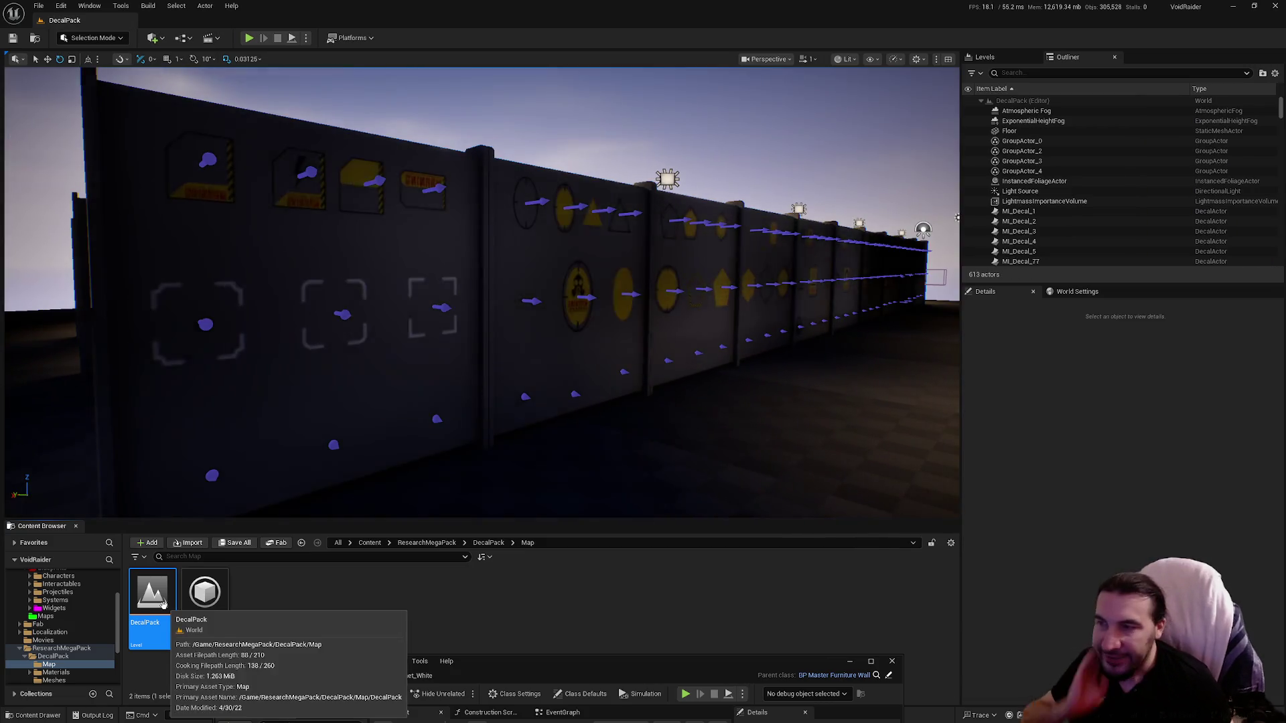
{"action": "mouse_move", "coordinate": [522, 324]}
{"action": "left_mouse_down"}
{"action": "mouse_move", "coordinate": [509, 287]}
{"action": "mouse_move", "coordinate": [469, 295]}
{"action": "mouse_move", "coordinate": [455, 281]}
{"action": "mouse_move", "coordinate": [482, 288]}
{"action": "left_mouse_up"}
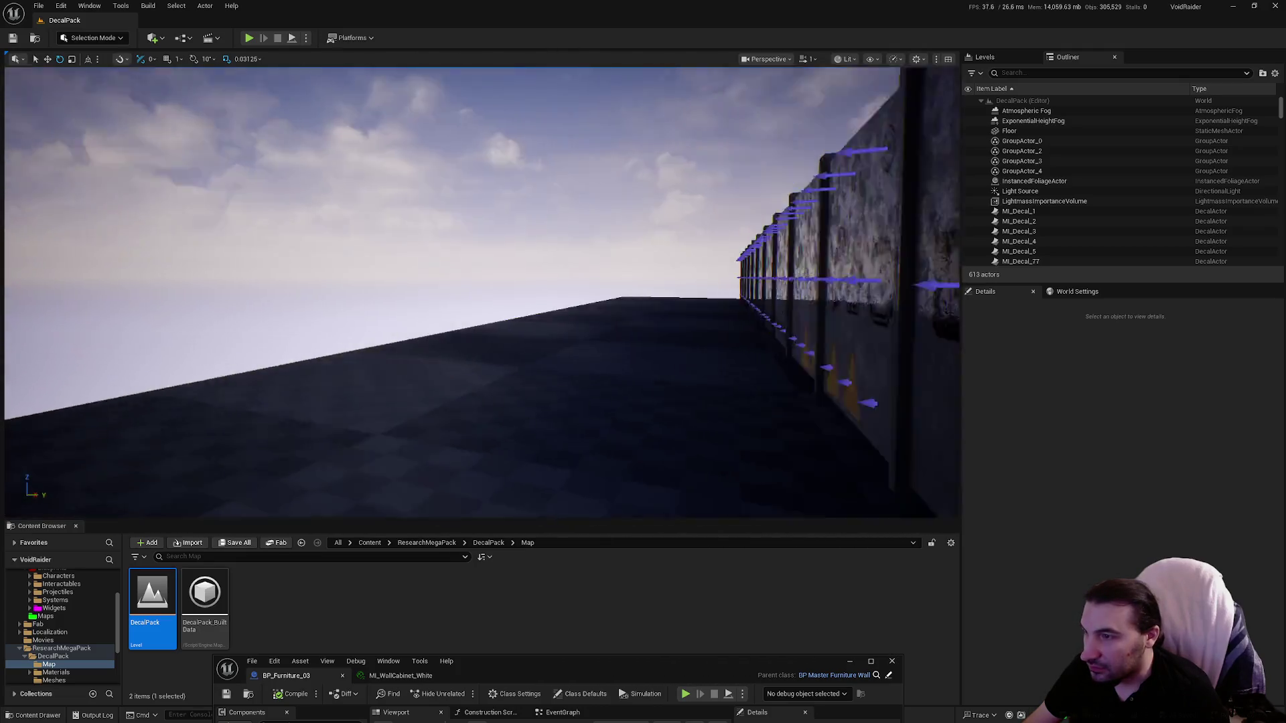
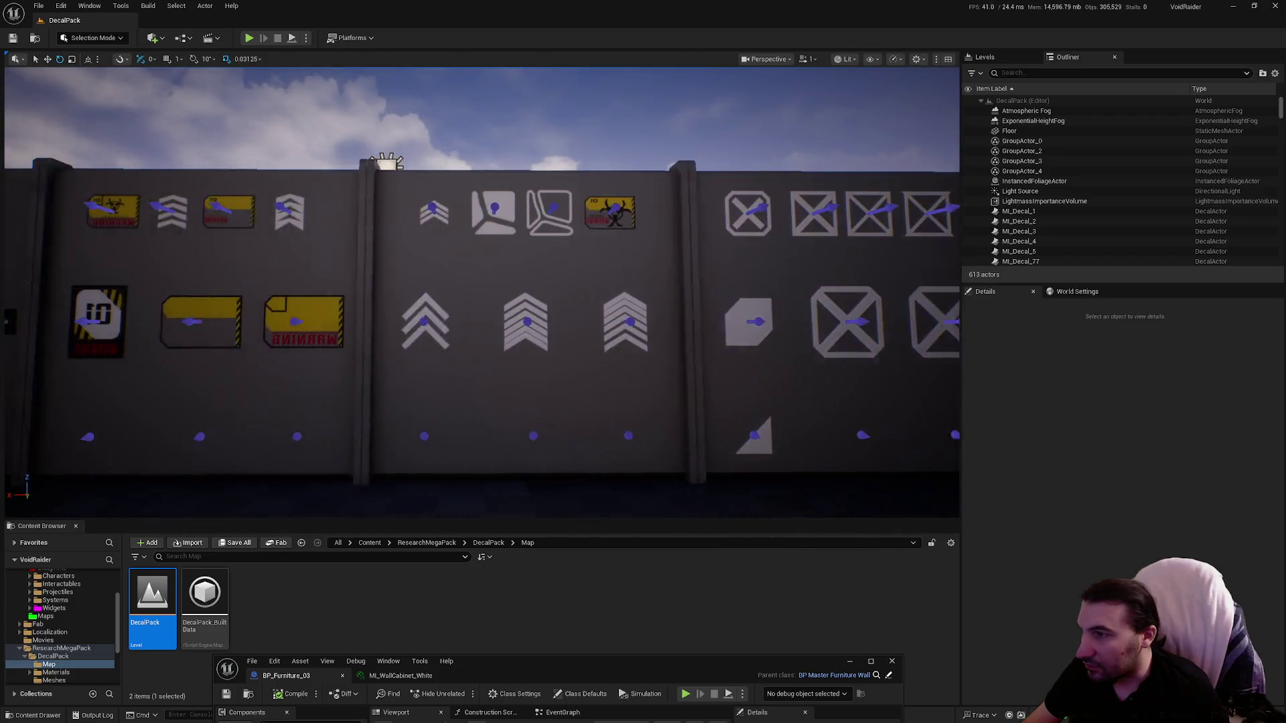
Step: Fly the viewport along the decal wall to overlook all the rows of decal panels
{"action": "key", "text": "a"}
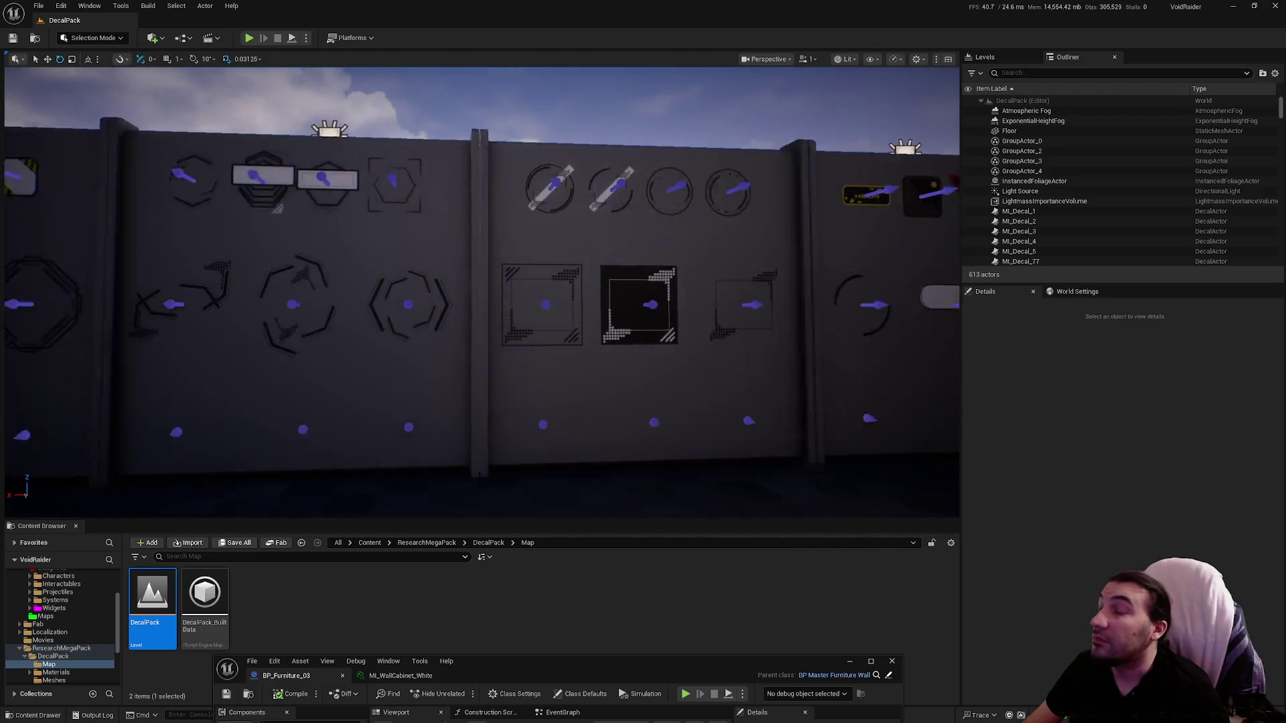
{"action": "key", "text": "w"}
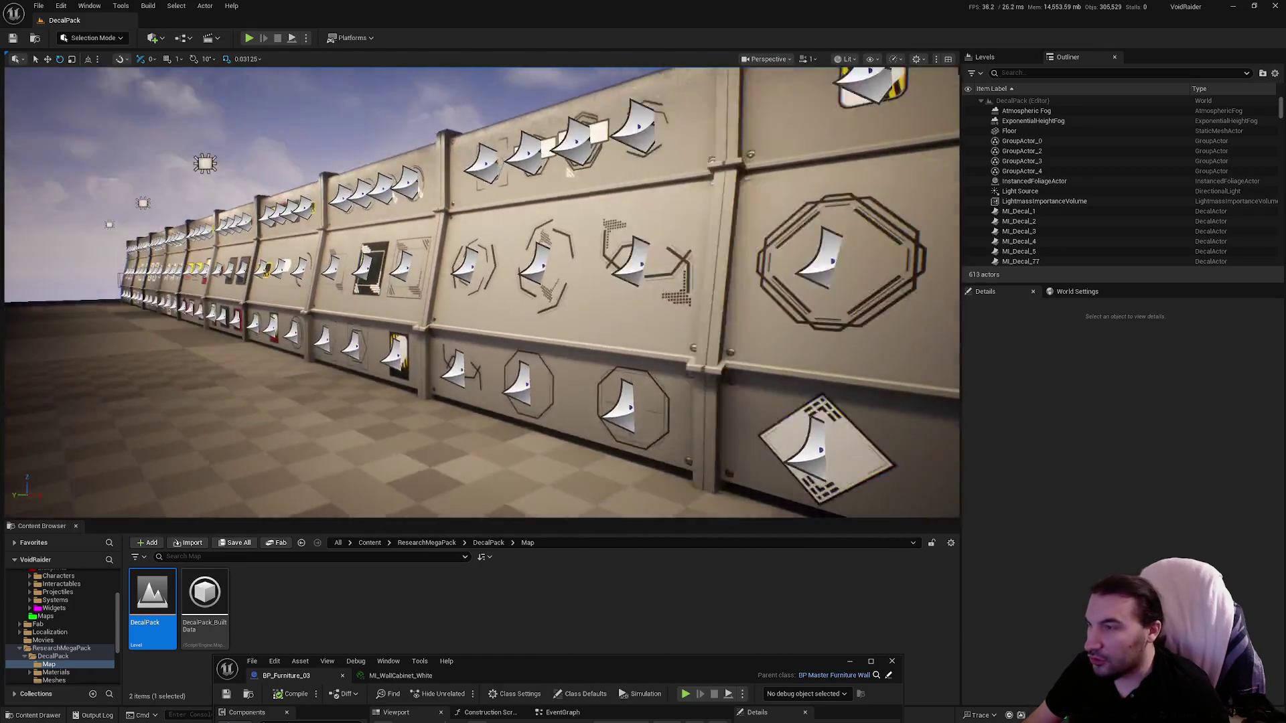
{"action": "key", "text": "a"}
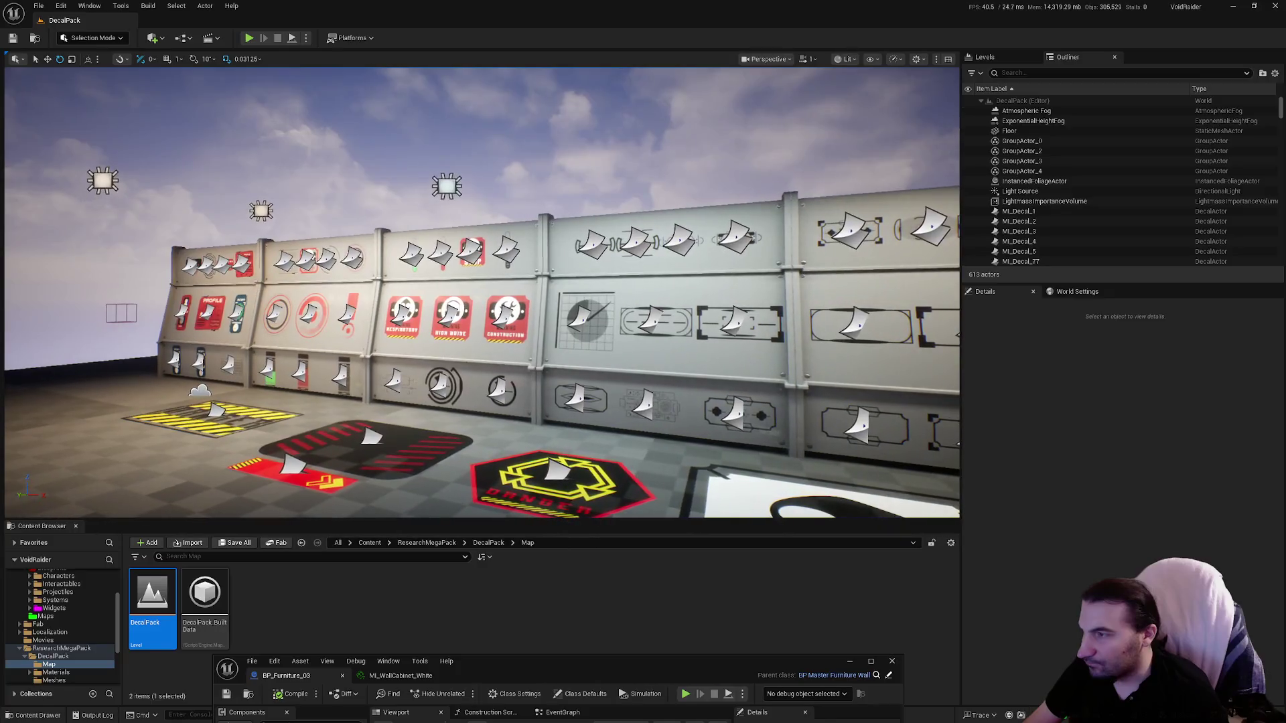
{"action": "key", "text": "s"}
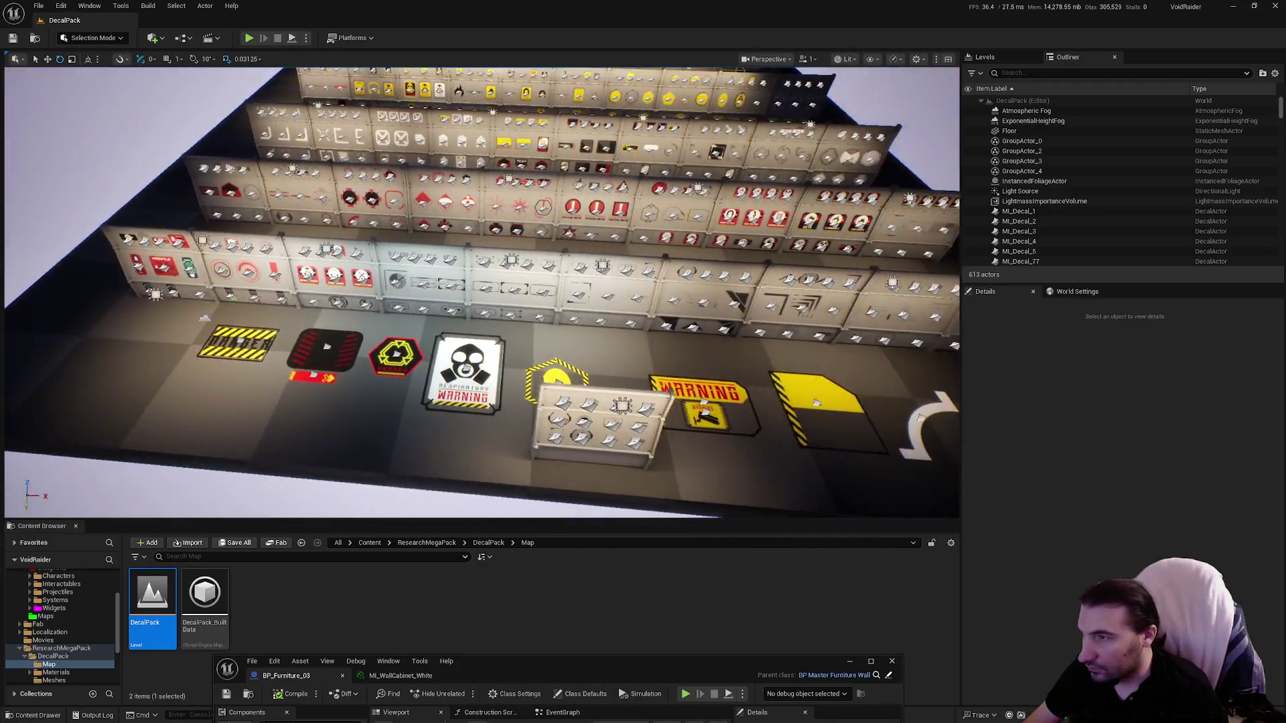
{"action": "key", "text": "d"}
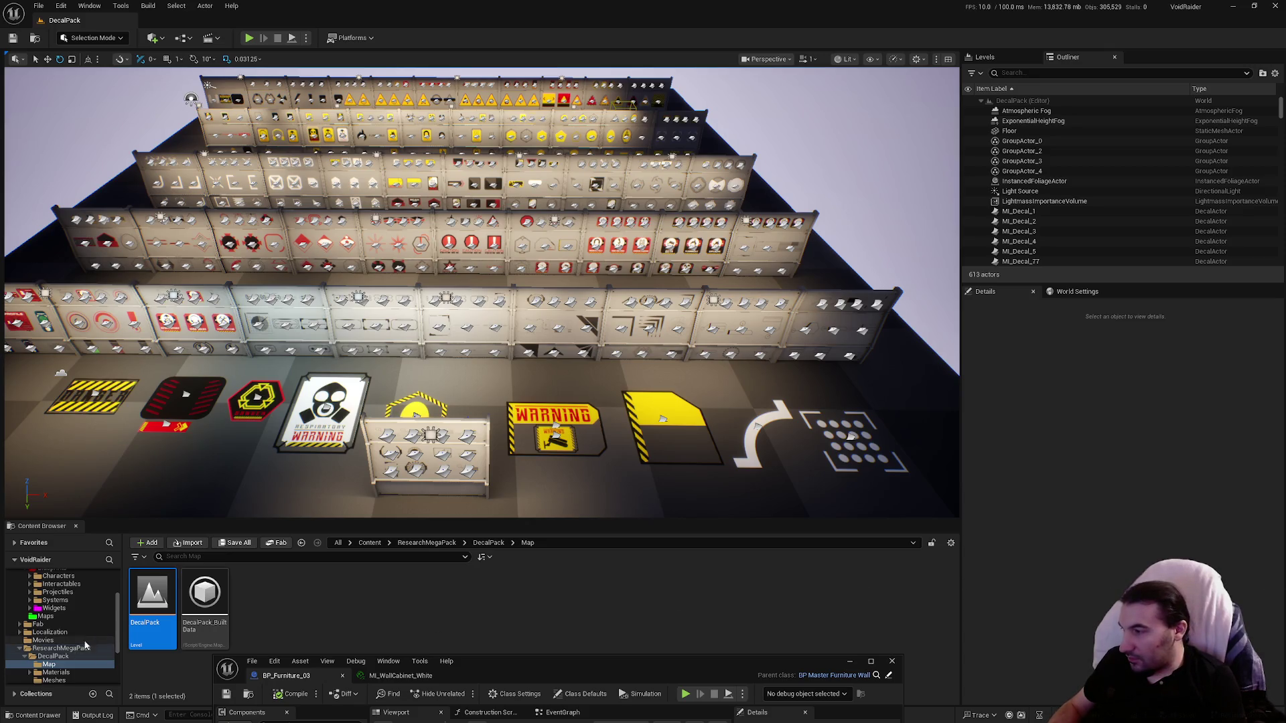
Step: Open the GameMode_TEST_Defence level from the Maps folder and raise the BP_Furniture_03 Blueprint window
{"action": "left_click", "coordinate": [46, 616]}
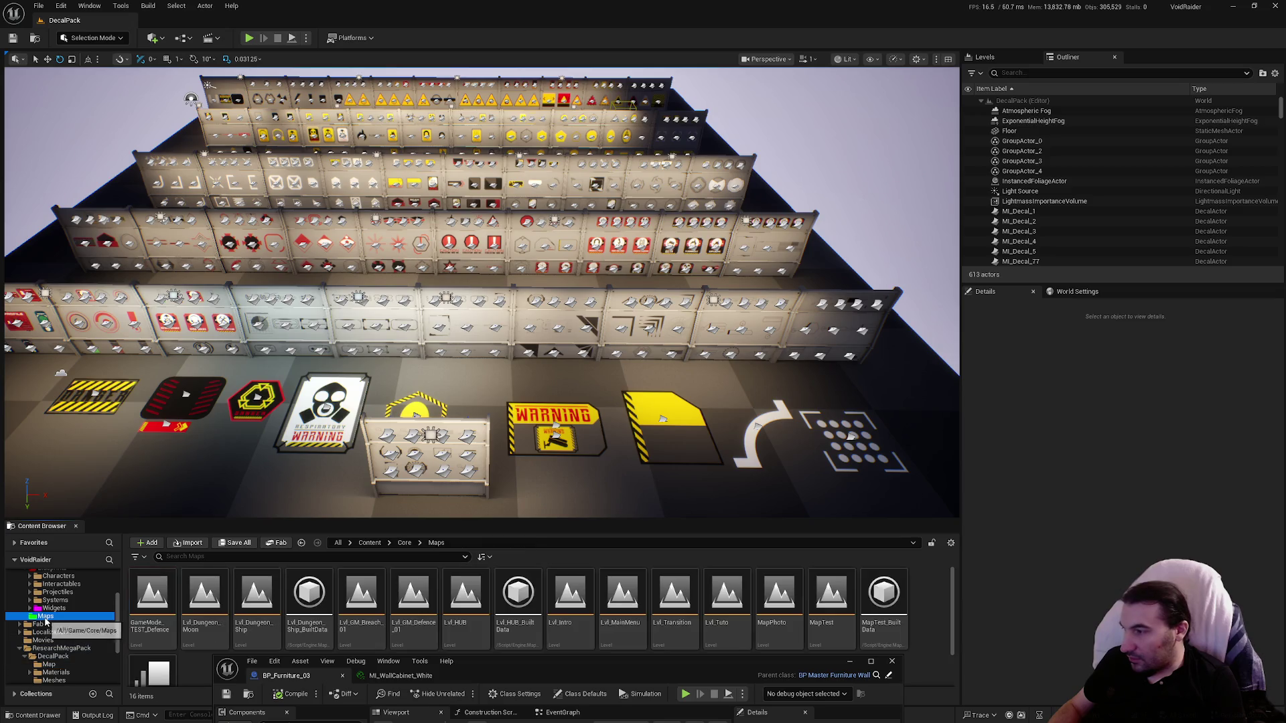
{"action": "double_click", "coordinate": [165, 605]}
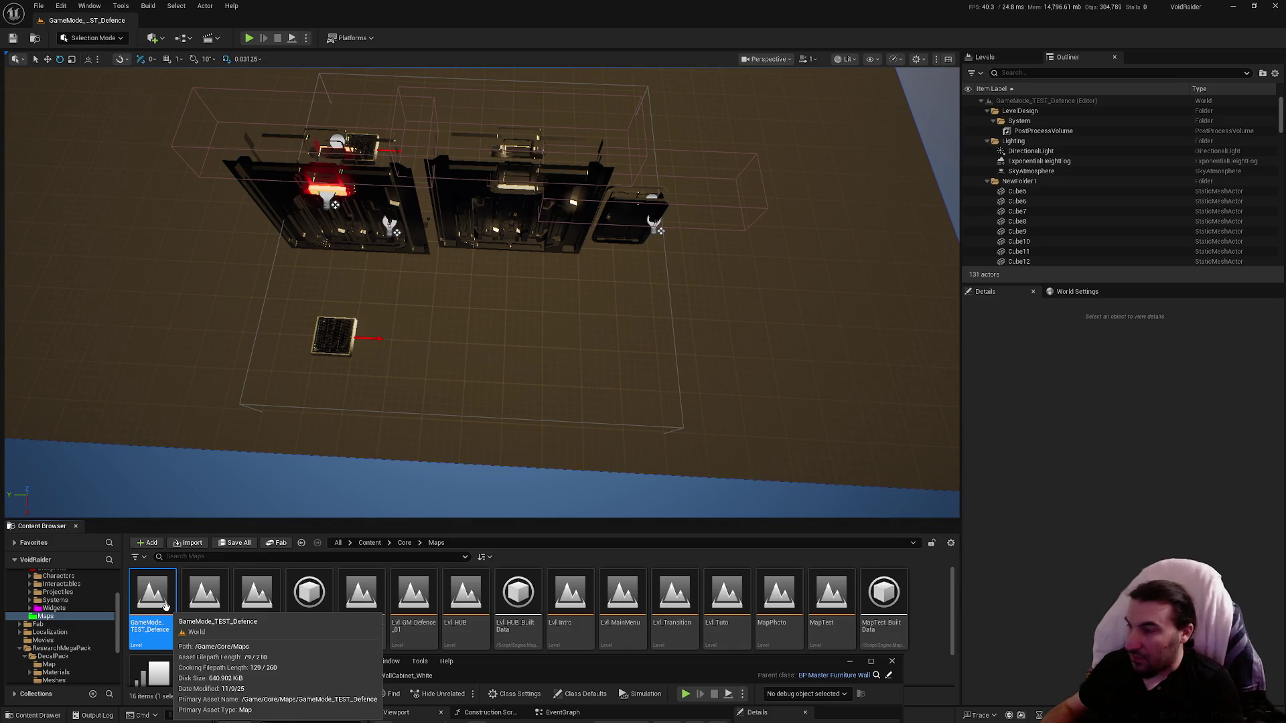
{"action": "left_click_drag", "start_coordinate": [633, 676], "coordinate": [668, 270]}
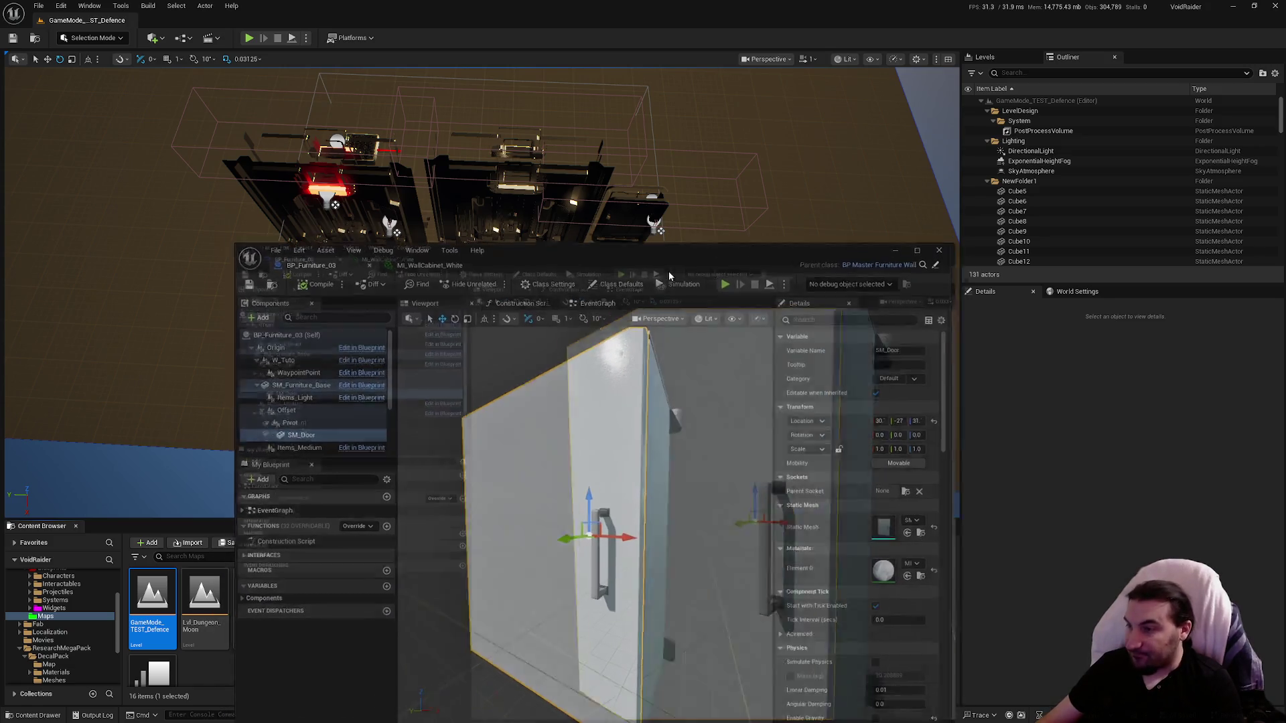
Step: Restore the editor windows and open T_WallCabinet_BaseColor.PNG in PhotoFiltre, centred on screen
{"action": "double_click", "coordinate": [668, 270]}
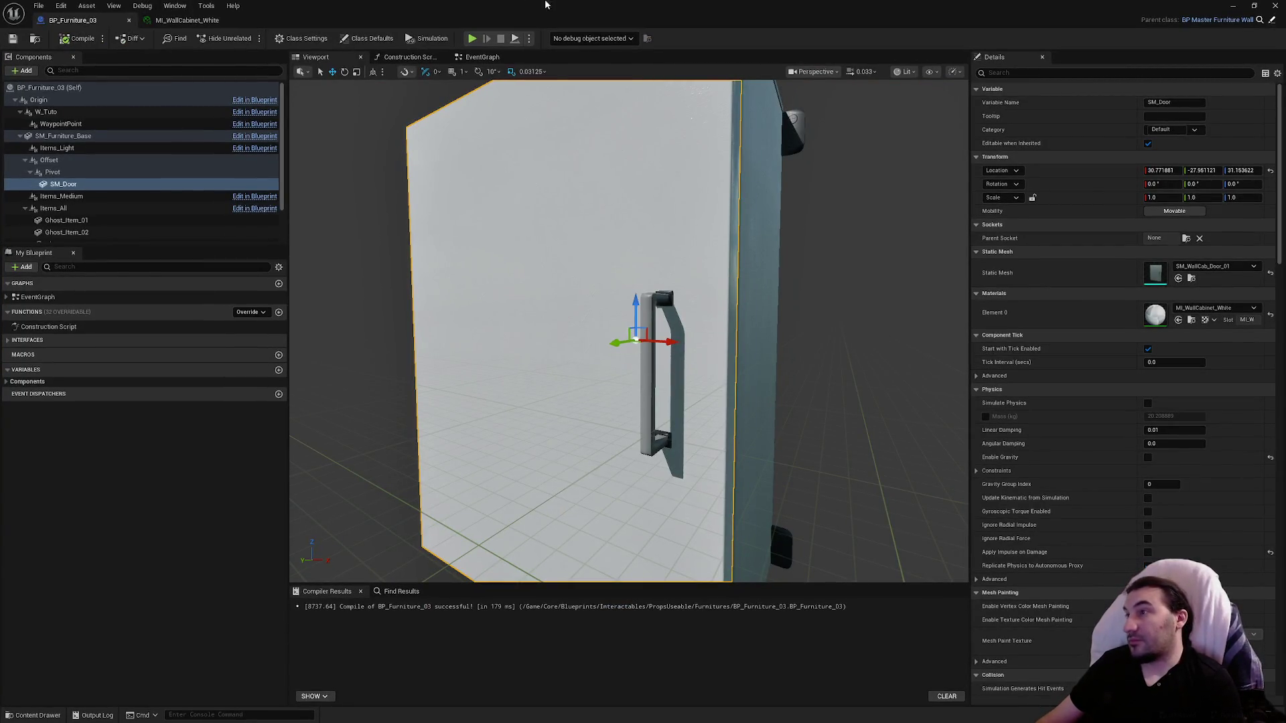
{"action": "double_click", "coordinate": [543, 5]}
{"action": "double_click", "coordinate": [542, 5]}
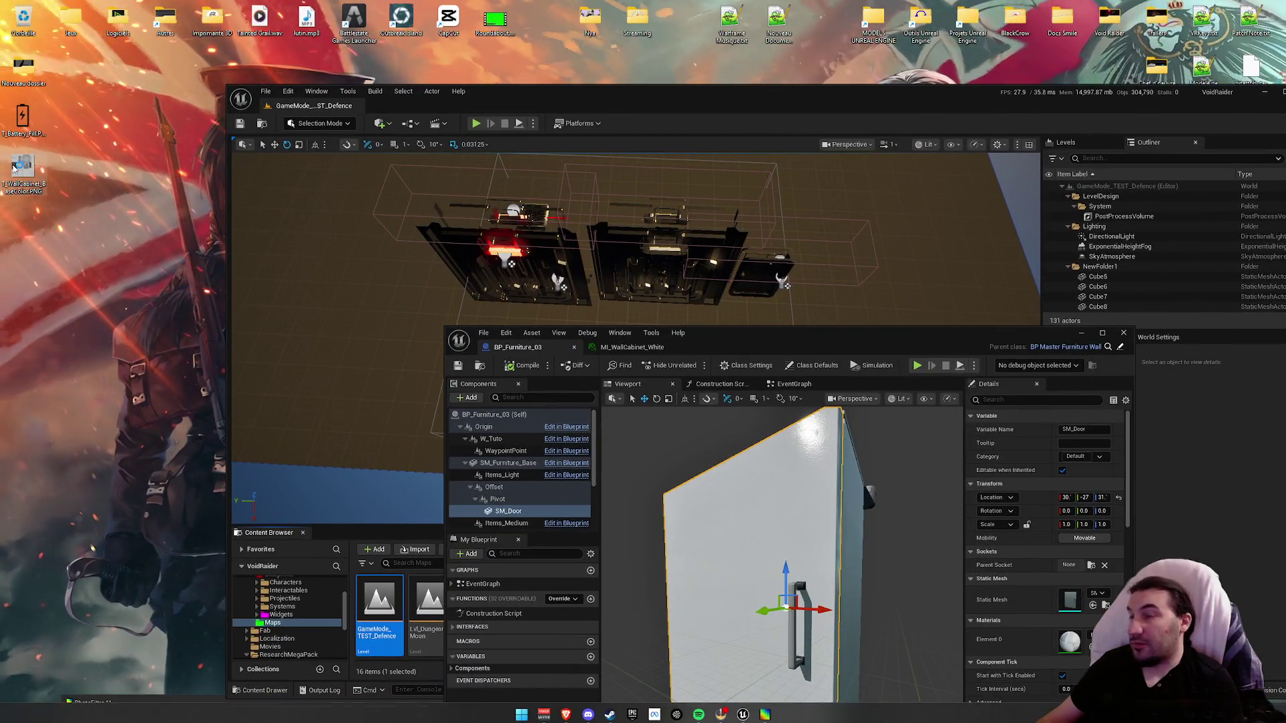
{"action": "mouse_move", "coordinate": [15, 169]}
{"action": "left_mouse_down"}
{"action": "mouse_move", "coordinate": [770, 653]}
{"action": "mouse_move", "coordinate": [770, 713]}
{"action": "left_mouse_up"}
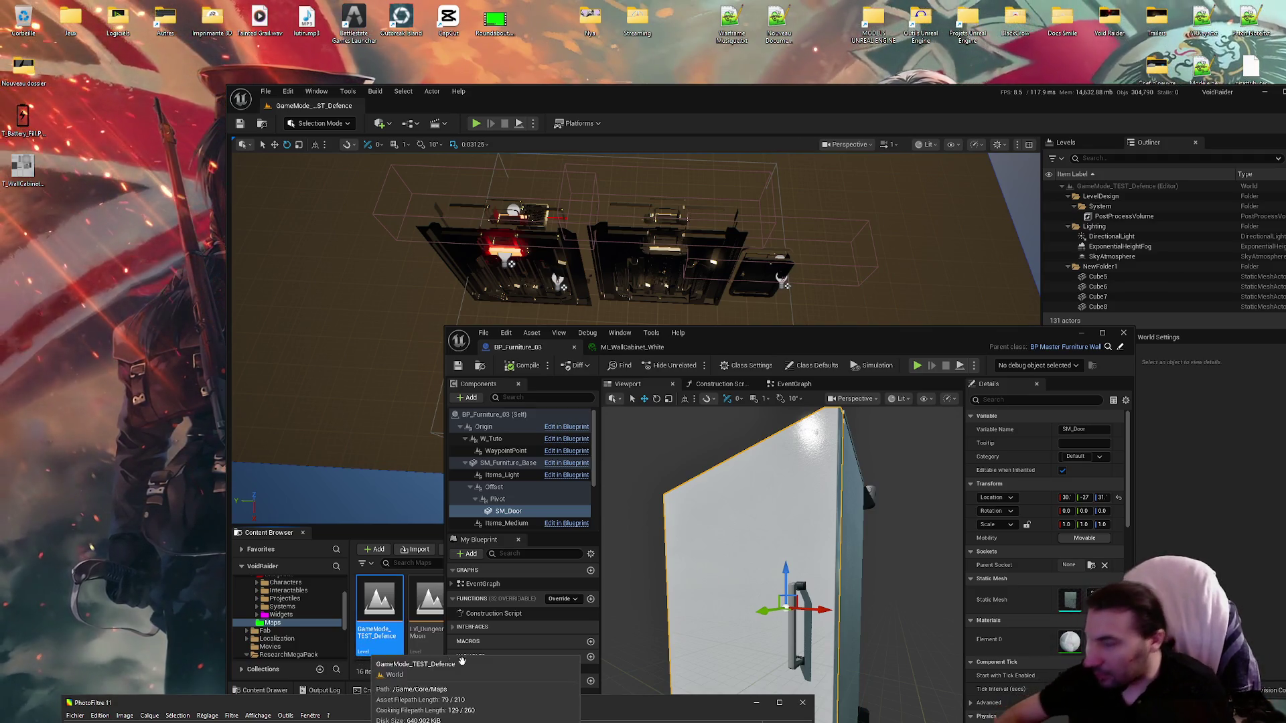
{"action": "left_click_drag", "start_coordinate": [387, 700], "coordinate": [521, 309]}
Step: Maximize PhotoFiltre with the texture, briefly switching to the Unreal editor and back
{"action": "left_click_drag", "start_coordinate": [637, 151], "coordinate": [692, 100]}
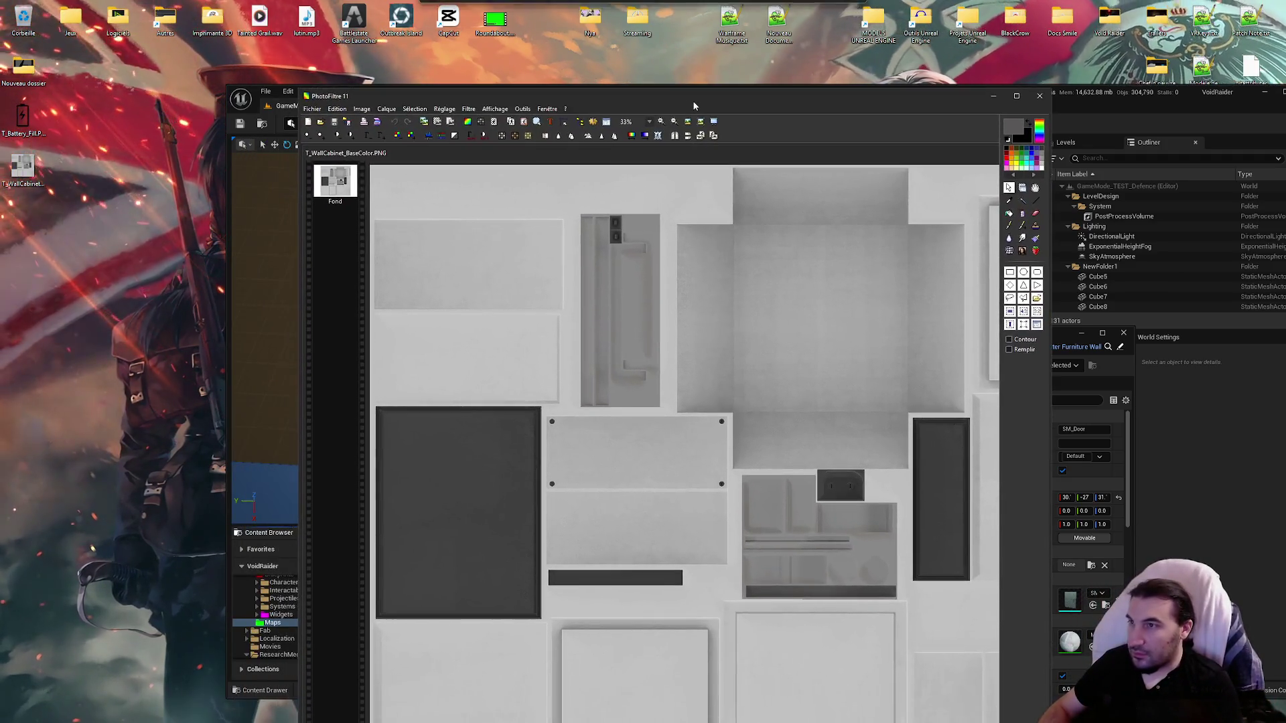
{"action": "double_click", "coordinate": [693, 101]}
{"action": "scroll", "coordinate": [233, 419], "scroll_direction": "down", "scroll_amount": 1}
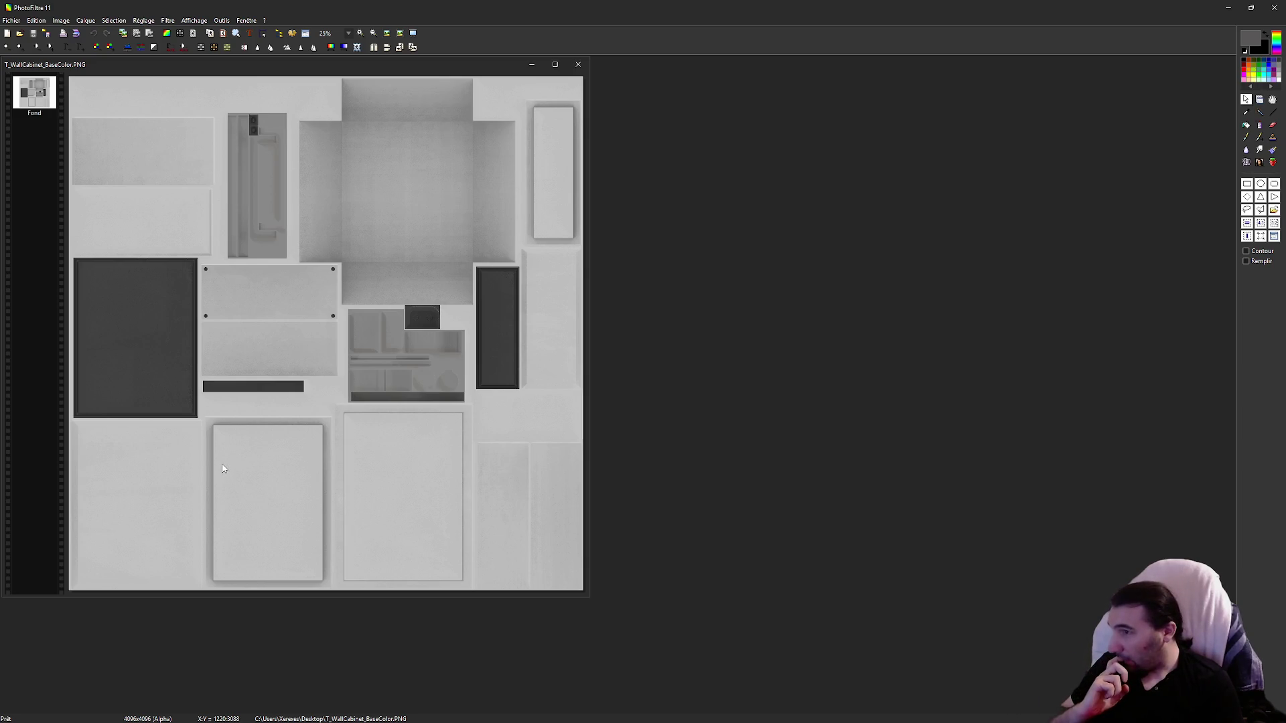
{"action": "left_click", "coordinate": [1250, 7]}
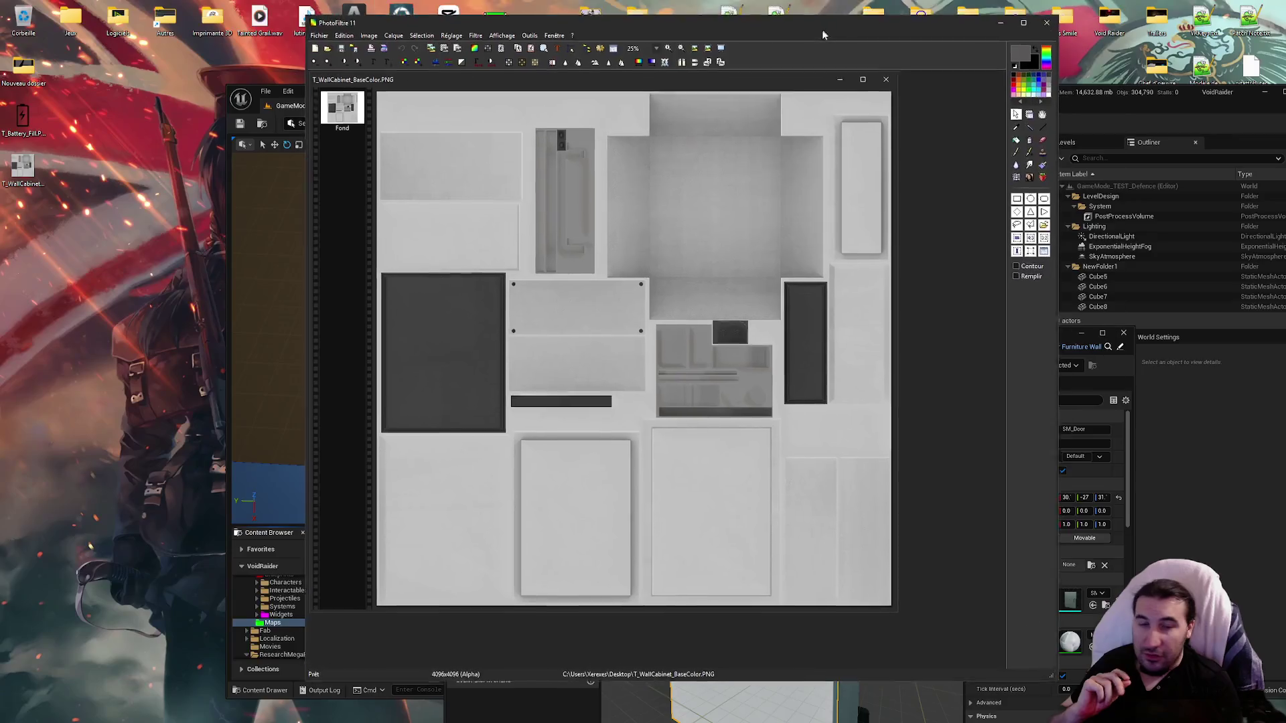
{"action": "left_click_drag", "start_coordinate": [1043, 99], "coordinate": [945, 77]}
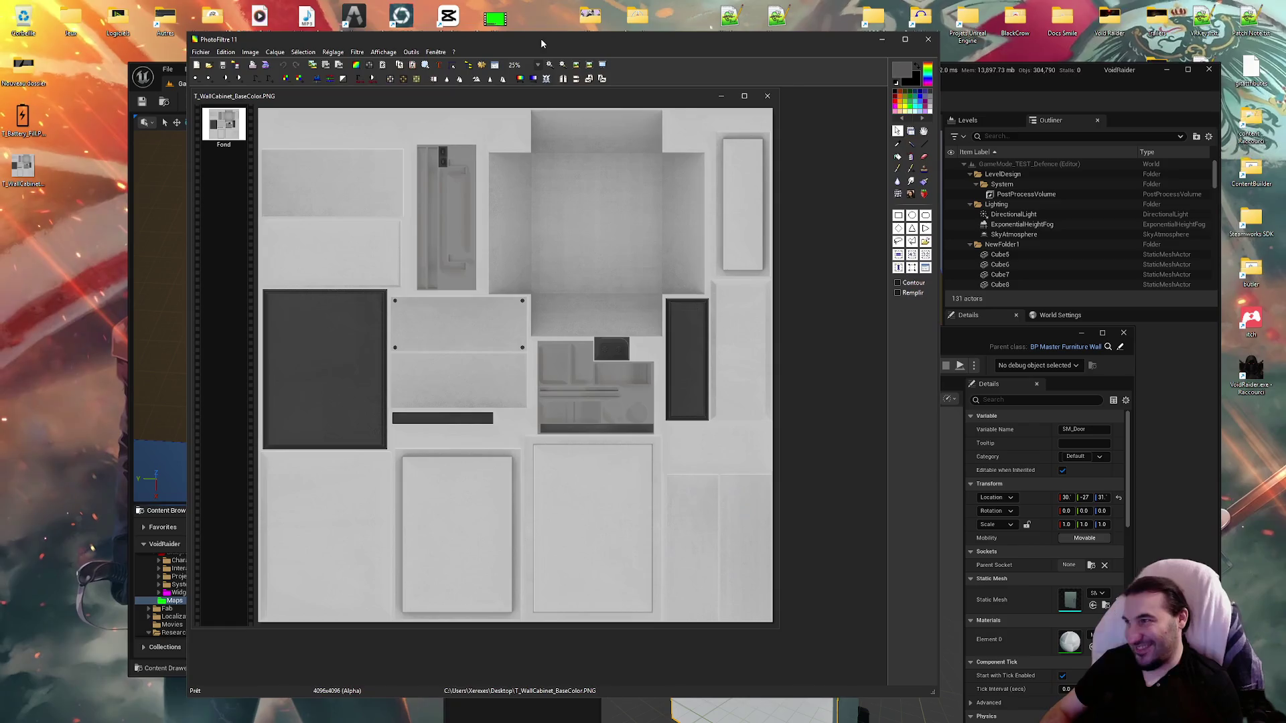
{"action": "double_click", "coordinate": [22, 166]}
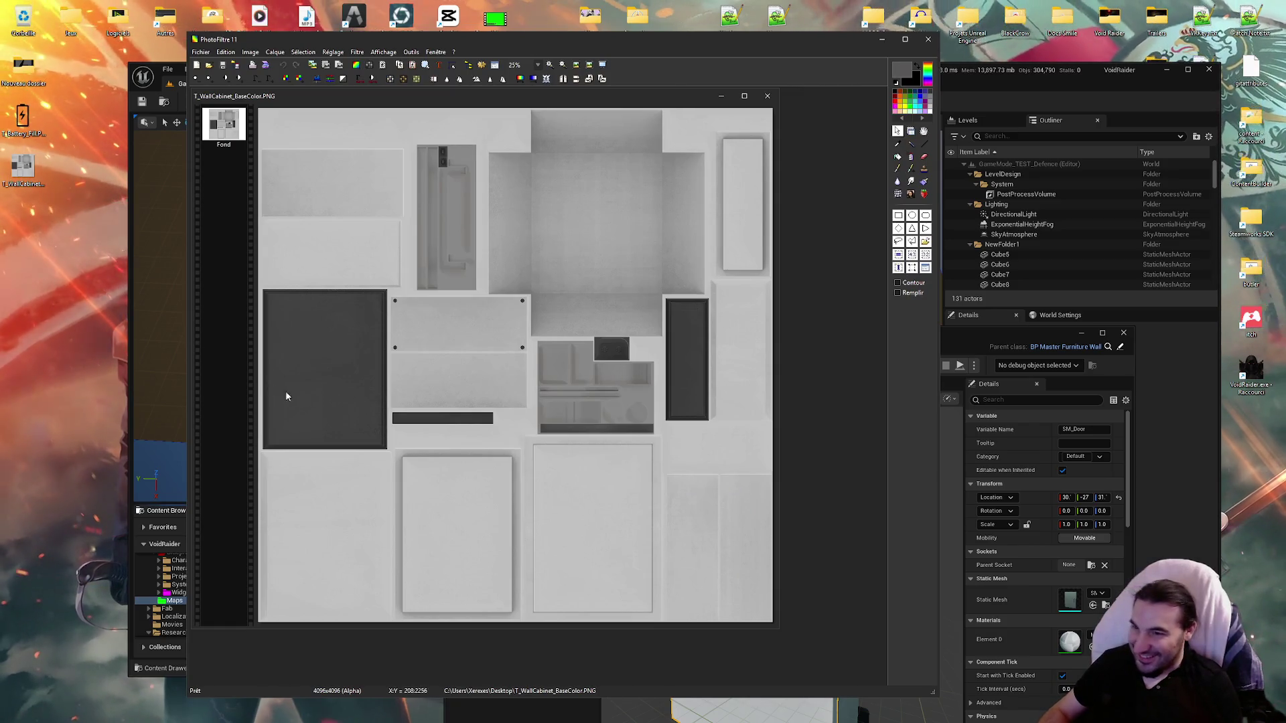
{"action": "double_click", "coordinate": [783, 41]}
Step: Try a rectangle selection on the texture's top-right, centre the image window, deselect, then open Start
{"action": "left_click_drag", "start_coordinate": [362, 76], "coordinate": [723, 126]}
{"action": "mouse_move", "coordinate": [295, 64]}
{"action": "left_mouse_down"}
{"action": "mouse_move", "coordinate": [523, 120]}
{"action": "mouse_move", "coordinate": [677, 124]}
{"action": "left_mouse_up"}
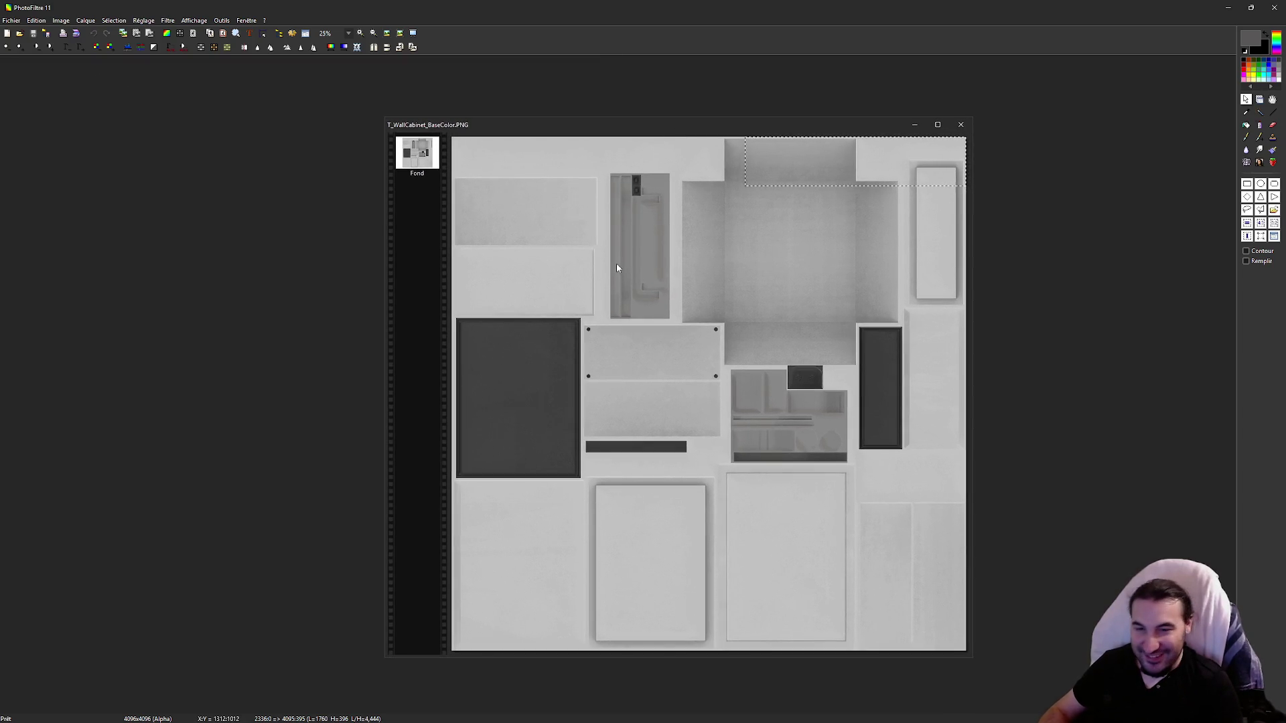
{"action": "left_click", "coordinate": [628, 270]}
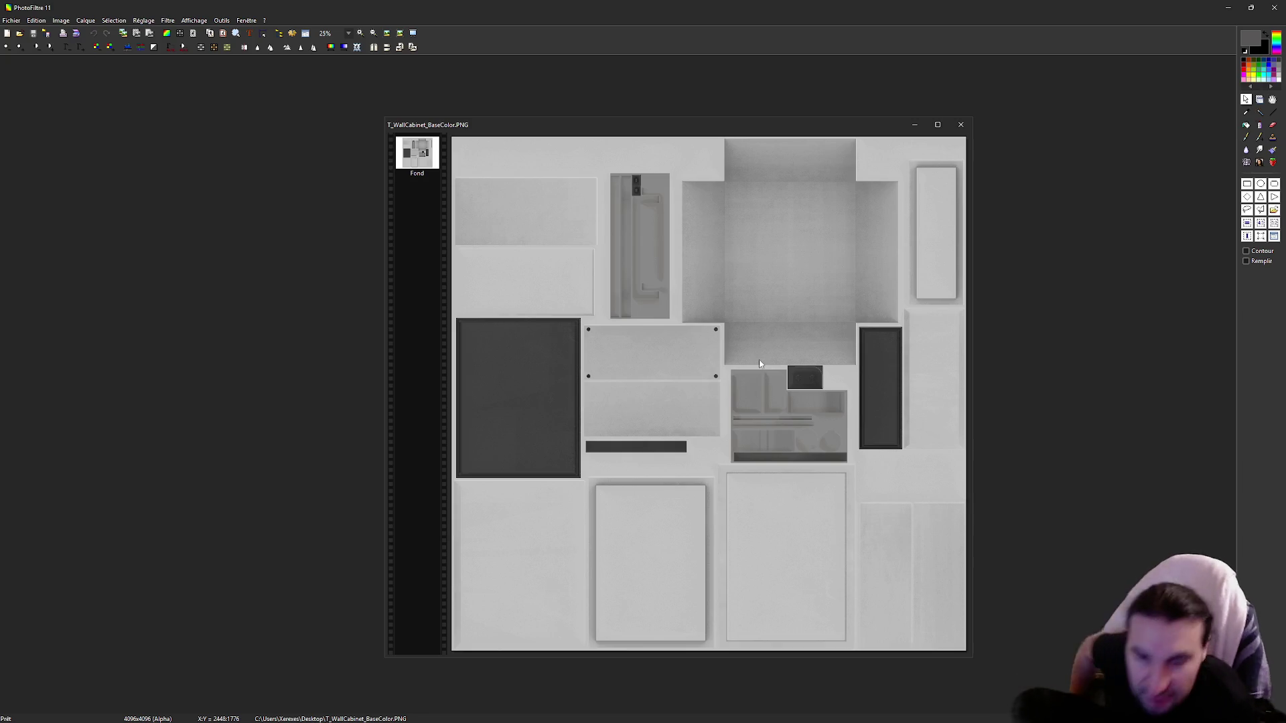
{"action": "mouse_move", "coordinate": [764, 722]}
{"action": "key", "text": "super"}
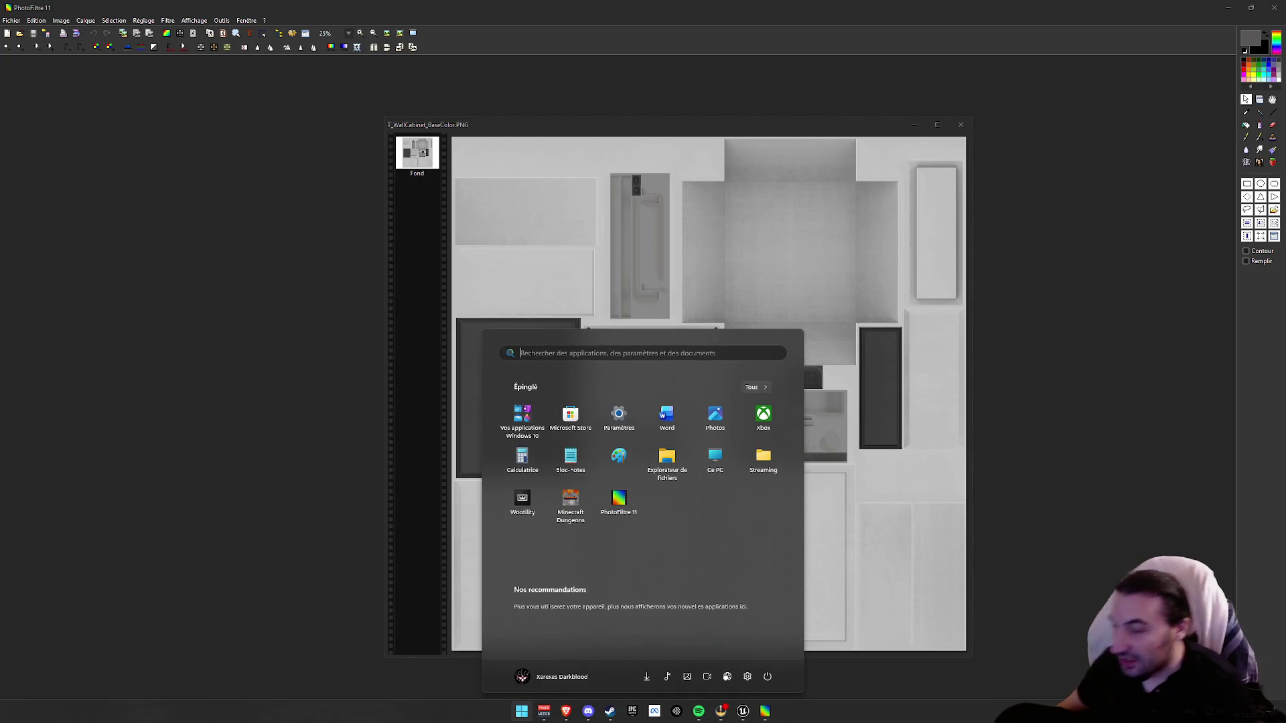
Step: Dismiss the Start menu and close PhotoFiltre
{"action": "key", "text": "Escape"}
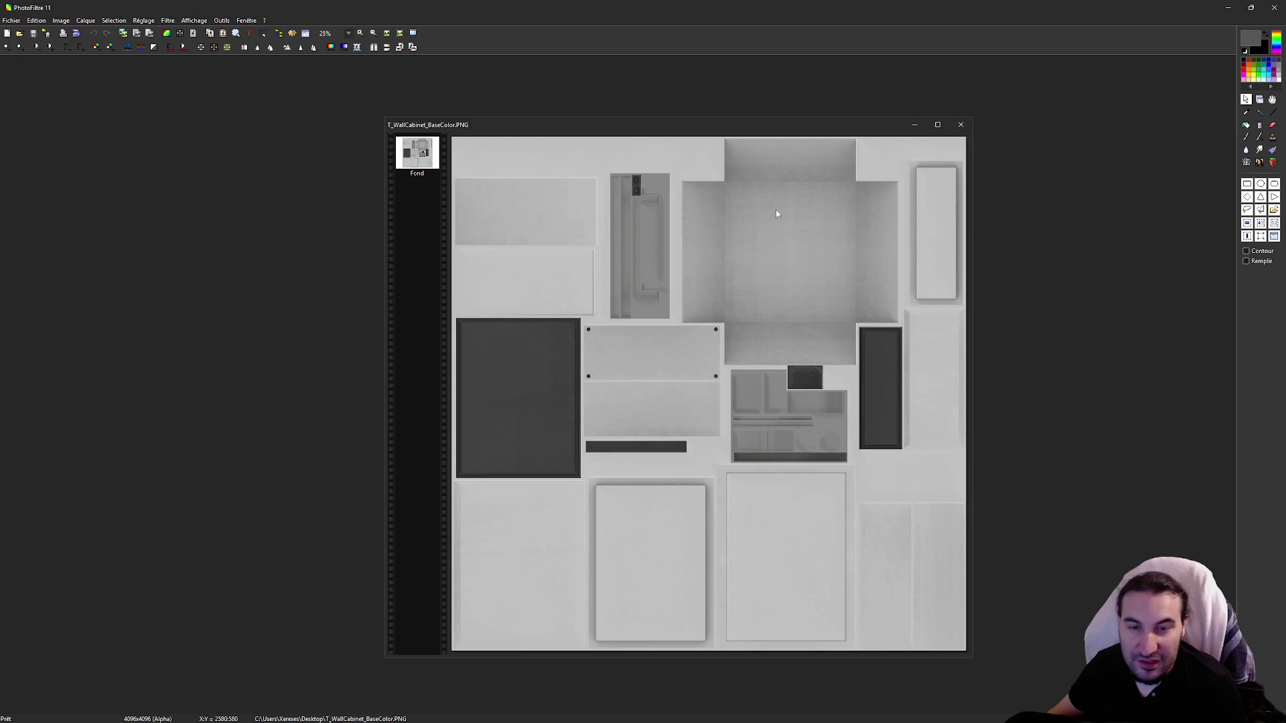
{"action": "left_click", "coordinate": [1271, 7]}
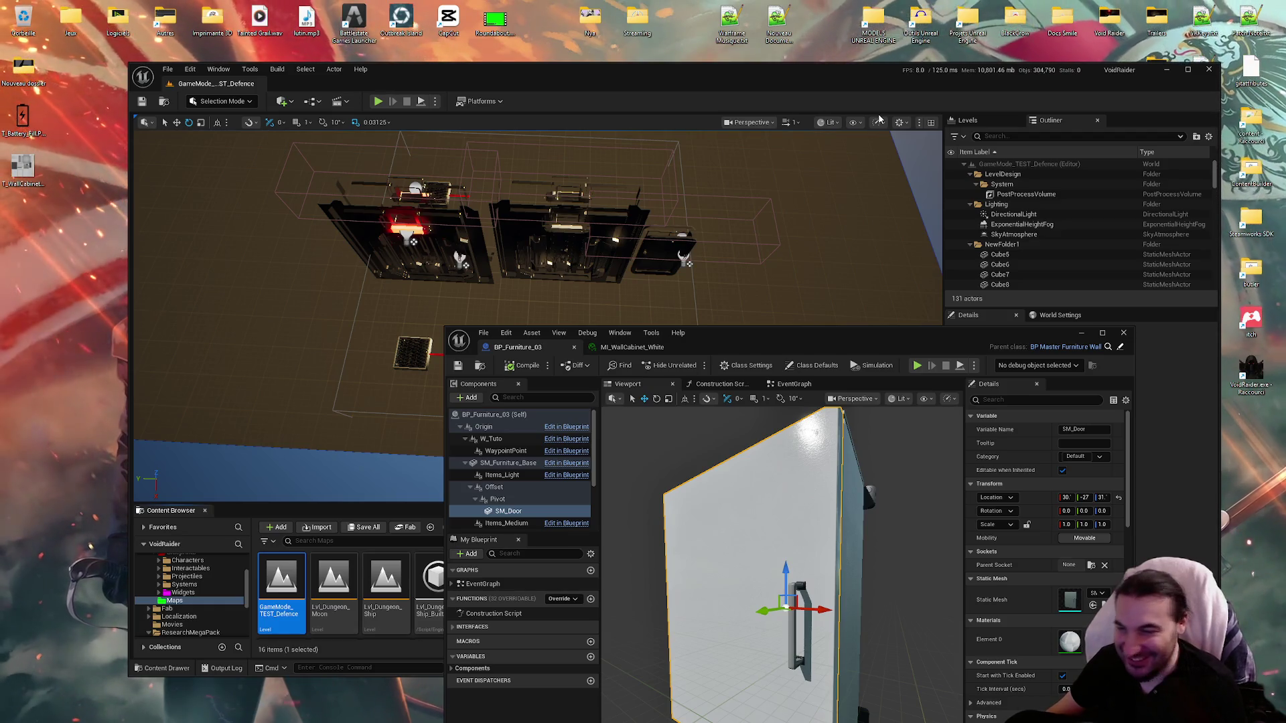
Step: Rearrange the Unreal editor windows and briefly open the Nouveau dossier desktop folder
{"action": "left_click_drag", "start_coordinate": [671, 66], "coordinate": [694, 54]}
{"action": "mouse_move", "coordinate": [883, 333]}
{"action": "left_mouse_down"}
{"action": "mouse_move", "coordinate": [907, 285]}
{"action": "mouse_move", "coordinate": [821, 56]}
{"action": "mouse_move", "coordinate": [787, 49]}
{"action": "left_mouse_up"}
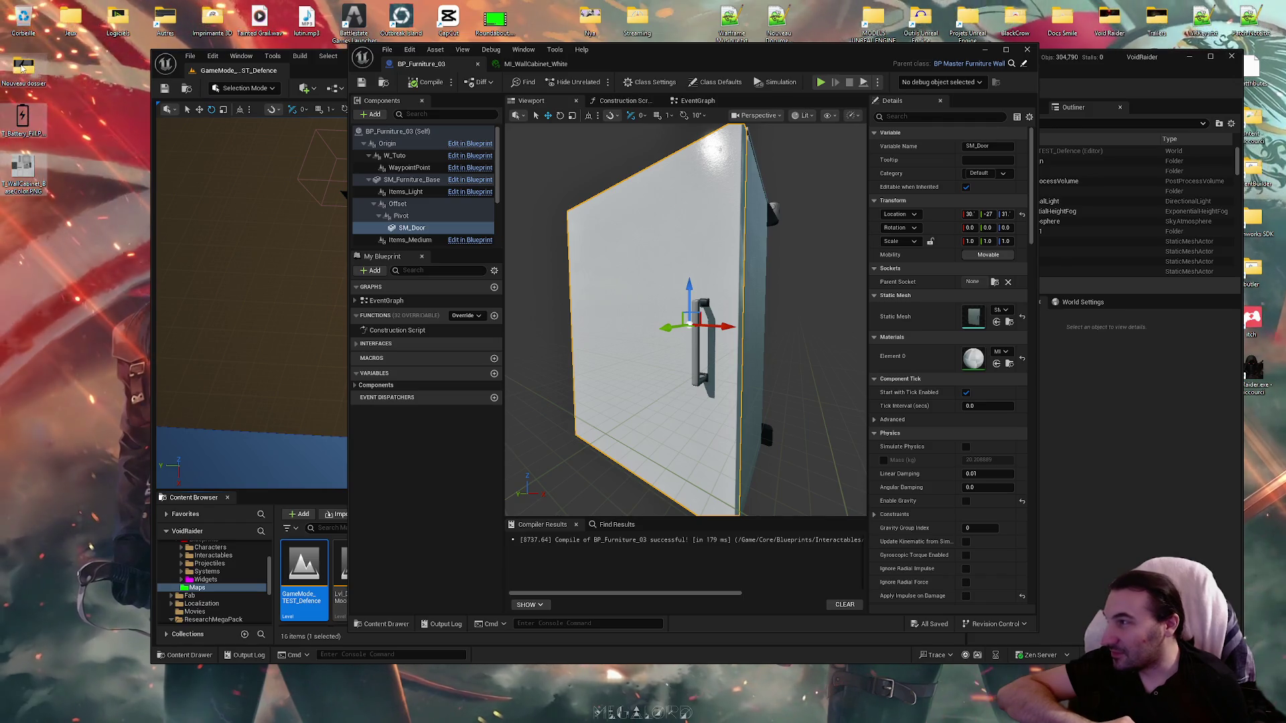
{"action": "double_click", "coordinate": [23, 68]}
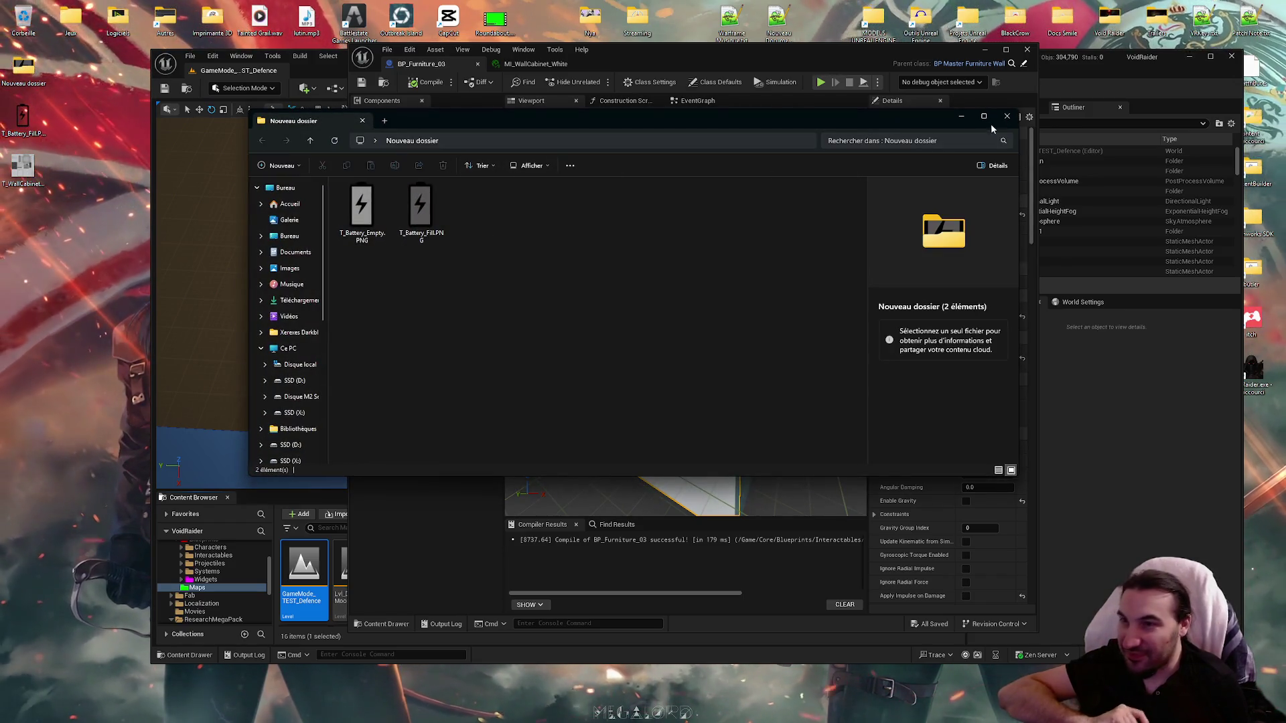
{"action": "left_click", "coordinate": [1007, 117]}
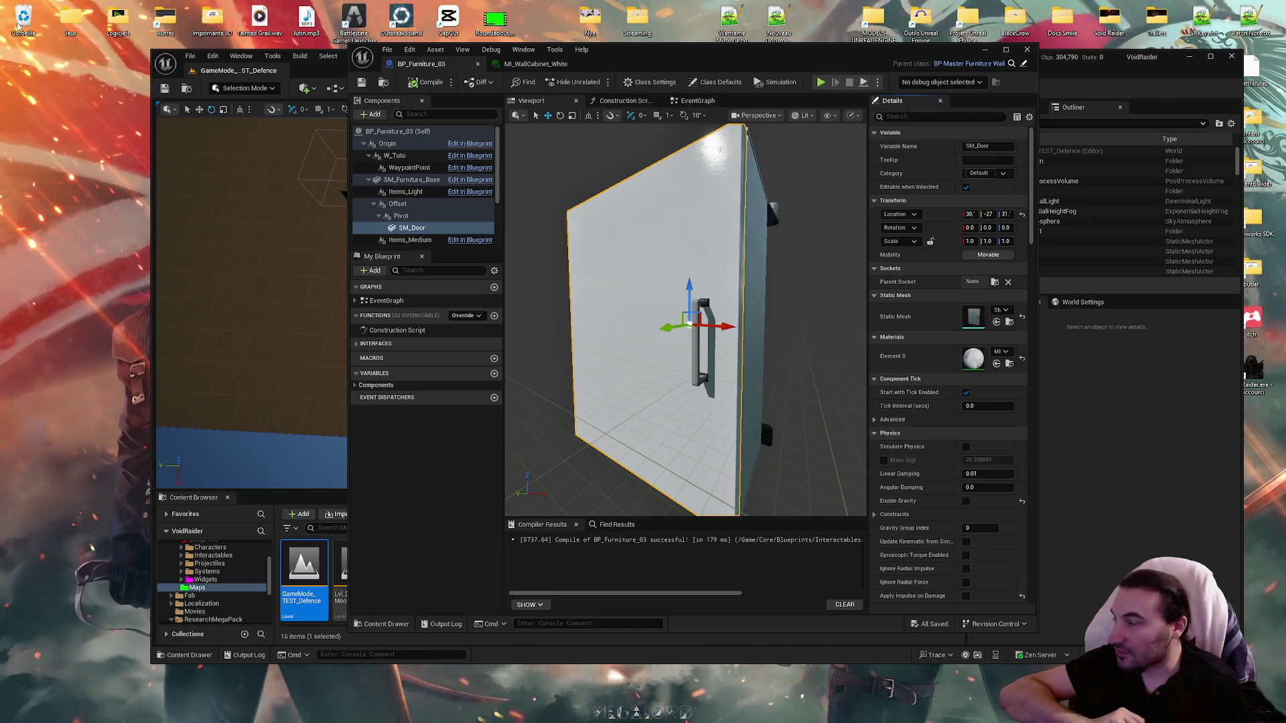
Step: Permanently delete the three items and locate the cabinet door's material in the Content Browser
{"action": "key", "text": "shift+Delete"}
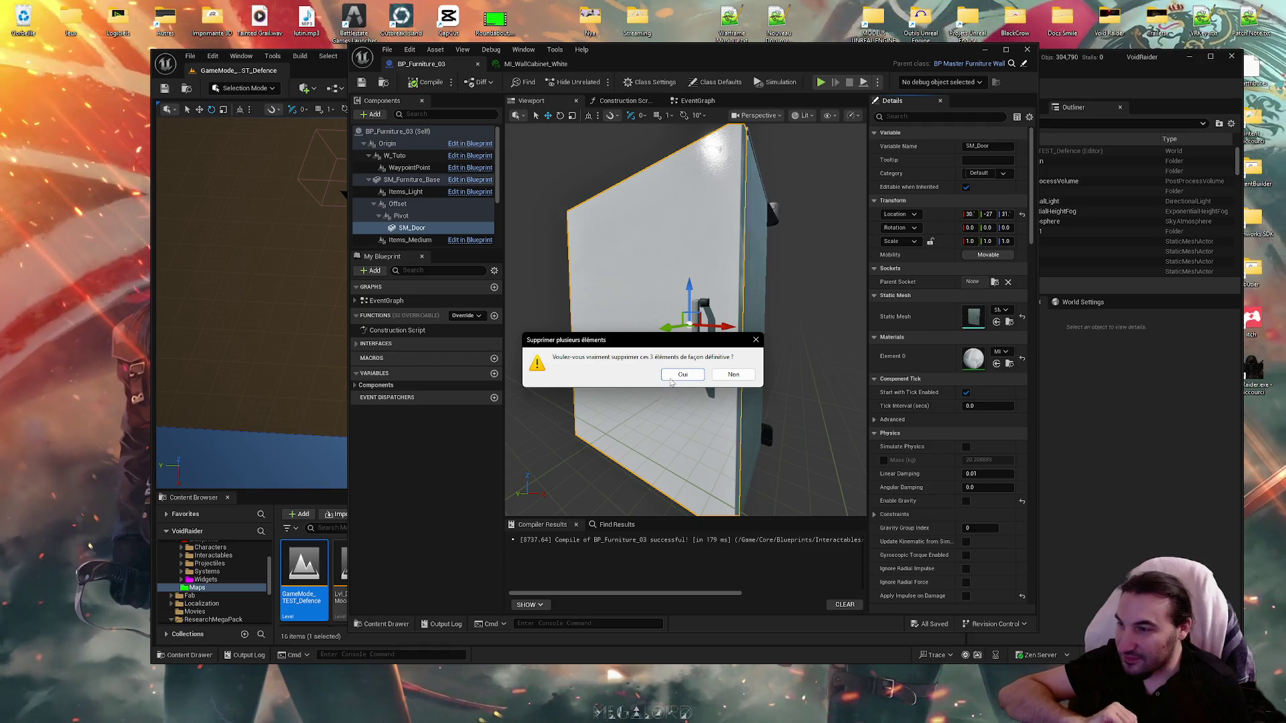
{"action": "left_click", "coordinate": [671, 376]}
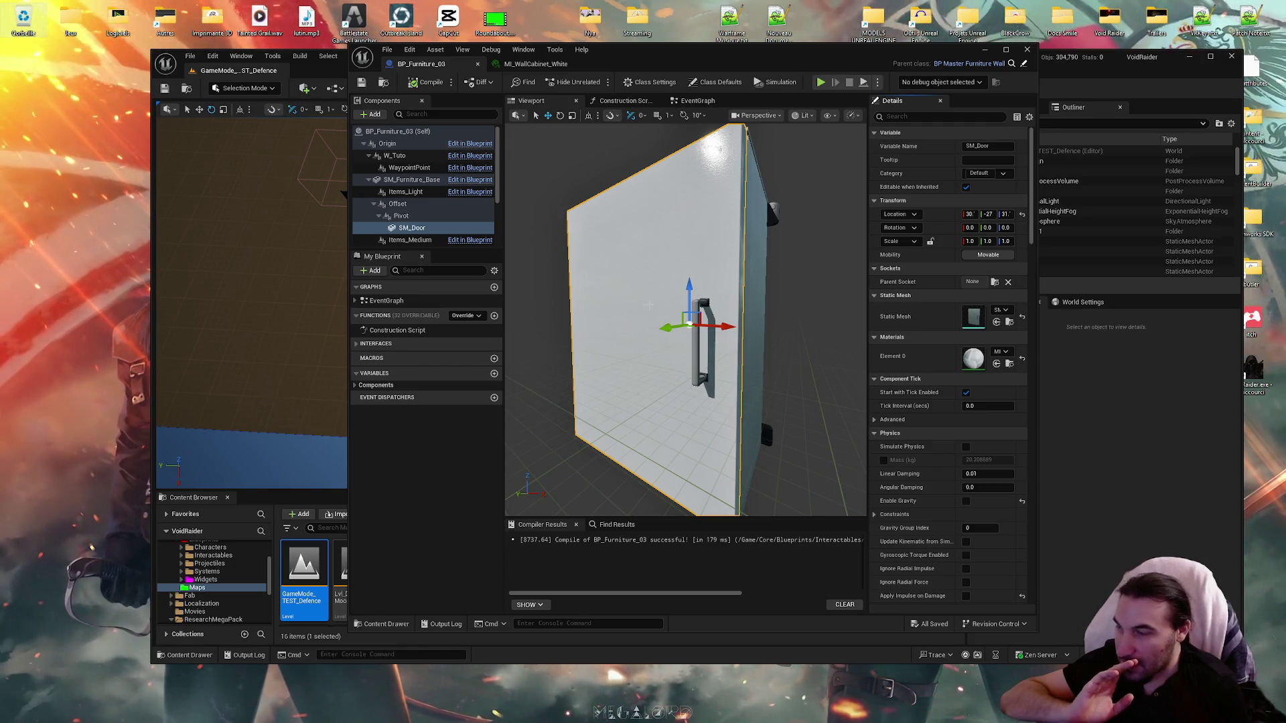
{"action": "left_click", "coordinate": [1009, 364]}
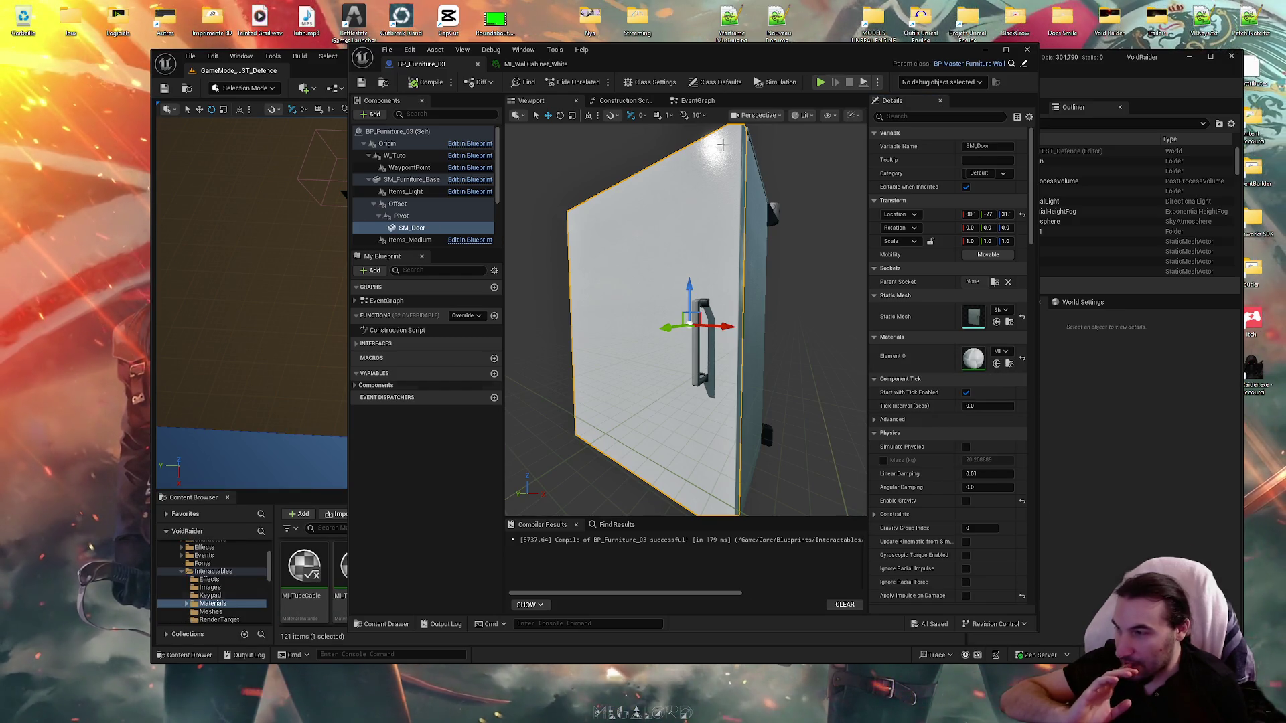
{"action": "mouse_move", "coordinate": [727, 59]}
{"action": "left_mouse_down"}
{"action": "mouse_move", "coordinate": [752, 716]}
{"action": "mouse_move", "coordinate": [759, 3]}
{"action": "left_mouse_up"}
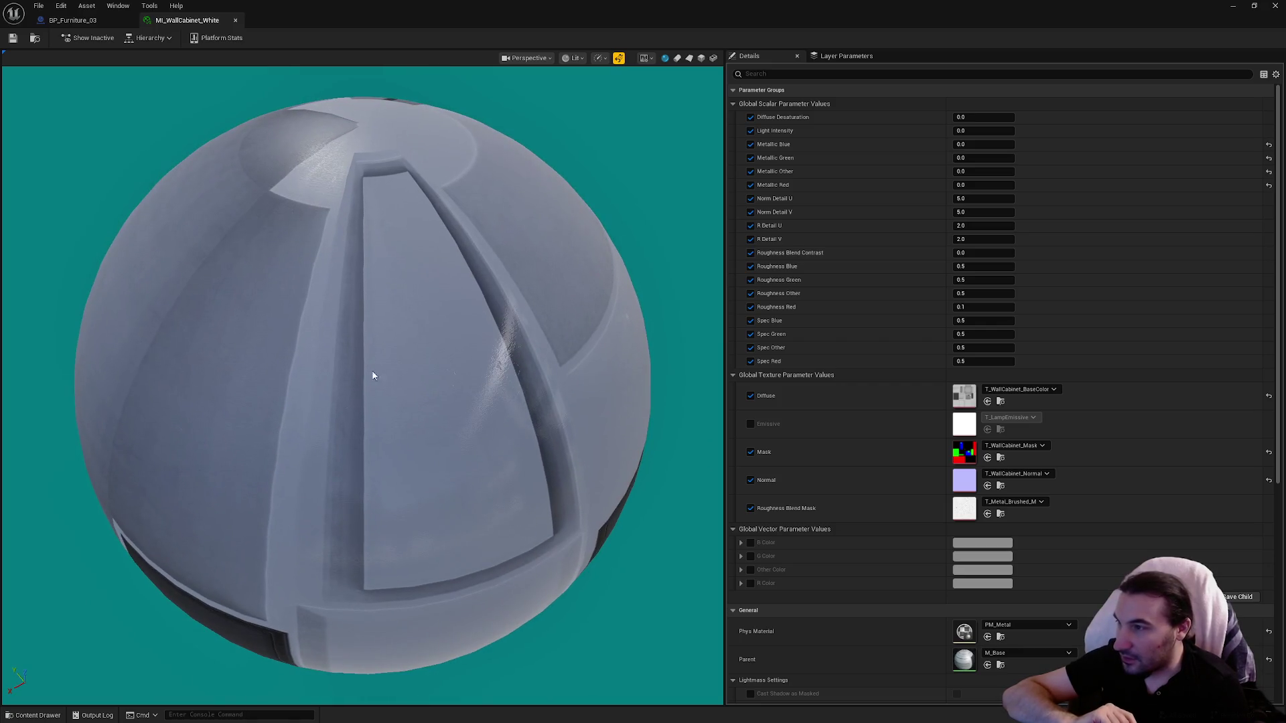
Step: Export T_WallCabinet_BaseColor to the desktop as a PNG via Asset Actions > Export and open it
{"action": "left_click", "coordinate": [1001, 402]}
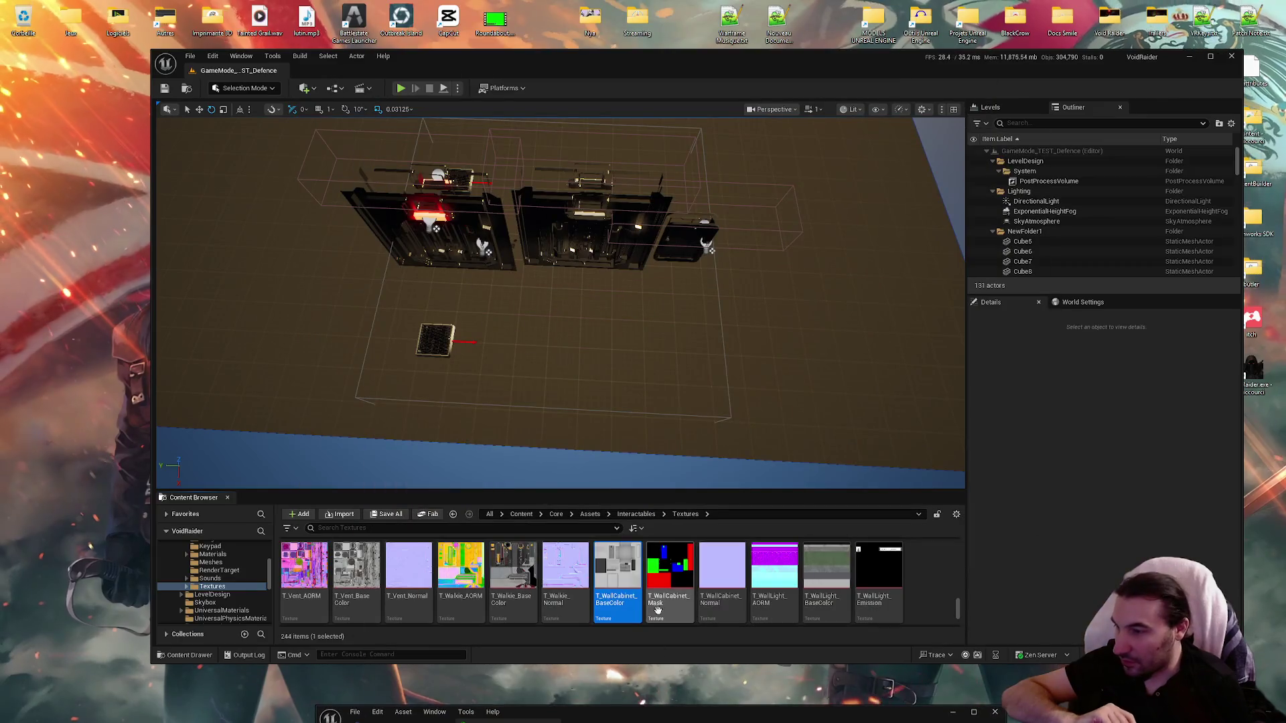
{"action": "right_click", "coordinate": [617, 568]}
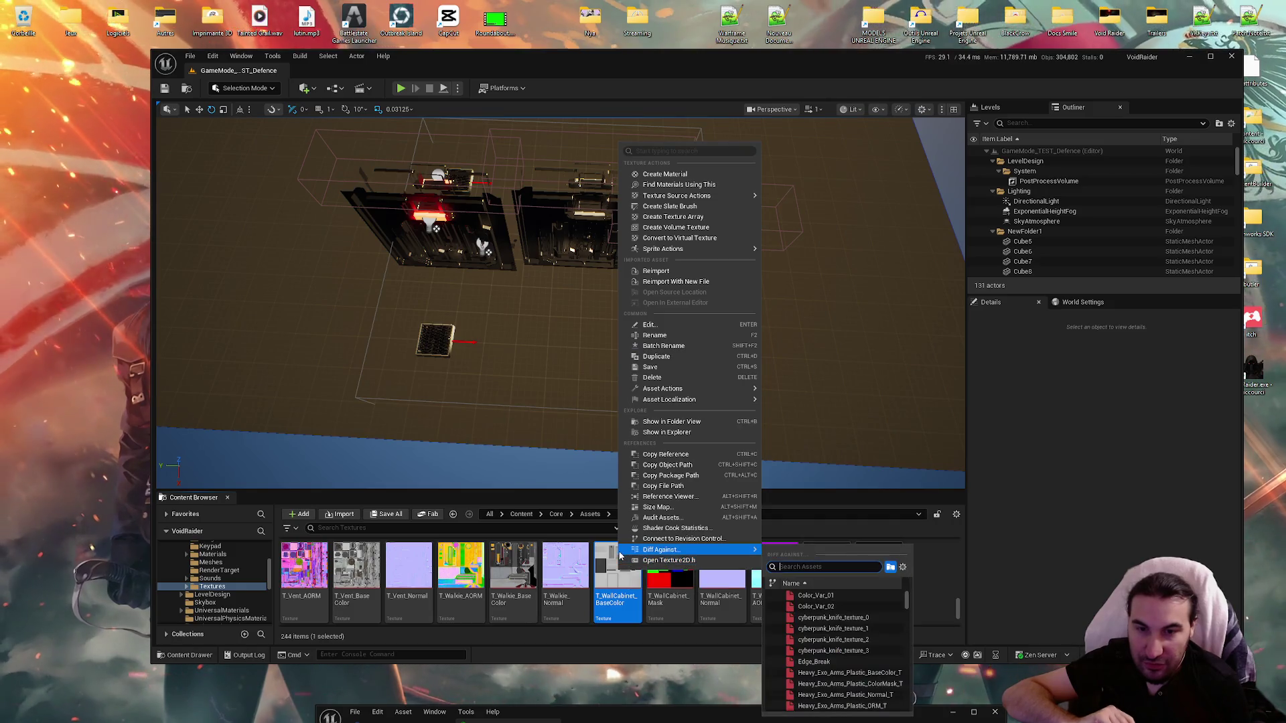
{"action": "mouse_move", "coordinate": [627, 402]}
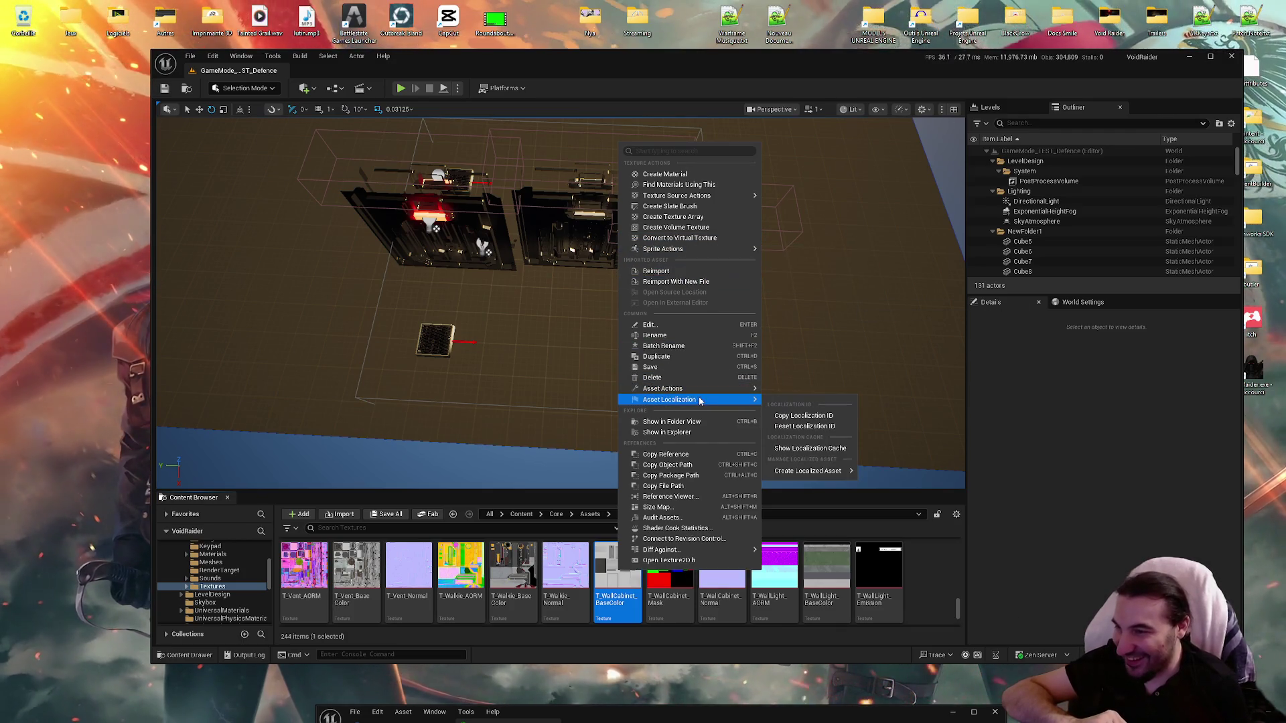
{"action": "mouse_move", "coordinate": [707, 390]}
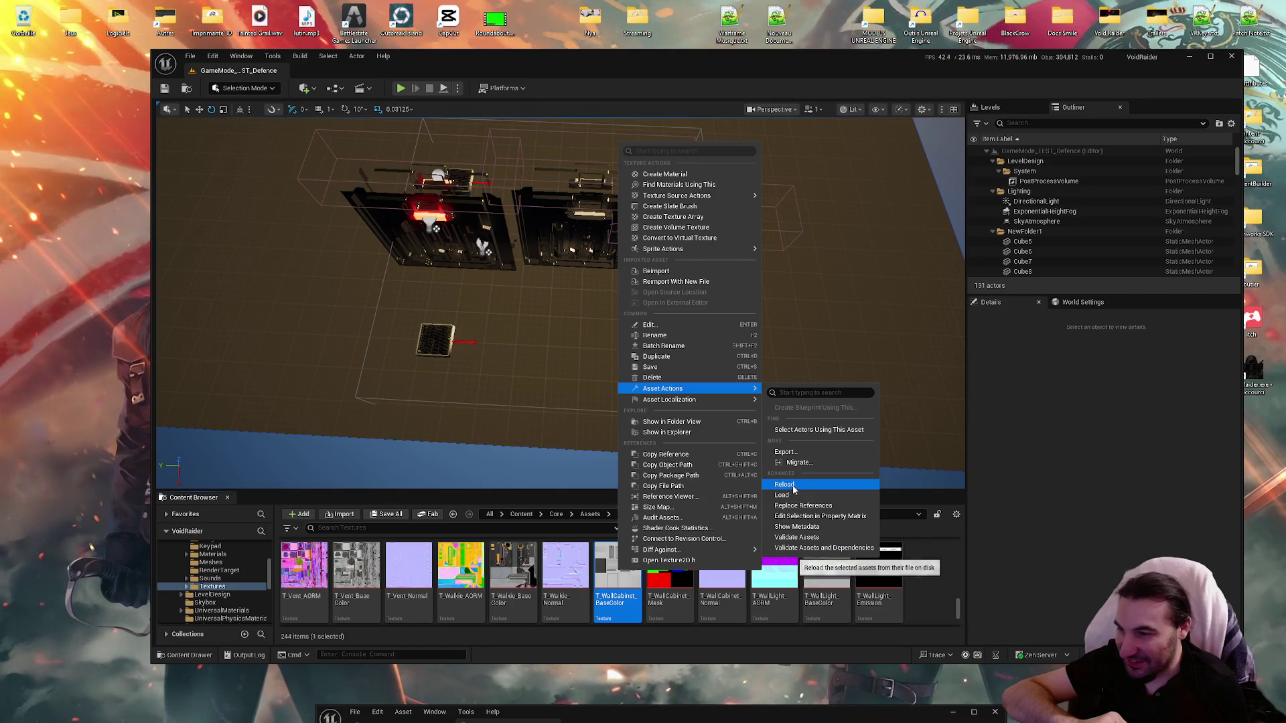
{"action": "left_click", "coordinate": [784, 451]}
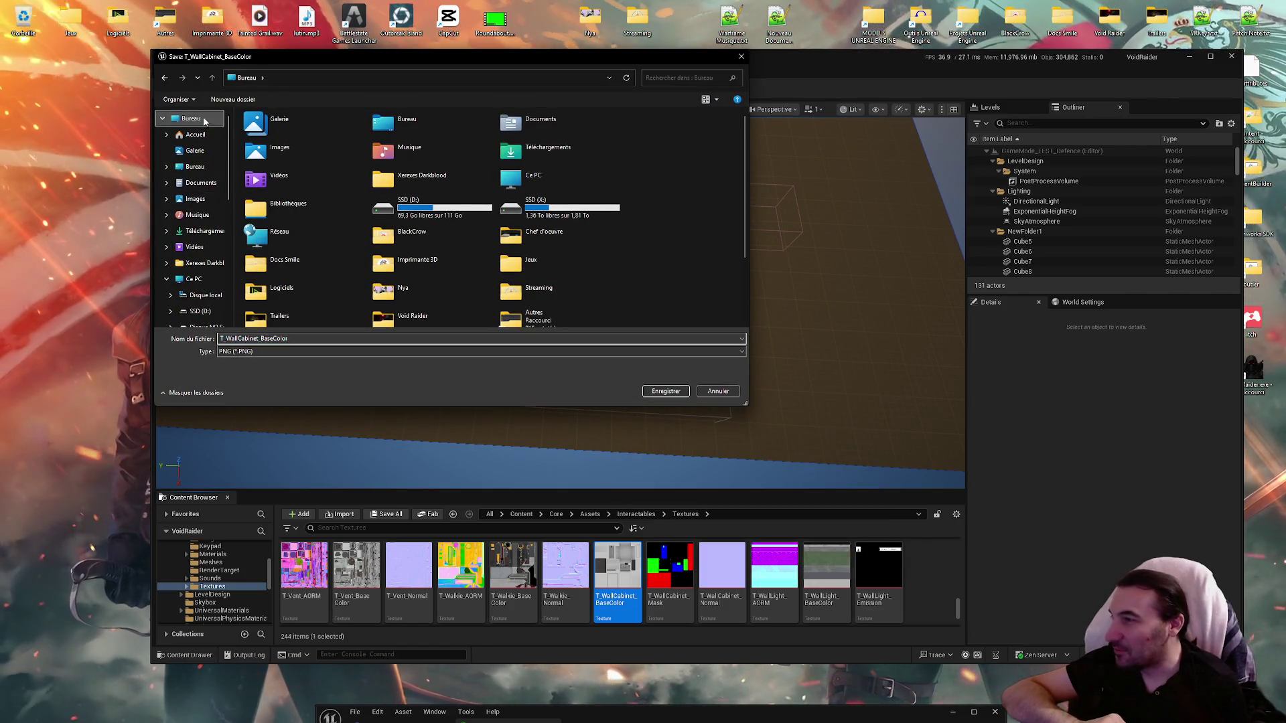
{"action": "left_click", "coordinate": [667, 392]}
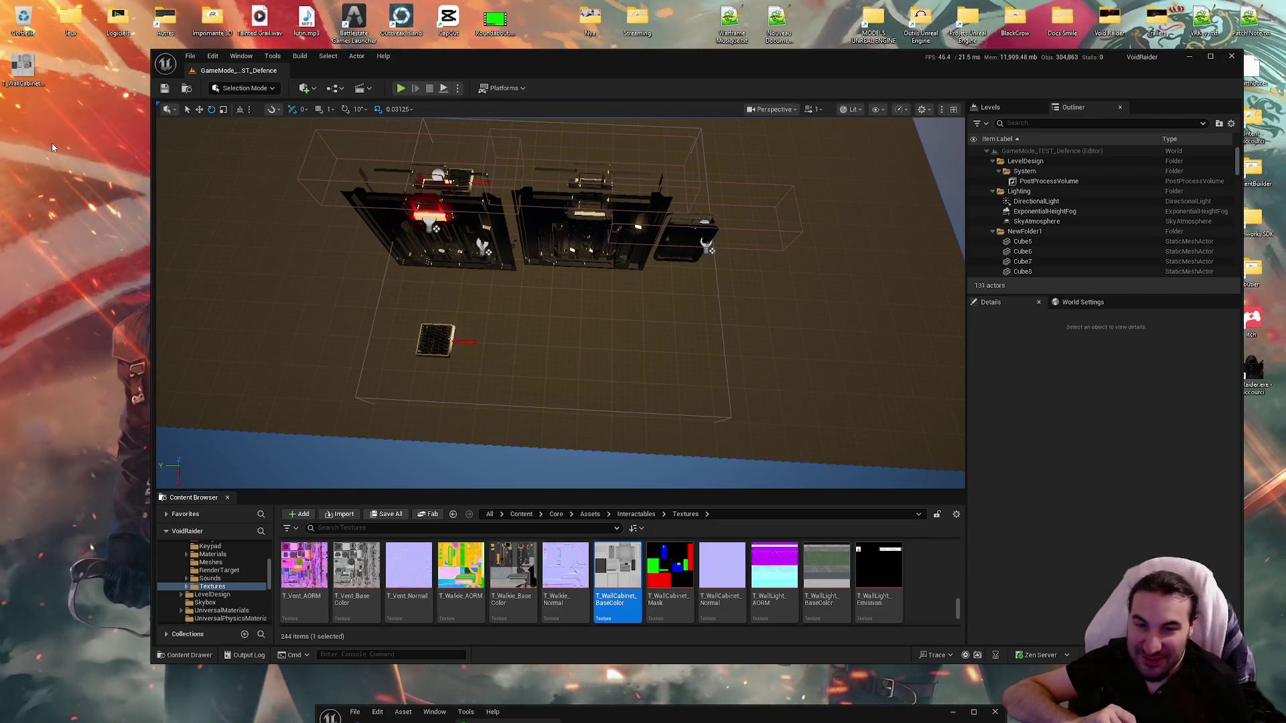
{"action": "double_click", "coordinate": [23, 71]}
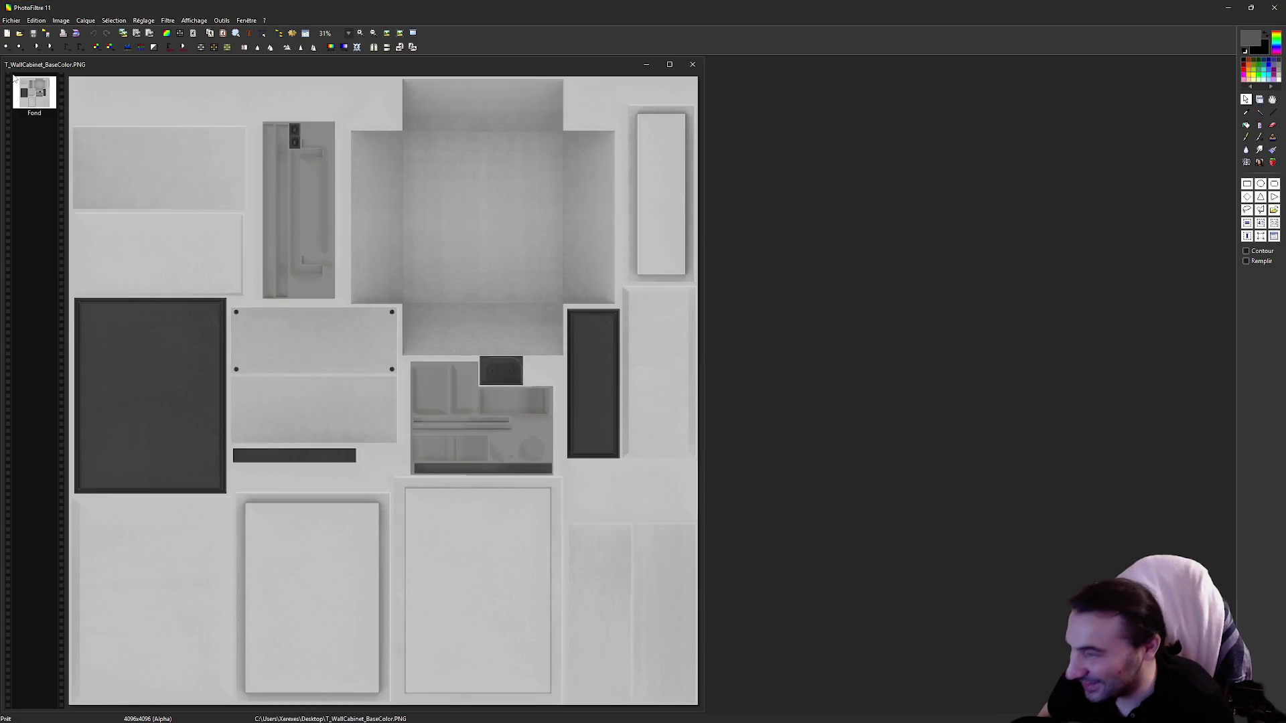
Step: Create a new 256×256 transparent image and place it beside the cabinet texture
{"action": "scroll", "coordinate": [496, 606], "scroll_direction": "up", "scroll_amount": 4}
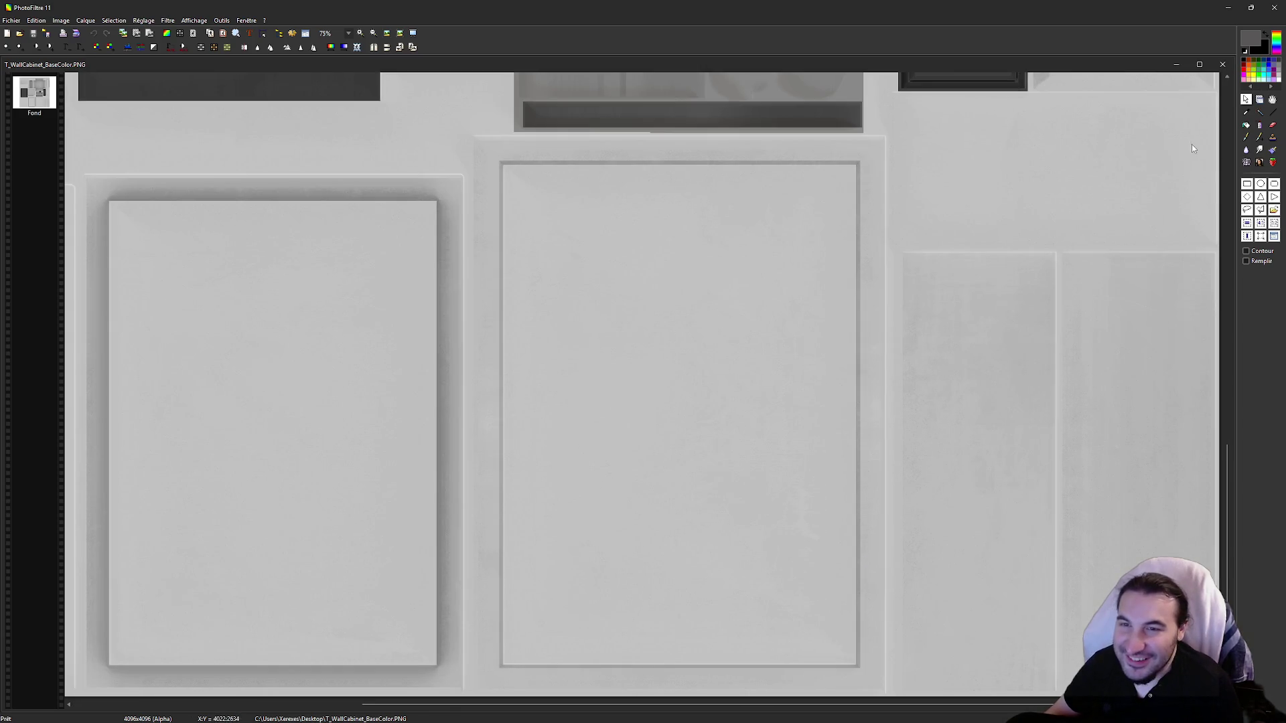
{"action": "scroll", "coordinate": [942, 219], "scroll_direction": "down", "scroll_amount": 3}
{"action": "right_click", "coordinate": [962, 264]}
{"action": "left_click", "coordinate": [985, 268]}
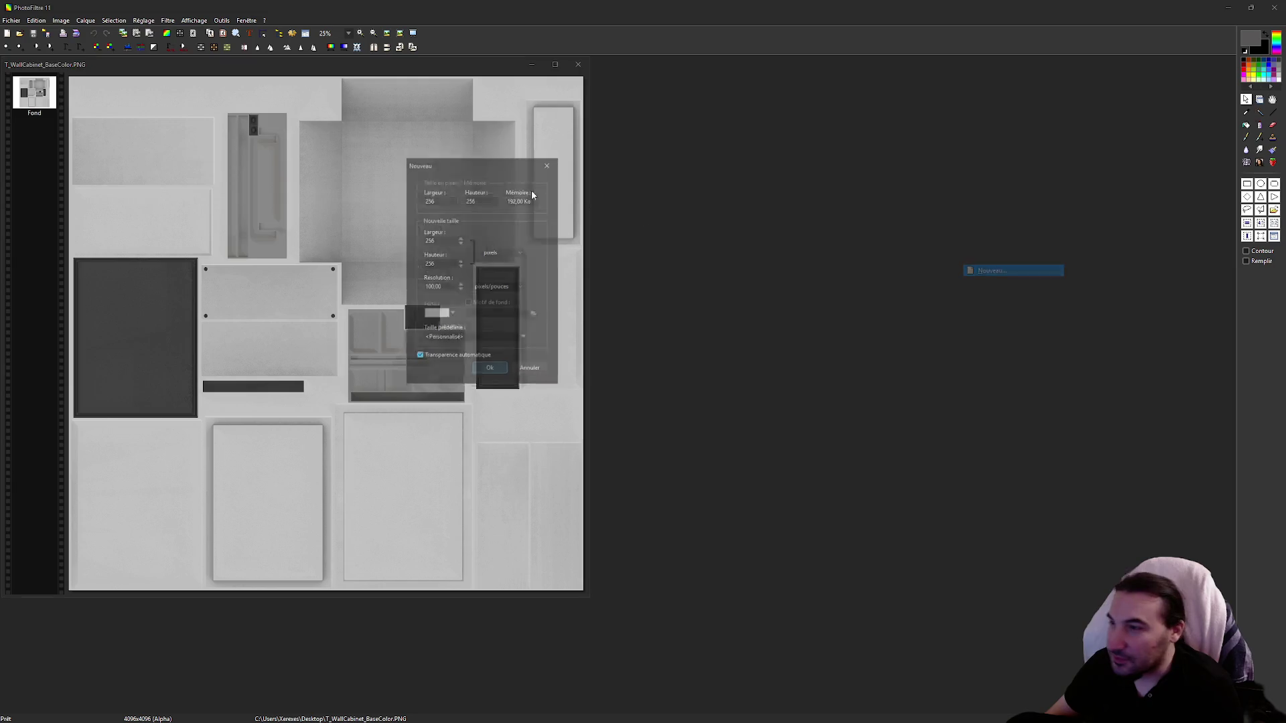
{"action": "left_click", "coordinate": [489, 376]}
{"action": "mouse_move", "coordinate": [115, 87]}
{"action": "left_mouse_down"}
{"action": "mouse_move", "coordinate": [735, 288]}
{"action": "mouse_move", "coordinate": [750, 326]}
{"action": "left_mouse_up"}
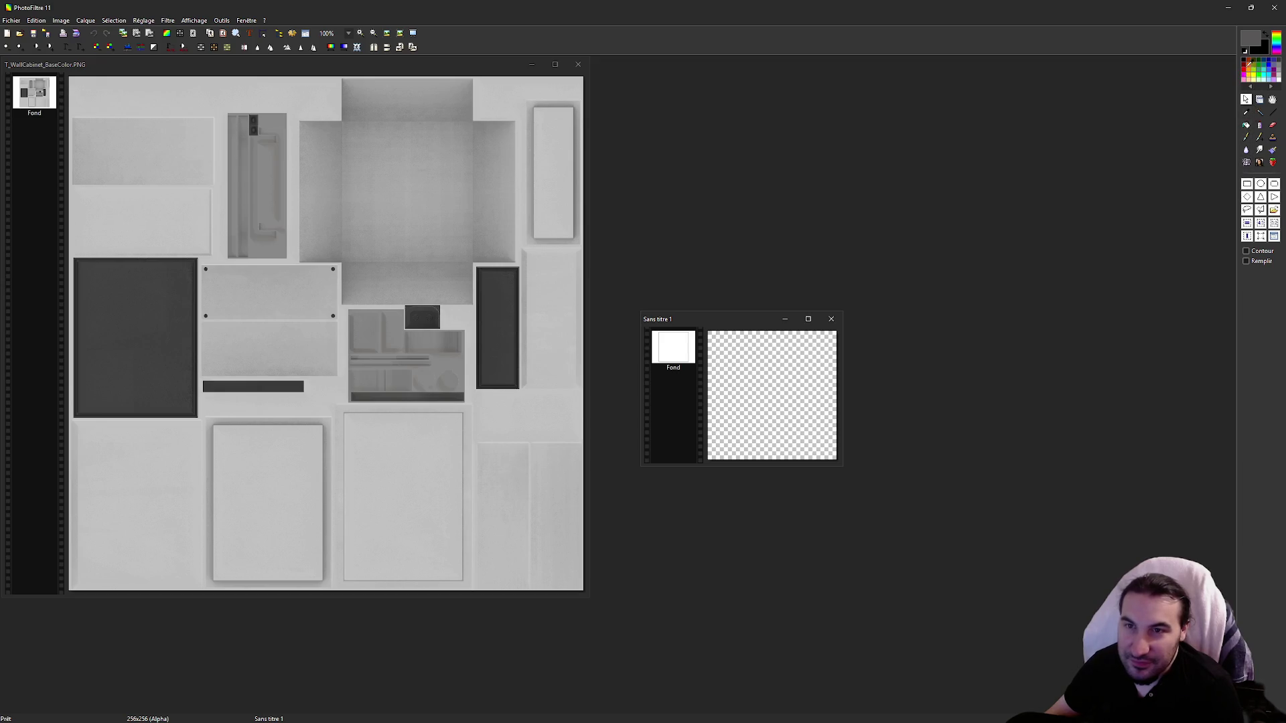
Step: Select a tall strip down the middle of the new canvas and fill it red
{"action": "left_click_drag", "start_coordinate": [748, 333], "coordinate": [820, 482]}
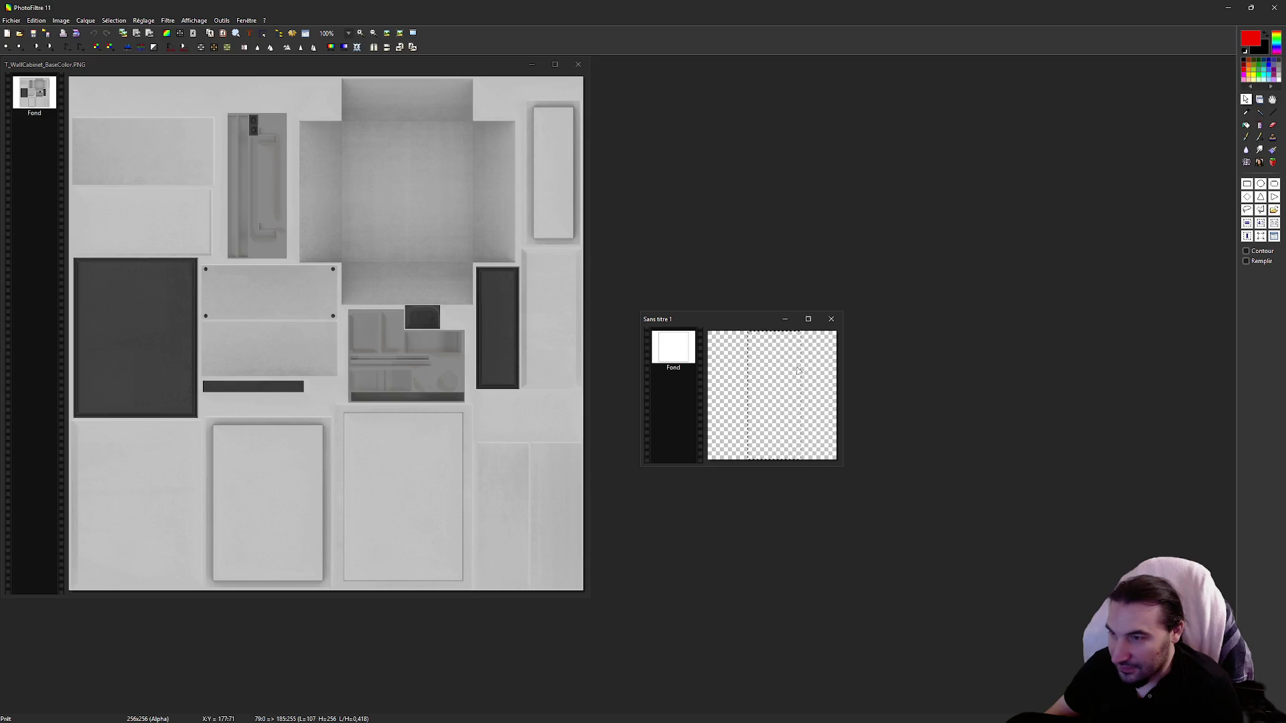
{"action": "scroll", "coordinate": [810, 448], "scroll_direction": "up", "scroll_amount": 2}
{"action": "left_click", "coordinate": [986, 452]}
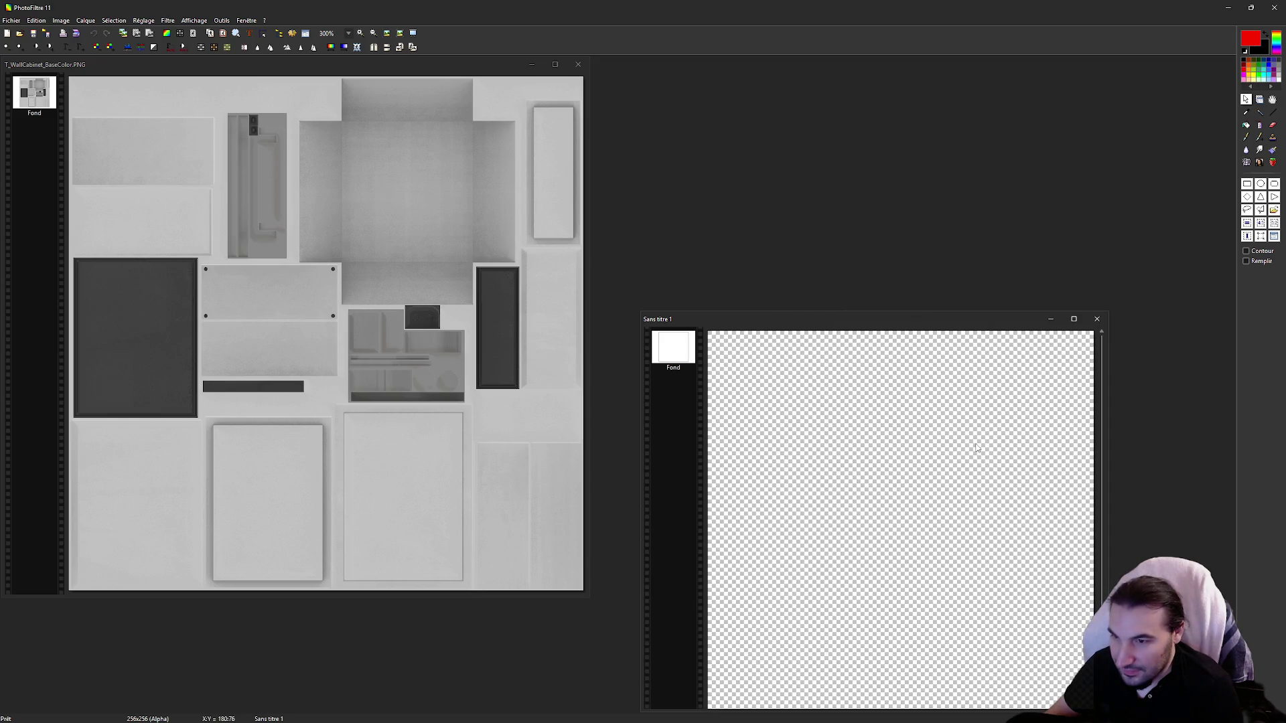
{"action": "scroll", "coordinate": [838, 338], "scroll_direction": "up", "scroll_amount": 1}
{"action": "scroll", "coordinate": [811, 332], "scroll_direction": "down", "scroll_amount": 2}
{"action": "mouse_move", "coordinate": [792, 331]}
{"action": "left_mouse_down"}
{"action": "mouse_move", "coordinate": [878, 529]}
{"action": "mouse_move", "coordinate": [883, 586]}
{"action": "left_mouse_up"}
{"action": "right_click", "coordinate": [833, 409]}
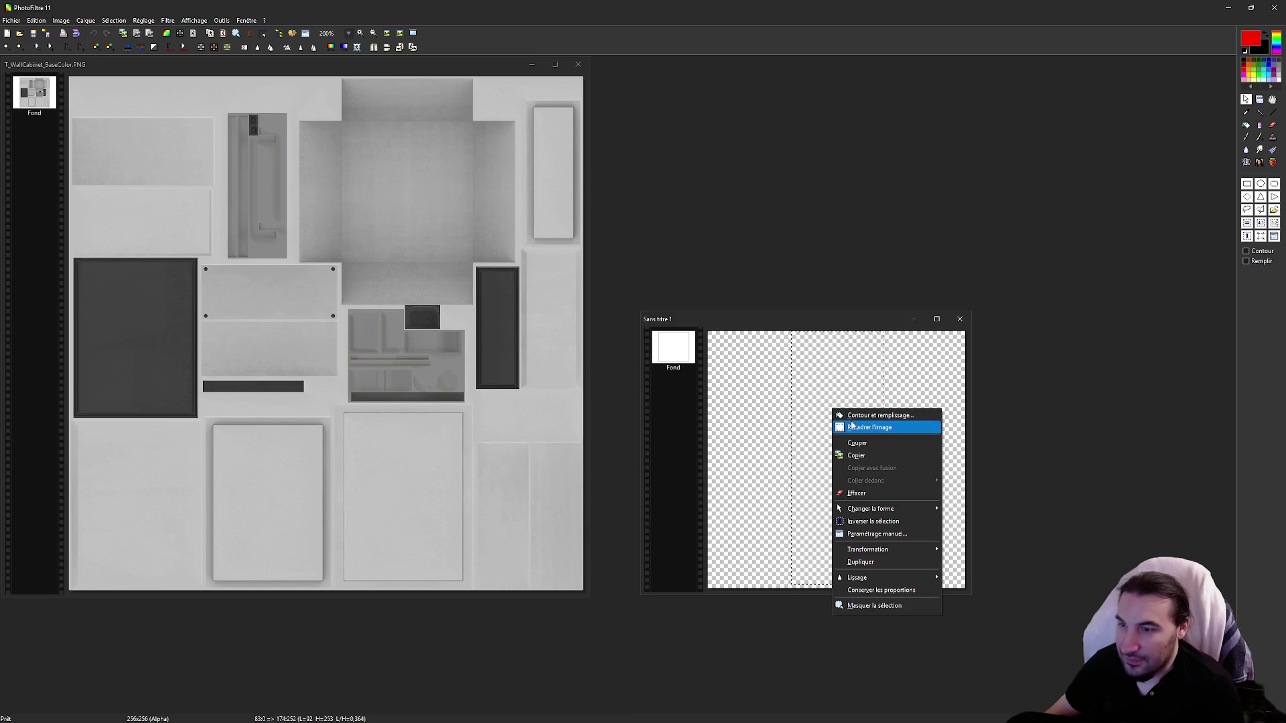
{"action": "left_click", "coordinate": [1246, 124]}
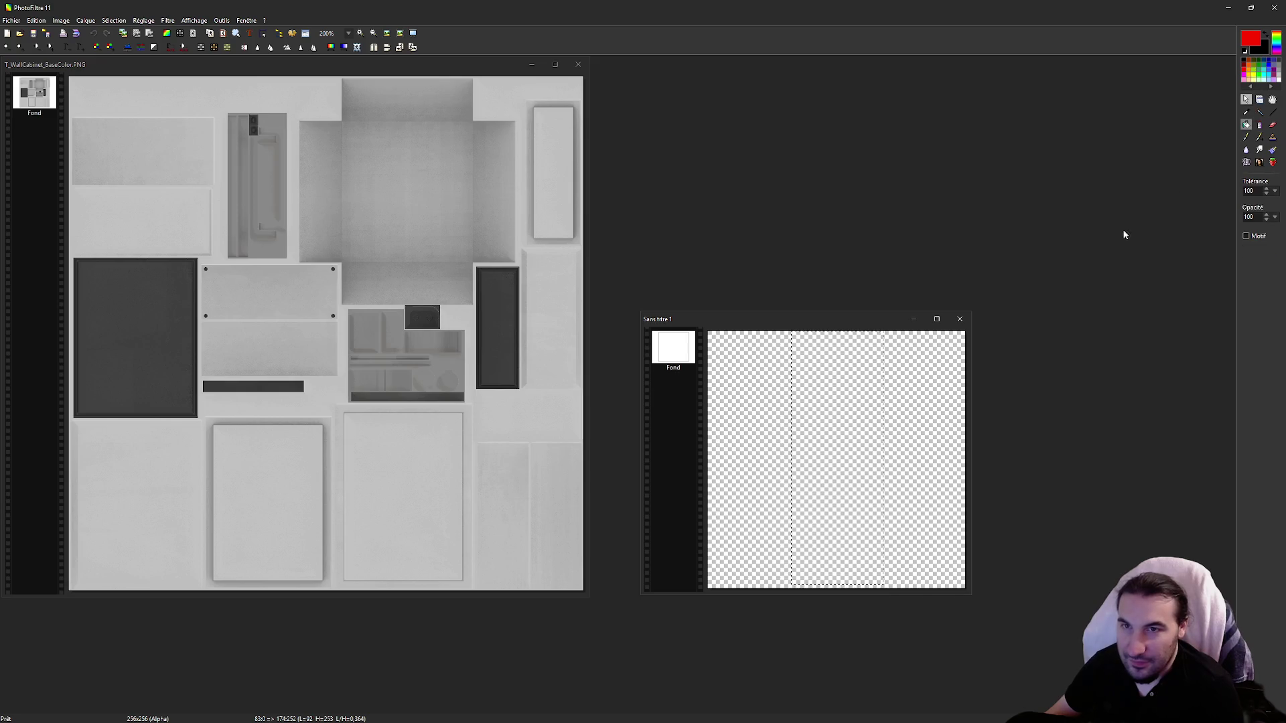
{"action": "left_click", "coordinate": [822, 438]}
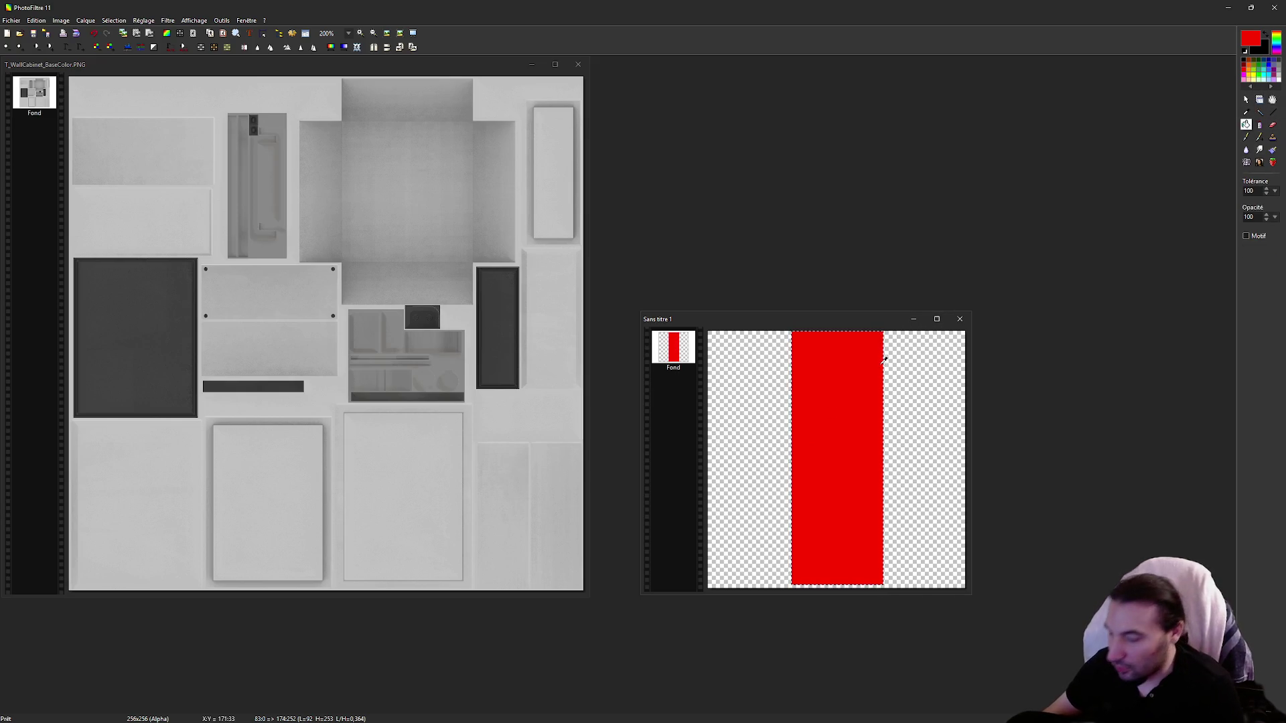
Step: Undo the fill, narrow the selected strip slightly, and refill it red
{"action": "key", "text": "ctrl+z"}
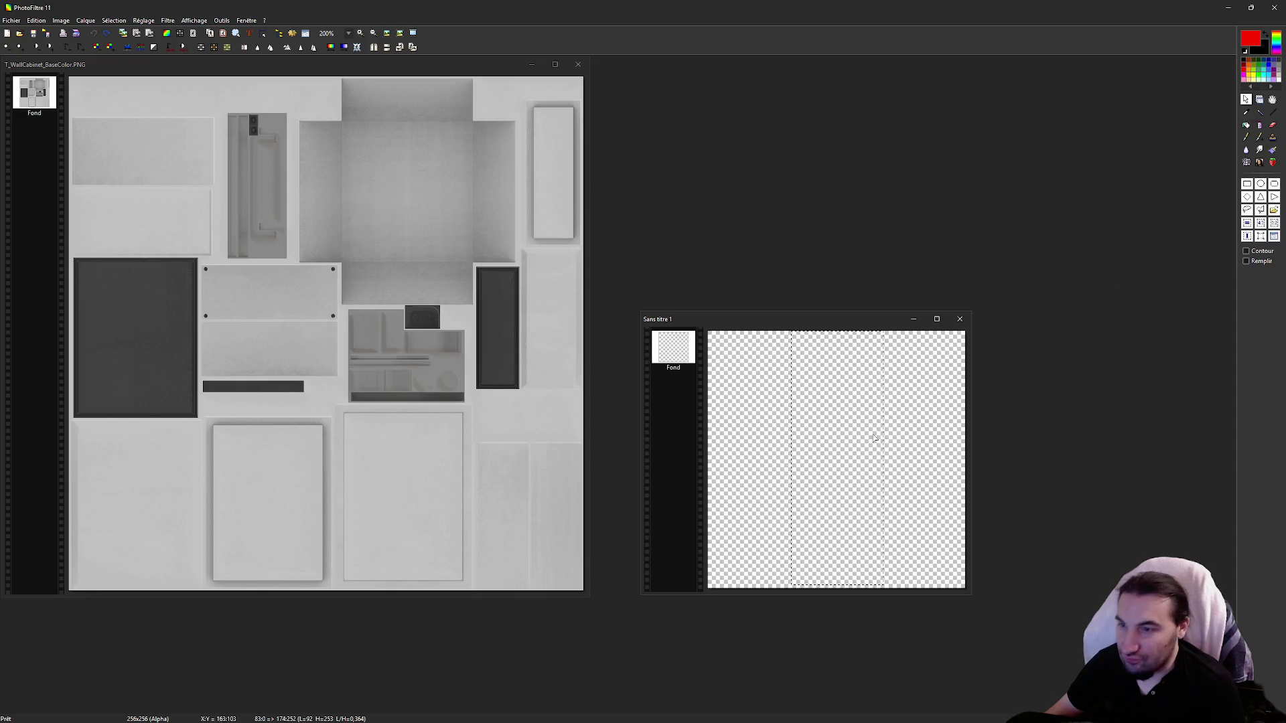
{"action": "left_click_drag", "start_coordinate": [861, 431], "coordinate": [859, 432]}
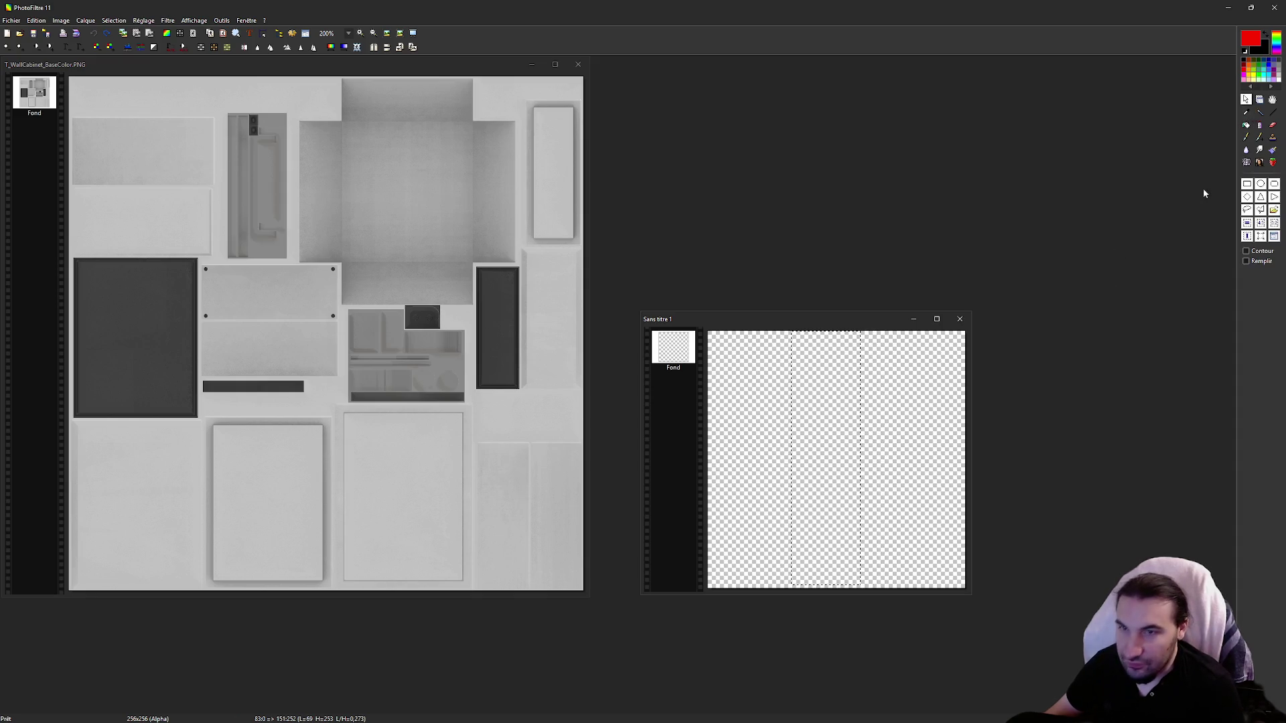
{"action": "left_click", "coordinate": [1246, 124]}
{"action": "left_click", "coordinate": [852, 382]}
{"action": "left_click", "coordinate": [1245, 99]}
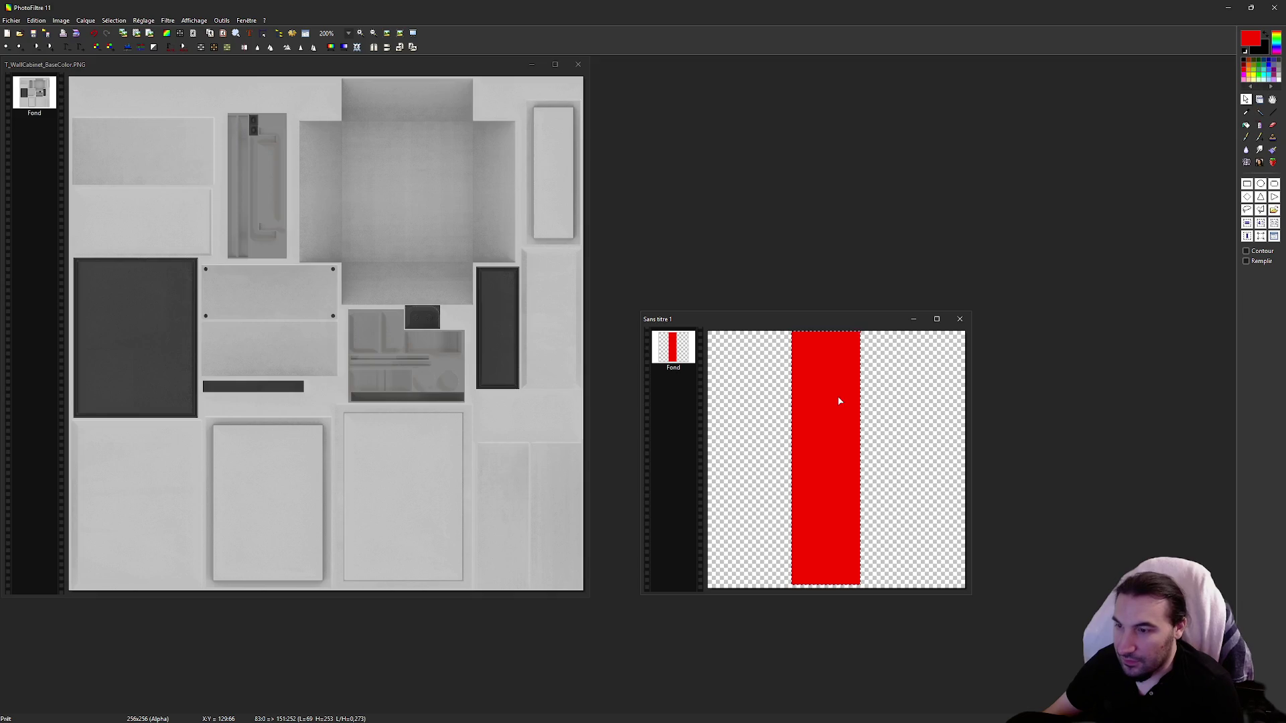
Step: Paste a new layer, merge it down into the background, and open the canvas size settings
{"action": "key", "text": "ctrl+v"}
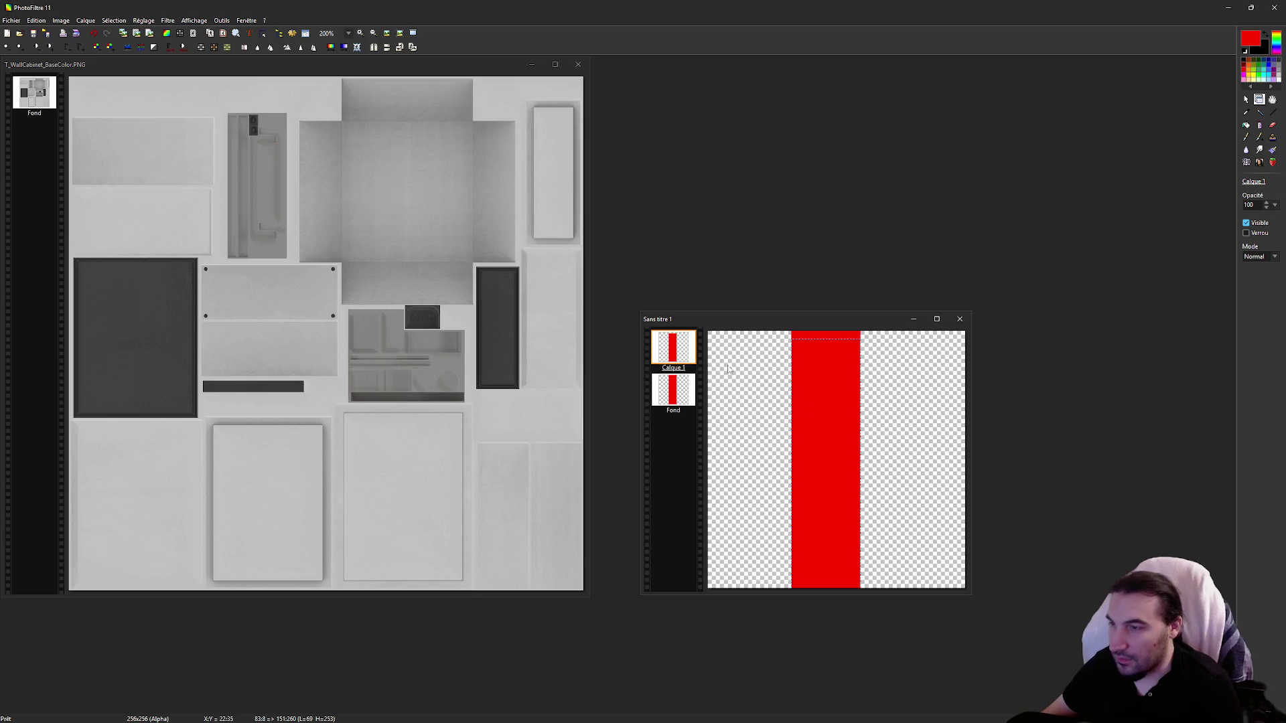
{"action": "right_click", "coordinate": [667, 350]}
{"action": "left_click", "coordinate": [745, 521]}
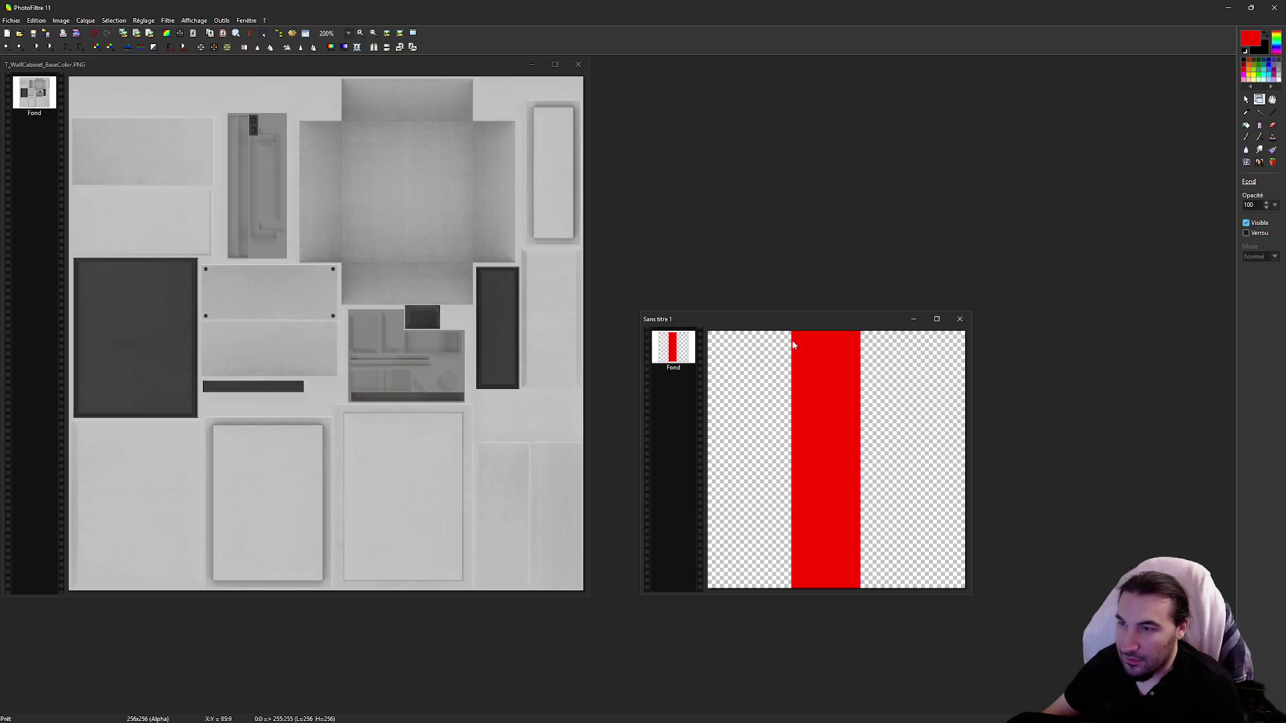
{"action": "left_click", "coordinate": [61, 20]}
{"action": "left_click", "coordinate": [132, 72]}
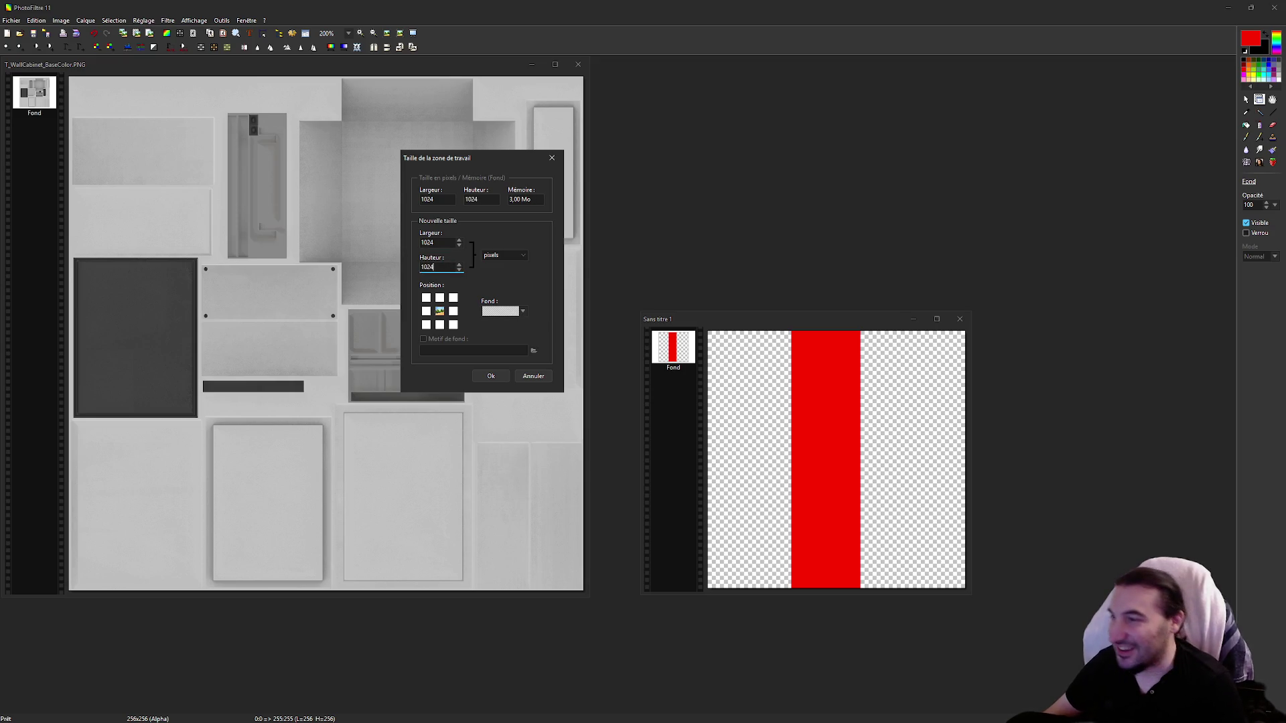
Step: Enlarge the canvas to 1024×1024 with the red bar centred
{"action": "left_click", "coordinate": [507, 377]}
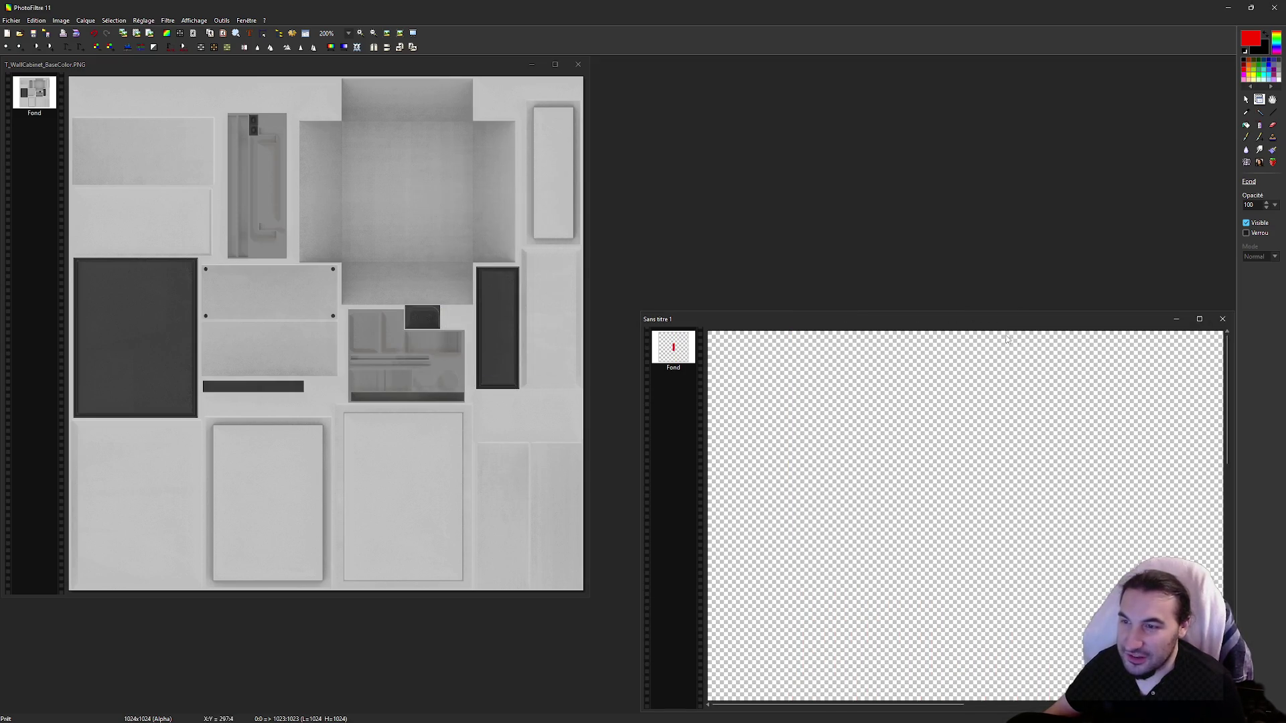
{"action": "scroll", "coordinate": [1009, 340], "scroll_direction": "down", "scroll_amount": 3}
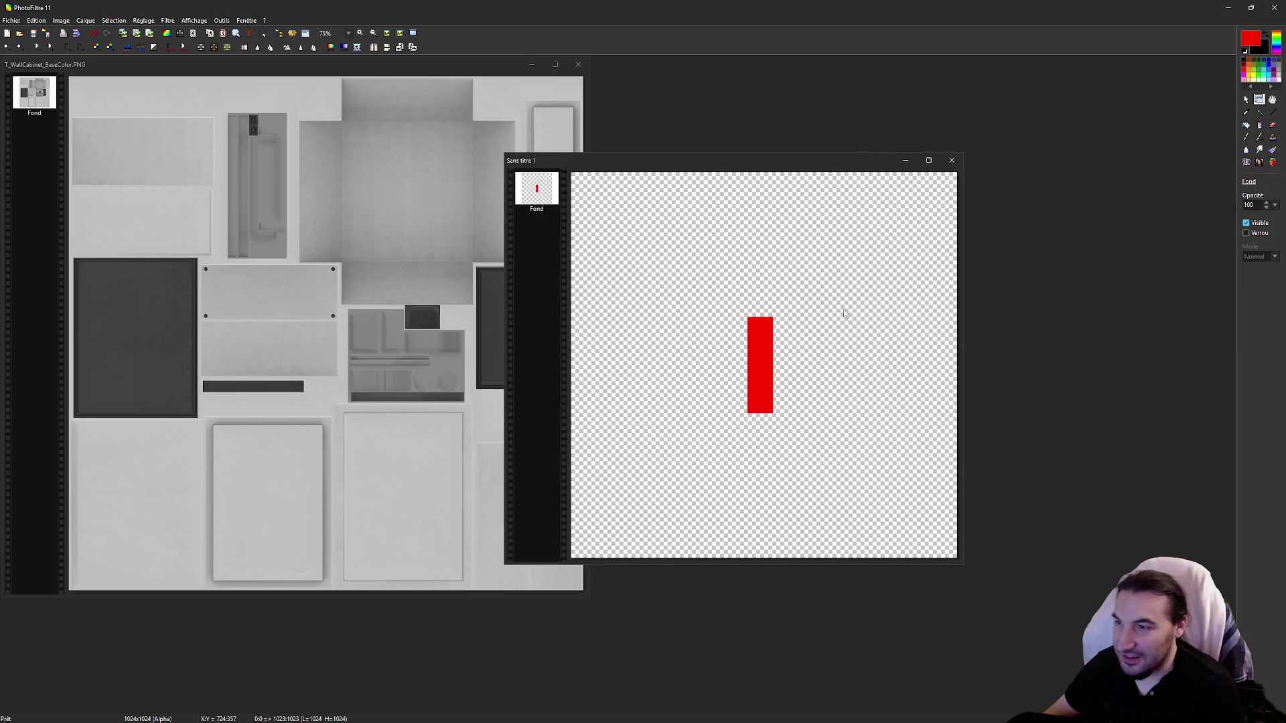
{"action": "scroll", "coordinate": [844, 309], "scroll_direction": "up", "scroll_amount": 4}
Step: Select the red vertical bar precisely and copy-paste it as a new layer
{"action": "left_click", "coordinate": [1246, 100]}
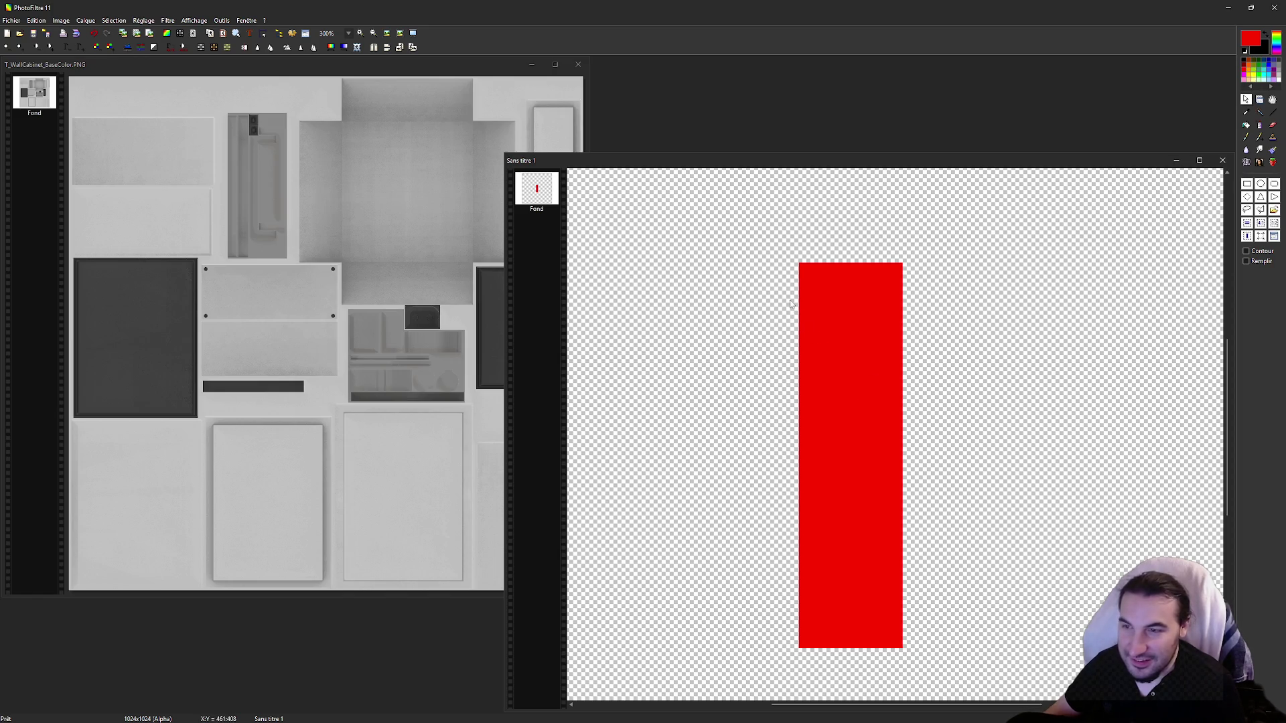
{"action": "mouse_move", "coordinate": [803, 266]}
{"action": "left_mouse_down"}
{"action": "mouse_move", "coordinate": [893, 450]}
{"action": "mouse_move", "coordinate": [902, 648]}
{"action": "left_mouse_up"}
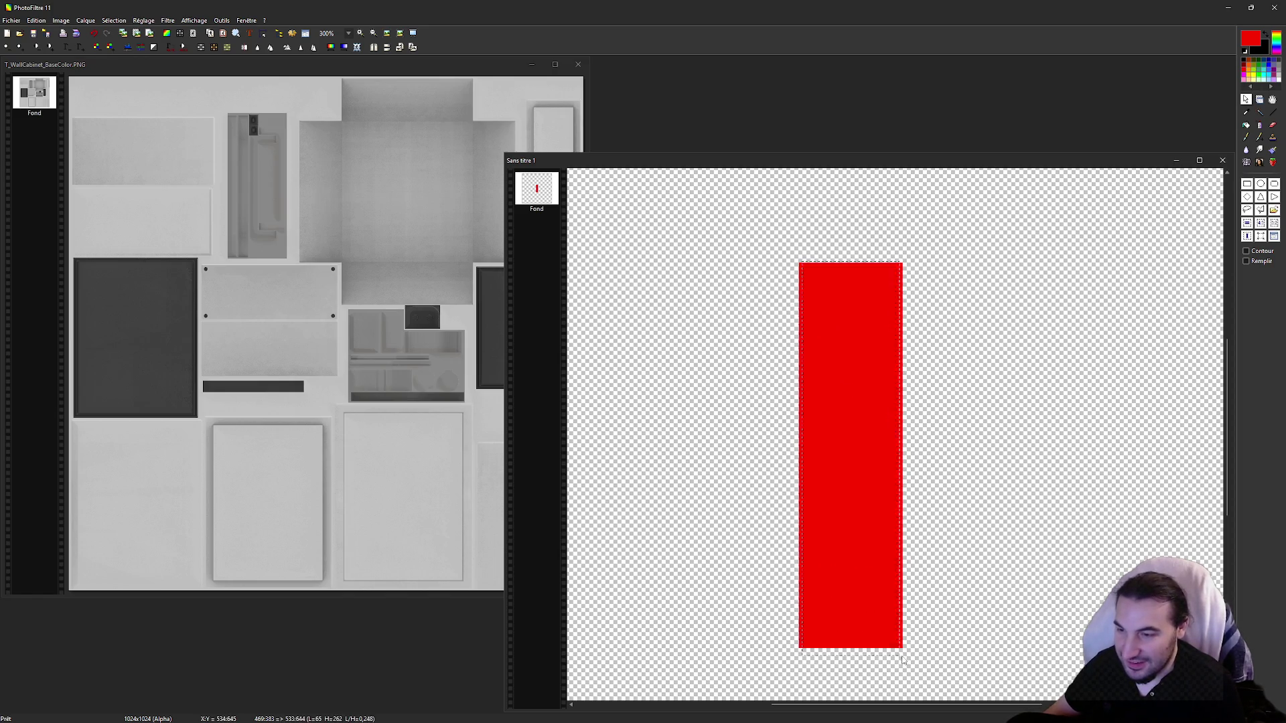
{"action": "scroll", "coordinate": [818, 337], "scroll_direction": "up", "scroll_amount": 2}
{"action": "left_click_drag", "start_coordinate": [1025, 560], "coordinate": [1019, 556]}
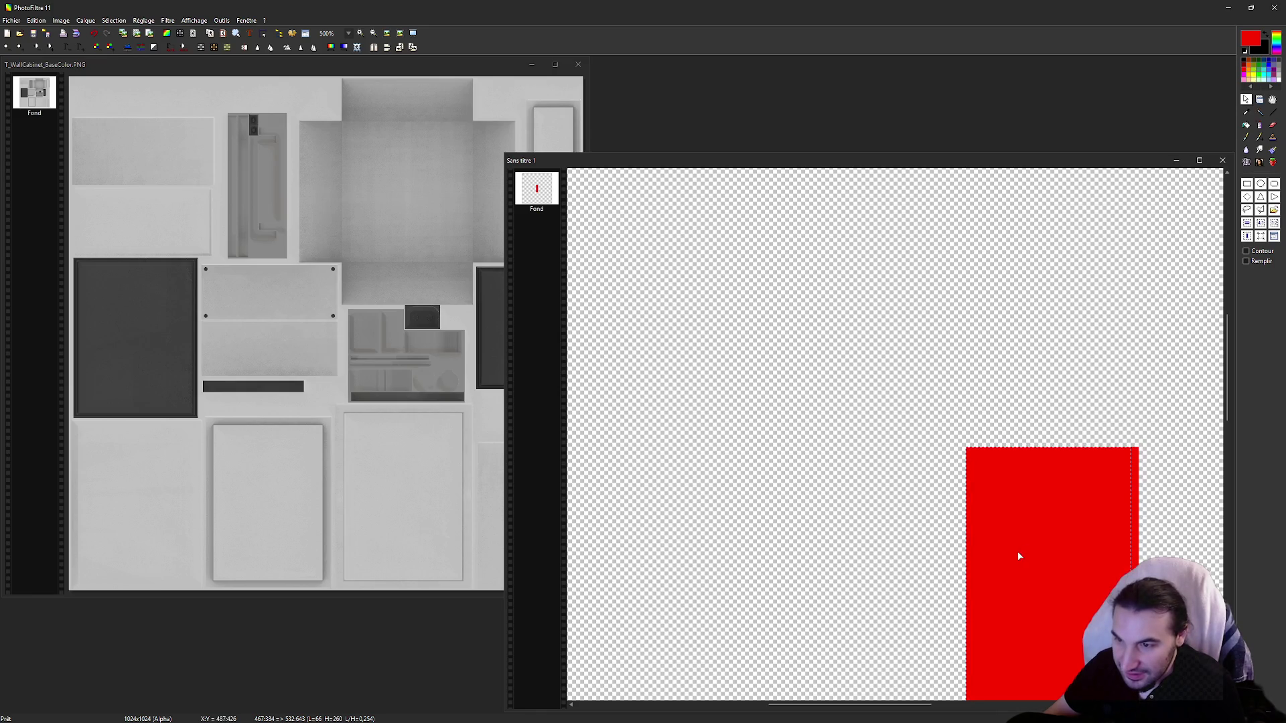
{"action": "left_click_drag", "start_coordinate": [1131, 465], "coordinate": [1137, 465]}
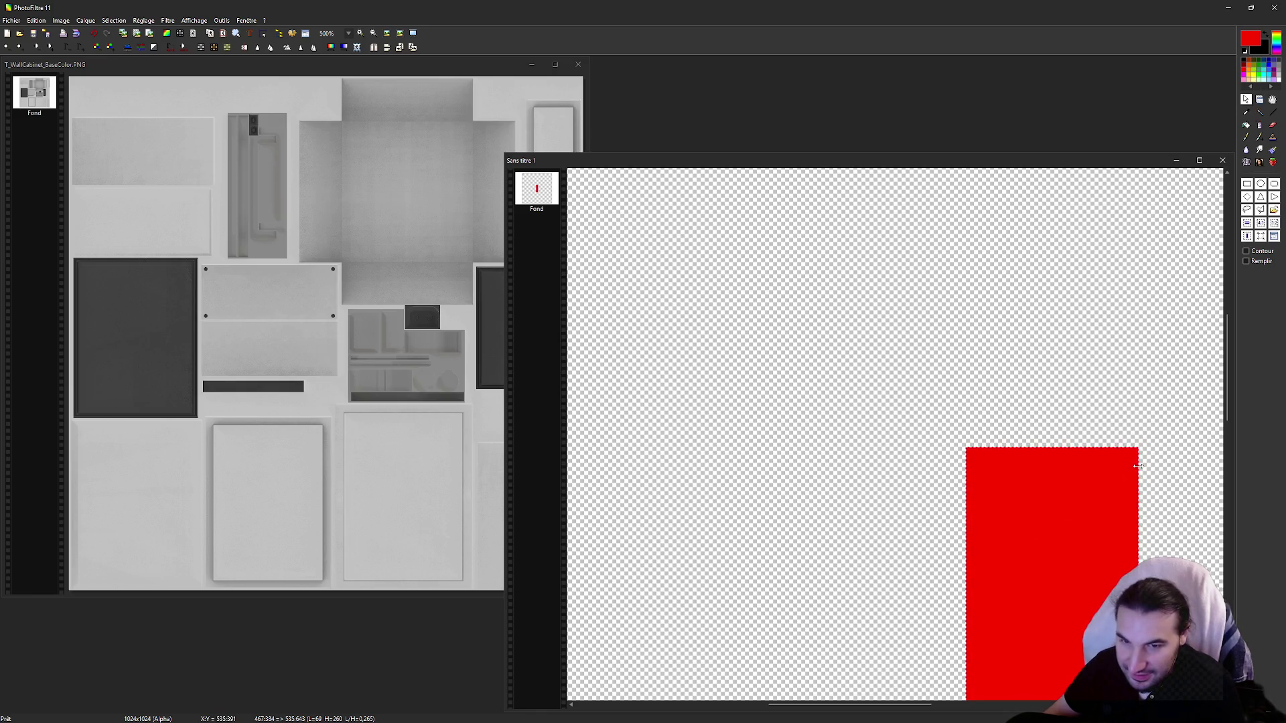
{"action": "scroll", "coordinate": [1085, 328], "scroll_direction": "down", "scroll_amount": 1}
{"action": "scroll", "coordinate": [897, 368], "scroll_direction": "down", "scroll_amount": 1}
{"action": "scroll", "coordinate": [893, 494], "scroll_direction": "down", "scroll_amount": 1}
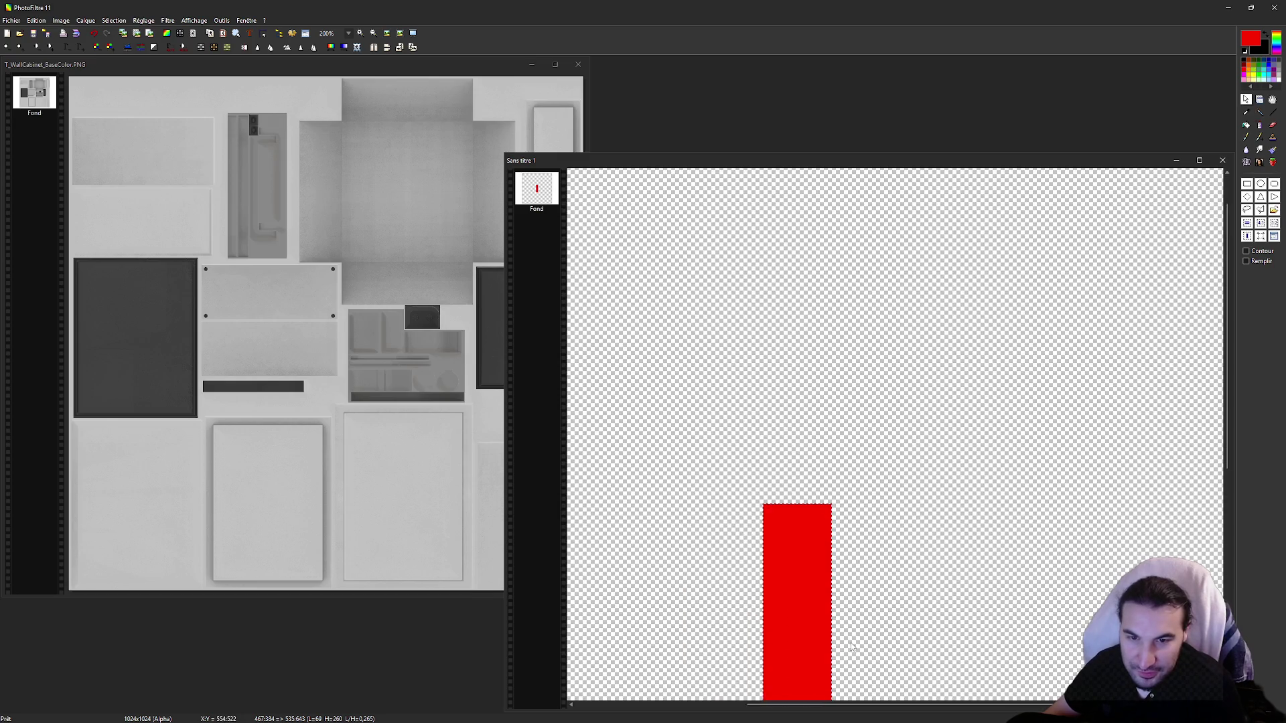
{"action": "scroll", "coordinate": [850, 646], "scroll_direction": "up", "scroll_amount": 1}
{"action": "key", "text": "ctrl+c"}
{"action": "key", "text": "ctrl+v"}
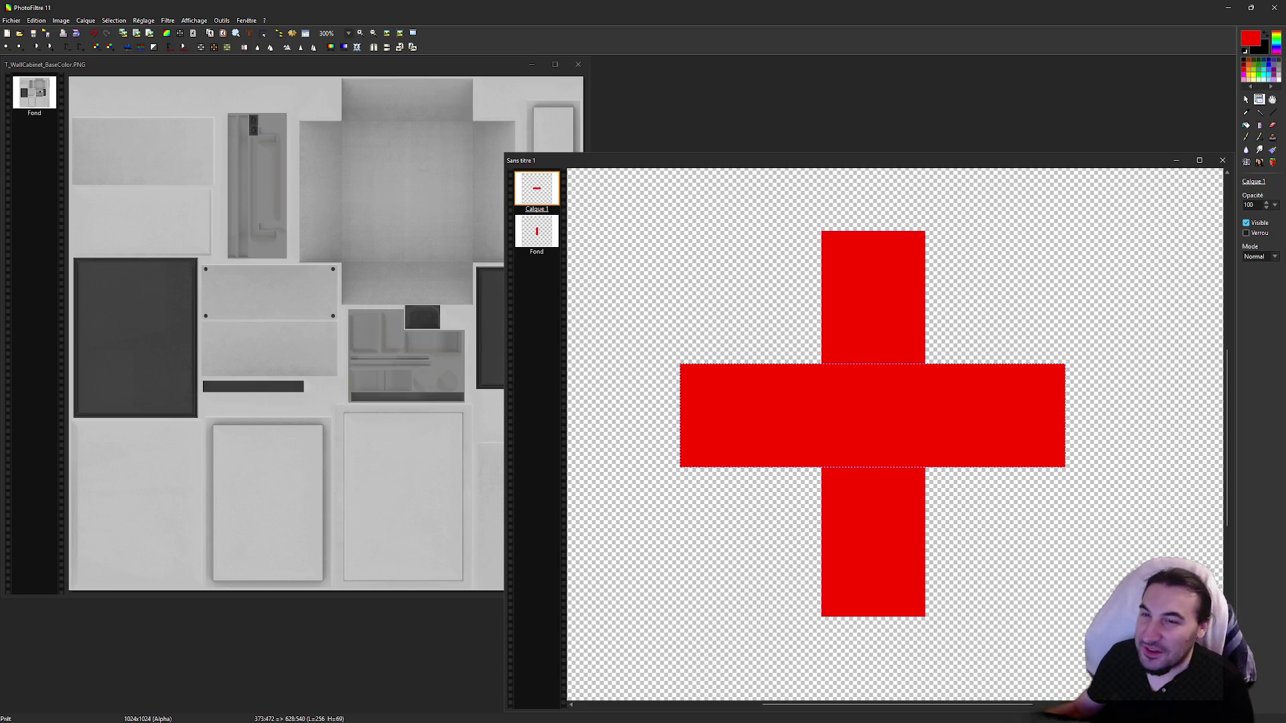
Step: Make the Fond background layer active
{"action": "left_click", "coordinate": [1245, 102]}
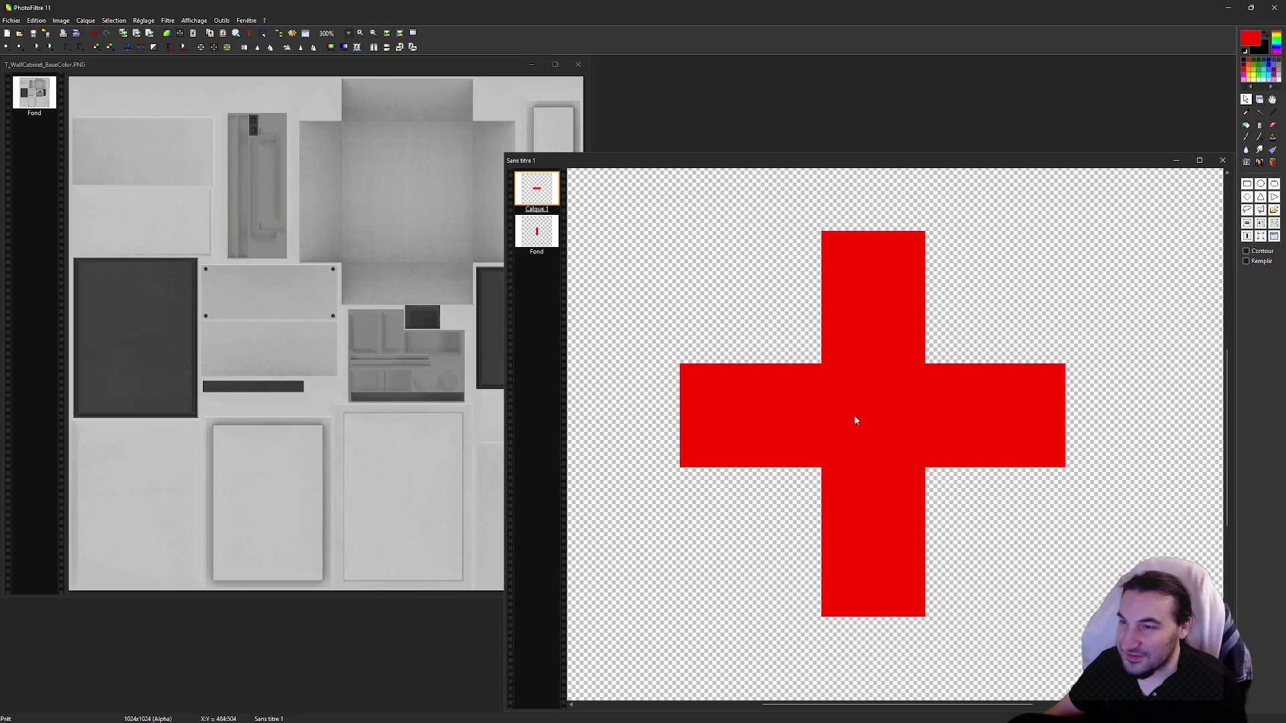
{"action": "left_click", "coordinate": [1259, 99]}
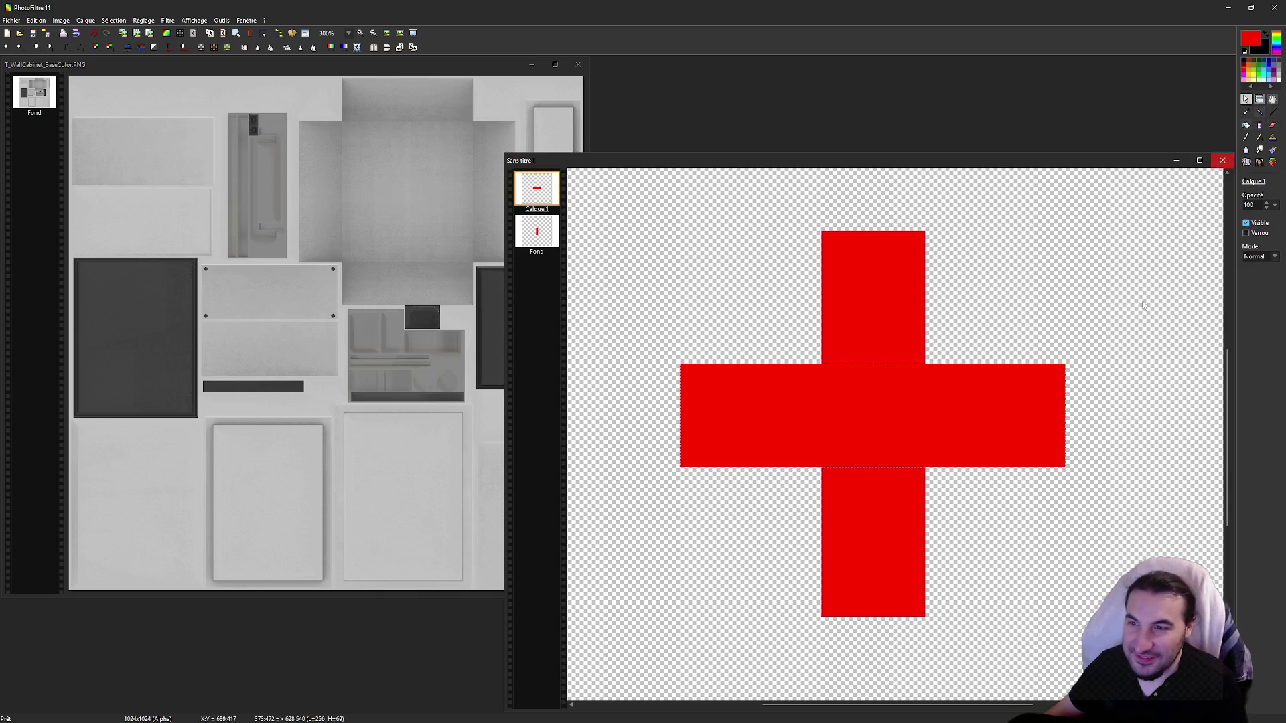
{"action": "right_click", "coordinate": [928, 433]}
{"action": "left_click", "coordinate": [1060, 273]}
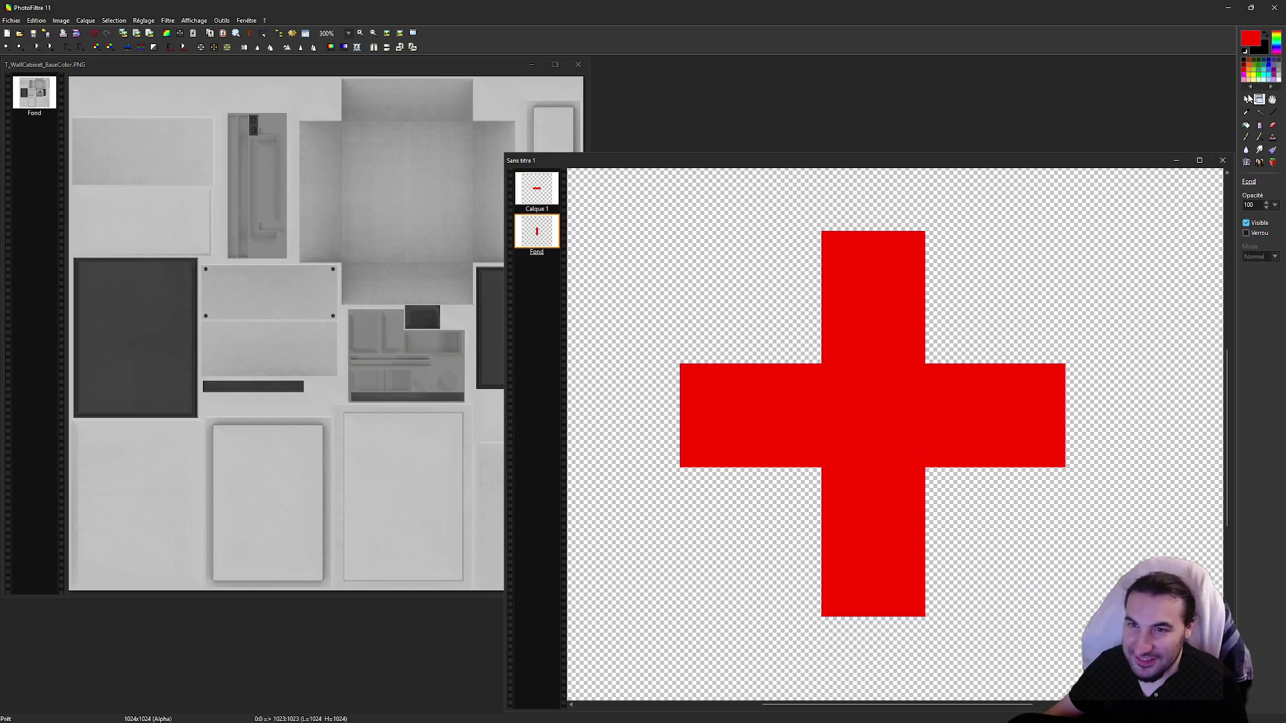
Step: Draw a rectangle selection around the red cross, fitting its top and bottom edges
{"action": "left_click", "coordinate": [1246, 99]}
{"action": "mouse_move", "coordinate": [665, 236]}
{"action": "left_mouse_down"}
{"action": "mouse_move", "coordinate": [1067, 639]}
{"action": "mouse_move", "coordinate": [1079, 589]}
{"action": "mouse_move", "coordinate": [1092, 618]}
{"action": "left_mouse_up"}
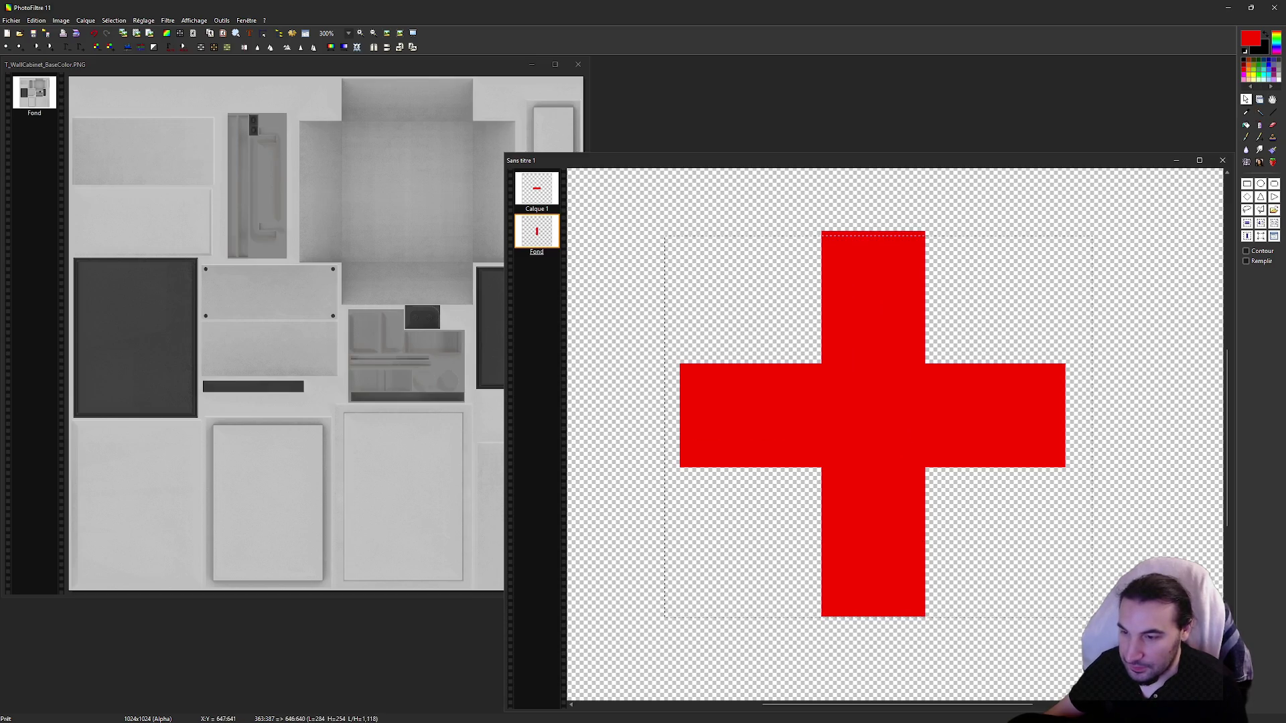
{"action": "left_click_drag", "start_coordinate": [902, 617], "coordinate": [902, 616]}
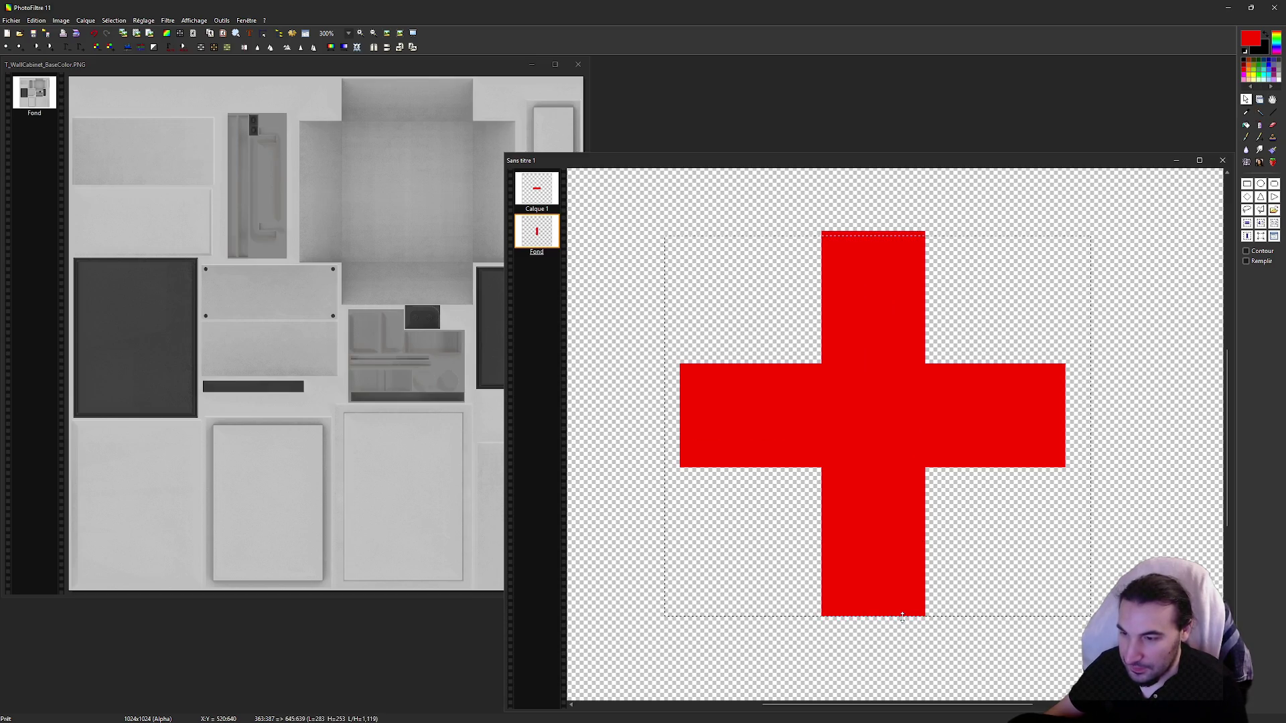
{"action": "left_click_drag", "start_coordinate": [874, 237], "coordinate": [873, 231]}
{"action": "right_click", "coordinate": [882, 316]}
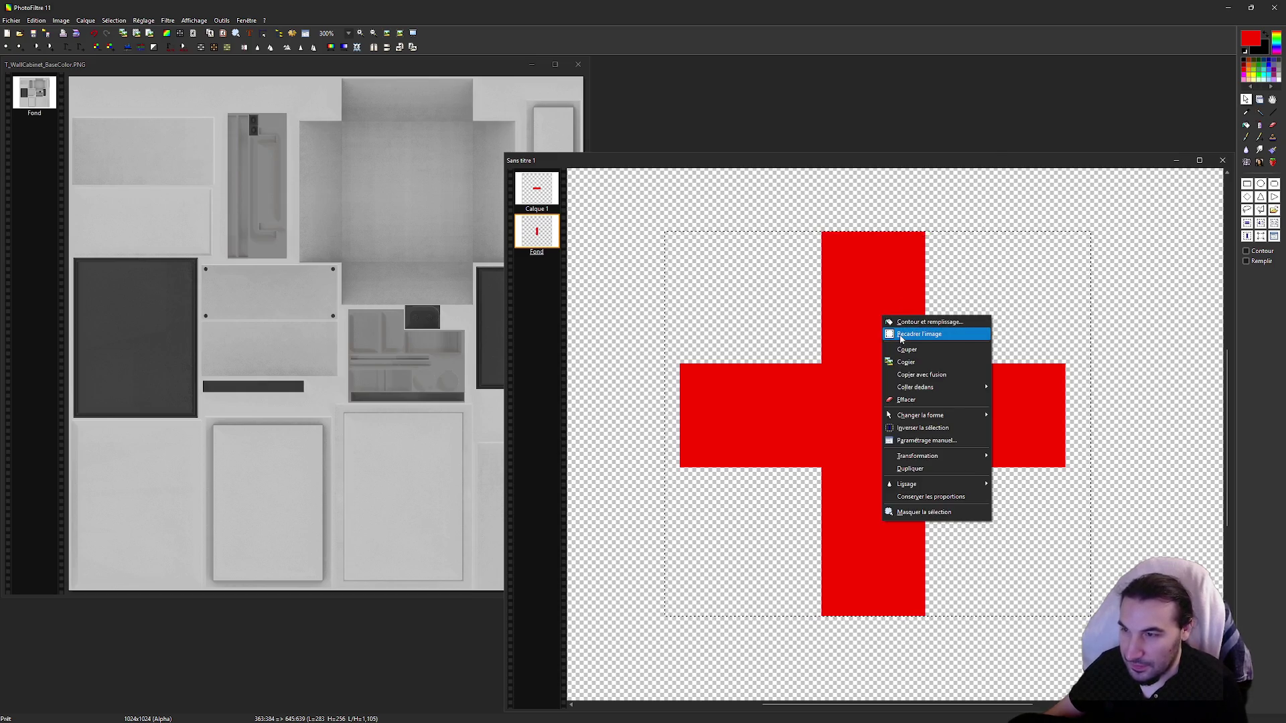
Step: Crop the image to the selected red cross
{"action": "left_click", "coordinate": [901, 335]}
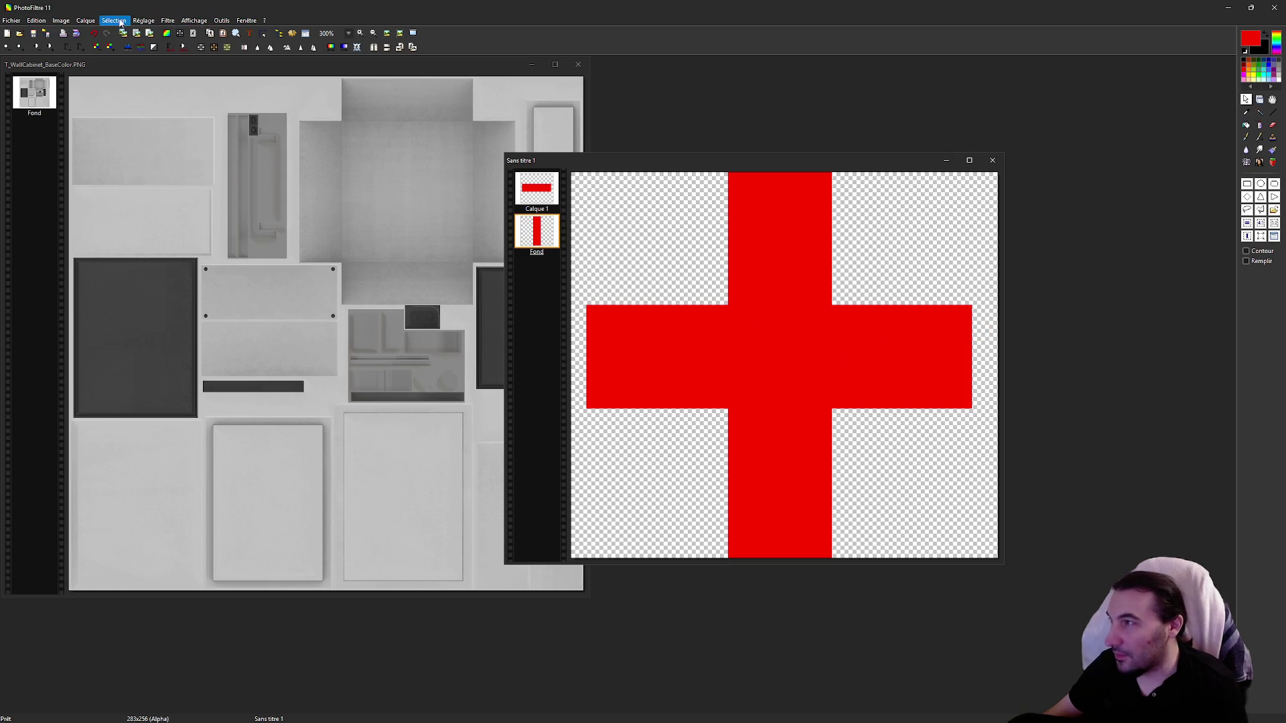
{"action": "left_click", "coordinate": [85, 20]}
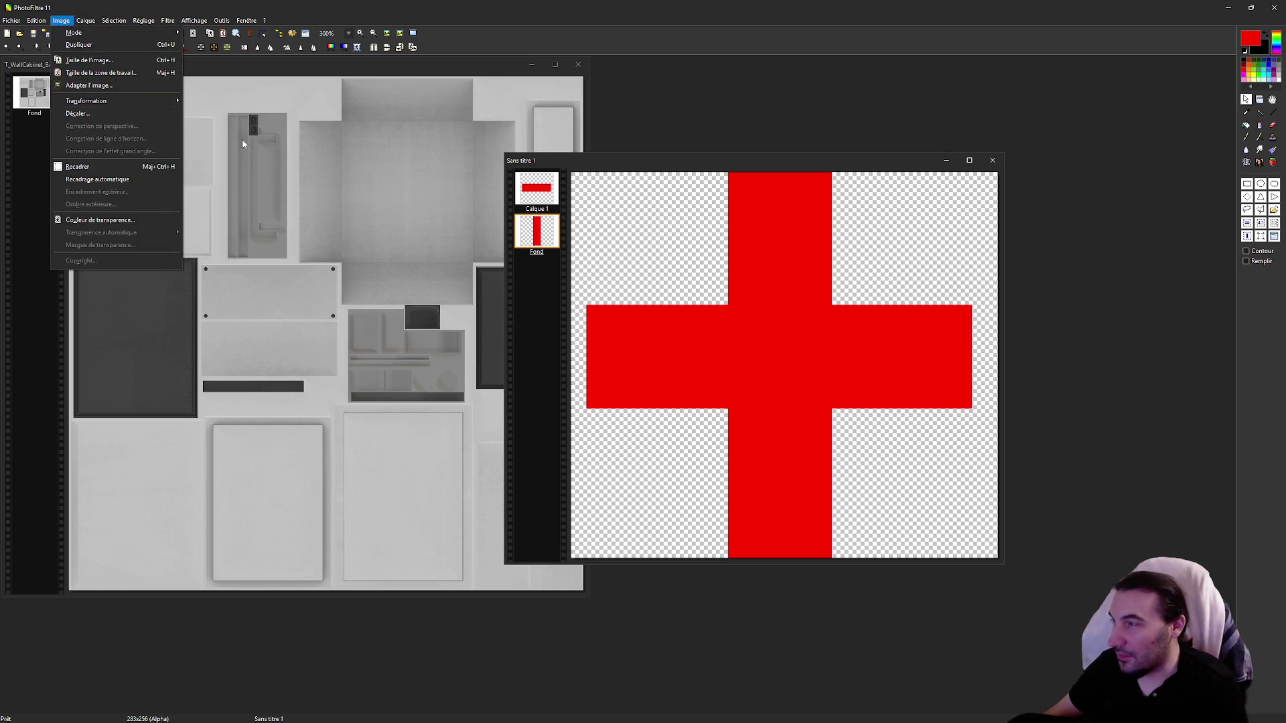
{"action": "left_click", "coordinate": [898, 314]}
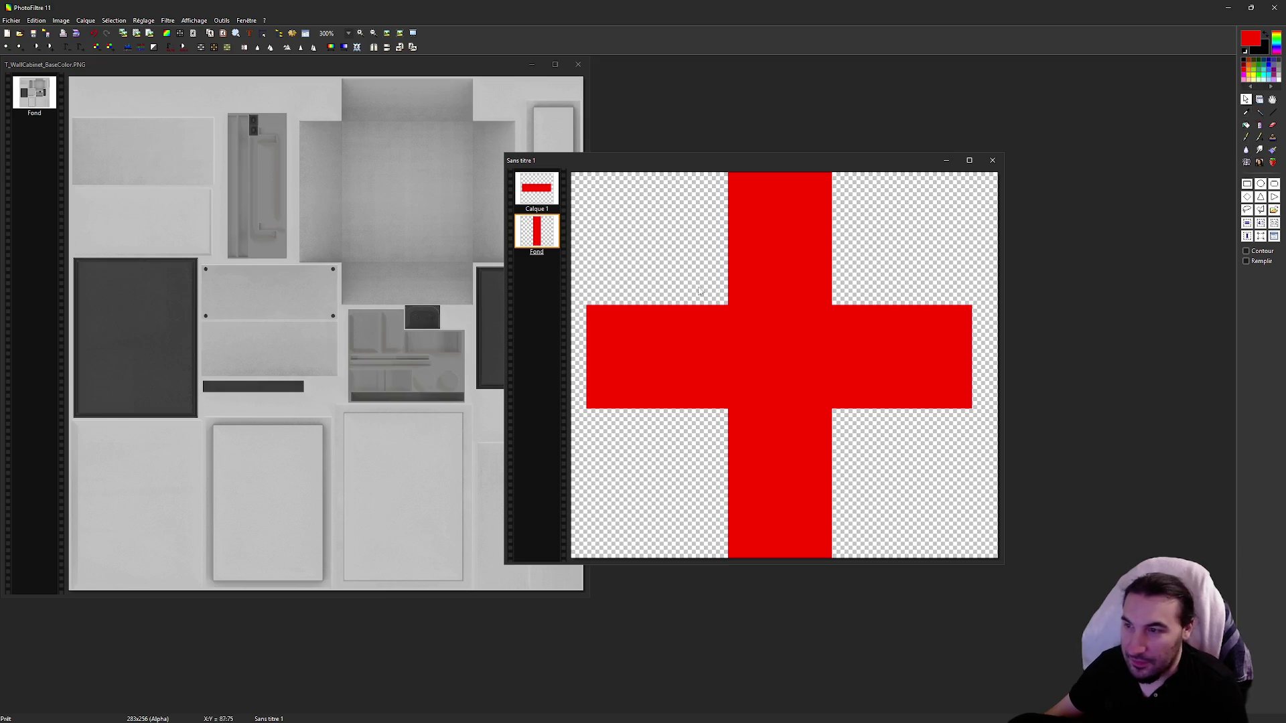
Step: Centre the Calque 1 horizontal bar via Paramétrage manuel to complete the cross
{"action": "left_click", "coordinate": [554, 193]}
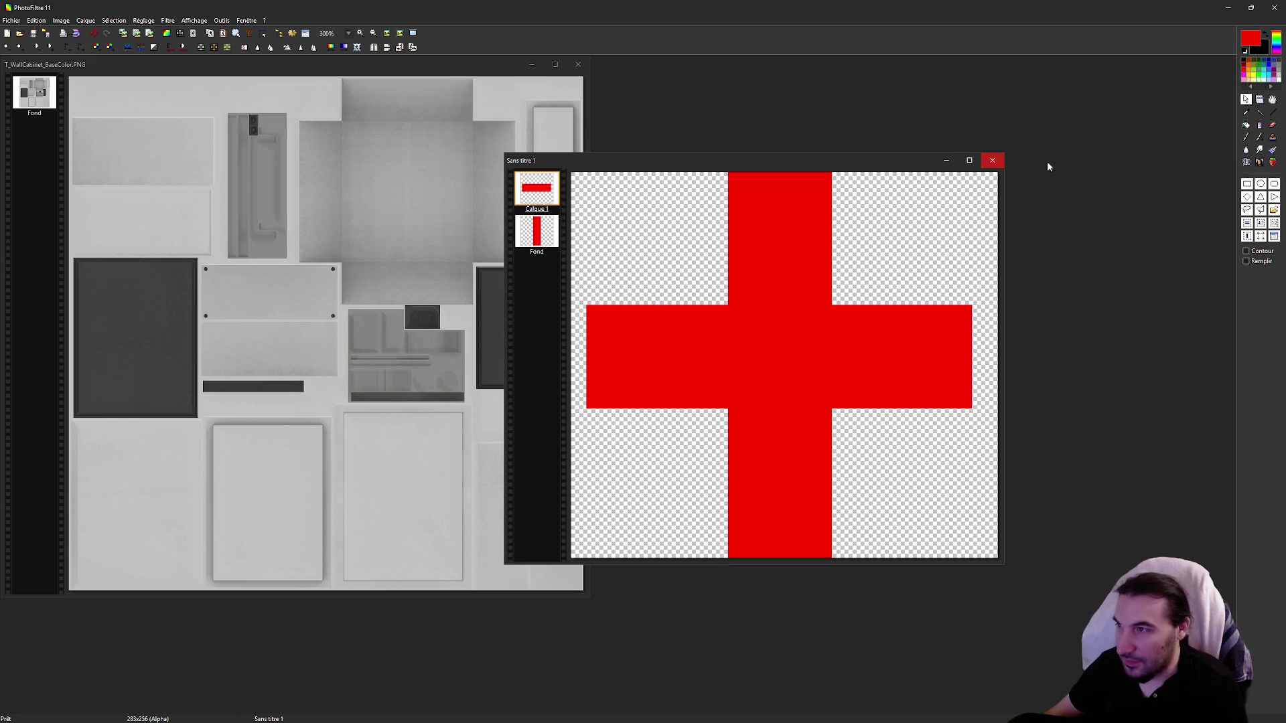
{"action": "right_click", "coordinate": [872, 373]}
{"action": "left_click", "coordinate": [1259, 101]}
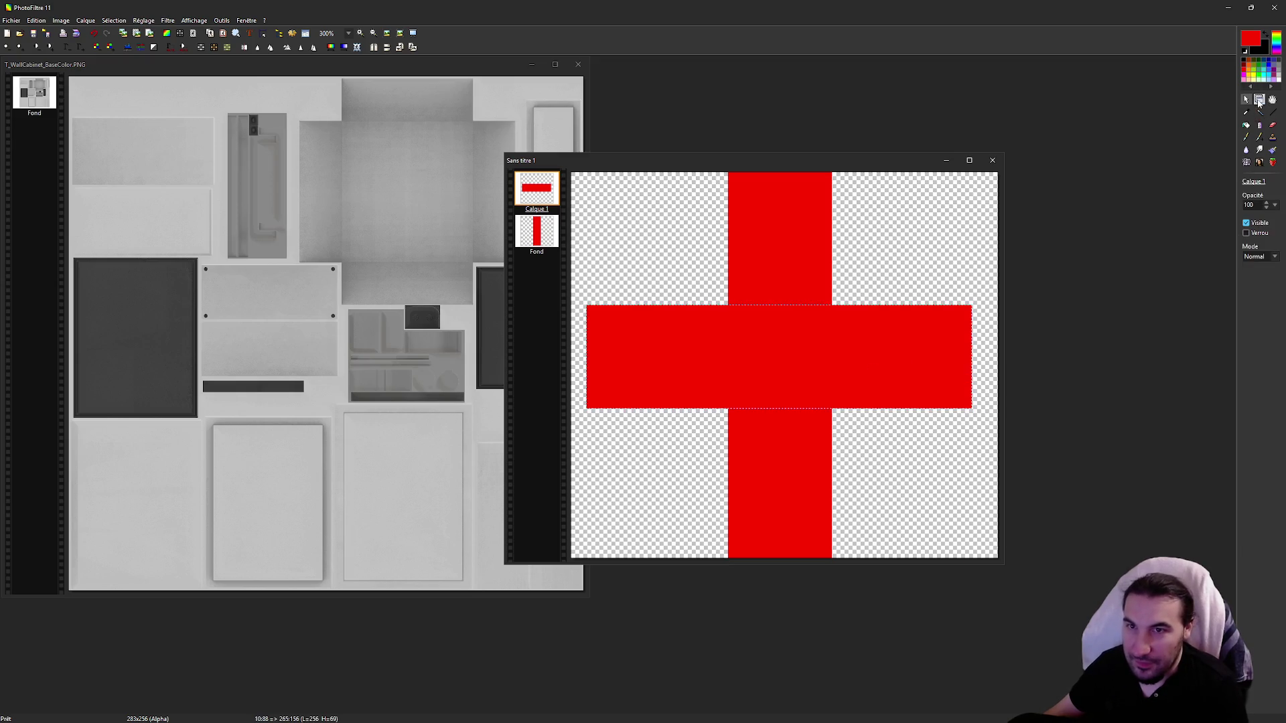
{"action": "right_click", "coordinate": [813, 361]}
{"action": "left_click", "coordinate": [866, 421]}
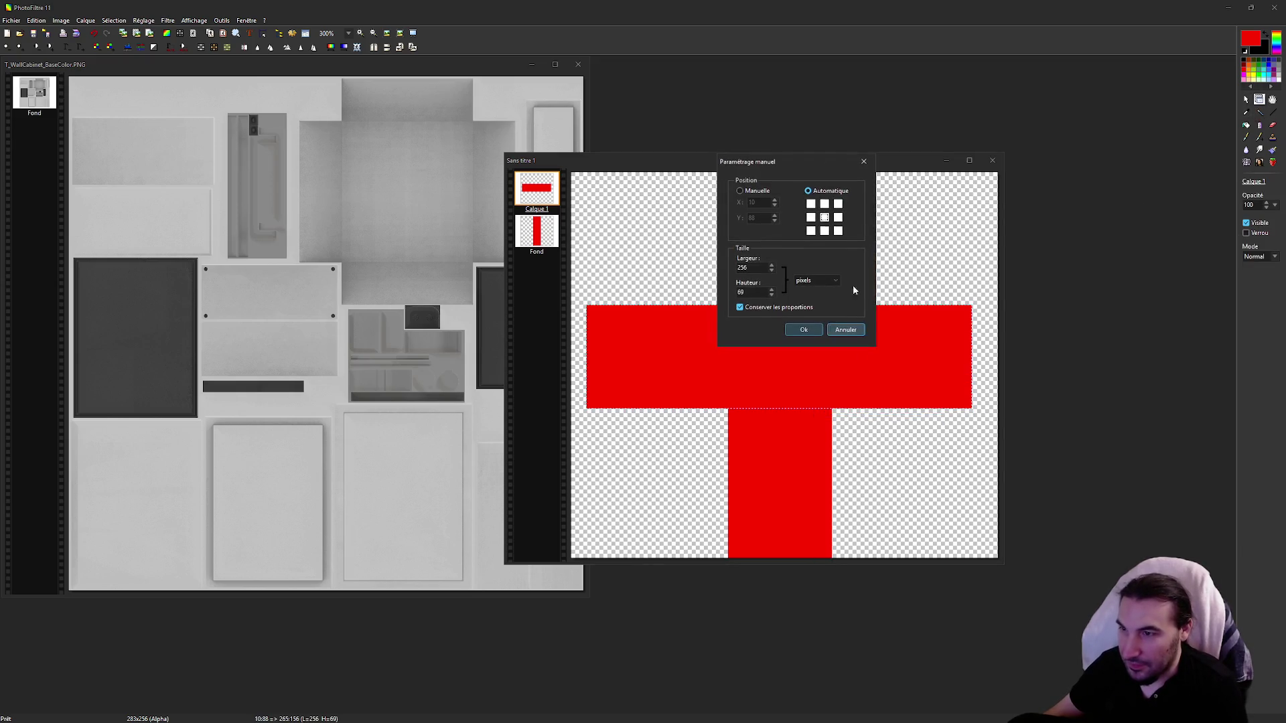
{"action": "left_click", "coordinate": [803, 331]}
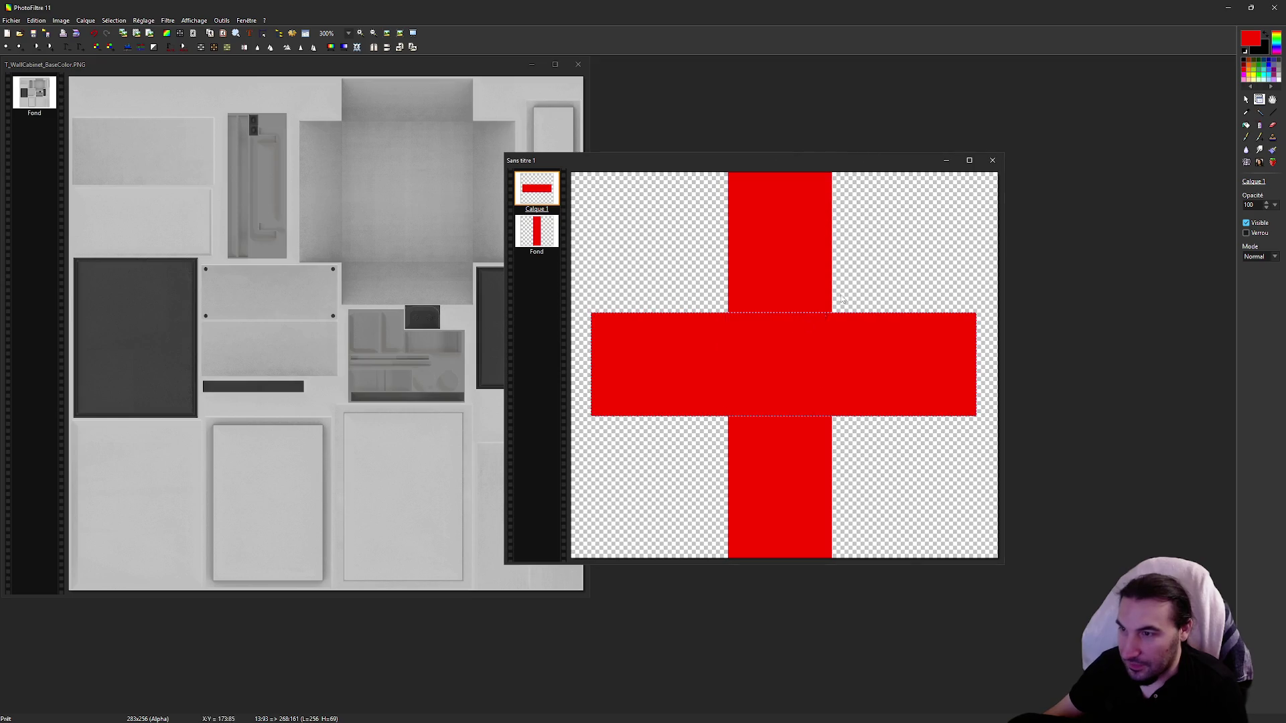
Step: Clear the leftover area beside the cross and merge Calque 1 into Fond
{"action": "left_click", "coordinate": [1246, 101]}
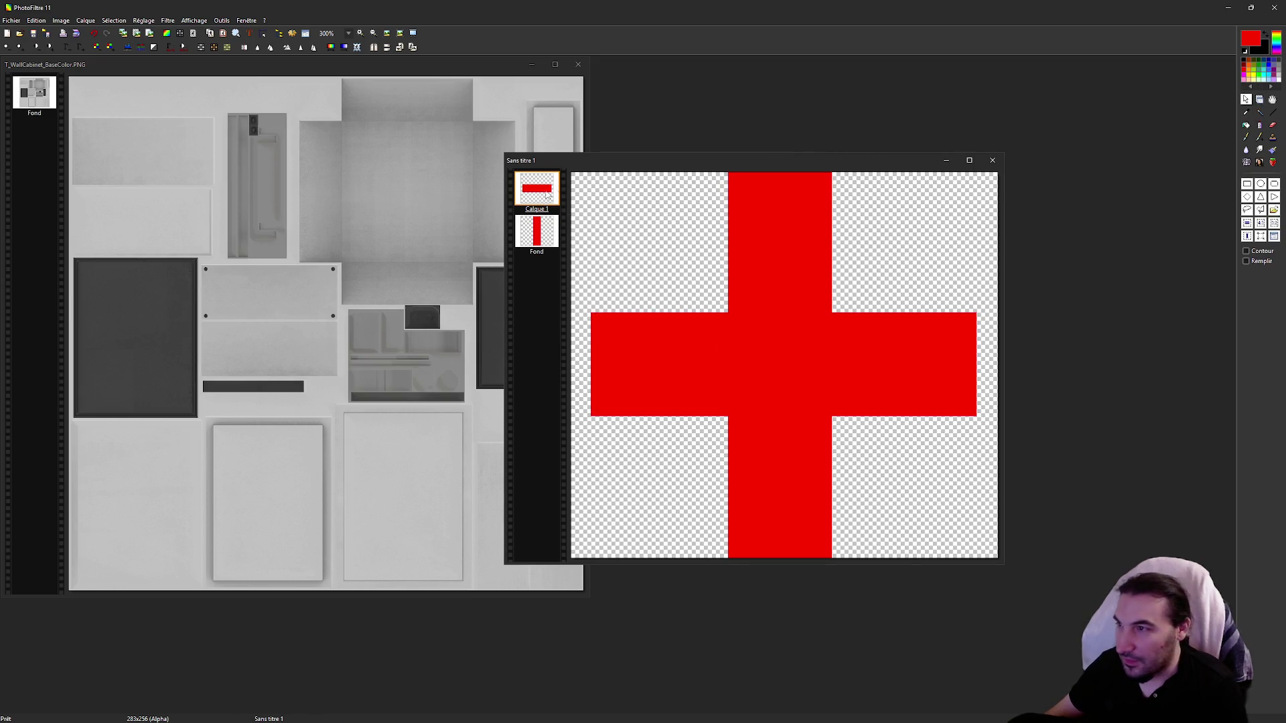
{"action": "mouse_move", "coordinate": [578, 175]}
{"action": "left_mouse_down"}
{"action": "mouse_move", "coordinate": [951, 622]}
{"action": "mouse_move", "coordinate": [990, 645]}
{"action": "mouse_move", "coordinate": [978, 647]}
{"action": "left_mouse_up"}
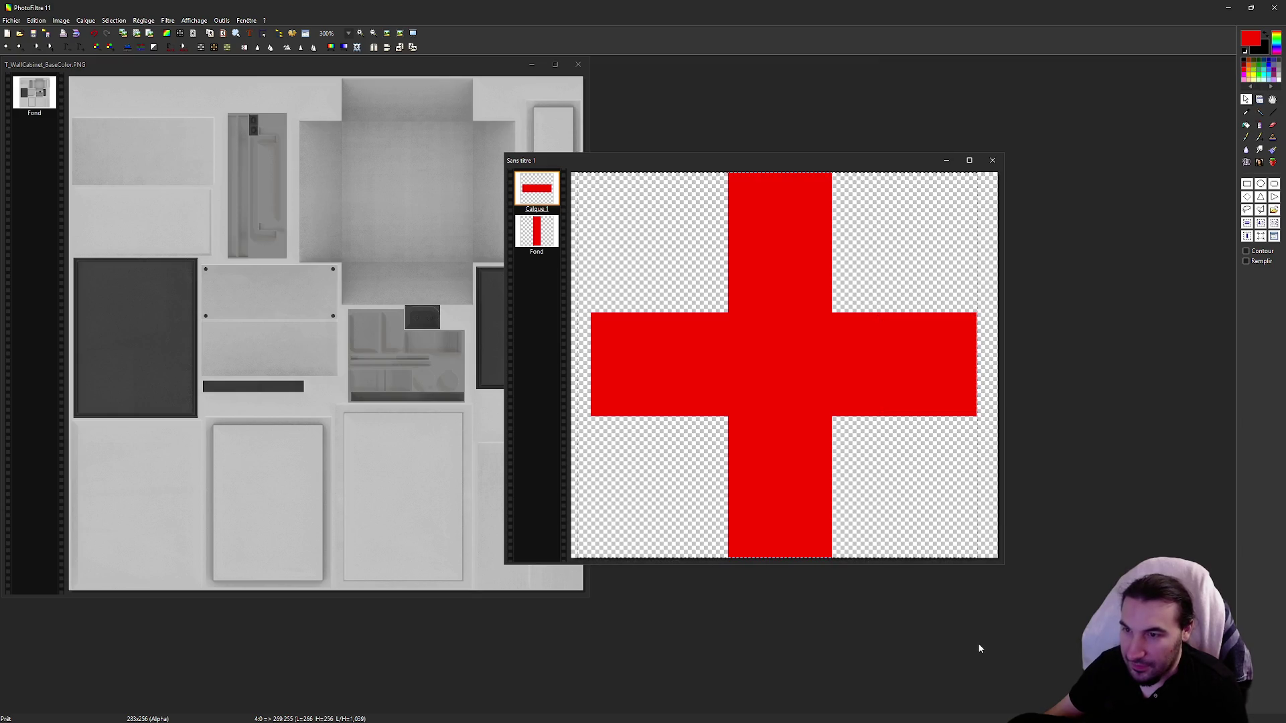
{"action": "left_click_drag", "start_coordinate": [579, 369], "coordinate": [589, 369]}
{"action": "right_click", "coordinate": [640, 353]}
{"action": "left_click", "coordinate": [660, 370]}
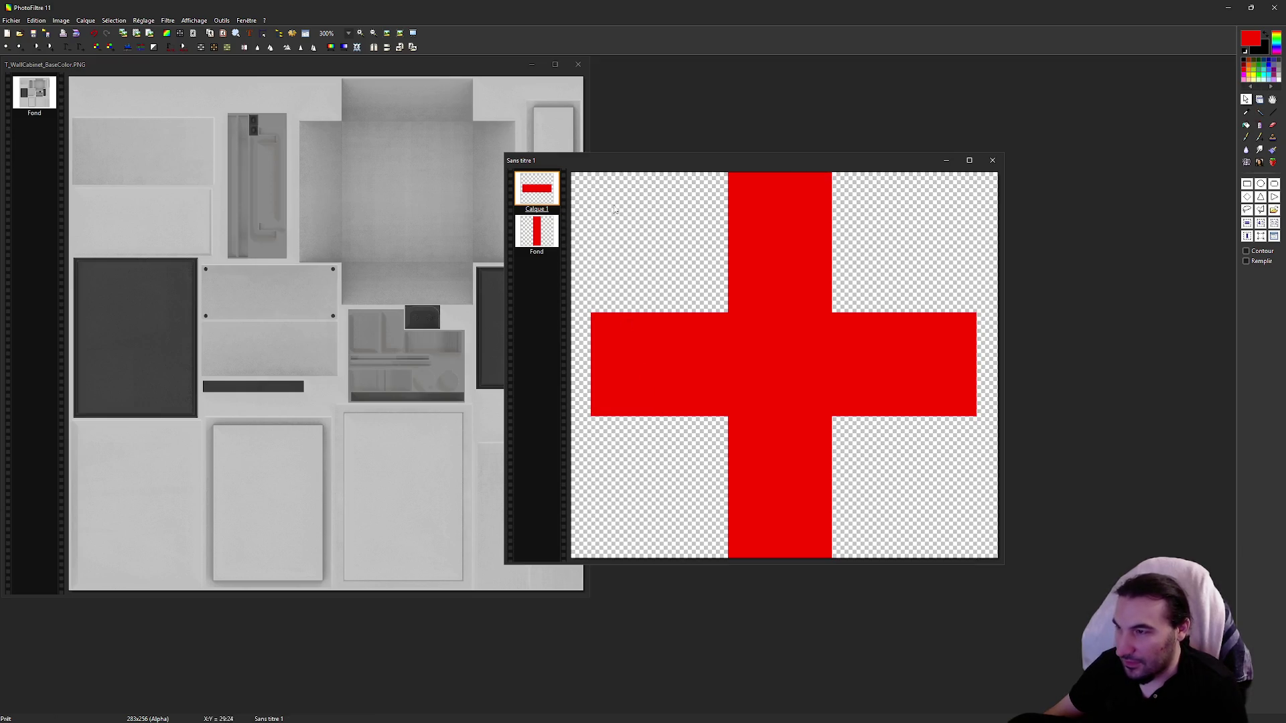
{"action": "right_click", "coordinate": [536, 189]}
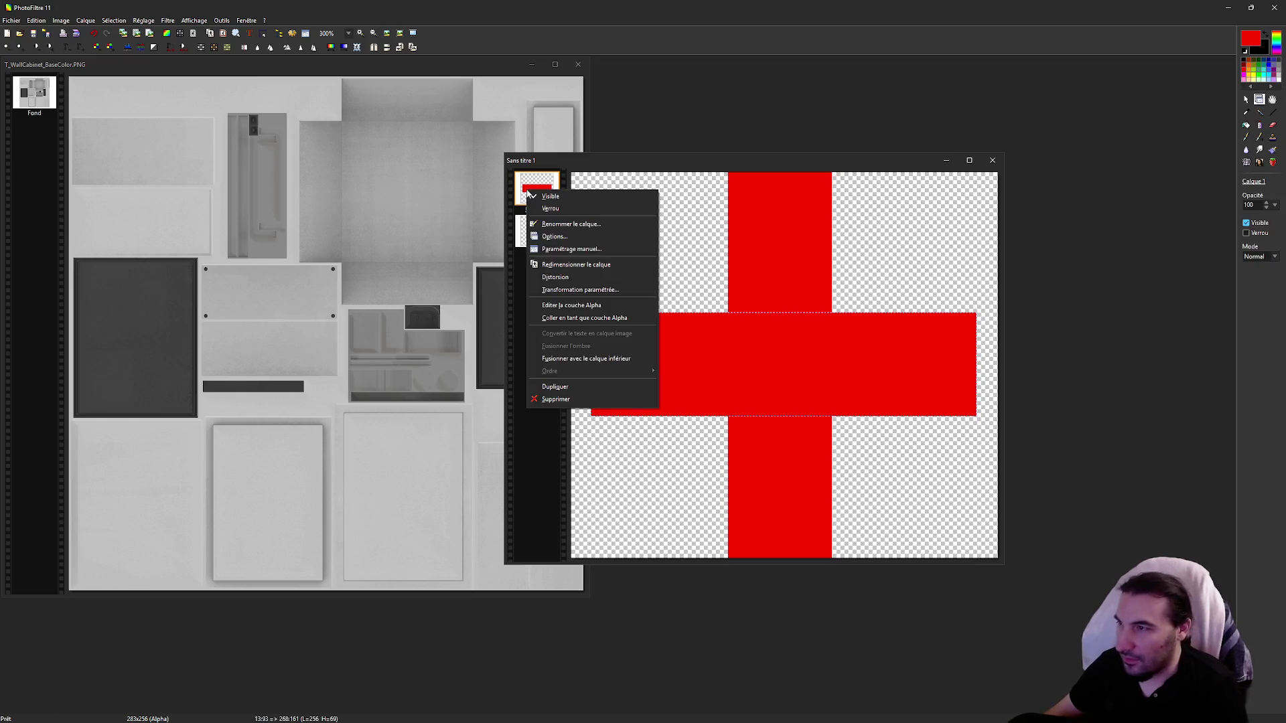
{"action": "left_click", "coordinate": [590, 356]}
Step: Crop the cross image to a 256×256 square around the cross
{"action": "left_click", "coordinate": [1246, 100]}
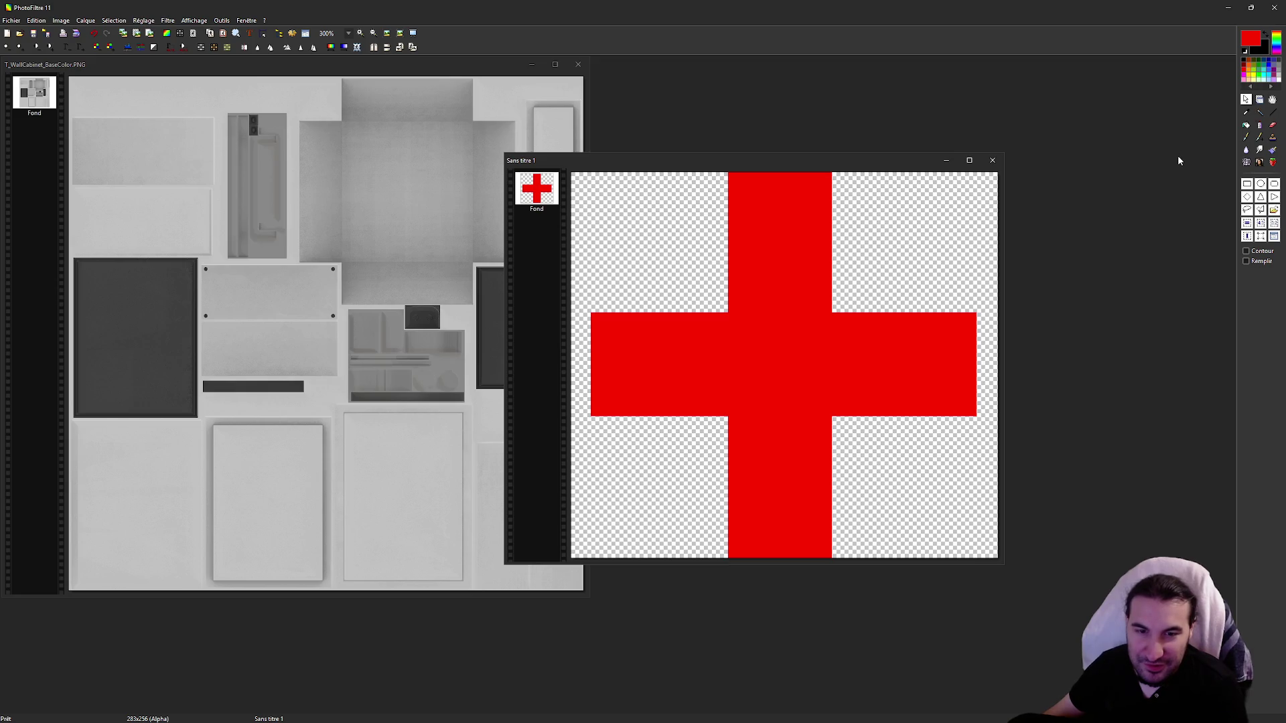
{"action": "mouse_move", "coordinate": [586, 174]}
{"action": "left_mouse_down"}
{"action": "mouse_move", "coordinate": [669, 415]}
{"action": "mouse_move", "coordinate": [895, 590]}
{"action": "mouse_move", "coordinate": [977, 623]}
{"action": "left_mouse_up"}
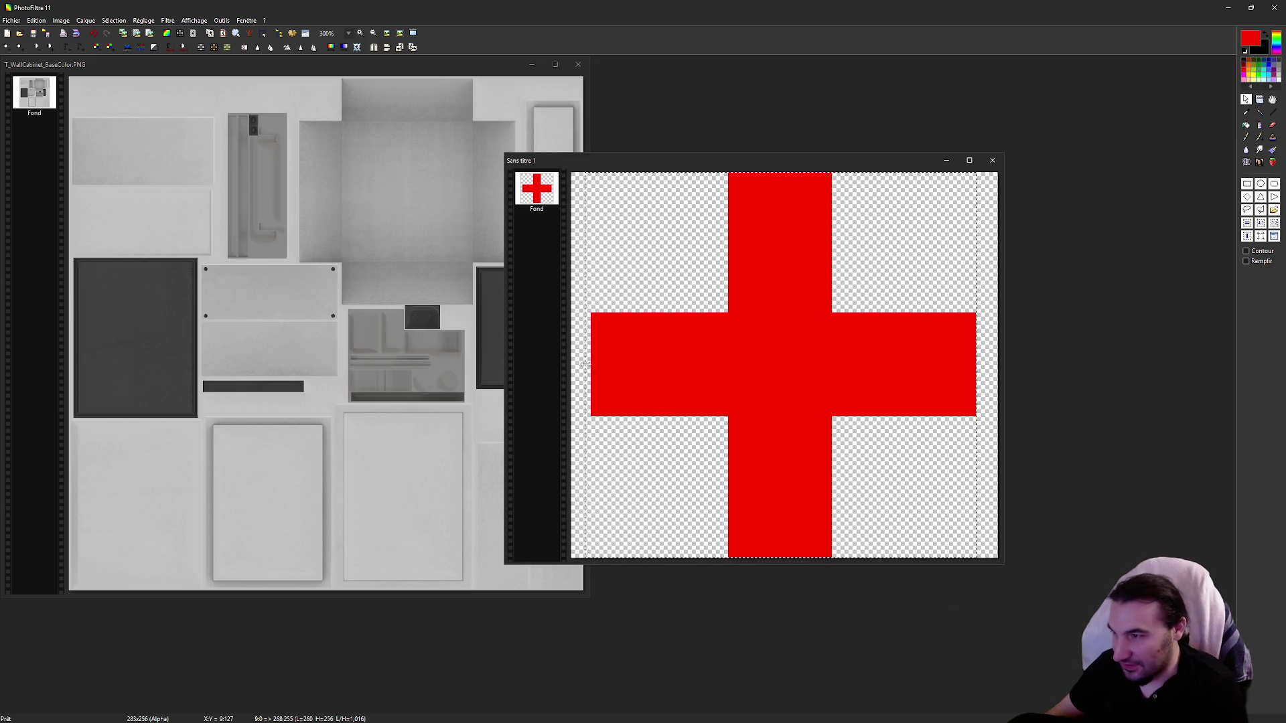
{"action": "right_click", "coordinate": [676, 349]}
{"action": "left_click", "coordinate": [693, 365]}
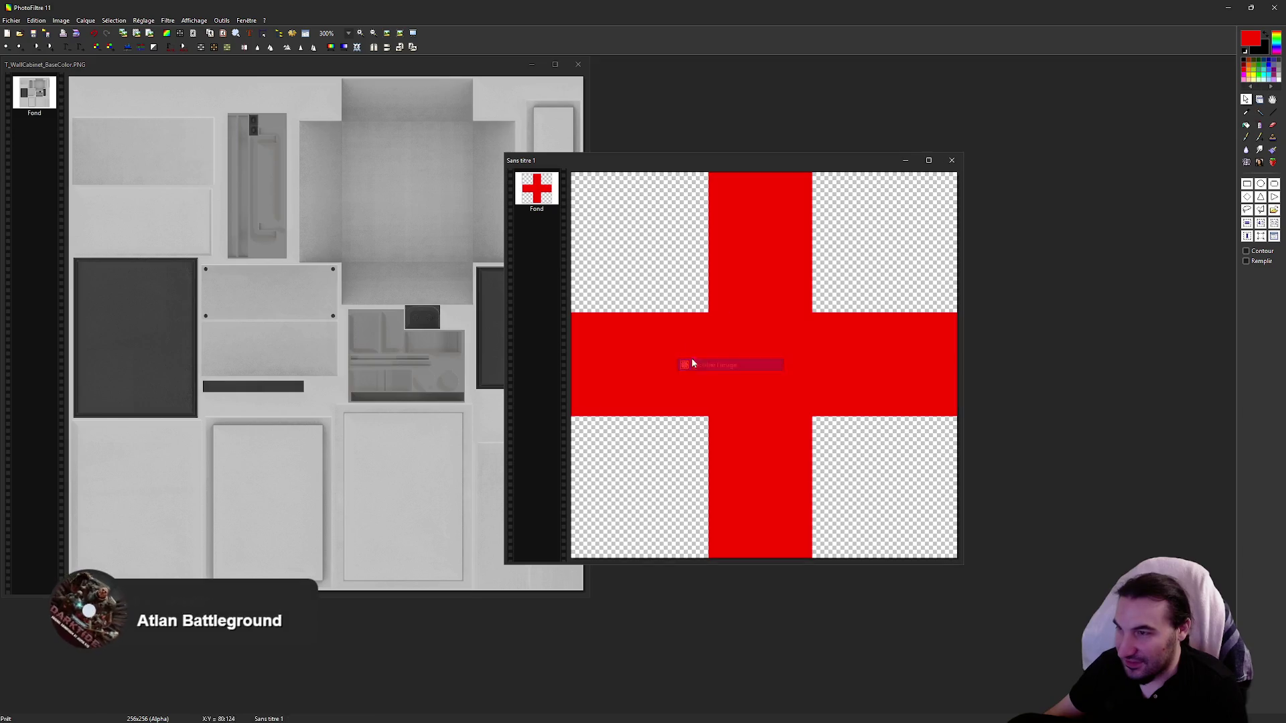
Step: Copy the cross and paste it as a new layer on T_WallCabinet_BaseColor
{"action": "right_click", "coordinate": [737, 343]}
{"action": "left_click", "coordinate": [797, 391]}
{"action": "left_click_drag", "start_coordinate": [559, 160], "coordinate": [718, 144]}
{"action": "left_click", "coordinate": [426, 452]}
{"action": "key", "text": "ctrl+v"}
Step: Move the pasted cross onto the door panel and raise it higher
{"action": "left_click_drag", "start_coordinate": [326, 332], "coordinate": [404, 481]}
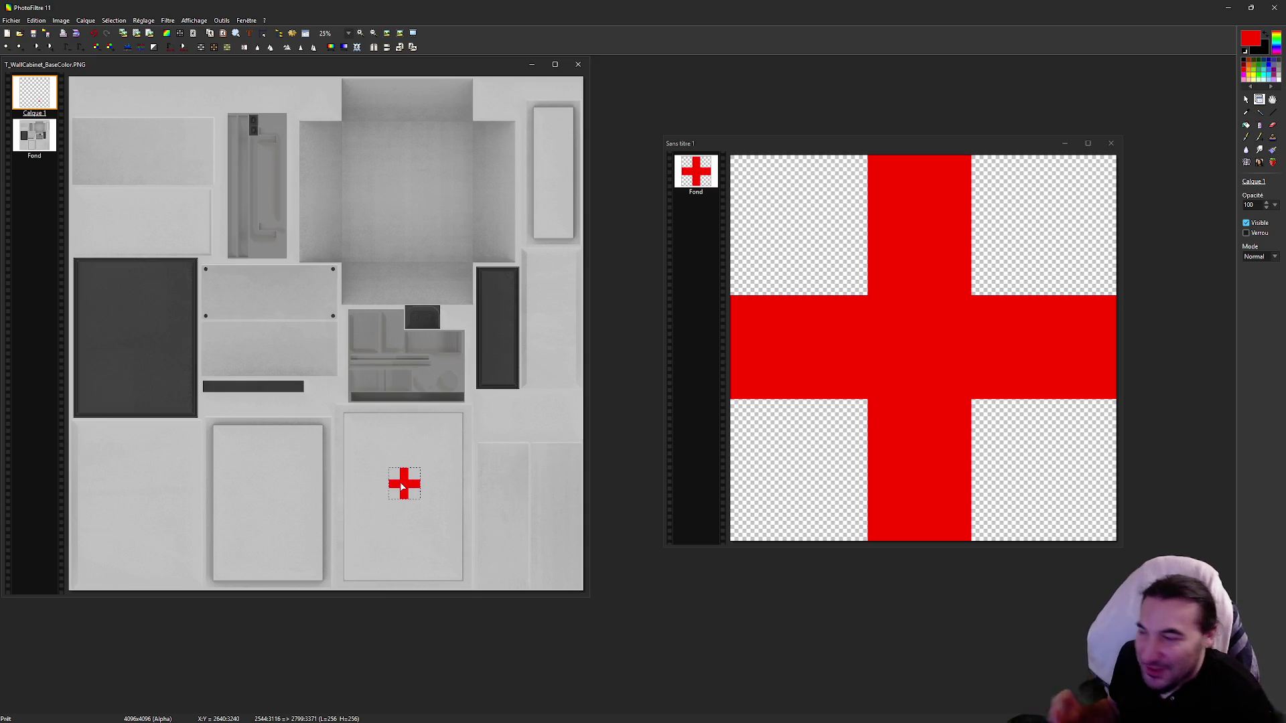
{"action": "scroll", "coordinate": [402, 488], "scroll_direction": "up", "scroll_amount": 3}
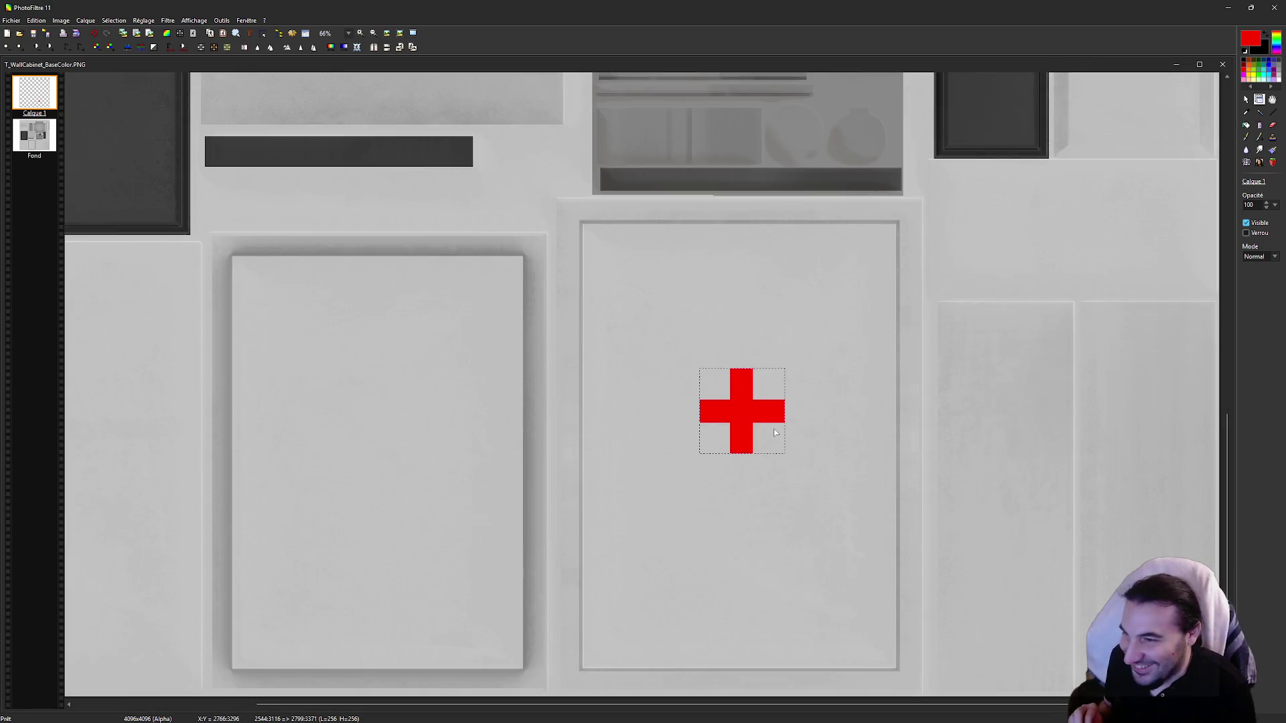
{"action": "left_click_drag", "start_coordinate": [747, 409], "coordinate": [742, 265]}
{"action": "scroll", "coordinate": [782, 255], "scroll_direction": "up", "scroll_amount": 2}
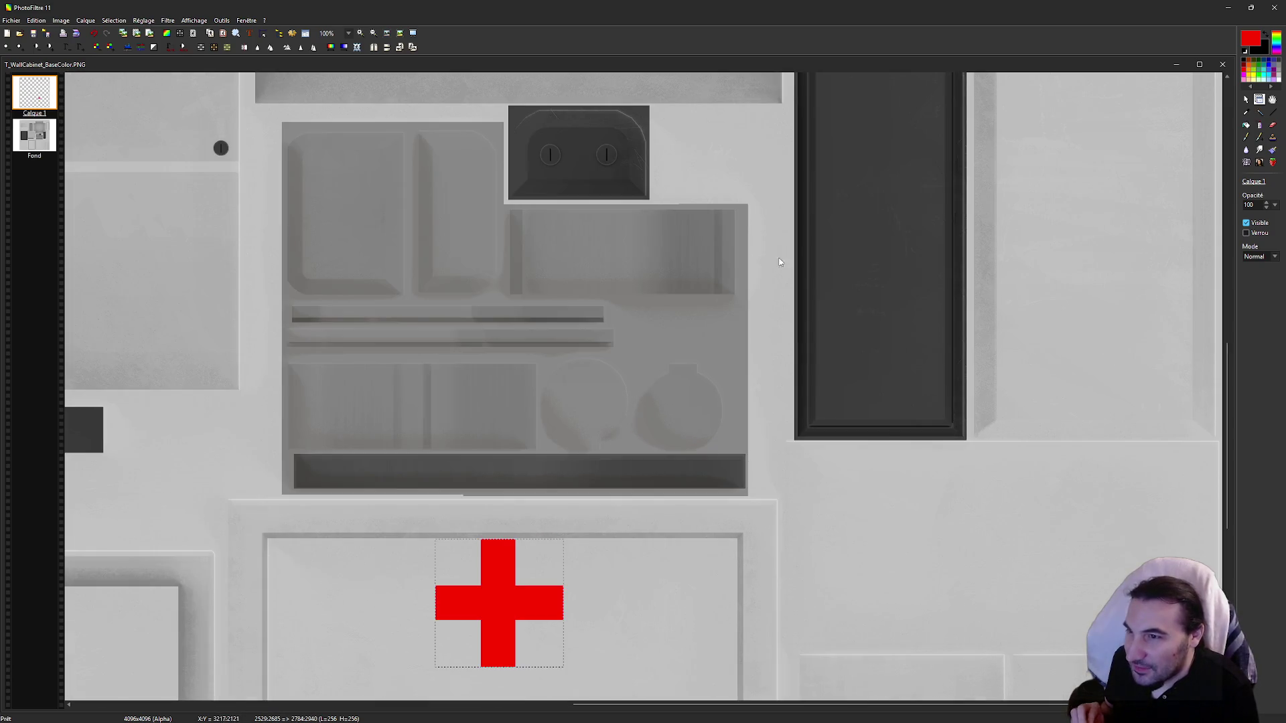
{"action": "scroll", "coordinate": [574, 503], "scroll_direction": "down", "scroll_amount": 1}
{"action": "scroll", "coordinate": [689, 548], "scroll_direction": "up", "scroll_amount": 1}
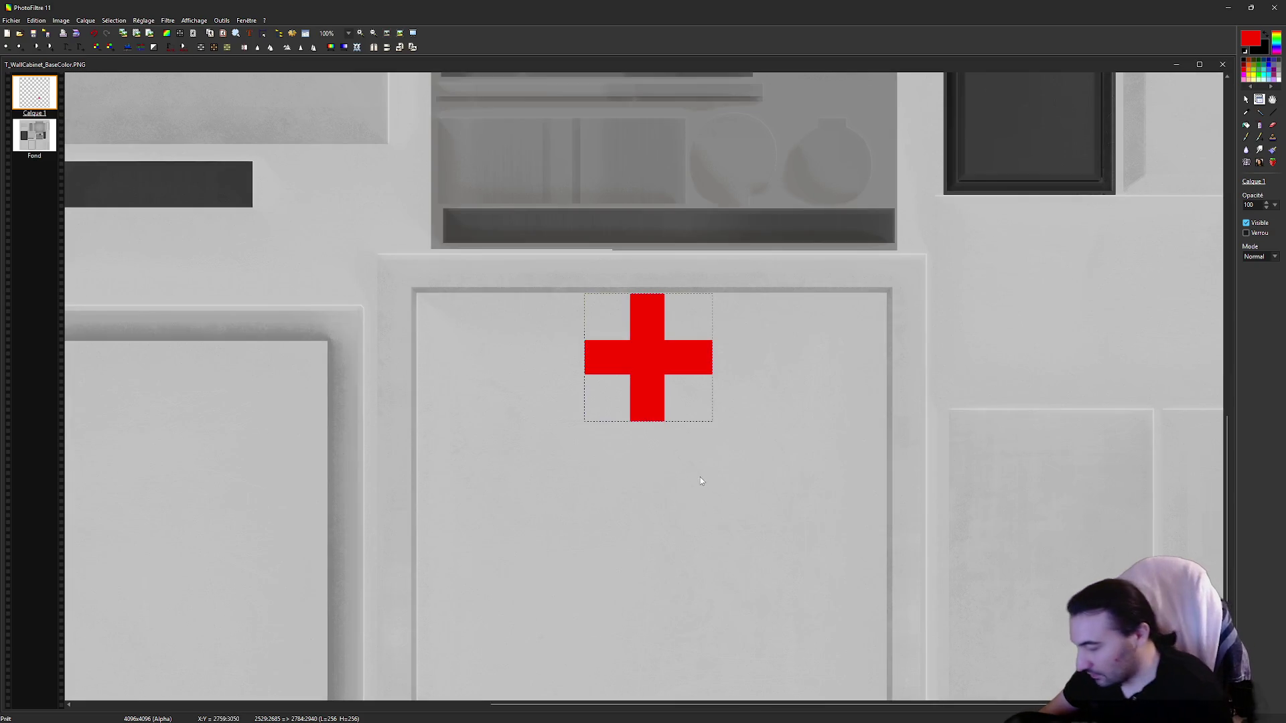
Step: Paste two more crosses, placing one left and one right, and shift the middle cross left
{"action": "key", "text": "ctrl+v"}
{"action": "mouse_move", "coordinate": [693, 477]}
{"action": "left_mouse_down"}
{"action": "mouse_move", "coordinate": [485, 389]}
{"action": "mouse_move", "coordinate": [484, 362]}
{"action": "left_mouse_up"}
{"action": "key", "text": "ctrl+v"}
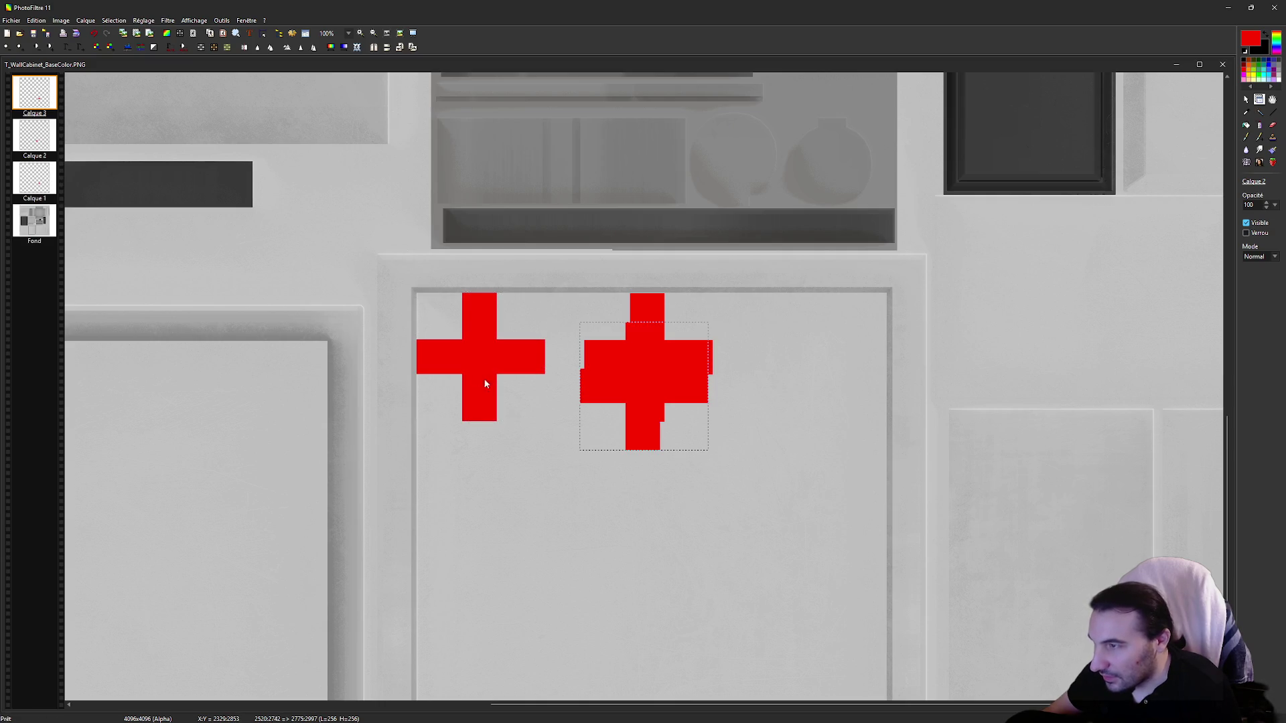
{"action": "left_click_drag", "start_coordinate": [647, 413], "coordinate": [828, 387]}
{"action": "scroll", "coordinate": [828, 387], "scroll_direction": "up", "scroll_amount": 2}
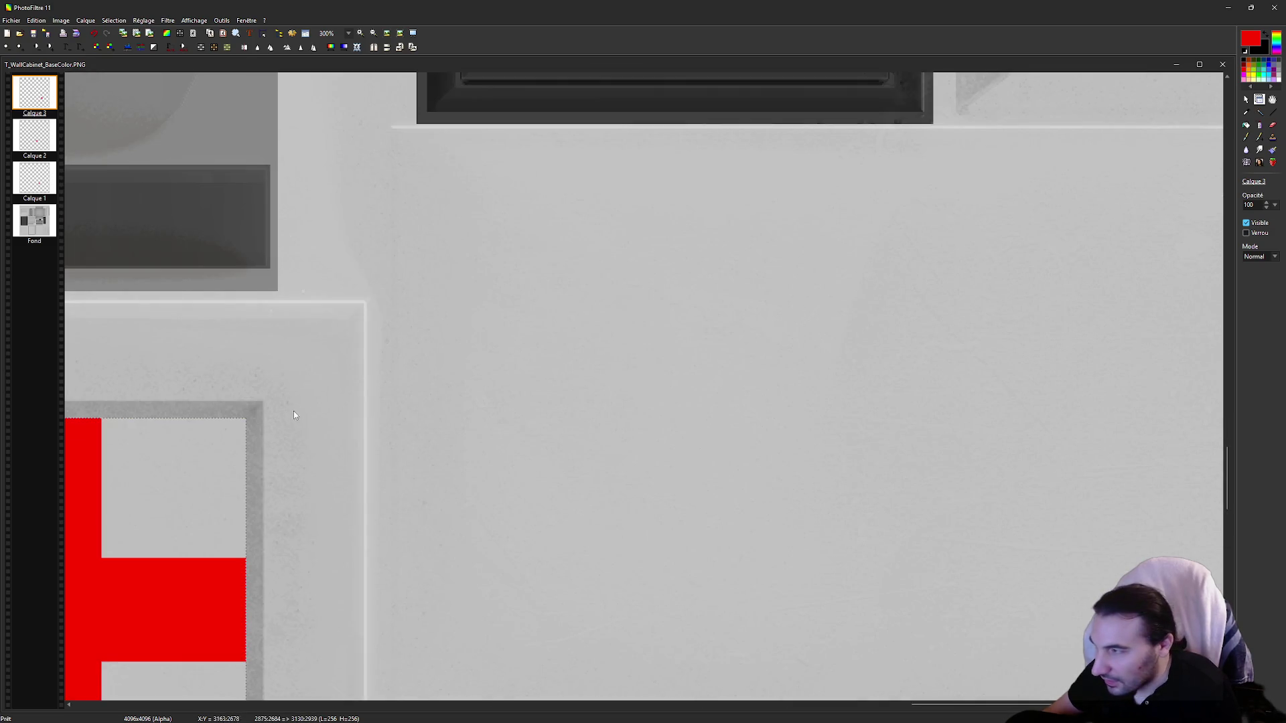
{"action": "scroll", "coordinate": [298, 413], "scroll_direction": "down", "scroll_amount": 2}
{"action": "scroll", "coordinate": [499, 439], "scroll_direction": "up", "scroll_amount": 1}
{"action": "left_click", "coordinate": [624, 436]}
{"action": "left_click_drag", "start_coordinate": [623, 437], "coordinate": [546, 436]}
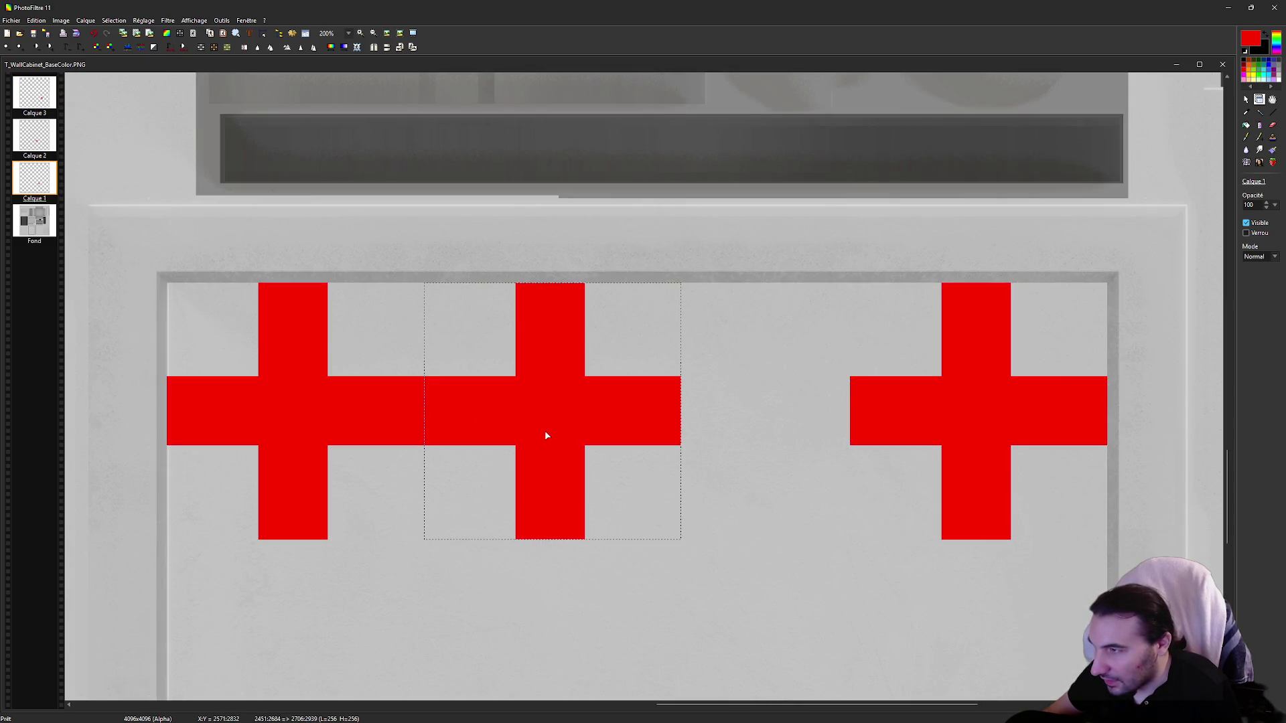
Step: Paste a fourth cross beside the left one and bring the lower cross up into the row
{"action": "key", "text": "ctrl+v"}
{"action": "mouse_move", "coordinate": [650, 430]}
{"action": "left_mouse_down"}
{"action": "mouse_move", "coordinate": [750, 483]}
{"action": "mouse_move", "coordinate": [774, 667]}
{"action": "mouse_move", "coordinate": [875, 667]}
{"action": "left_mouse_up"}
{"action": "left_click_drag", "start_coordinate": [647, 391], "coordinate": [559, 415]}
{"action": "left_click_drag", "start_coordinate": [790, 629], "coordinate": [731, 426]}
{"action": "scroll", "coordinate": [720, 442], "scroll_direction": "down", "scroll_amount": 2}
Step: Paste a fifth cross and move it up just below the row
{"action": "left_click", "coordinate": [638, 569]}
{"action": "key", "text": "ctrl+v"}
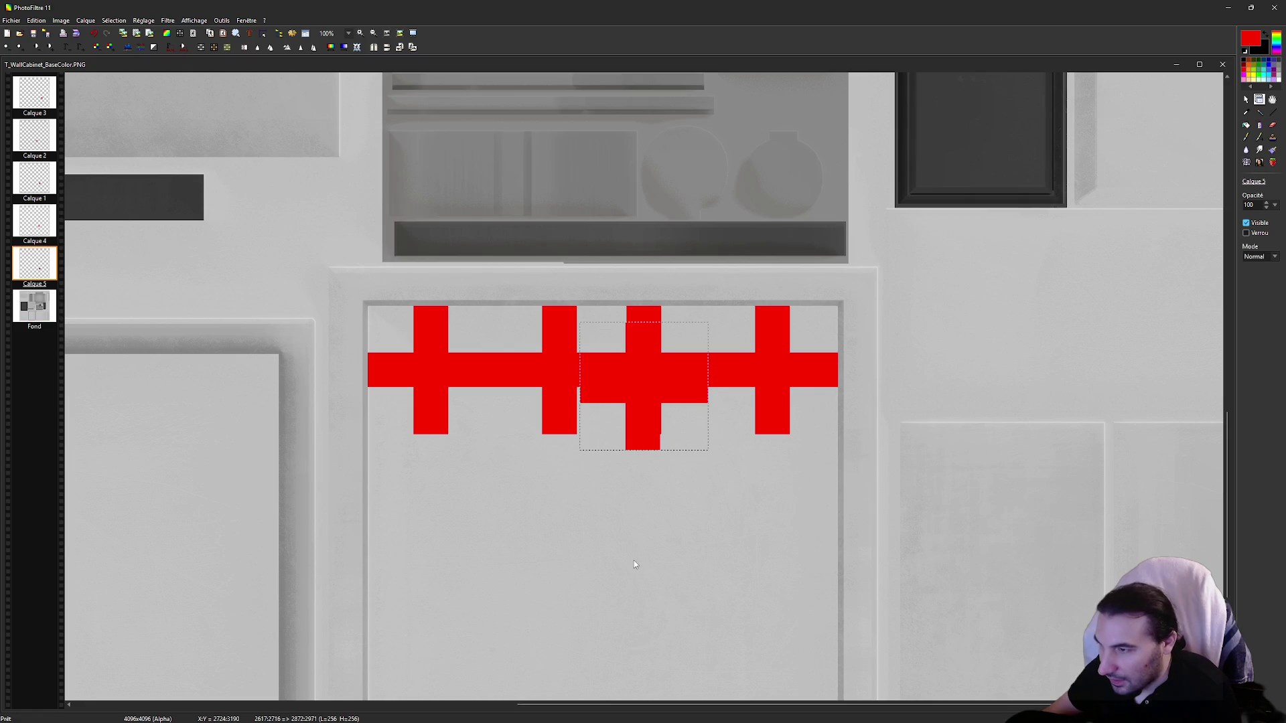
{"action": "mouse_move", "coordinate": [648, 444]}
{"action": "left_mouse_down"}
{"action": "mouse_move", "coordinate": [603, 571]}
{"action": "mouse_move", "coordinate": [604, 551]}
{"action": "left_mouse_up"}
{"action": "scroll", "coordinate": [604, 551], "scroll_direction": "up", "scroll_amount": 2}
{"action": "scroll", "coordinate": [651, 432], "scroll_direction": "down", "scroll_amount": 2}
{"action": "scroll", "coordinate": [648, 384], "scroll_direction": "up", "scroll_amount": 1}
{"action": "scroll", "coordinate": [671, 261], "scroll_direction": "up", "scroll_amount": 1}
{"action": "left_click_drag", "start_coordinate": [620, 364], "coordinate": [623, 250]}
{"action": "scroll", "coordinate": [730, 359], "scroll_direction": "down", "scroll_amount": 2}
Step: Select the lower cross's layer and nudge it one pixel left/up, then one pixel down
{"action": "left_click", "coordinate": [718, 279]}
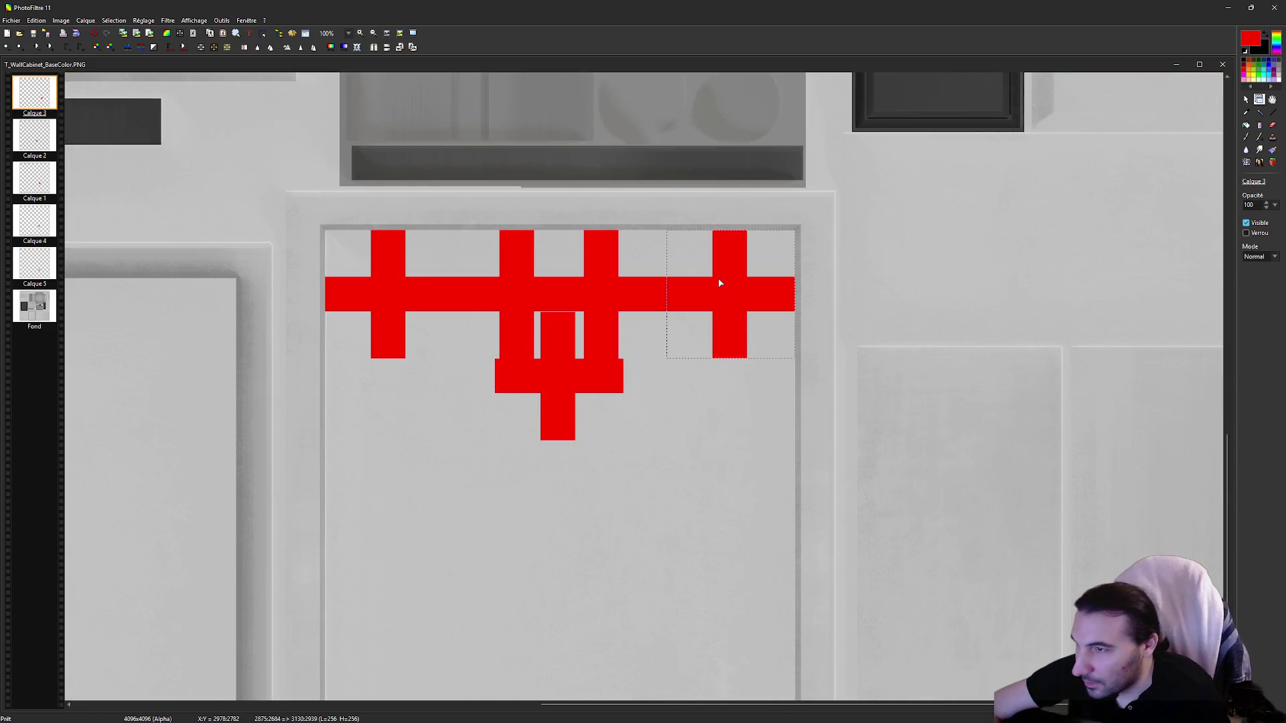
{"action": "left_click_drag", "start_coordinate": [557, 401], "coordinate": [559, 402]}
{"action": "scroll", "coordinate": [631, 427], "scroll_direction": "up", "scroll_amount": 2}
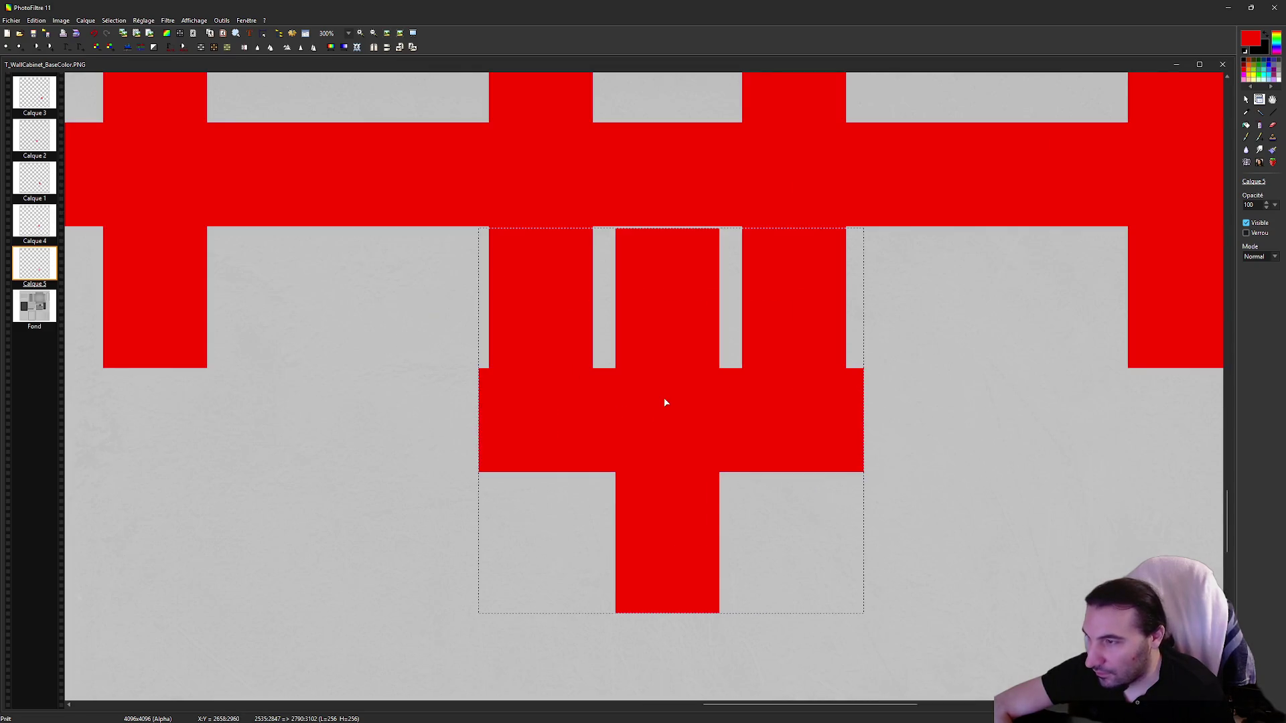
{"action": "scroll", "coordinate": [707, 385], "scroll_direction": "up", "scroll_amount": 1}
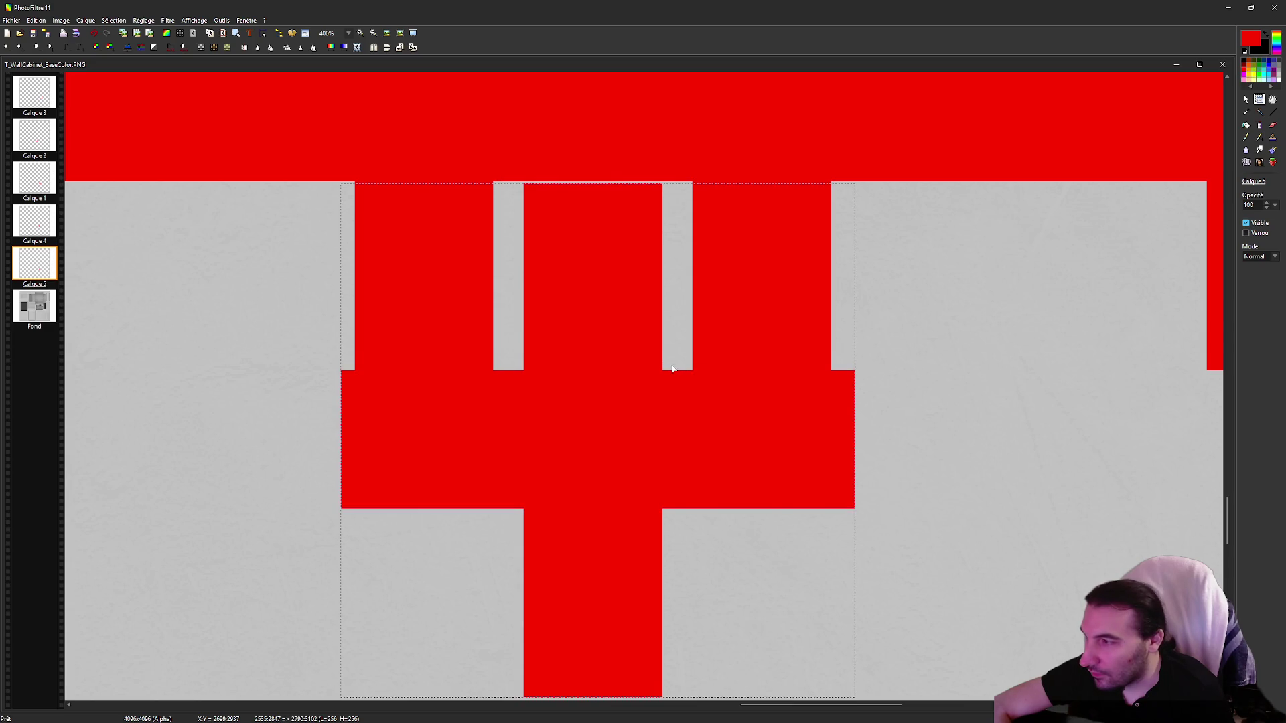
{"action": "scroll", "coordinate": [673, 368], "scroll_direction": "down", "scroll_amount": 1}
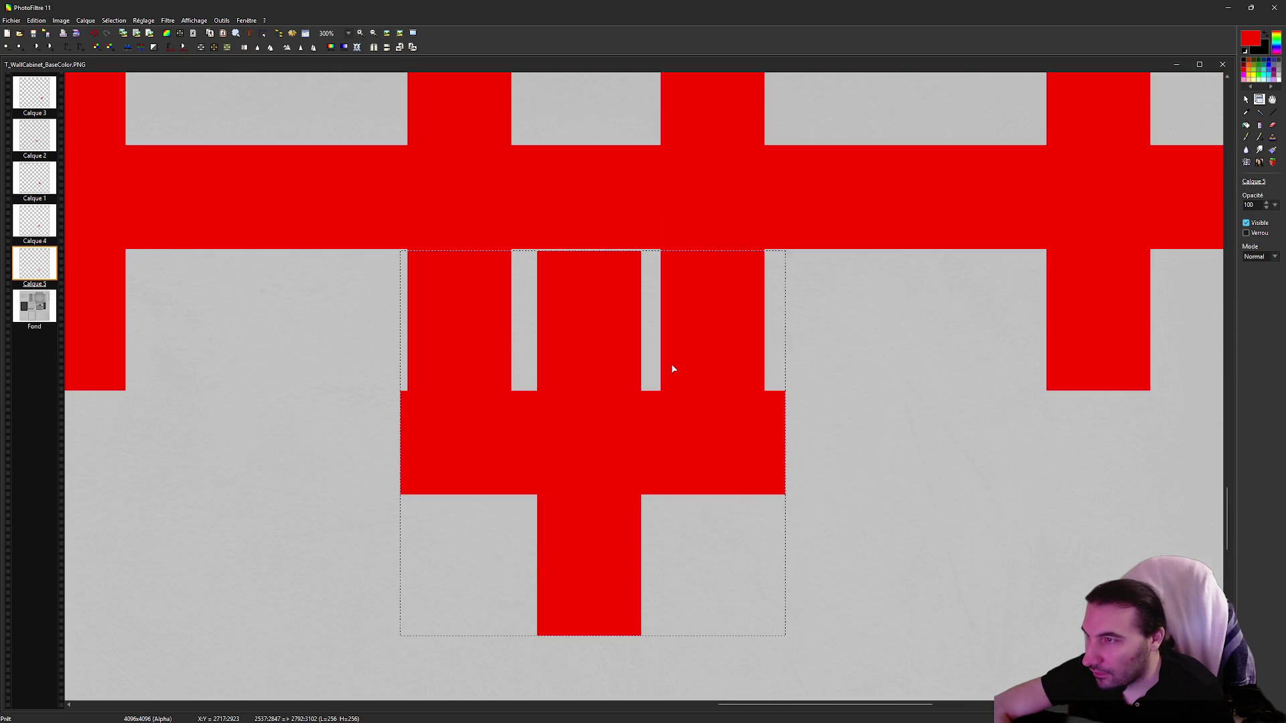
{"action": "key", "text": "Left"}
{"action": "key", "text": "Up"}
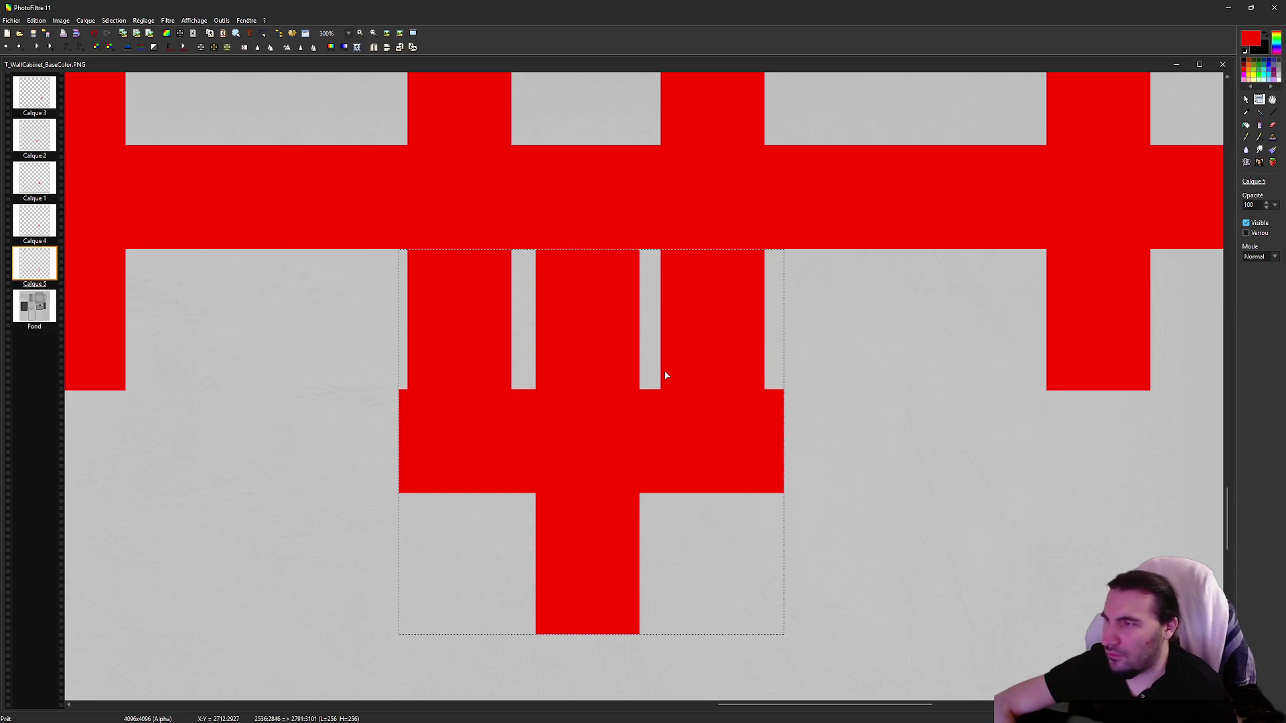
{"action": "key", "text": "Down"}
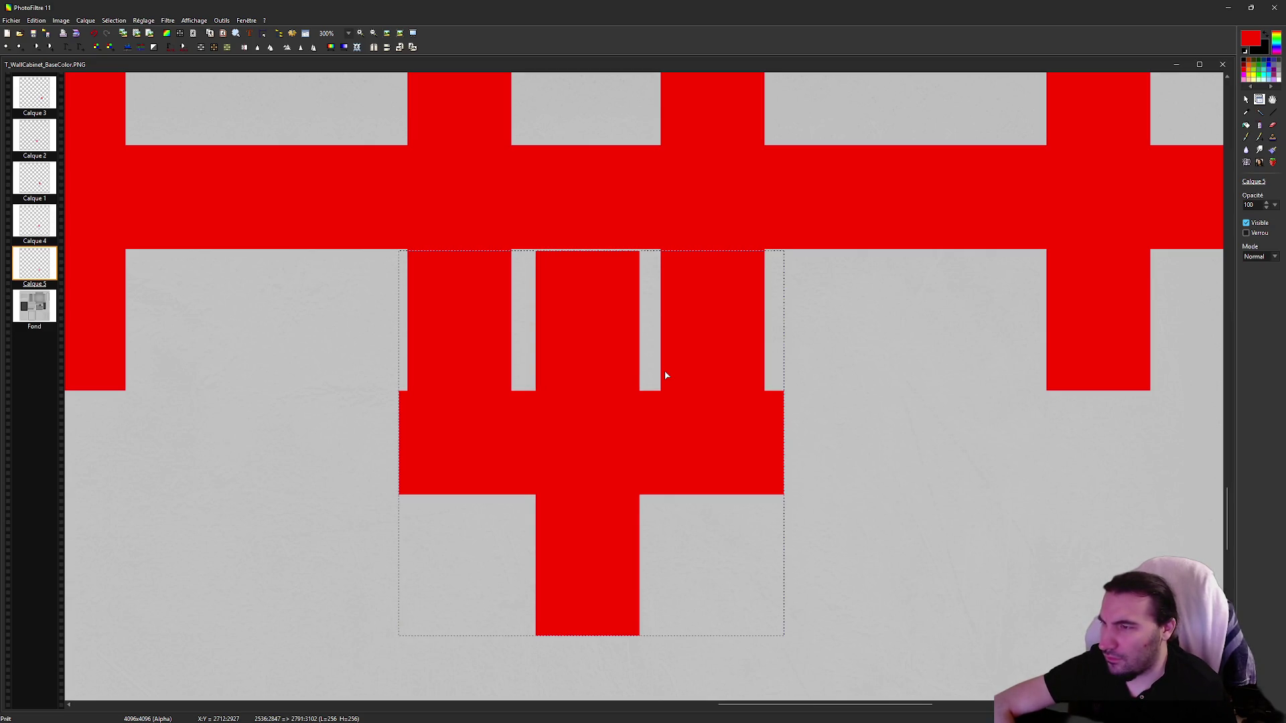
Step: Check the canvas size of the texture and the 256×256 cross image, cancelling both times
{"action": "left_click", "coordinate": [60, 20]}
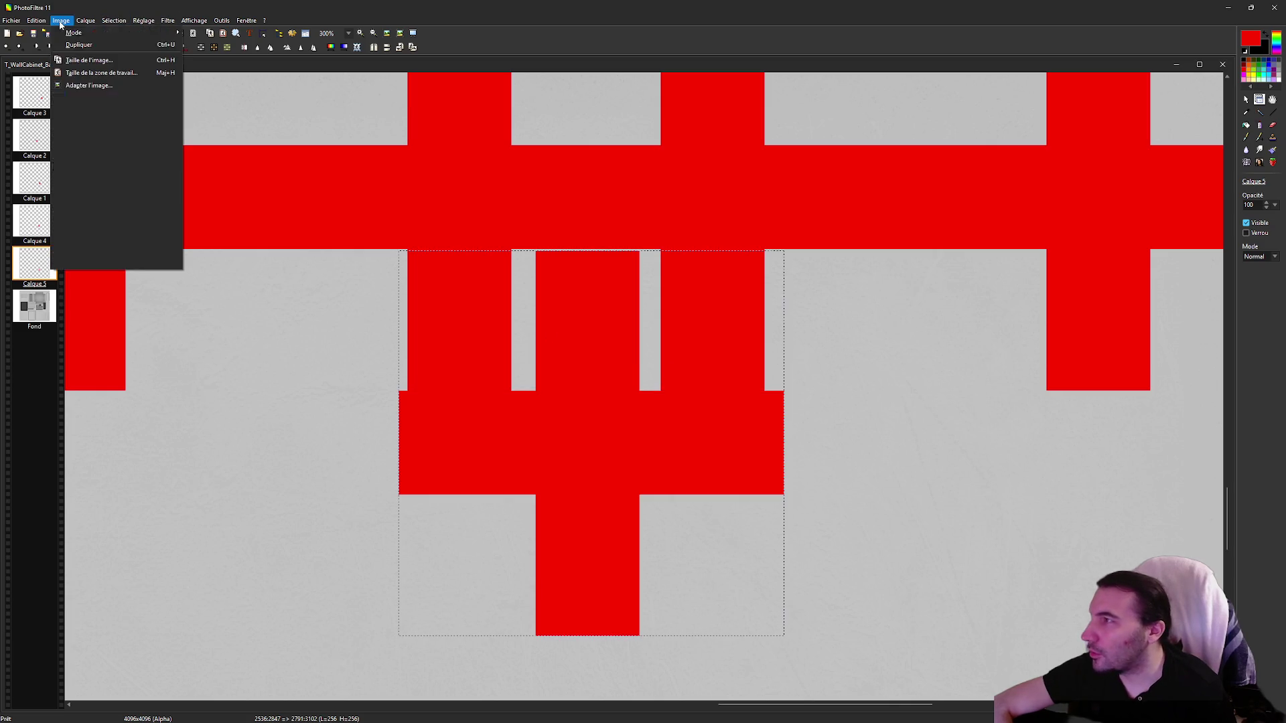
{"action": "left_click", "coordinate": [107, 77]}
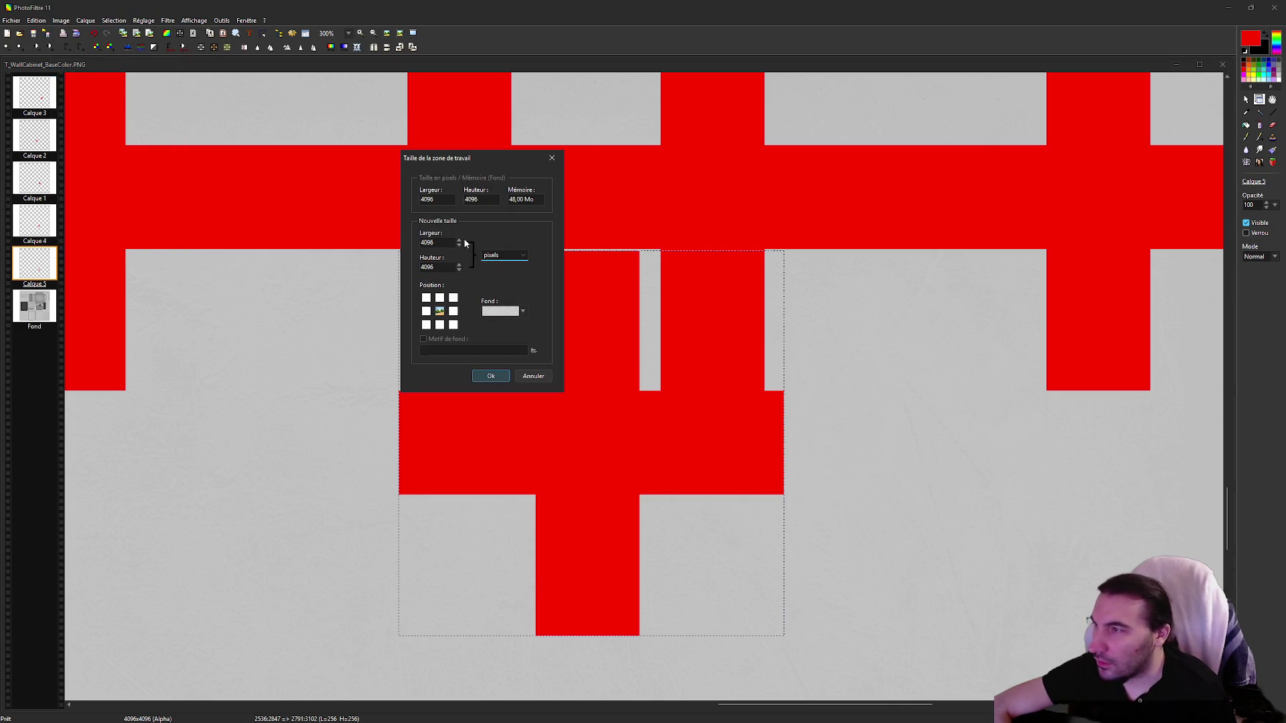
{"action": "left_click", "coordinate": [542, 378]}
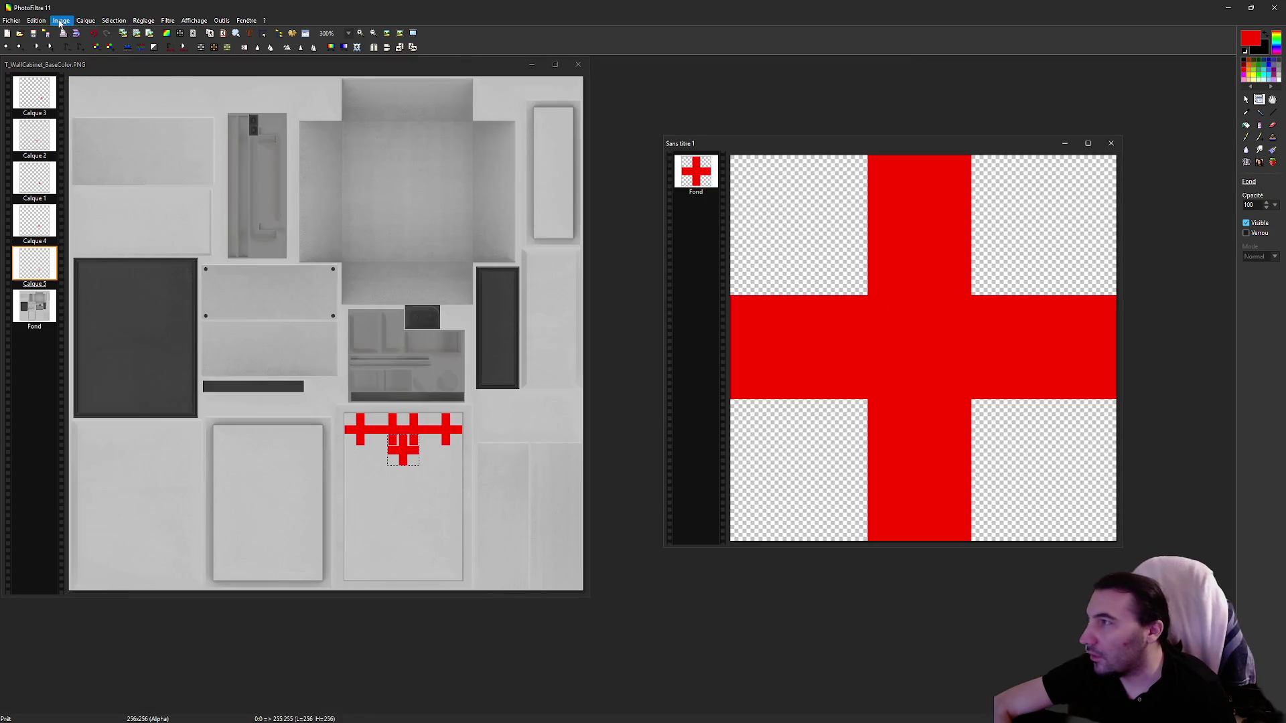
{"action": "left_click", "coordinate": [61, 20]}
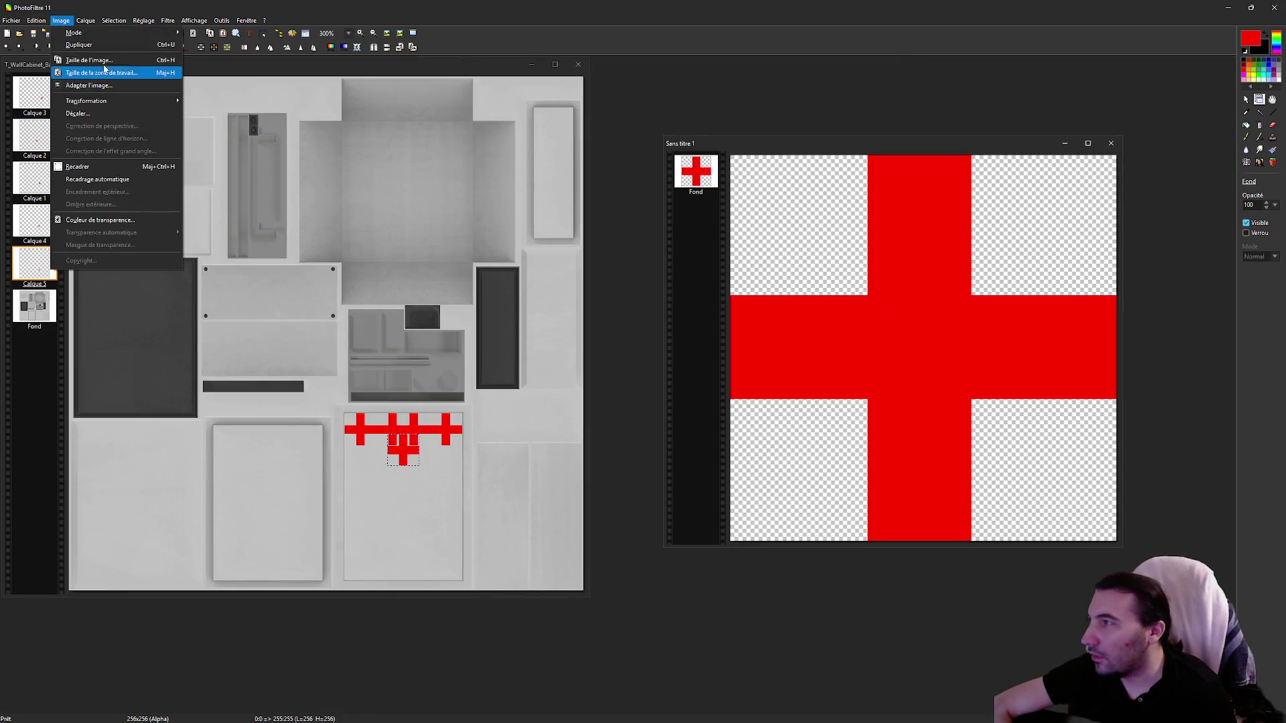
{"action": "left_click", "coordinate": [103, 73]}
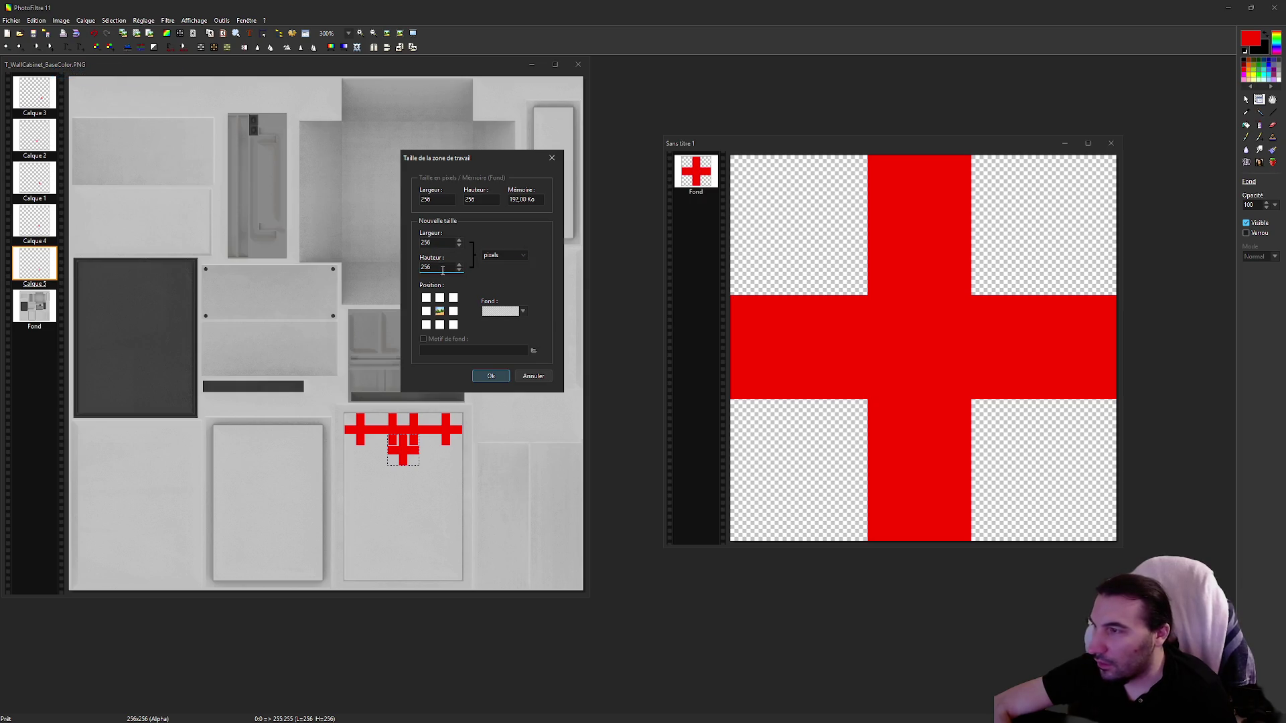
{"action": "left_click", "coordinate": [532, 376]}
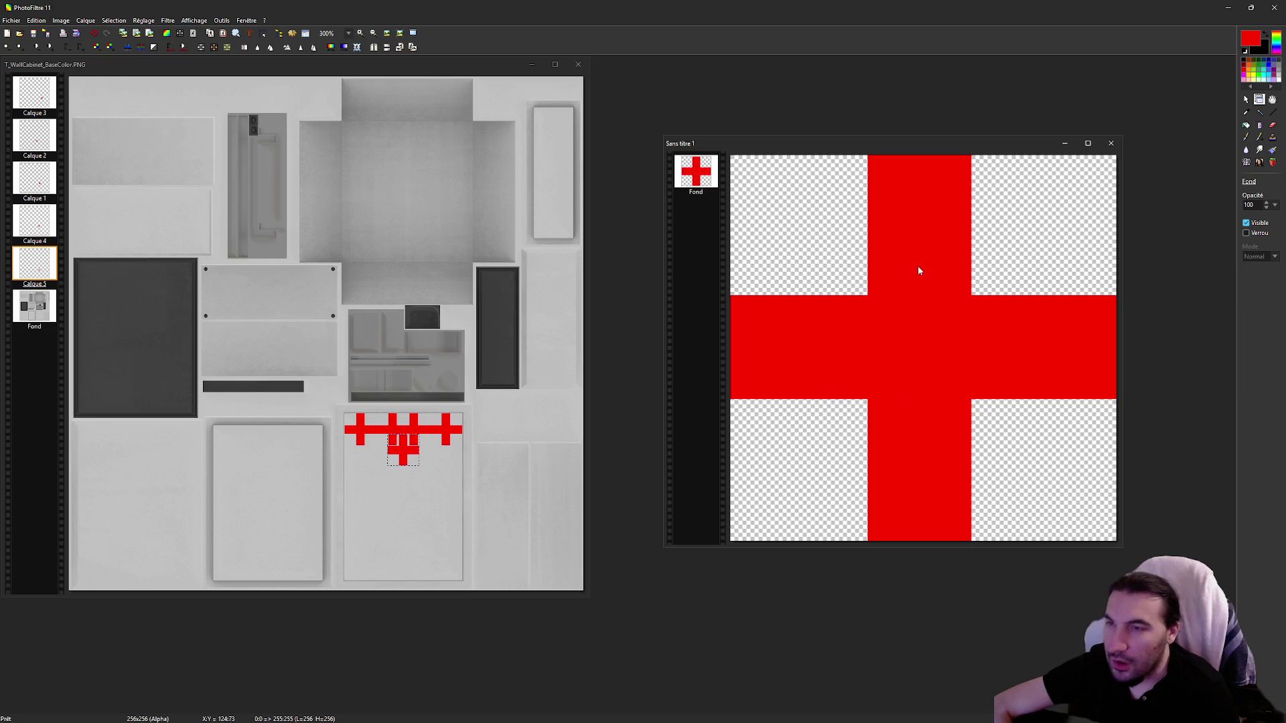
{"action": "scroll", "coordinate": [919, 270], "scroll_direction": "down", "scroll_amount": 1}
{"action": "left_click", "coordinate": [1246, 100]}
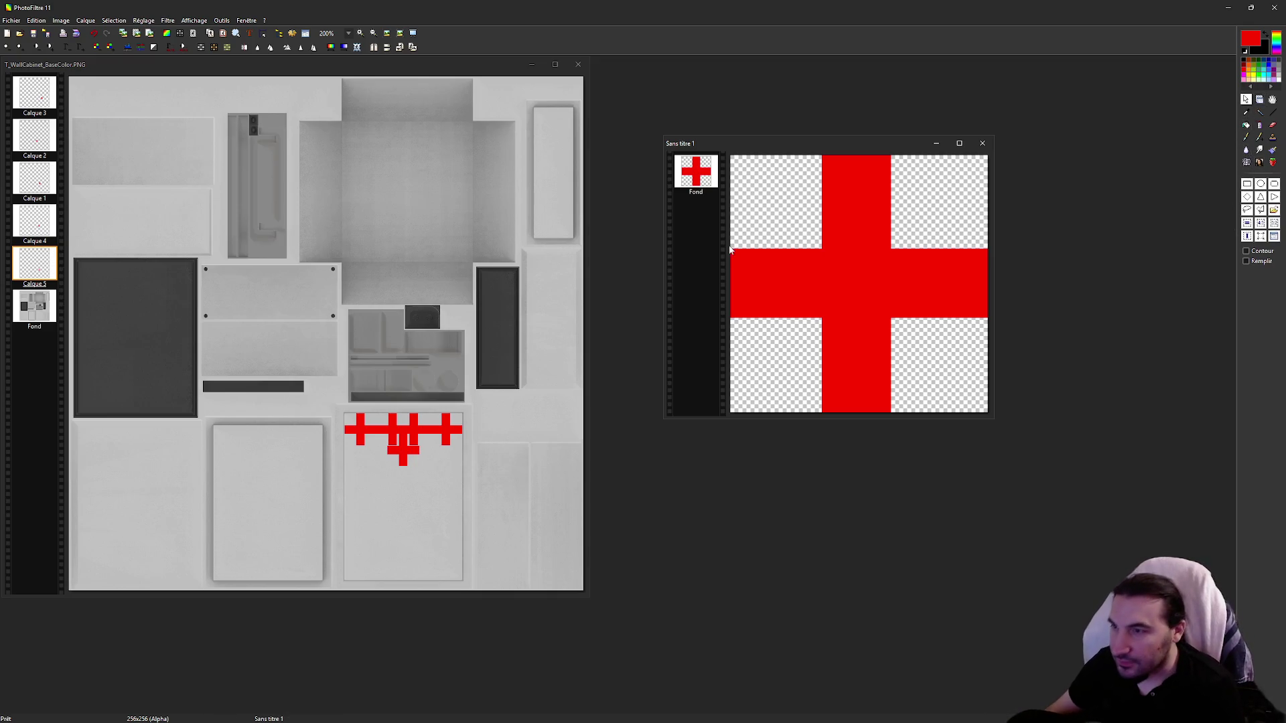
Step: Copy the horizontal bar to a new layer, rotate it 90°, and centre it via Paramétrage manuel
{"action": "left_click_drag", "start_coordinate": [731, 250], "coordinate": [1030, 317]}
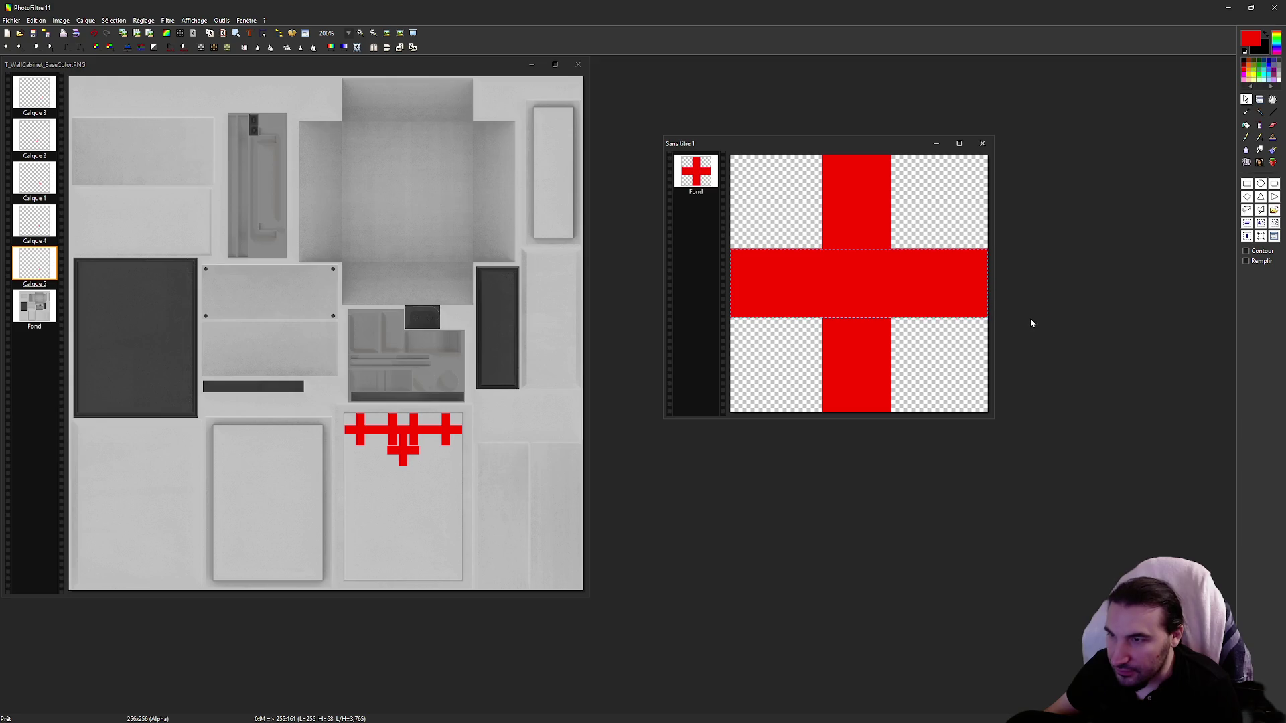
{"action": "scroll", "coordinate": [884, 305], "scroll_direction": "up", "scroll_amount": 1}
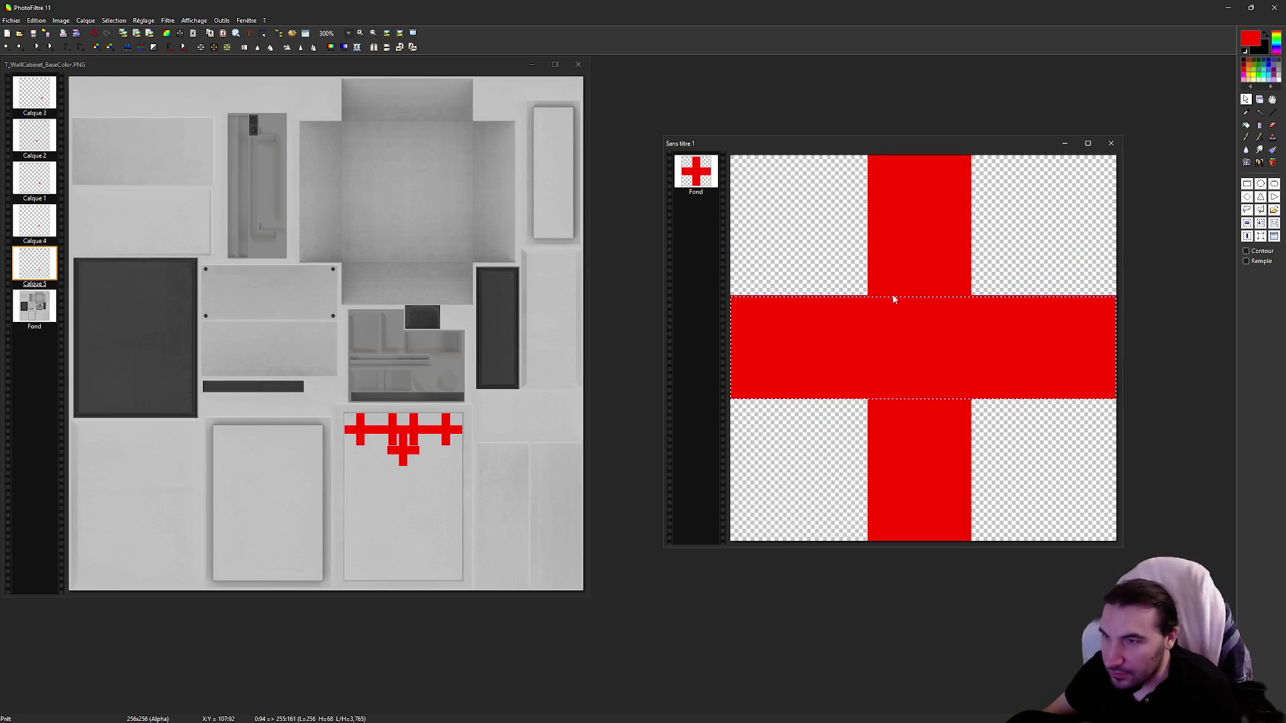
{"action": "key", "text": "ctrl+c"}
{"action": "key", "text": "ctrl+v"}
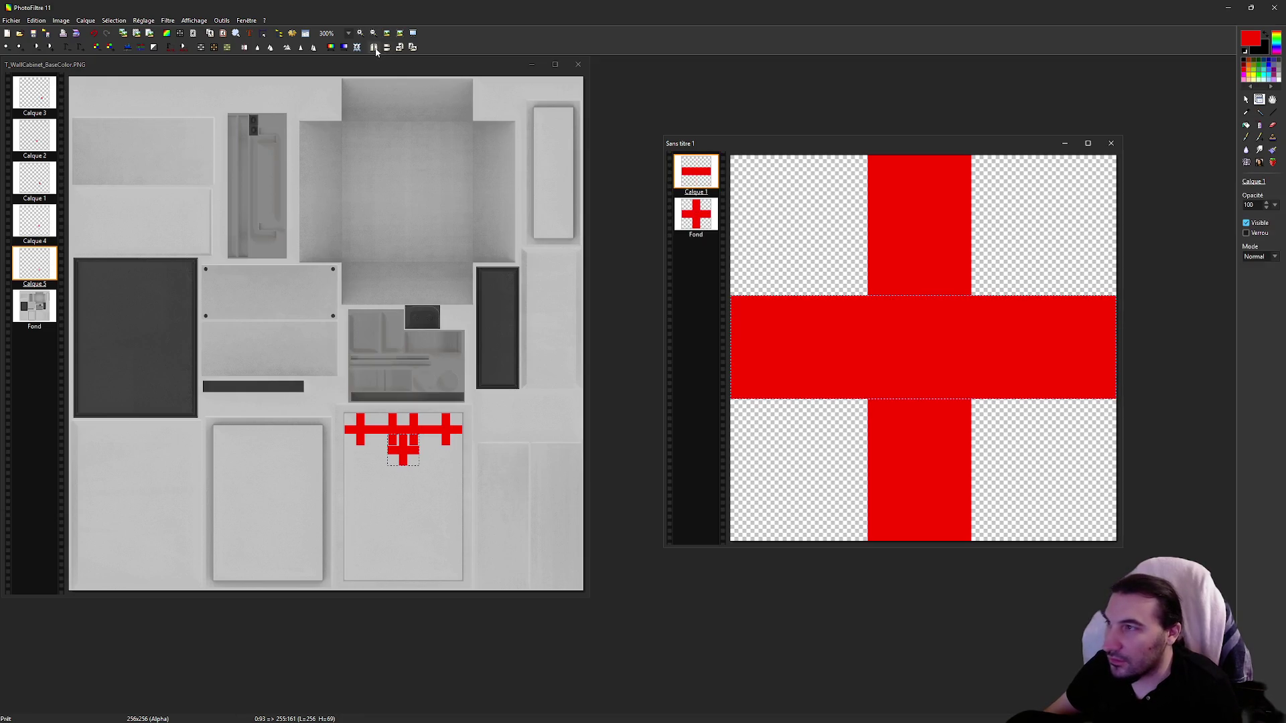
{"action": "left_click", "coordinate": [414, 48]}
{"action": "right_click", "coordinate": [800, 381]}
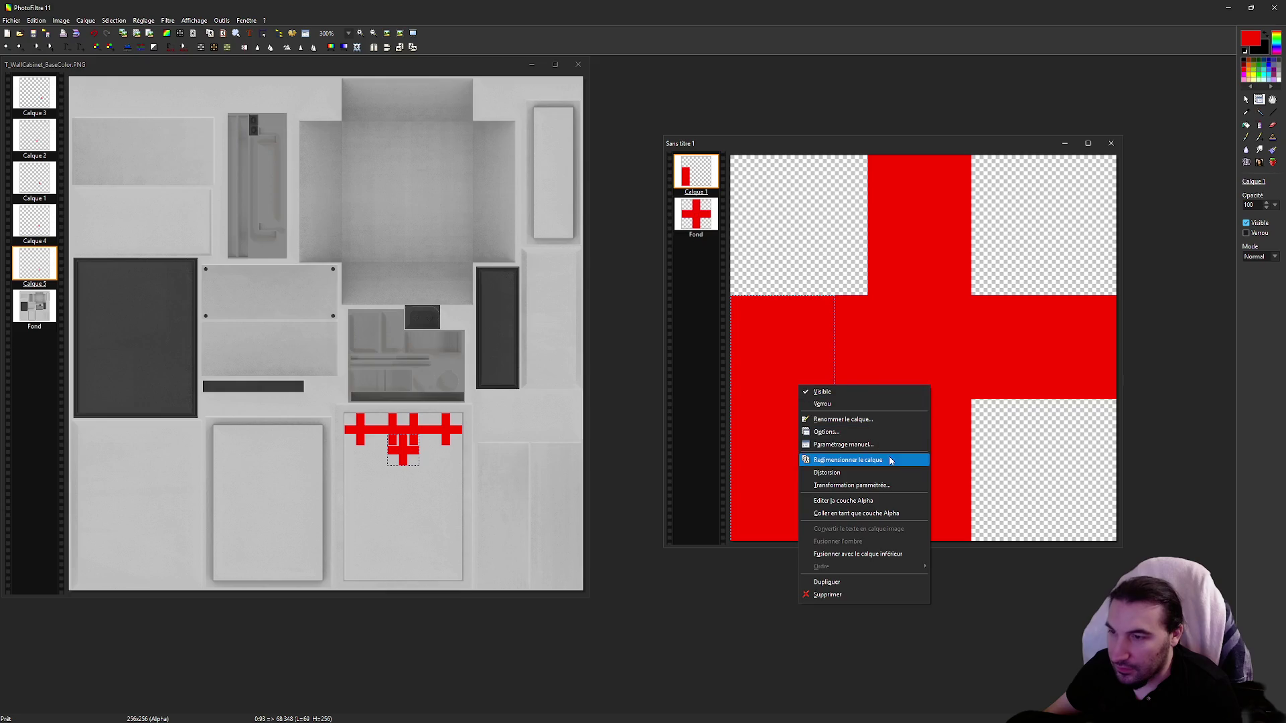
{"action": "left_click", "coordinate": [871, 445]}
{"action": "left_click", "coordinate": [804, 330]}
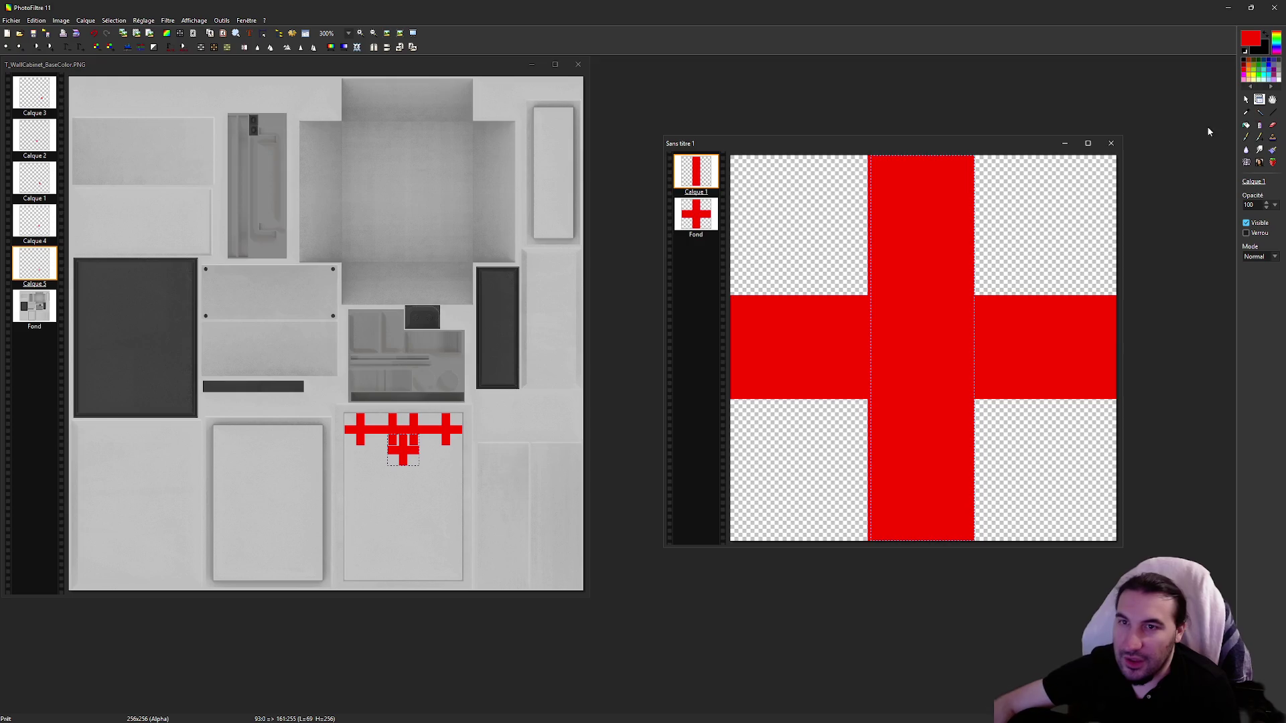
Step: Delete the original vertical bar strip from the Fond layer
{"action": "left_click", "coordinate": [1246, 99]}
{"action": "left_click", "coordinate": [772, 174]}
{"action": "mouse_move", "coordinate": [867, 159]}
{"action": "left_mouse_down"}
{"action": "mouse_move", "coordinate": [941, 327]}
{"action": "mouse_move", "coordinate": [1004, 574]}
{"action": "mouse_move", "coordinate": [980, 582]}
{"action": "left_mouse_up"}
{"action": "key", "text": "Delete"}
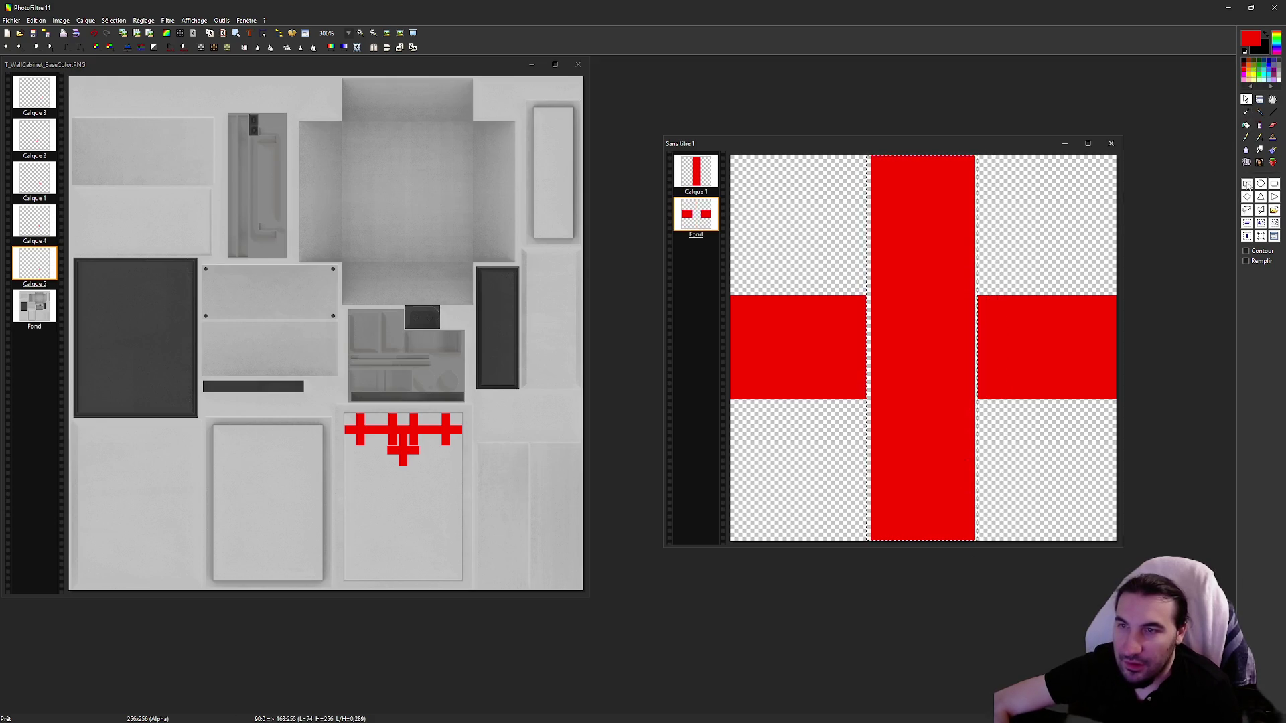
{"action": "left_click", "coordinate": [1033, 221]}
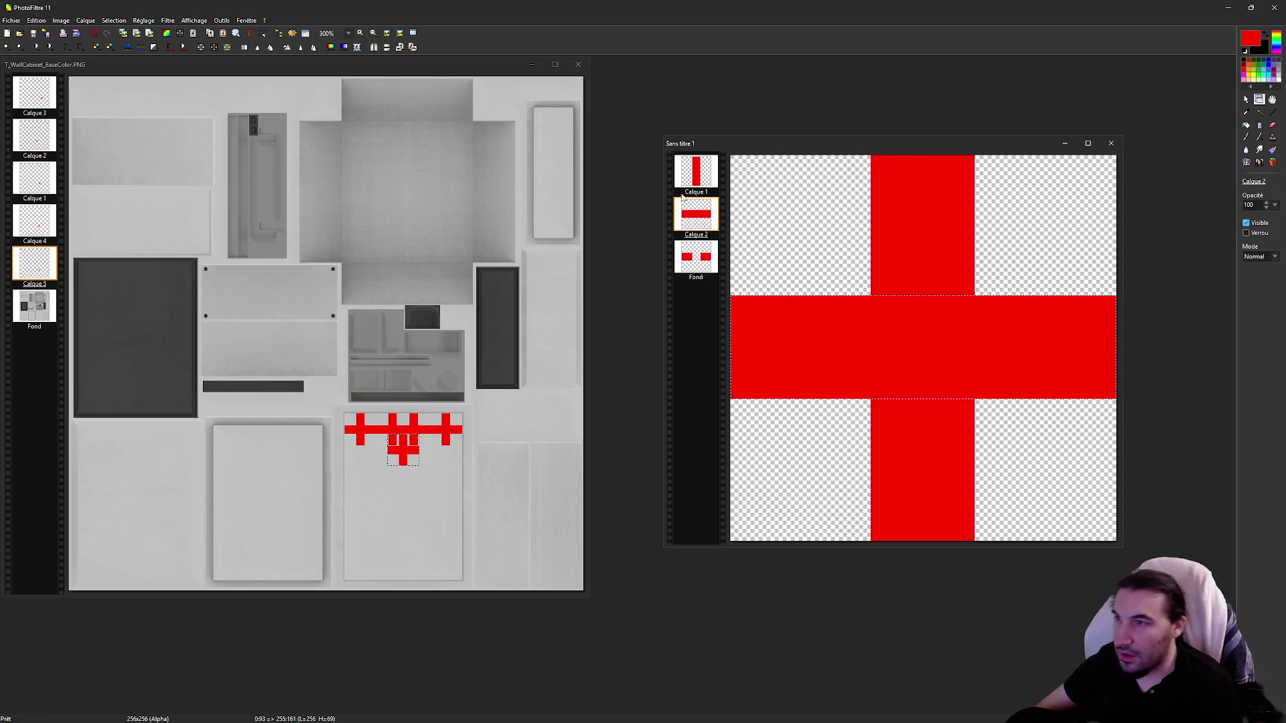
Step: Merge the vertical bar layer down, then merge the cross into the background
{"action": "right_click", "coordinate": [709, 171]}
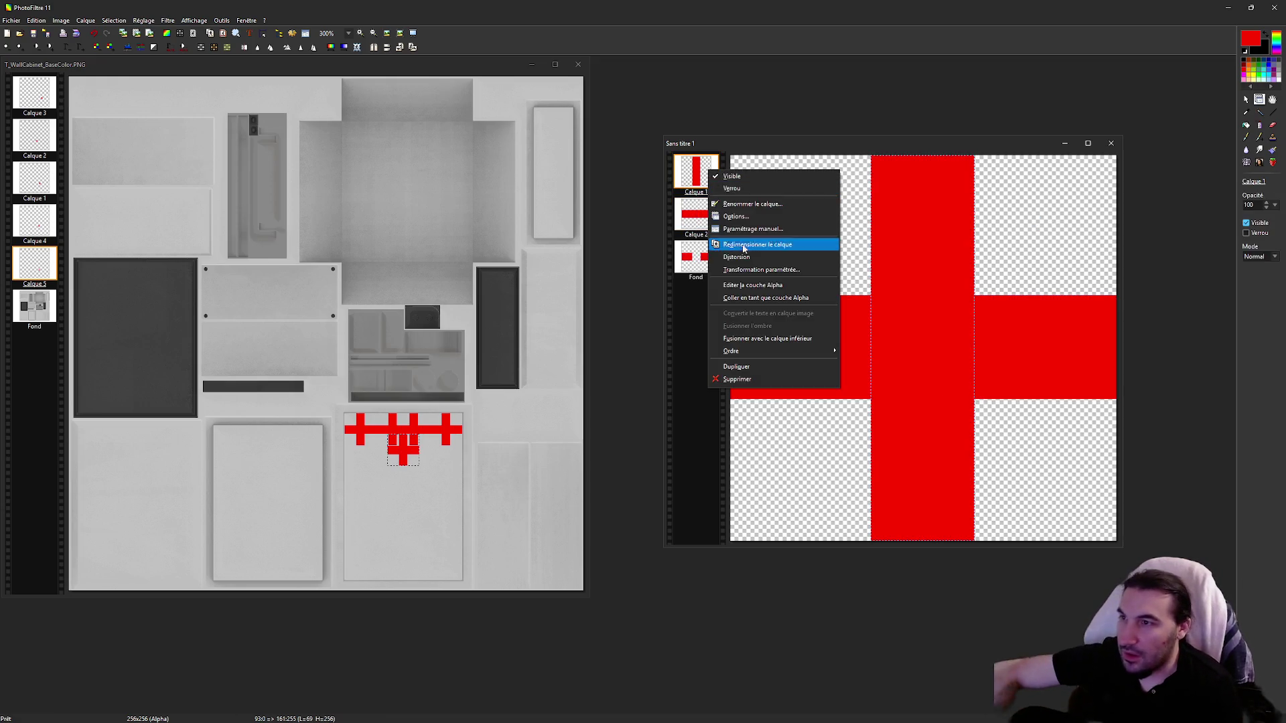
{"action": "left_click", "coordinate": [770, 338]}
{"action": "right_click", "coordinate": [710, 178]}
{"action": "left_click", "coordinate": [803, 346]}
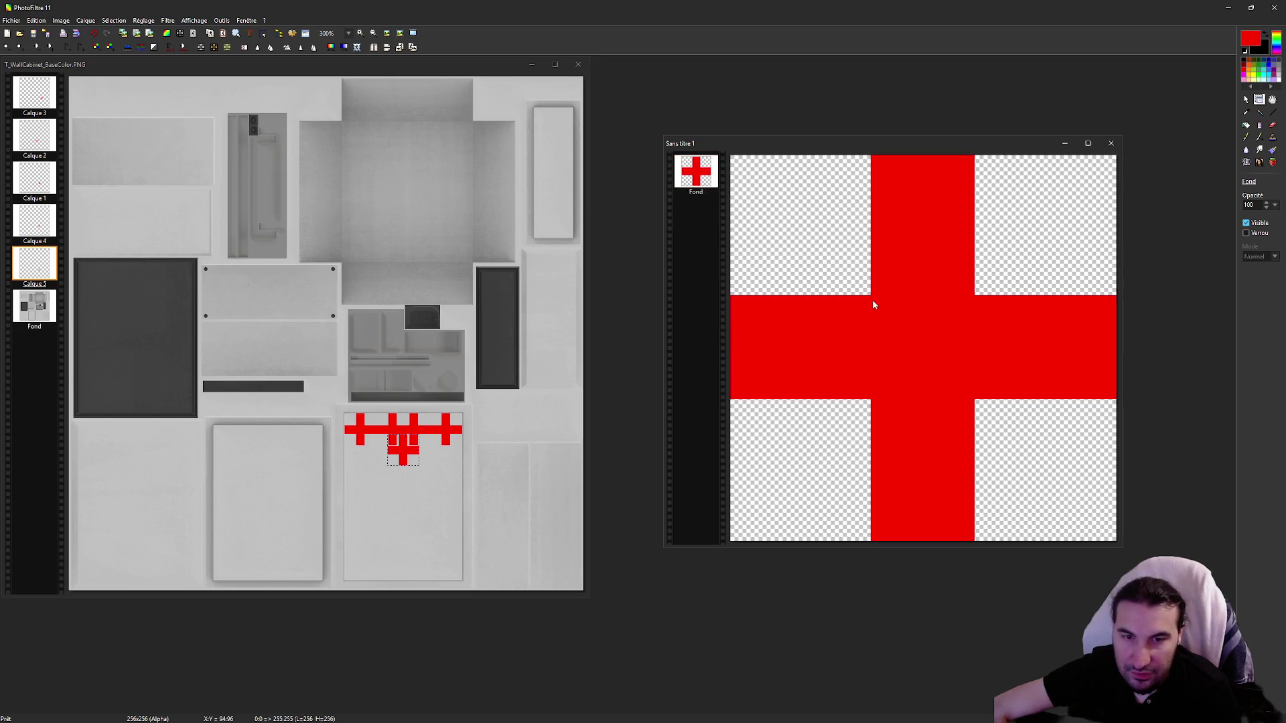
{"action": "right_click", "coordinate": [907, 334]}
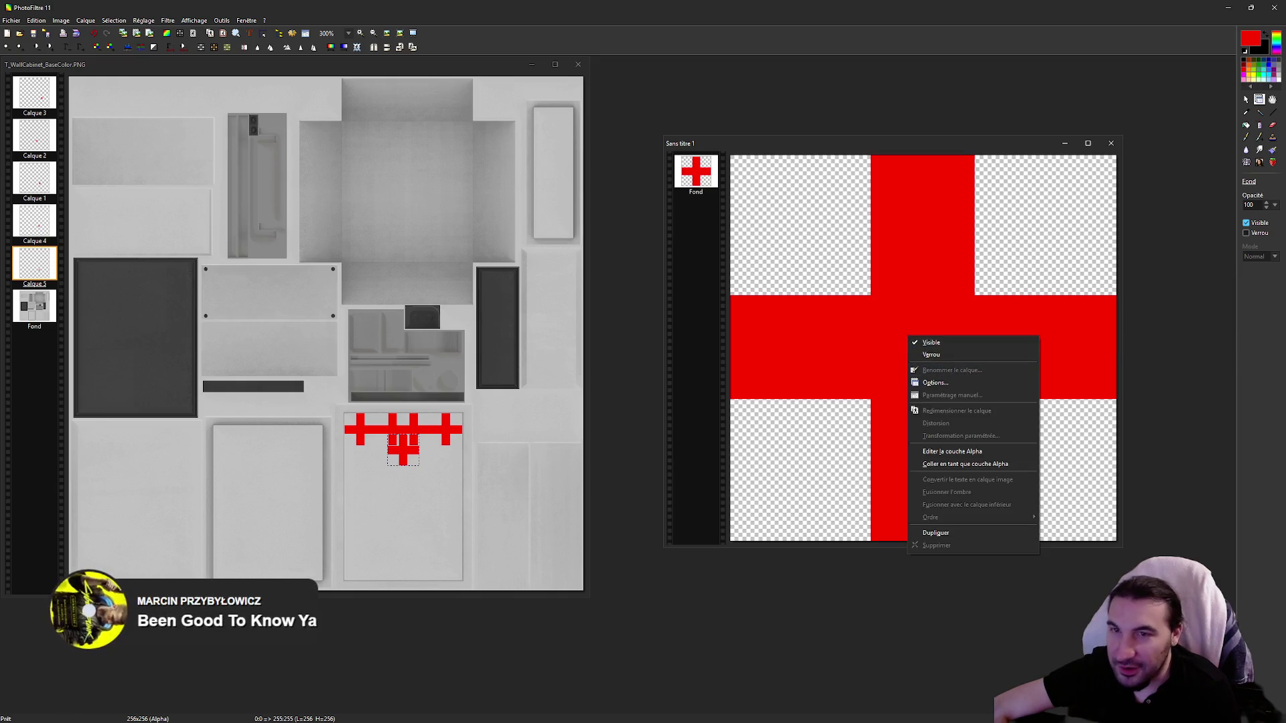
Step: Copy the whole flattened cross image
{"action": "left_click", "coordinate": [1243, 99]}
{"action": "left_click", "coordinate": [1244, 100]}
{"action": "right_click", "coordinate": [880, 359]}
{"action": "left_click", "coordinate": [914, 406]}
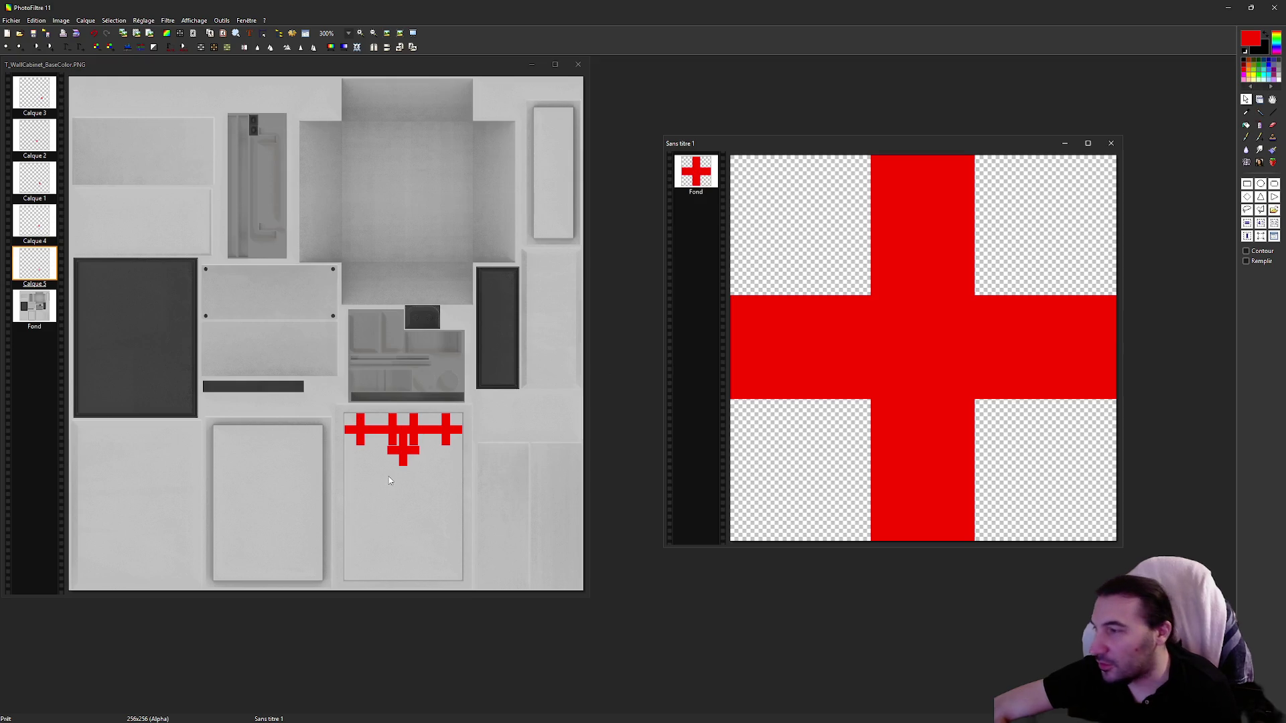
{"action": "scroll", "coordinate": [392, 481], "scroll_direction": "up", "scroll_amount": 3}
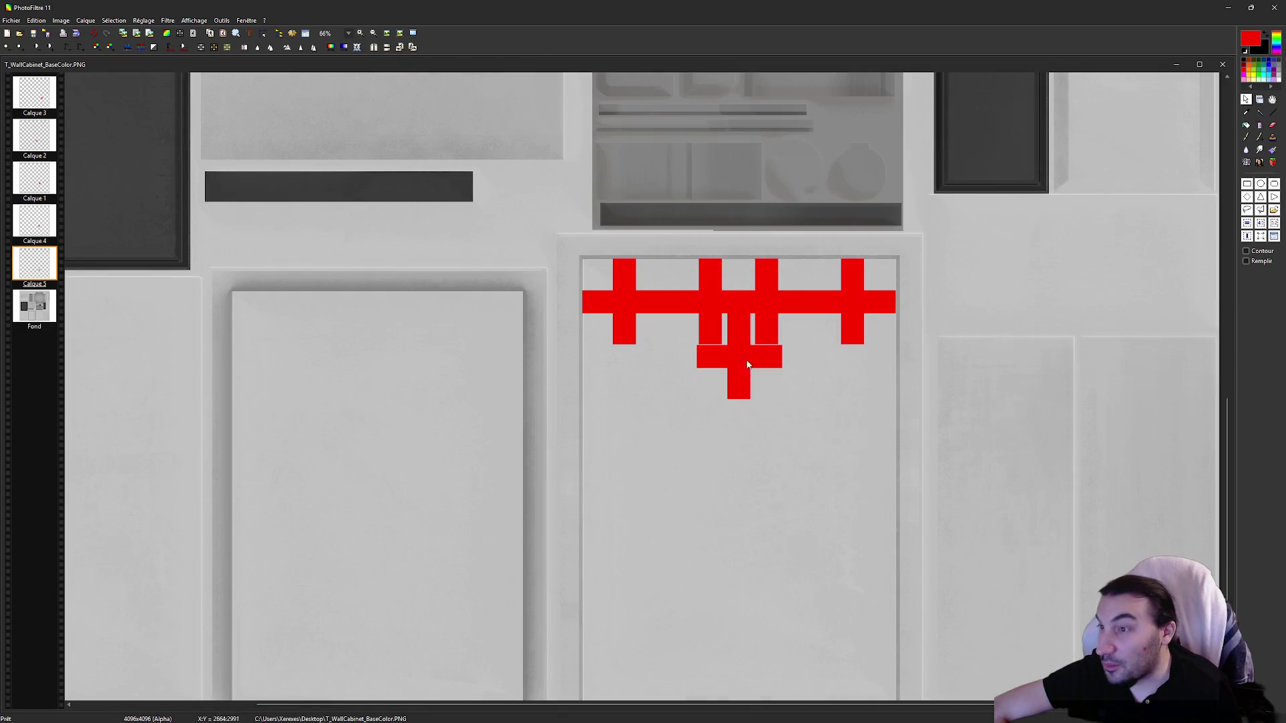
Step: Delete all five red cross layers down to Fond, then paste the rebuilt cross as a layer
{"action": "scroll", "coordinate": [733, 349], "scroll_direction": "up", "scroll_amount": 1}
{"action": "right_click", "coordinate": [31, 107]}
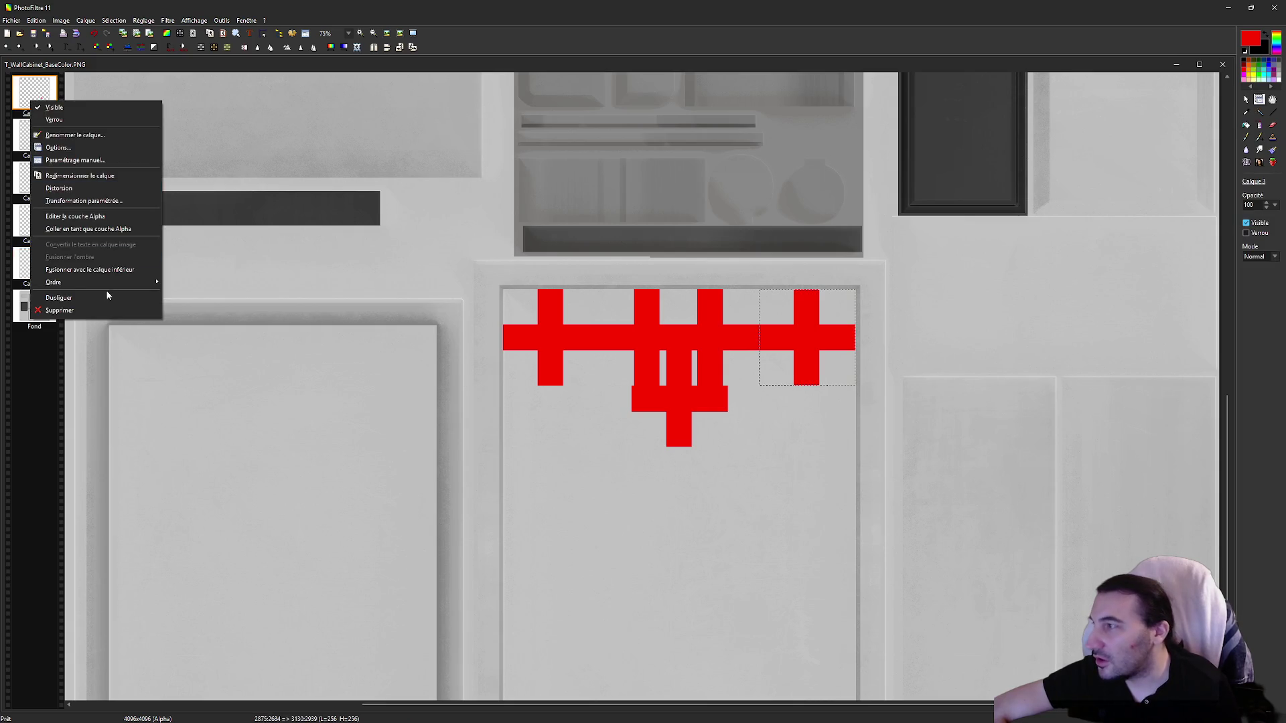
{"action": "left_click", "coordinate": [101, 309]}
{"action": "right_click", "coordinate": [35, 87]}
{"action": "left_click", "coordinate": [64, 293]}
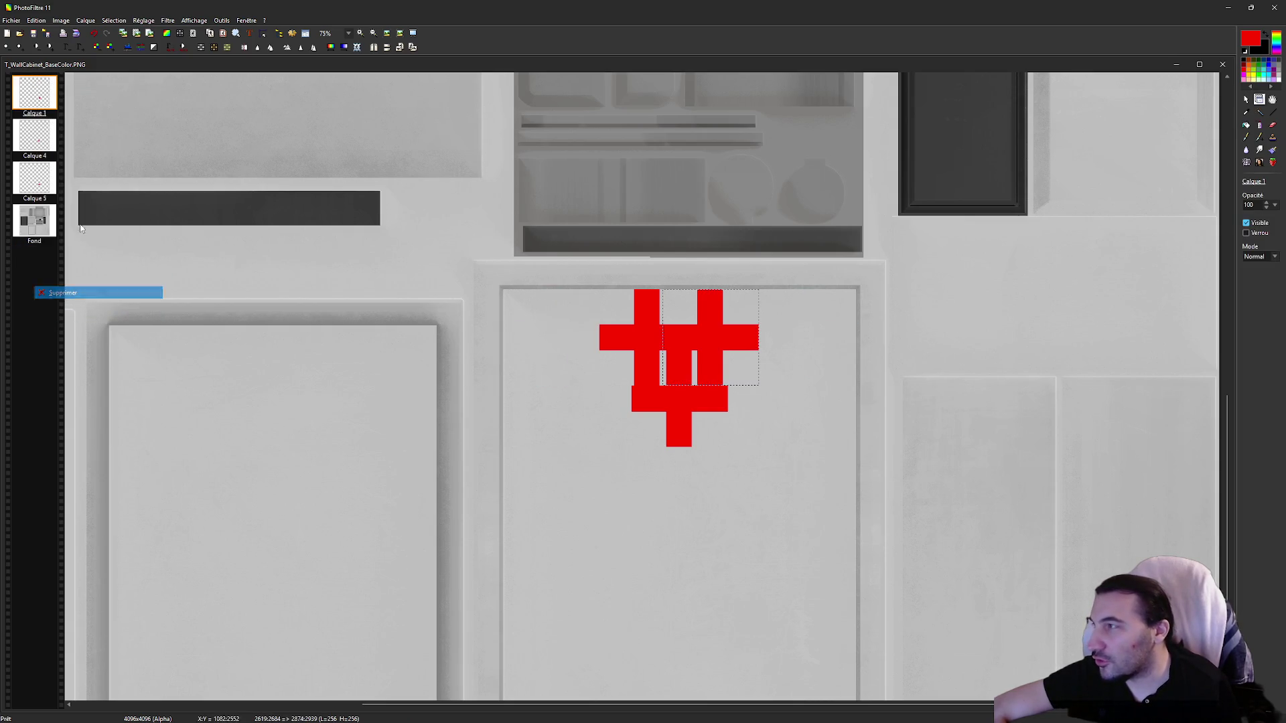
{"action": "right_click", "coordinate": [34, 99]}
{"action": "left_click", "coordinate": [62, 307]}
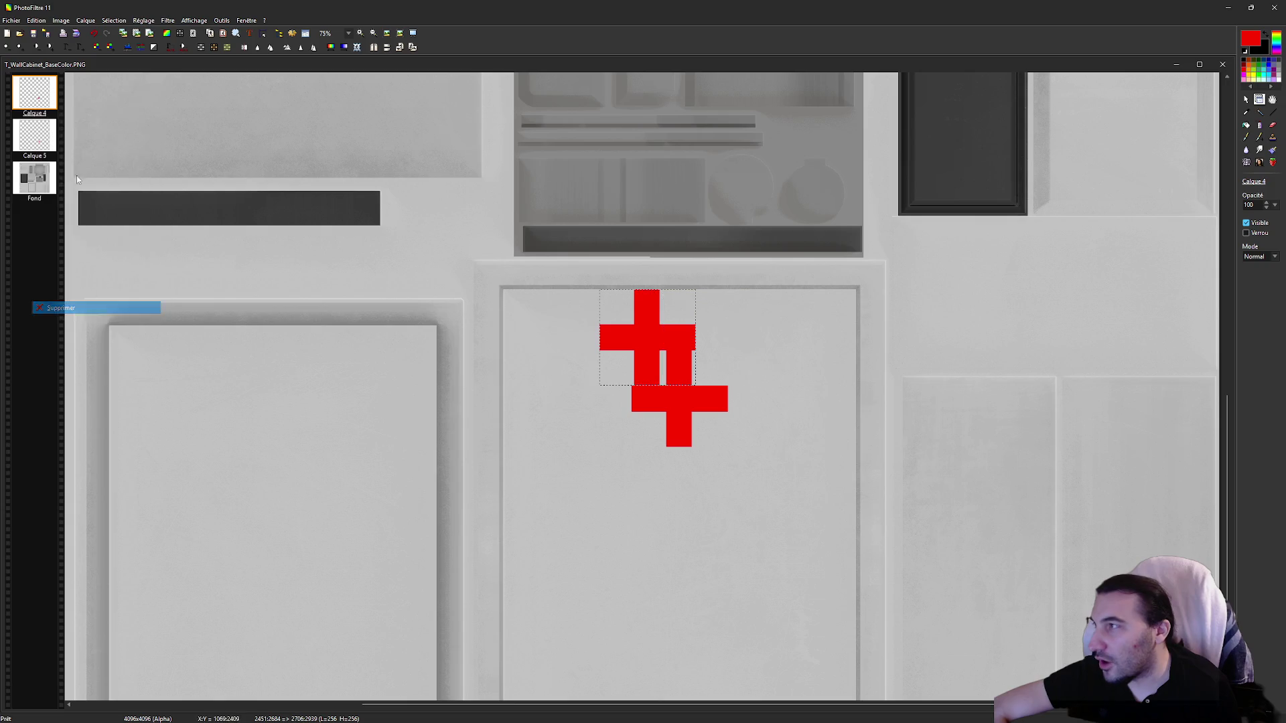
{"action": "right_click", "coordinate": [33, 90]}
{"action": "left_click", "coordinate": [62, 305]}
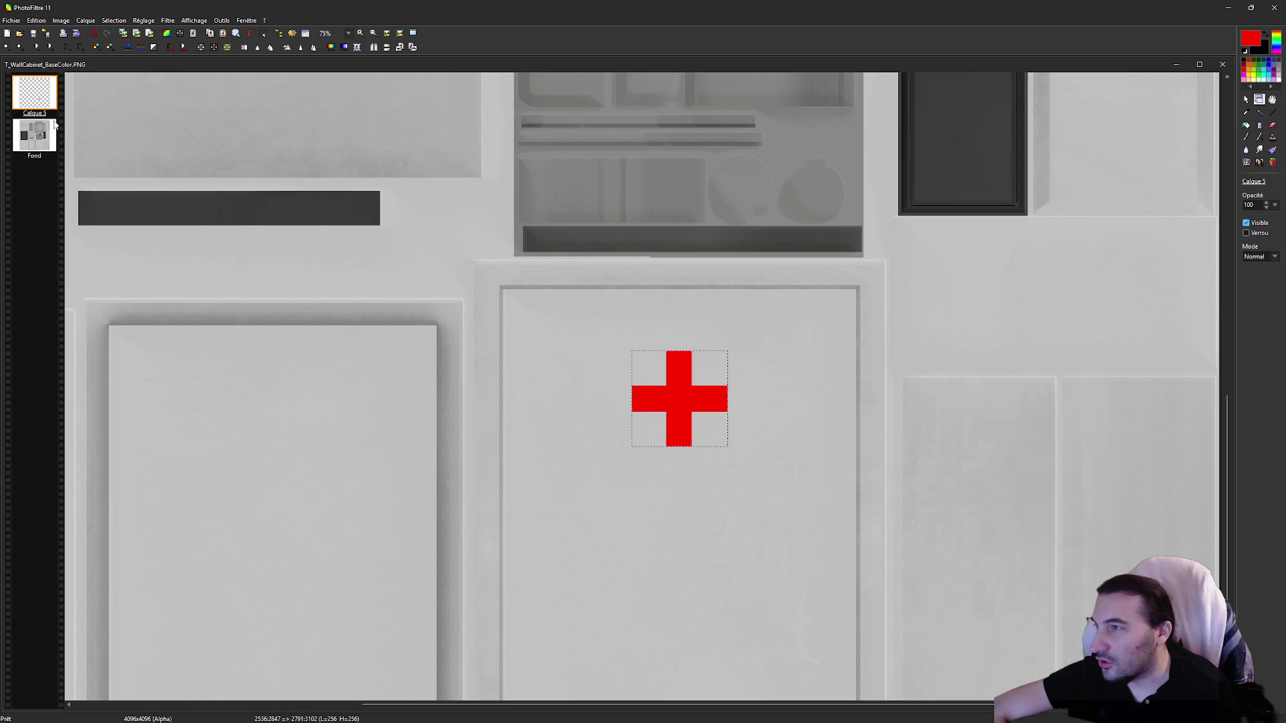
{"action": "right_click", "coordinate": [33, 92]}
{"action": "left_click", "coordinate": [152, 303]}
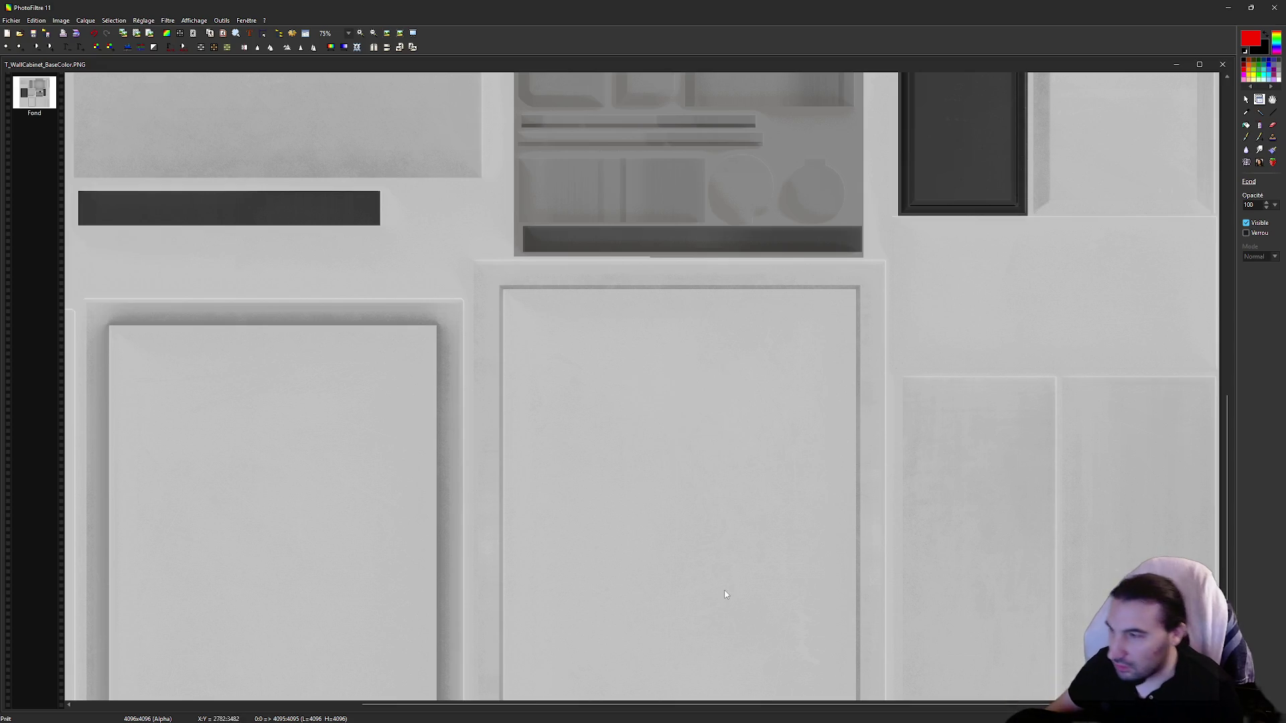
{"action": "key", "text": "ctrl+v"}
Step: Position the pasted cross at the upper left of the door panel
{"action": "scroll", "coordinate": [535, 328], "scroll_direction": "up", "scroll_amount": 4}
{"action": "scroll", "coordinate": [535, 328], "scroll_direction": "down", "scroll_amount": 3}
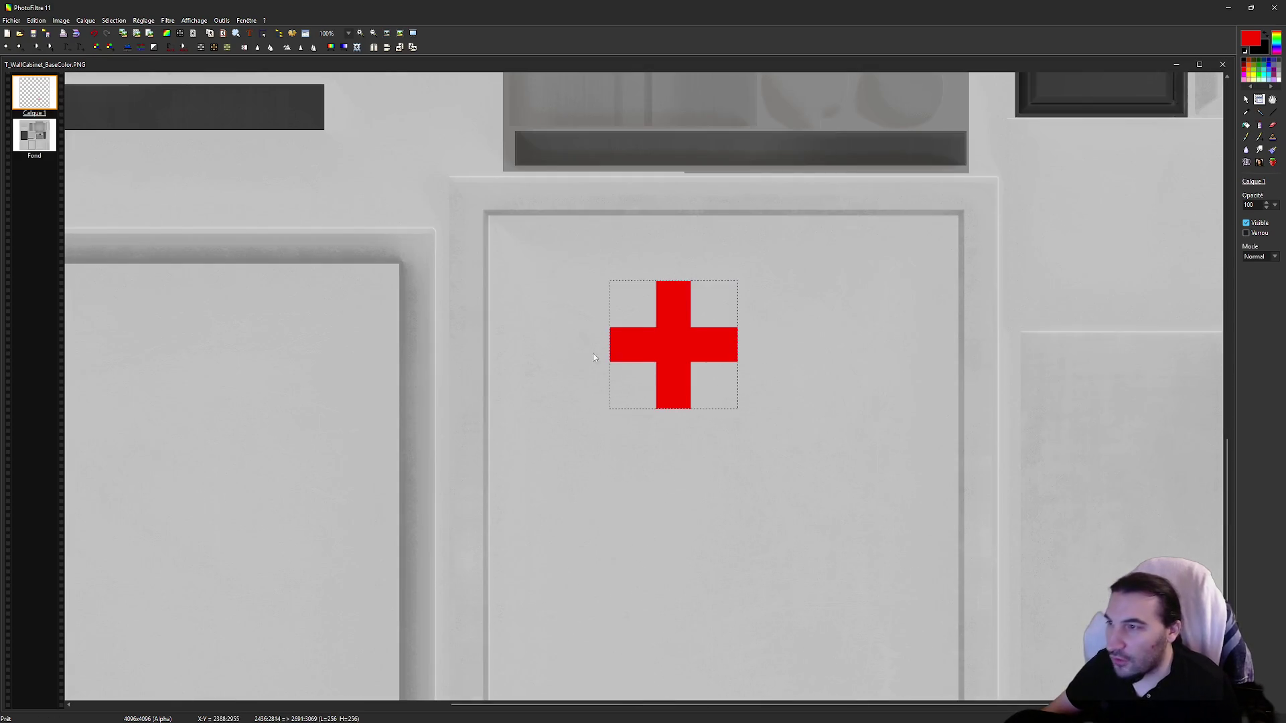
{"action": "scroll", "coordinate": [578, 351], "scroll_direction": "up", "scroll_amount": 2}
{"action": "mouse_move", "coordinate": [712, 376]}
{"action": "left_mouse_down"}
{"action": "mouse_move", "coordinate": [482, 278]}
{"action": "mouse_move", "coordinate": [472, 251]}
{"action": "left_mouse_up"}
{"action": "scroll", "coordinate": [473, 251], "scroll_direction": "up", "scroll_amount": 2}
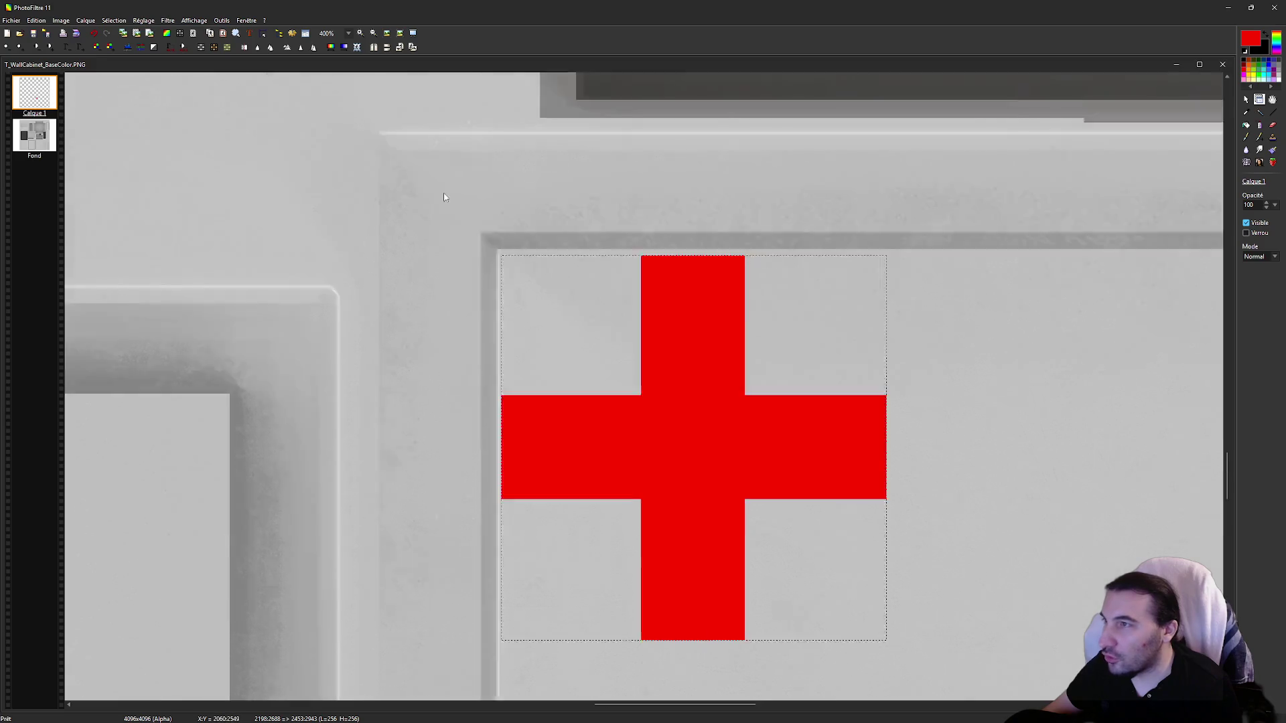
{"action": "left_click_drag", "start_coordinate": [930, 527], "coordinate": [920, 526]}
{"action": "scroll", "coordinate": [742, 374], "scroll_direction": "down", "scroll_amount": 2}
{"action": "scroll", "coordinate": [742, 374], "scroll_direction": "down", "scroll_amount": 1}
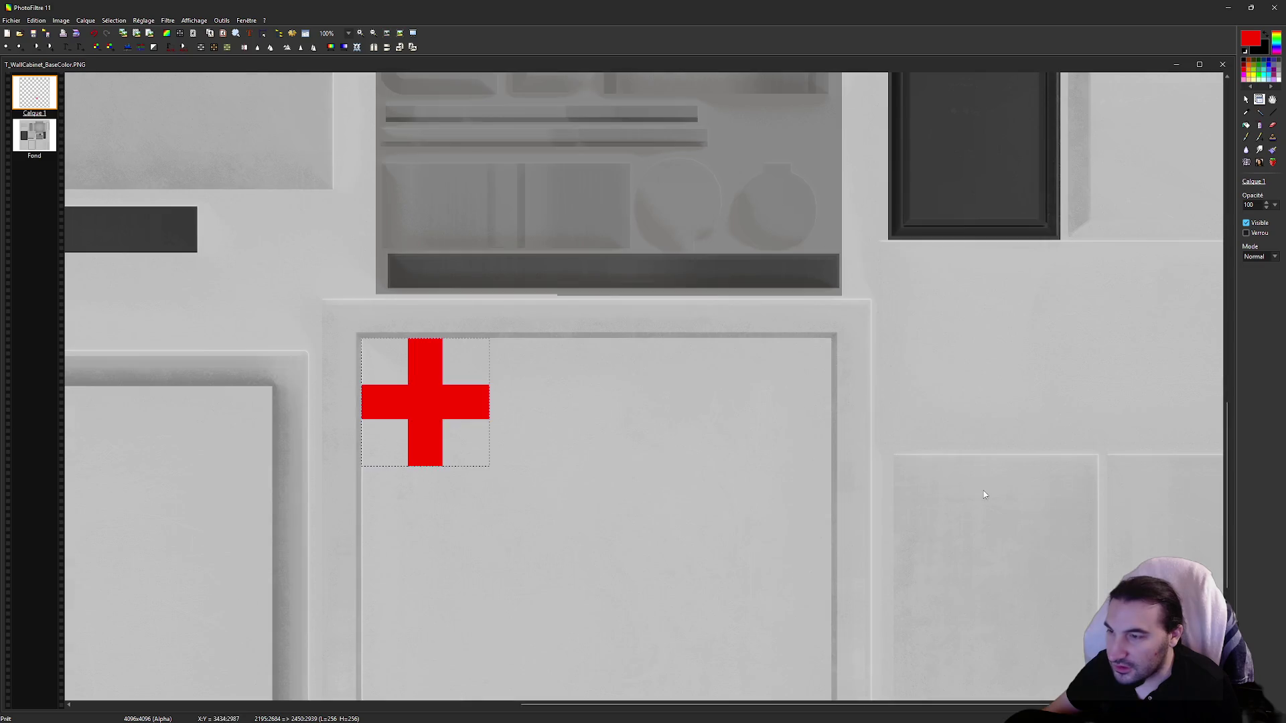
Step: Paste four more crosses, lining three along the panel's top and placing one below the row
{"action": "key", "text": "ctrl+v"}
{"action": "scroll", "coordinate": [620, 435], "scroll_direction": "up", "scroll_amount": 1}
{"action": "mouse_move", "coordinate": [643, 424]}
{"action": "left_mouse_down"}
{"action": "mouse_move", "coordinate": [875, 382]}
{"action": "mouse_move", "coordinate": [919, 337]}
{"action": "left_mouse_up"}
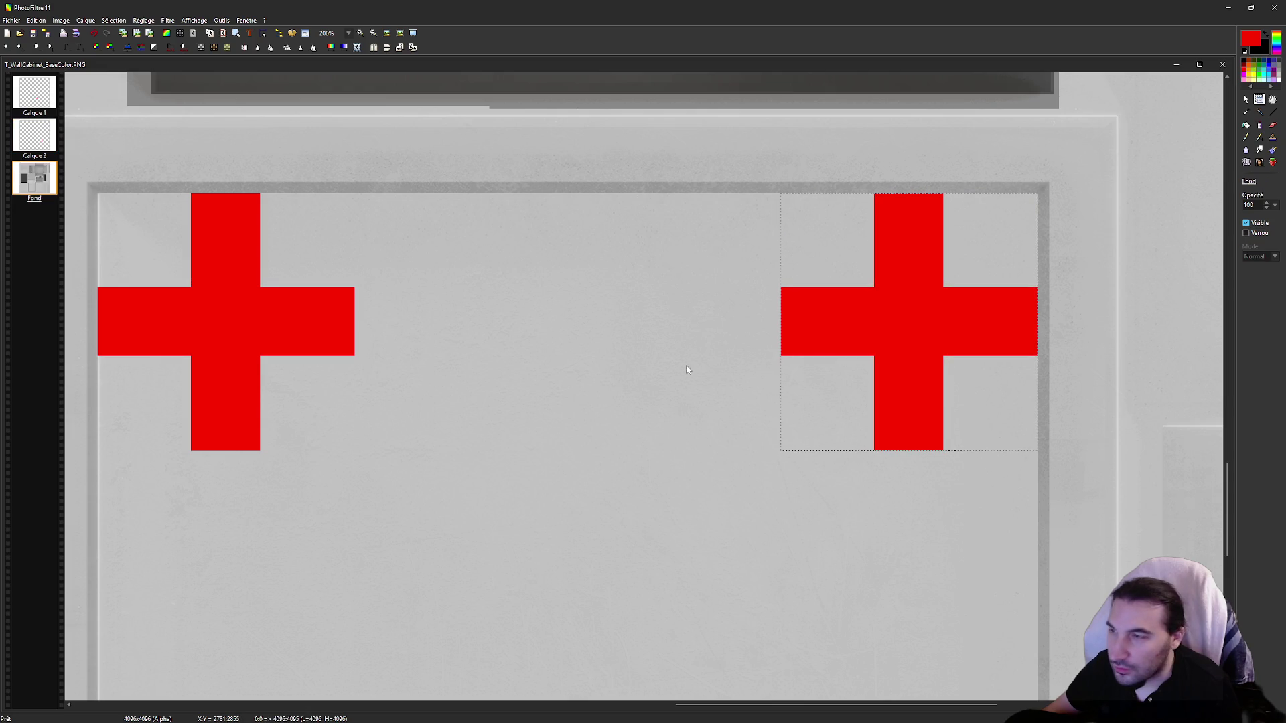
{"action": "key", "text": "ctrl+v"}
{"action": "left_click_drag", "start_coordinate": [674, 324], "coordinate": [681, 298]}
{"action": "key", "text": "ctrl+v"}
{"action": "mouse_move", "coordinate": [637, 474]}
{"action": "left_mouse_down"}
{"action": "mouse_move", "coordinate": [391, 411]}
{"action": "mouse_move", "coordinate": [476, 411]}
{"action": "left_mouse_up"}
{"action": "key", "text": "ctrl+v"}
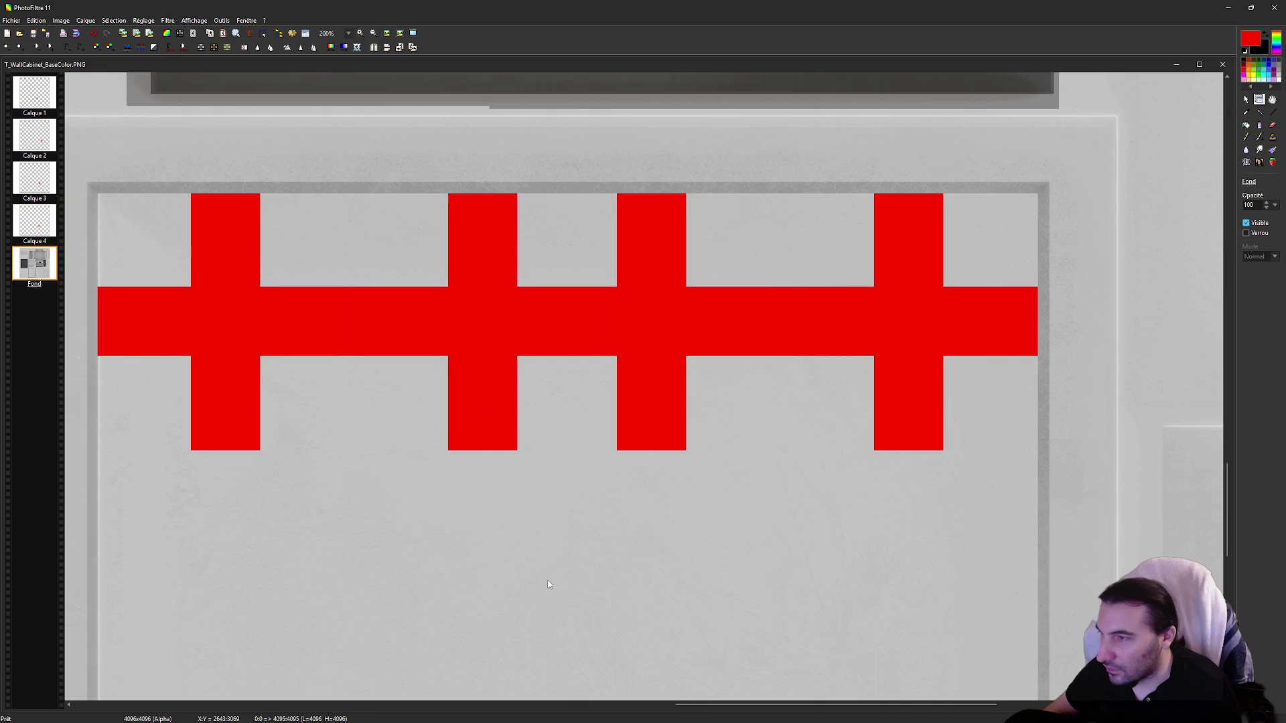
{"action": "left_click_drag", "start_coordinate": [633, 477], "coordinate": [560, 618]}
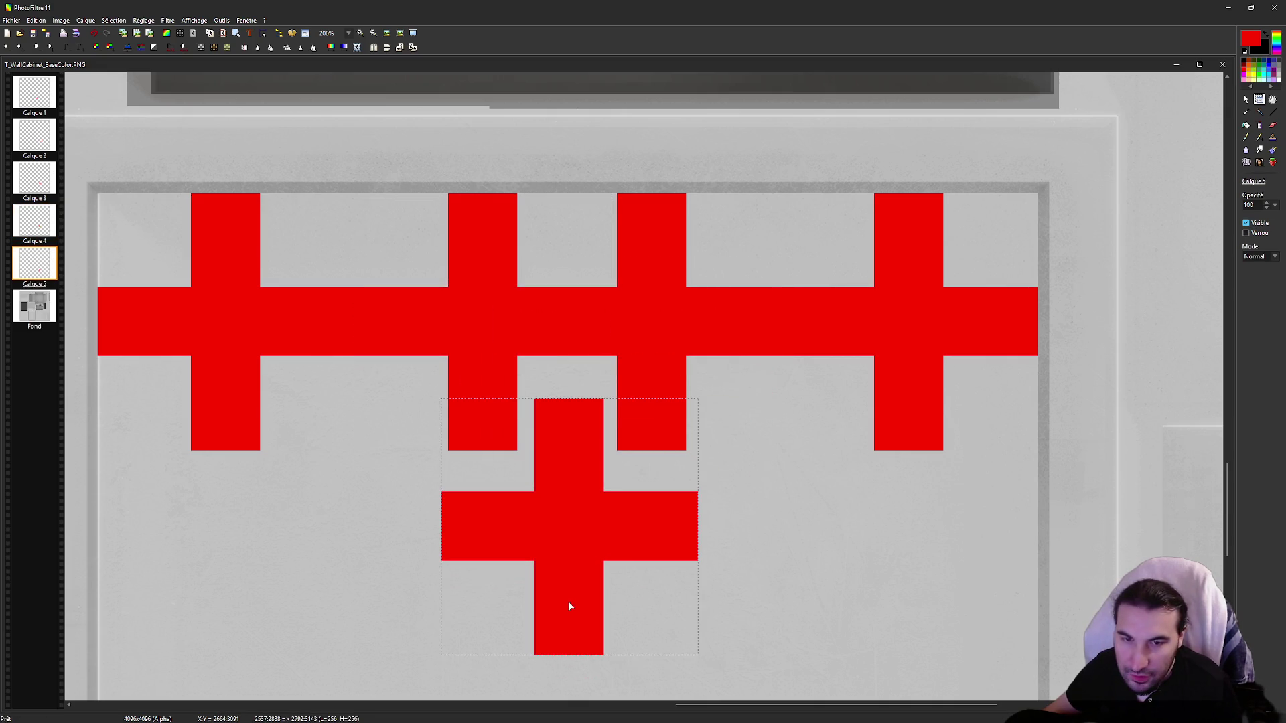
Step: Drag the Calque 5 cross up to sit just below the row of four crosses
{"action": "scroll", "coordinate": [573, 576], "scroll_direction": "up", "scroll_amount": 1}
{"action": "scroll", "coordinate": [603, 536], "scroll_direction": "down", "scroll_amount": 1}
{"action": "scroll", "coordinate": [679, 396], "scroll_direction": "down", "scroll_amount": 1}
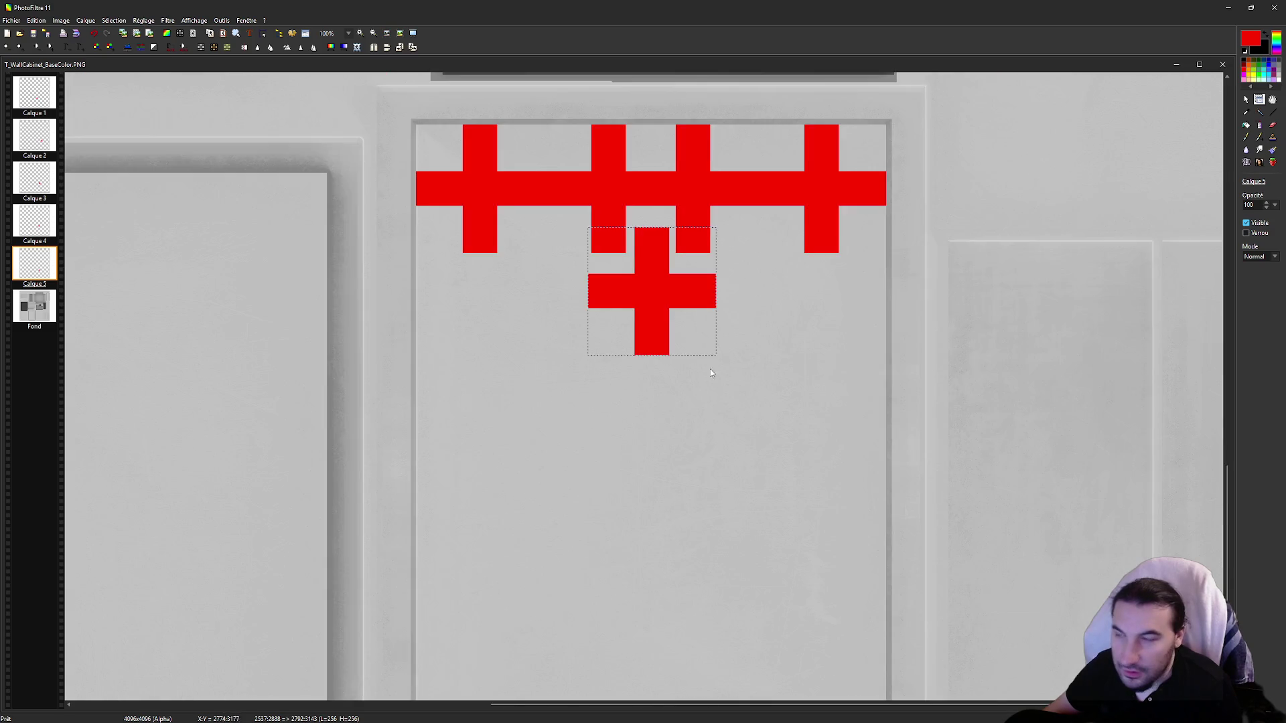
{"action": "scroll", "coordinate": [576, 261], "scroll_direction": "up", "scroll_amount": 2}
{"action": "left_click_drag", "start_coordinate": [649, 433], "coordinate": [647, 381]}
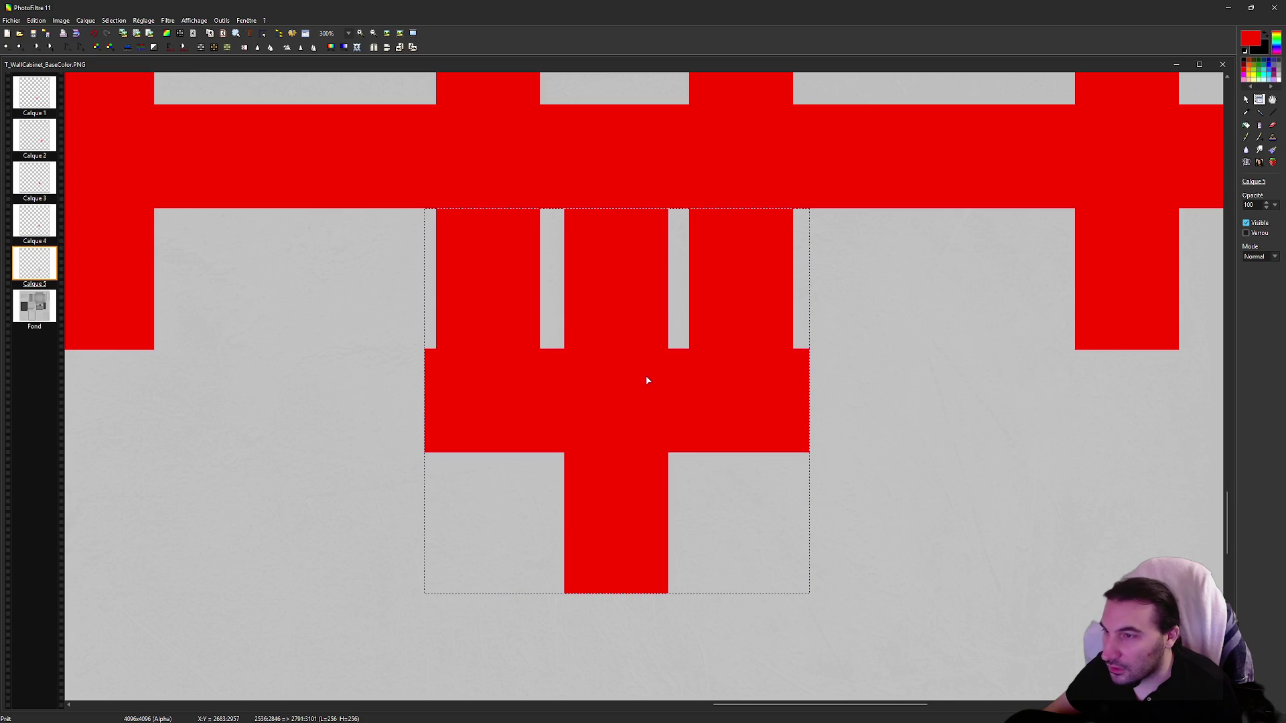
Step: Nudge the cross pixel by pixel to centre it between the two middle crosses
{"action": "key", "text": "Down"}
{"action": "key", "text": "Down"}
{"action": "key", "text": "Up"}
{"action": "key", "text": "Down"}
{"action": "key", "text": "Up"}
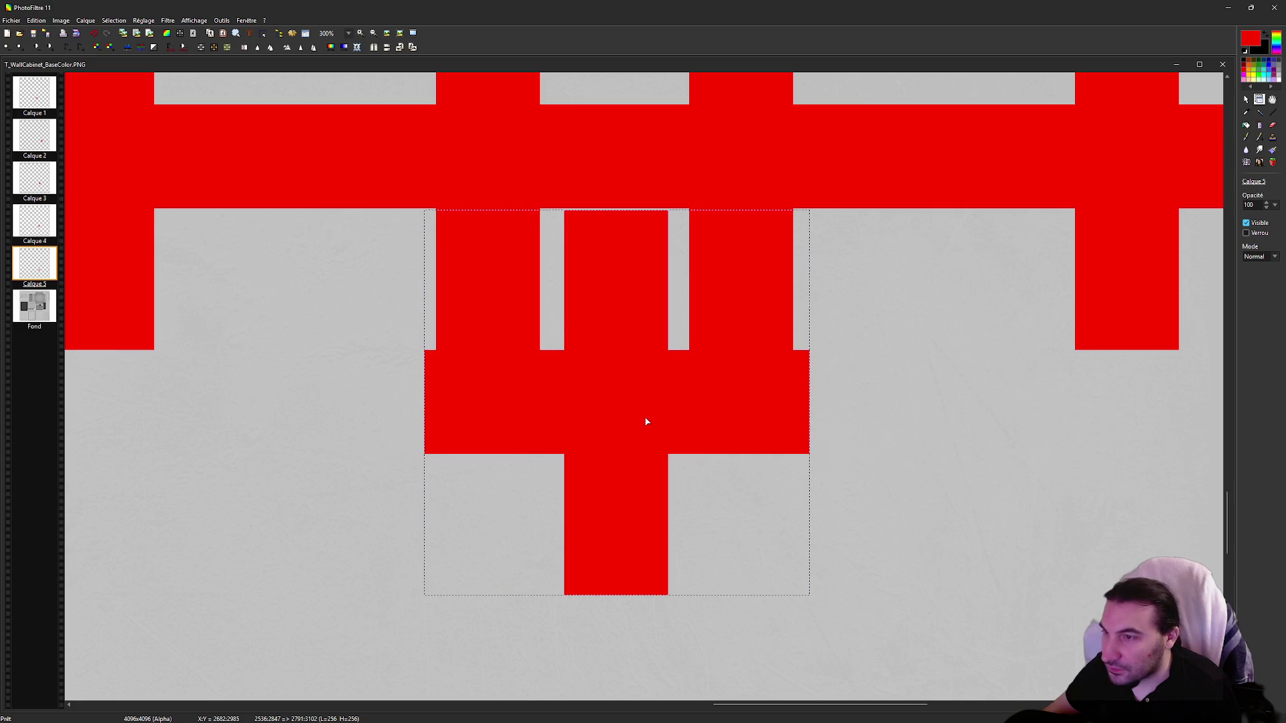
{"action": "key", "text": "Left"}
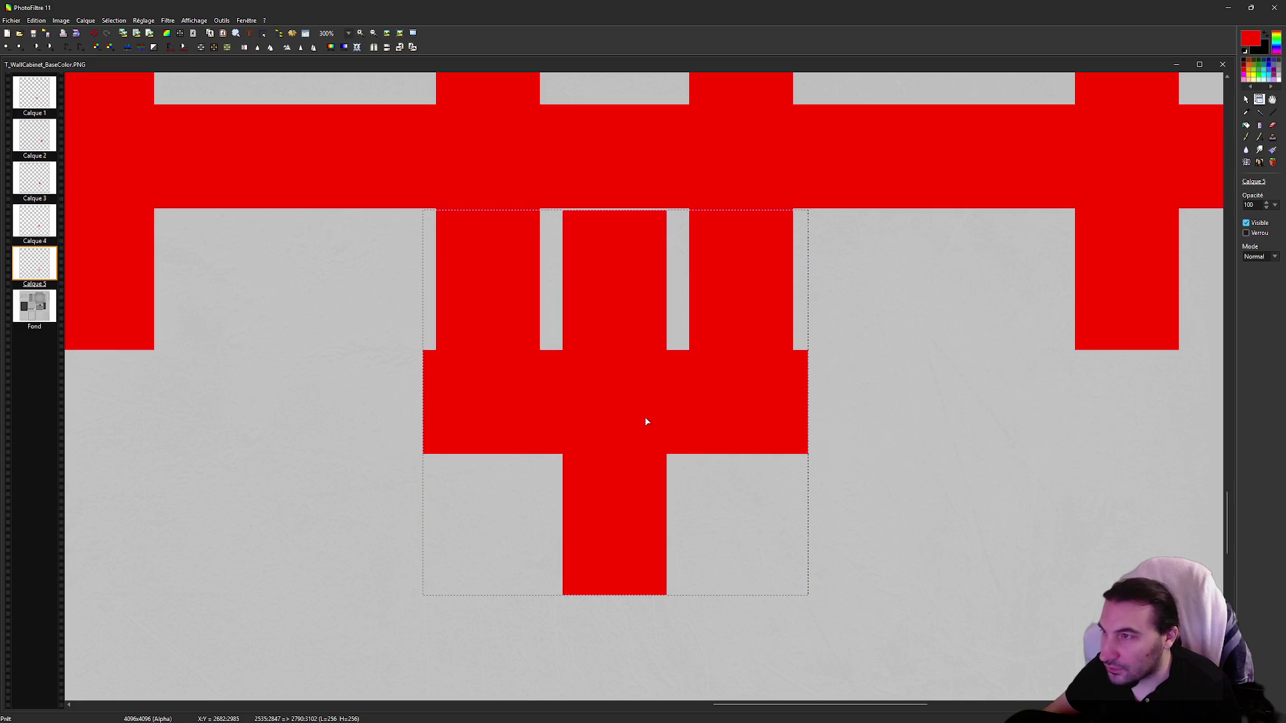
{"action": "key", "text": "Down"}
{"action": "key", "text": "Up"}
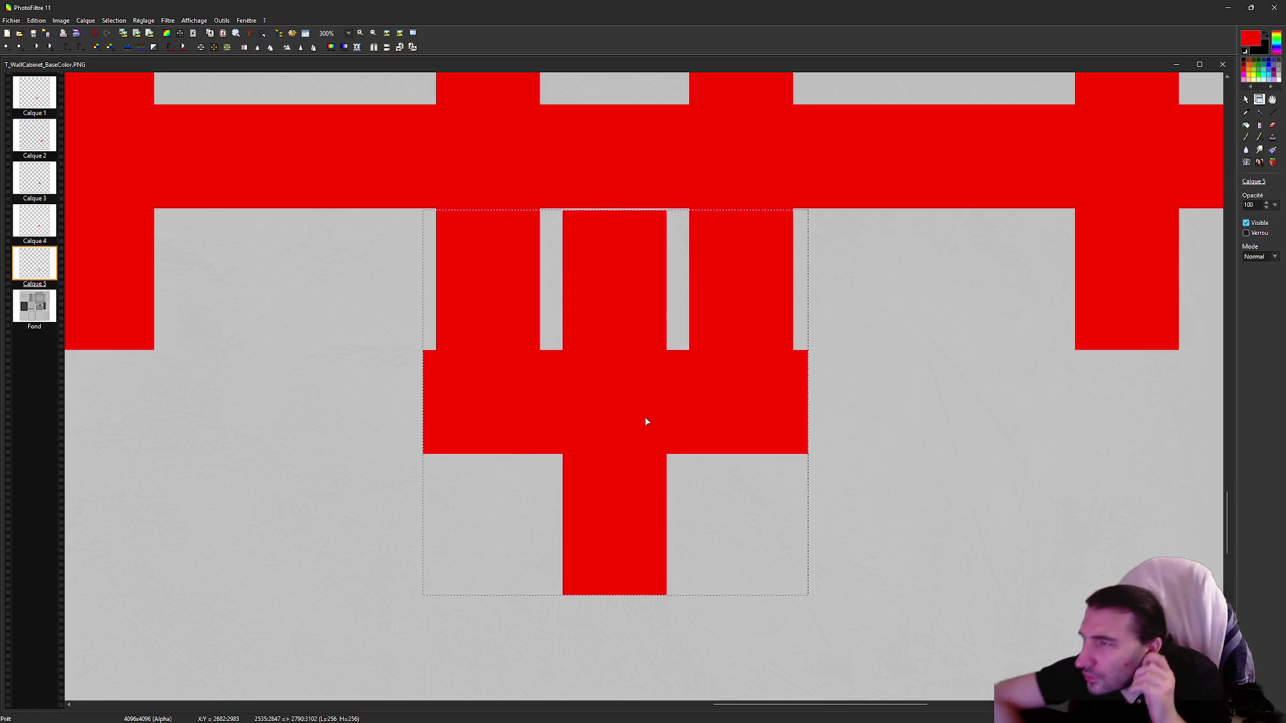
{"action": "key", "text": "Right"}
{"action": "key", "text": "Left"}
{"action": "key", "text": "Left"}
{"action": "key", "text": "Left"}
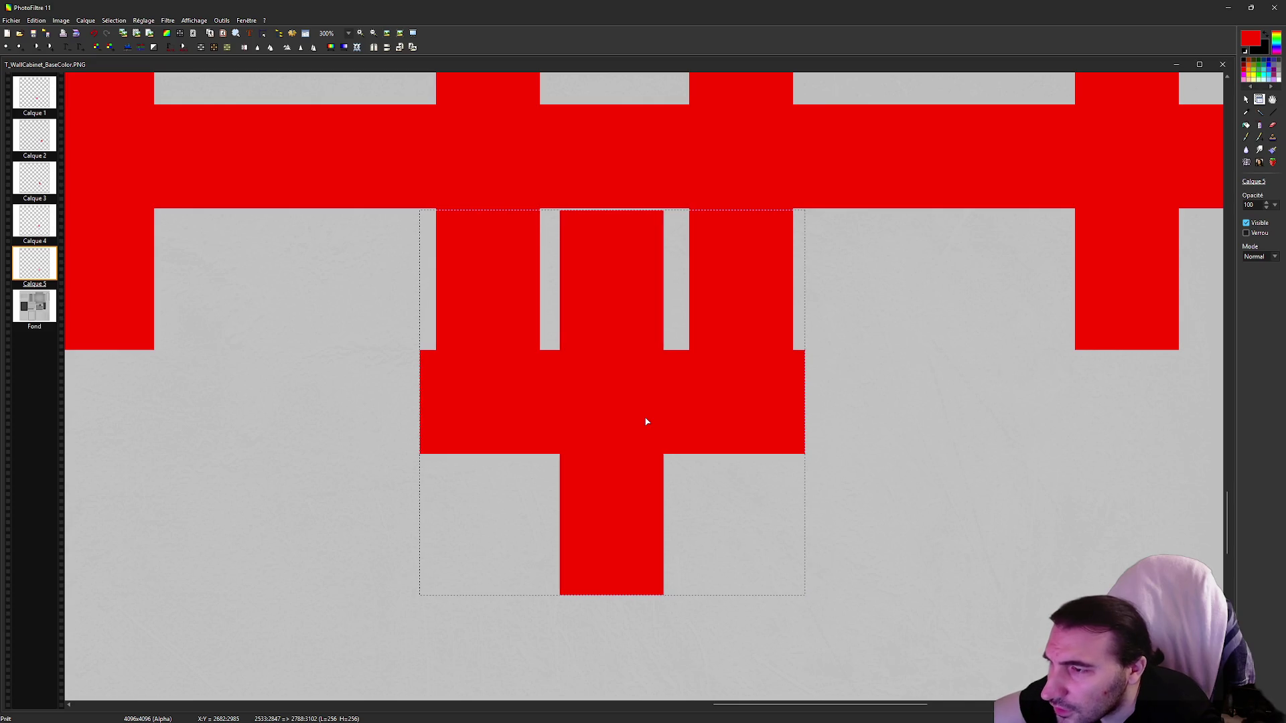
{"action": "key", "text": "Left"}
{"action": "key", "text": "Left"}
{"action": "key", "text": "Left"}
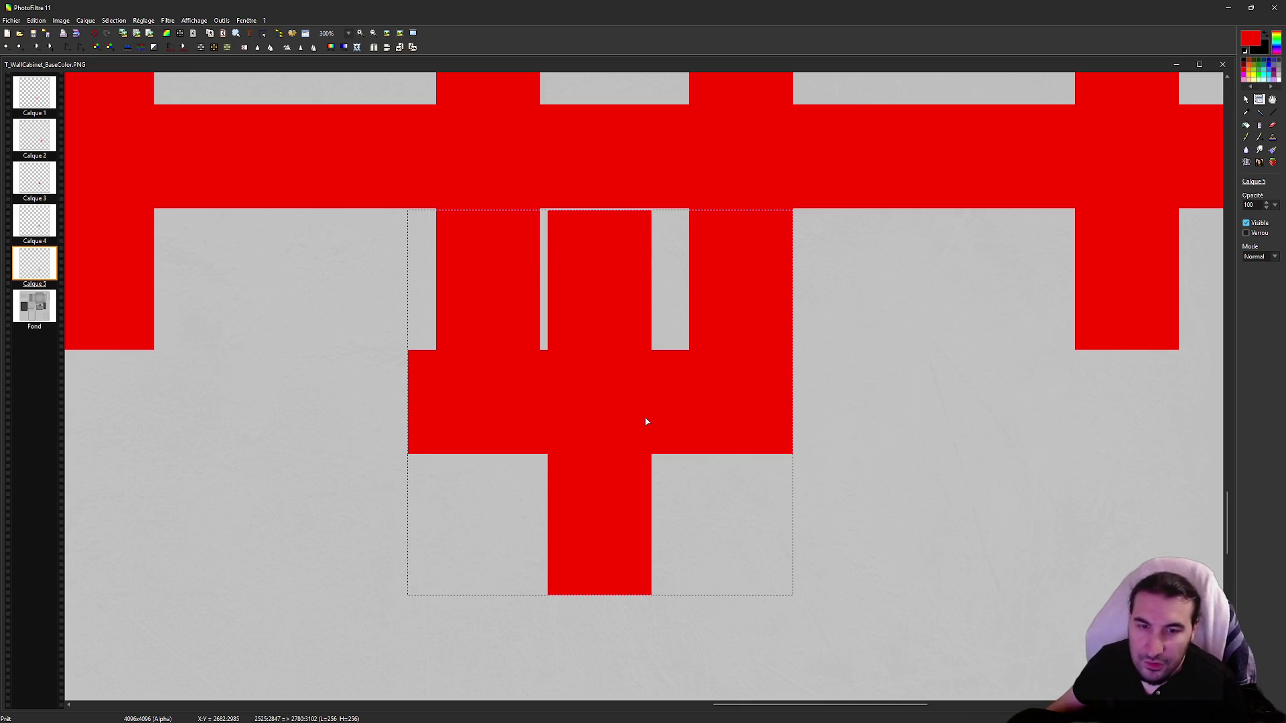
{"action": "key", "text": "Right"}
{"action": "key", "text": "Right"}
{"action": "key", "text": "Right"}
{"action": "key", "text": "Right"}
{"action": "key", "text": "Right"}
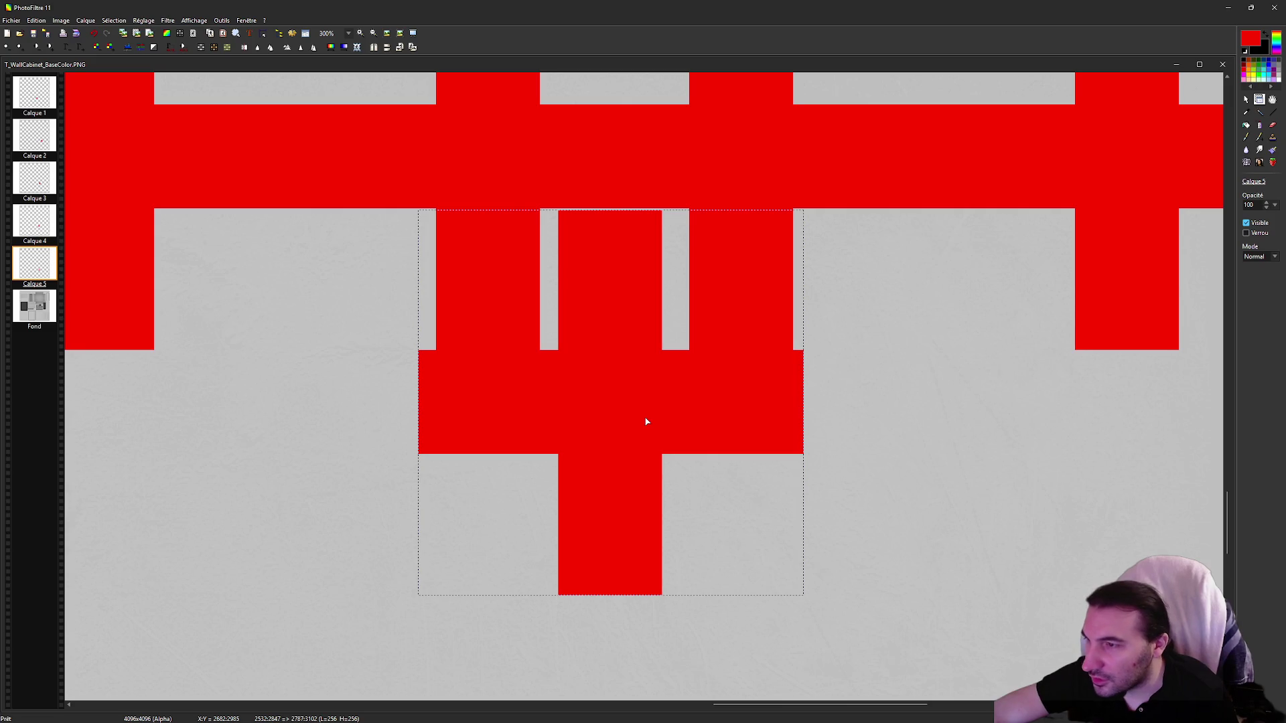
{"action": "key", "text": "Right"}
{"action": "key", "text": "Right"}
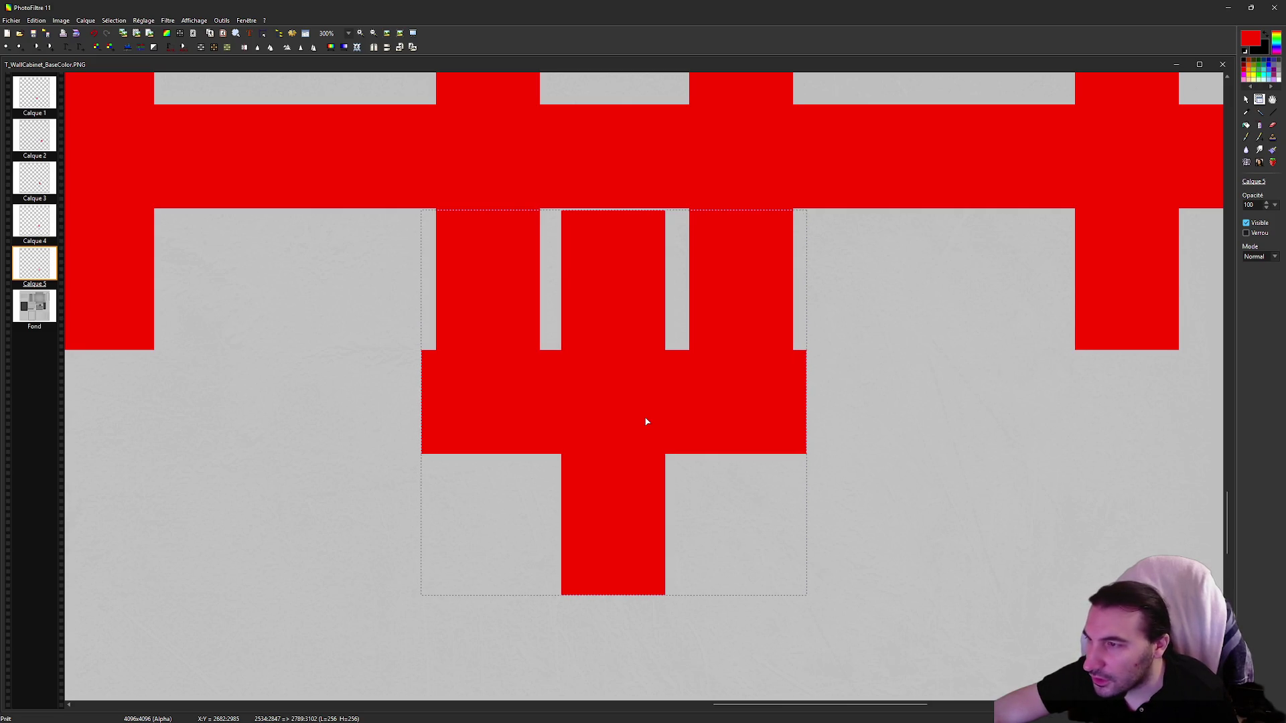
{"action": "key", "text": "Right"}
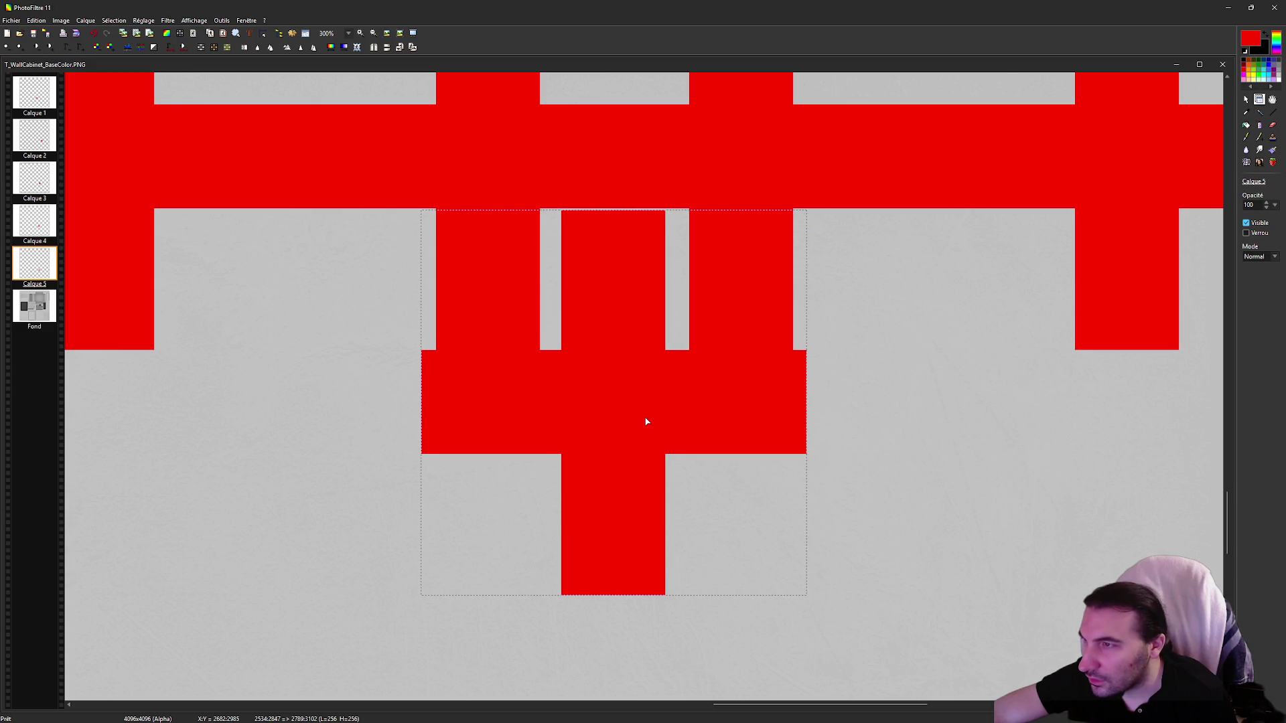
{"action": "key", "text": "Up"}
{"action": "key", "text": "Right"}
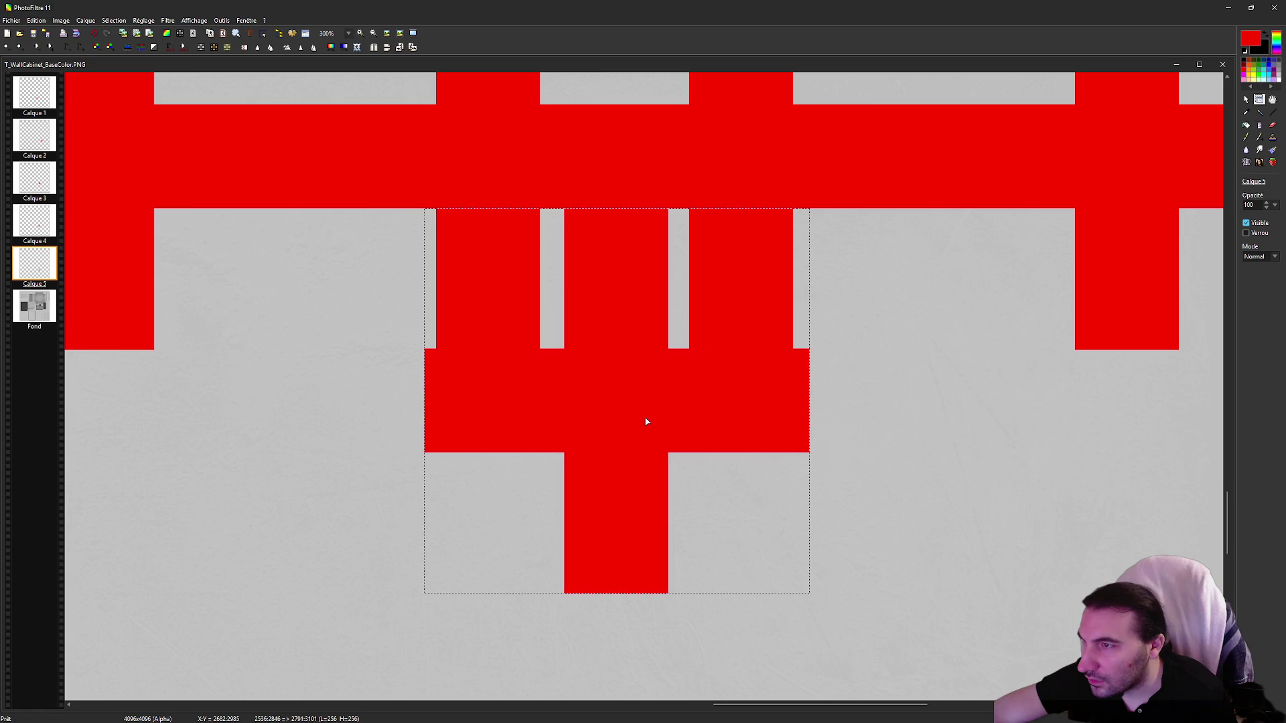
{"action": "key", "text": "Down"}
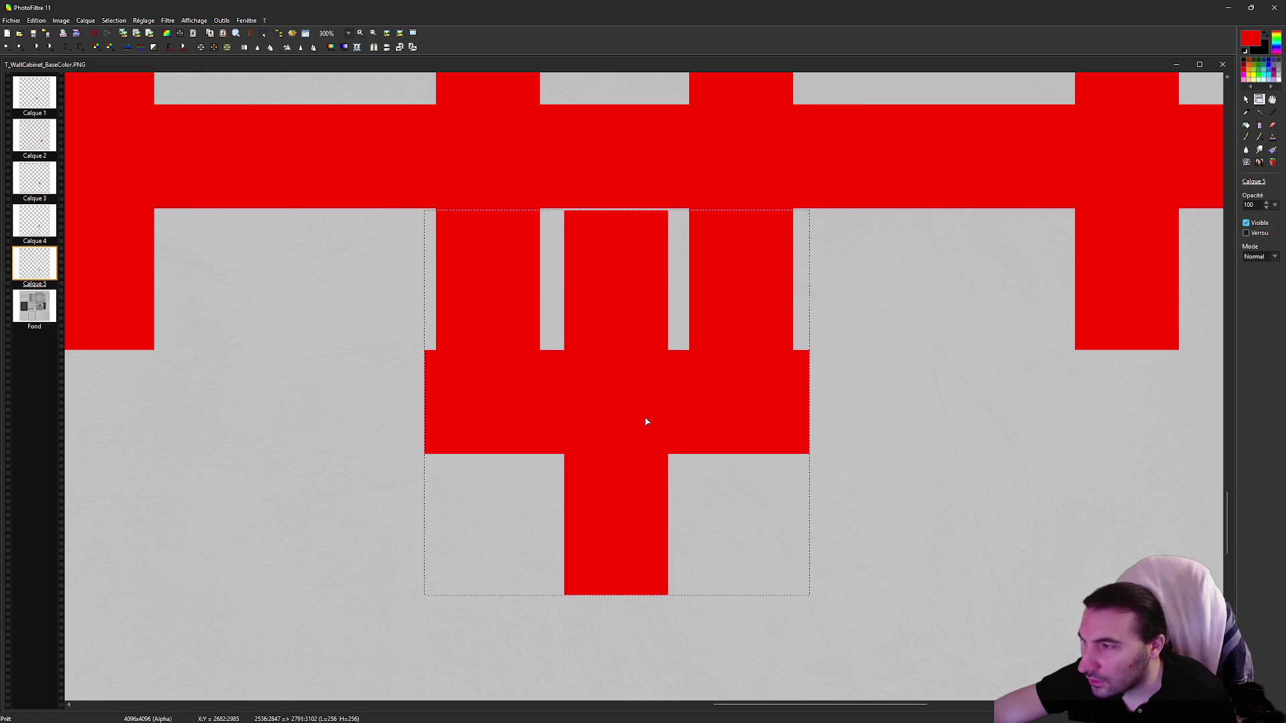
Step: Fine-tune the cross's vertical position by a pixel or two
{"action": "scroll", "coordinate": [666, 370], "scroll_direction": "down", "scroll_amount": 4}
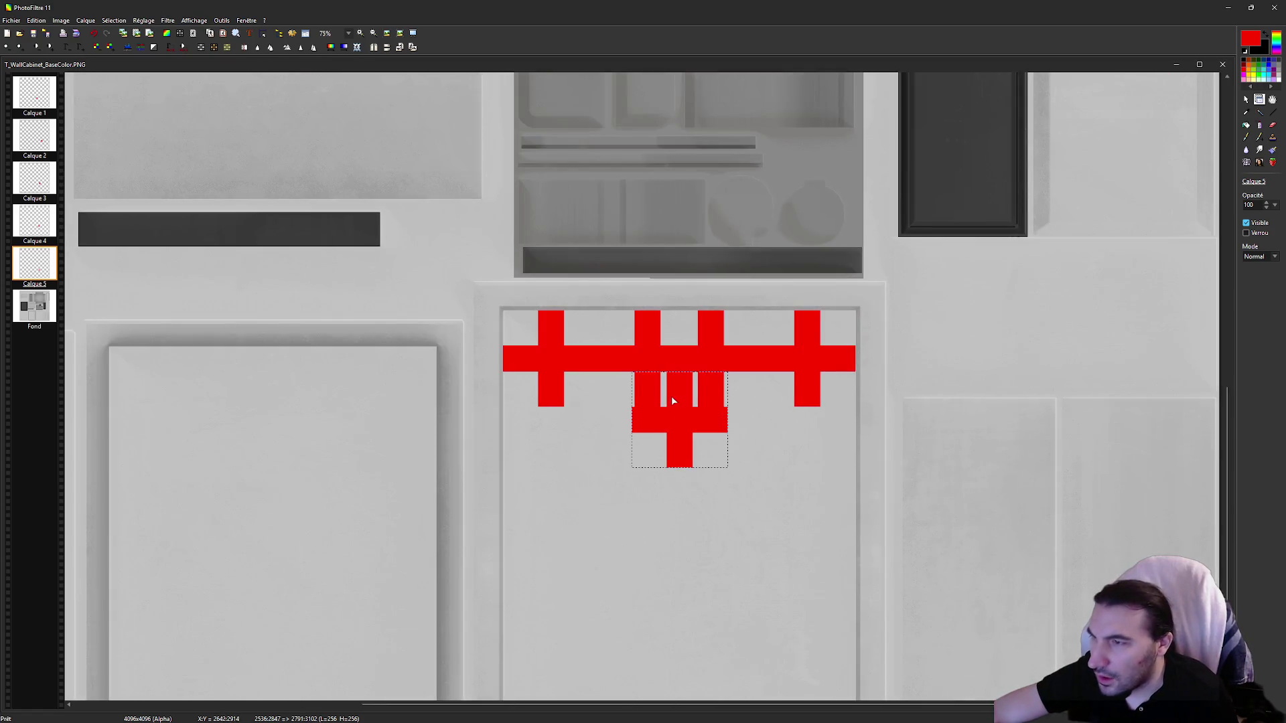
{"action": "scroll", "coordinate": [672, 401], "scroll_direction": "up", "scroll_amount": 1}
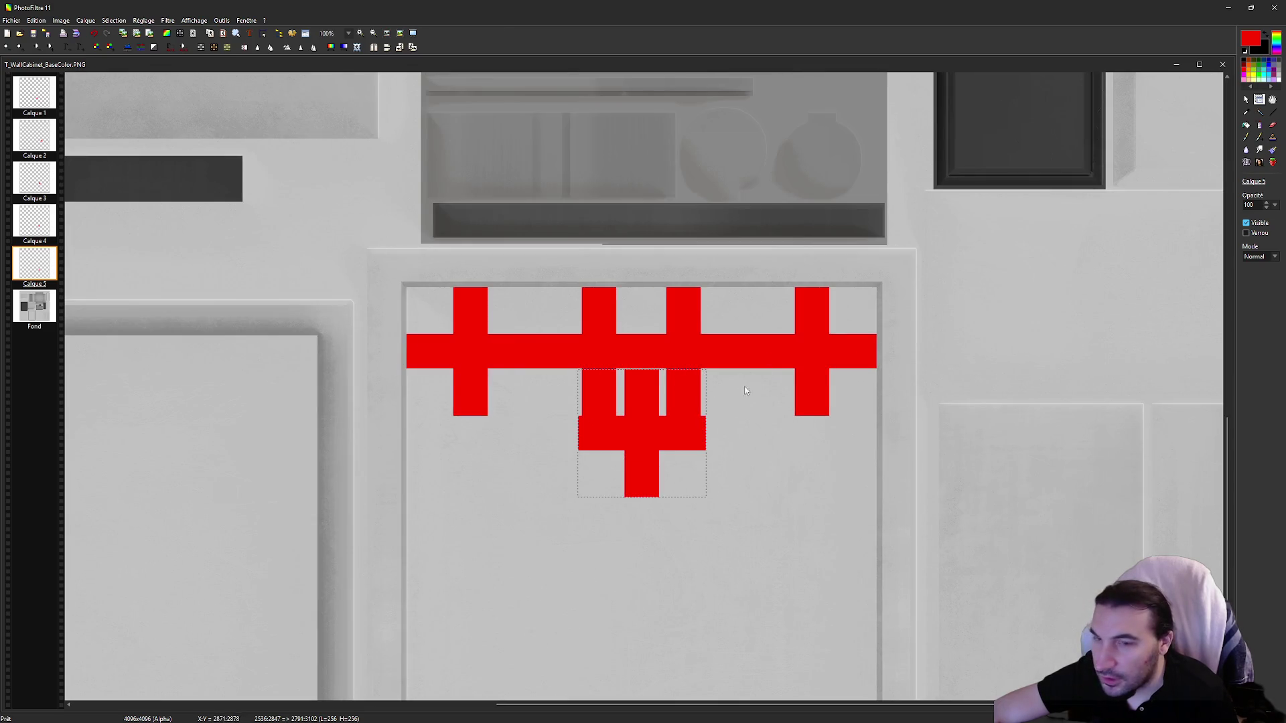
{"action": "scroll", "coordinate": [624, 430], "scroll_direction": "up", "scroll_amount": 1}
{"action": "scroll", "coordinate": [1131, 450], "scroll_direction": "up", "scroll_amount": 1}
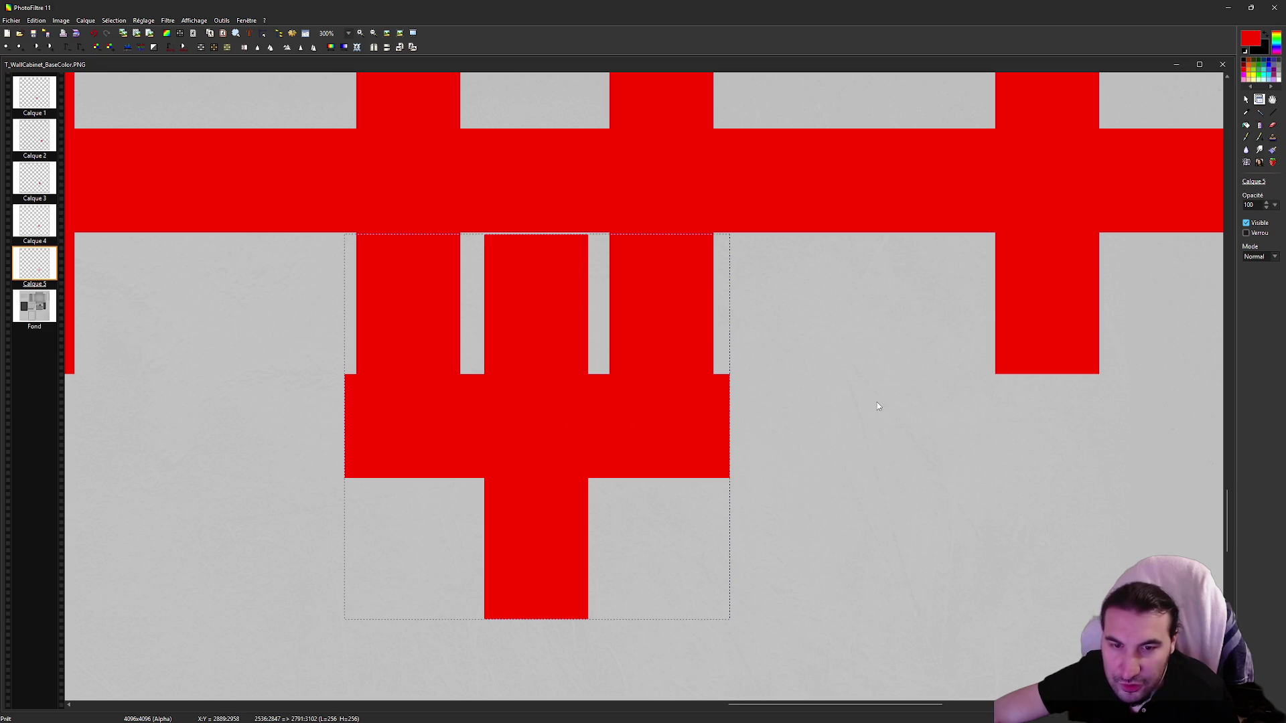
{"action": "scroll", "coordinate": [878, 404], "scroll_direction": "down", "scroll_amount": 1}
{"action": "scroll", "coordinate": [389, 385], "scroll_direction": "up", "scroll_amount": 2}
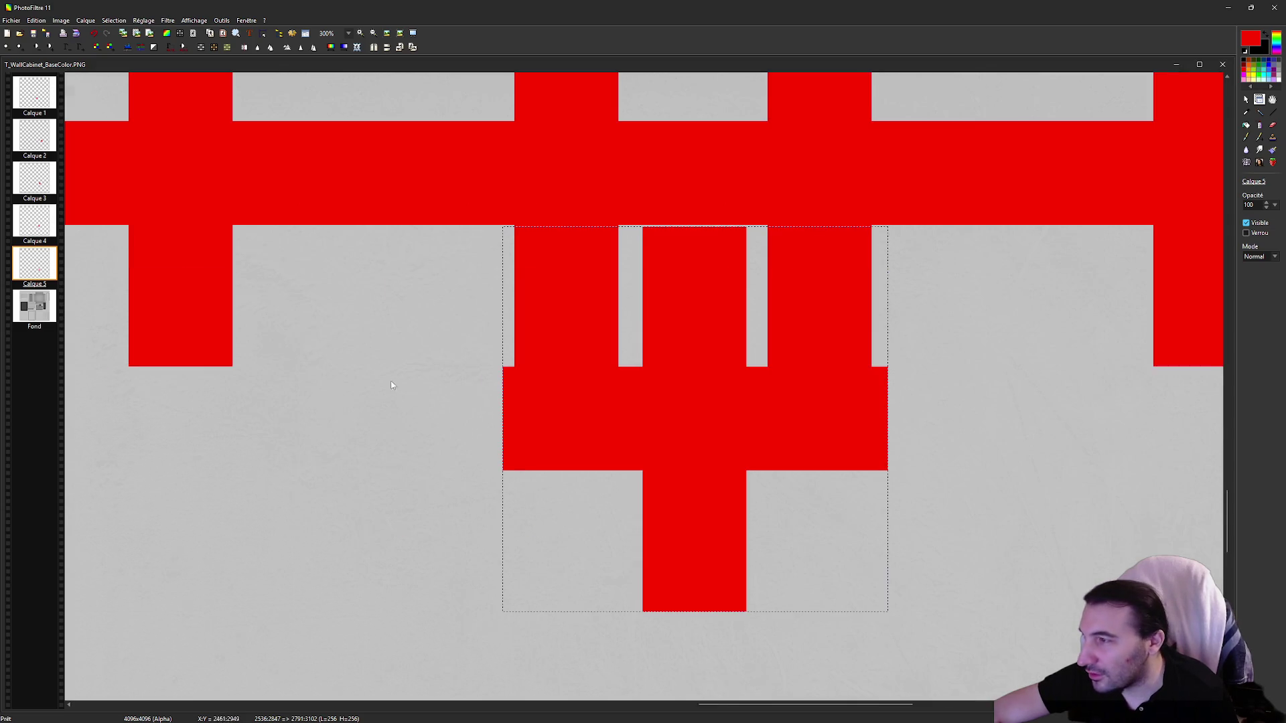
{"action": "key", "text": "Up"}
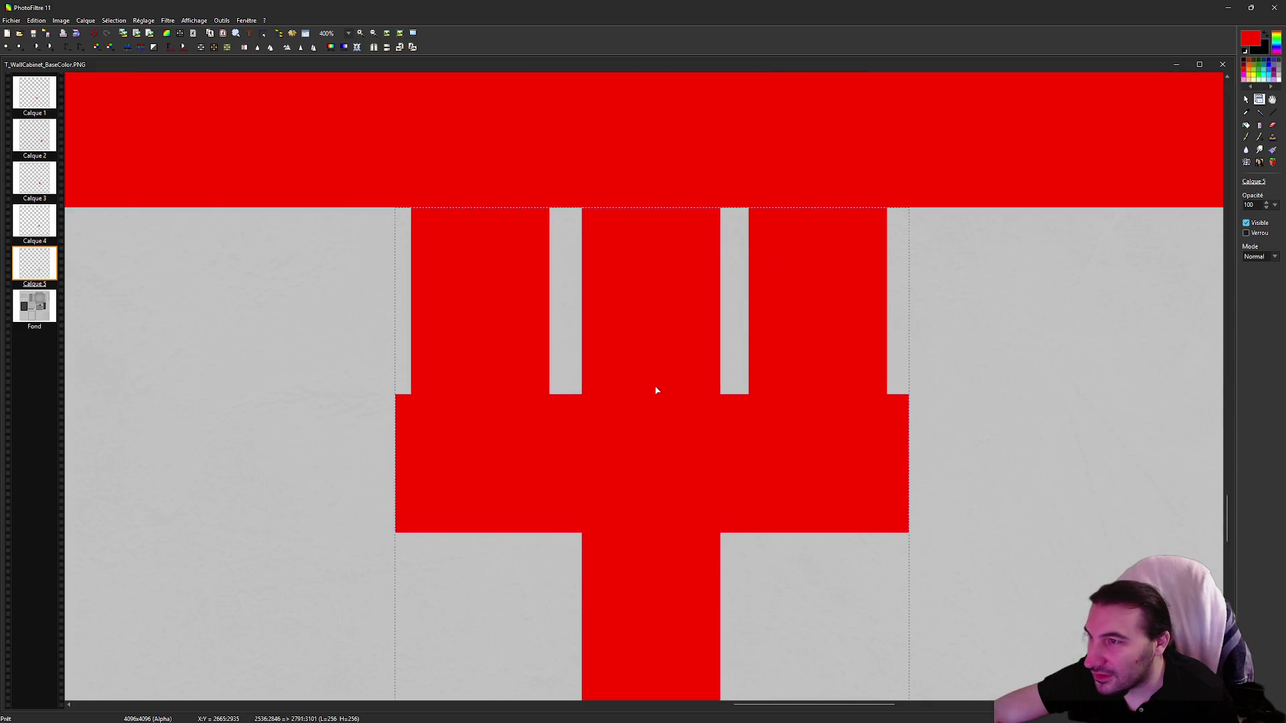
{"action": "key", "text": "Down"}
{"action": "key", "text": "Down"}
{"action": "scroll", "coordinate": [637, 380], "scroll_direction": "down", "scroll_amount": 3}
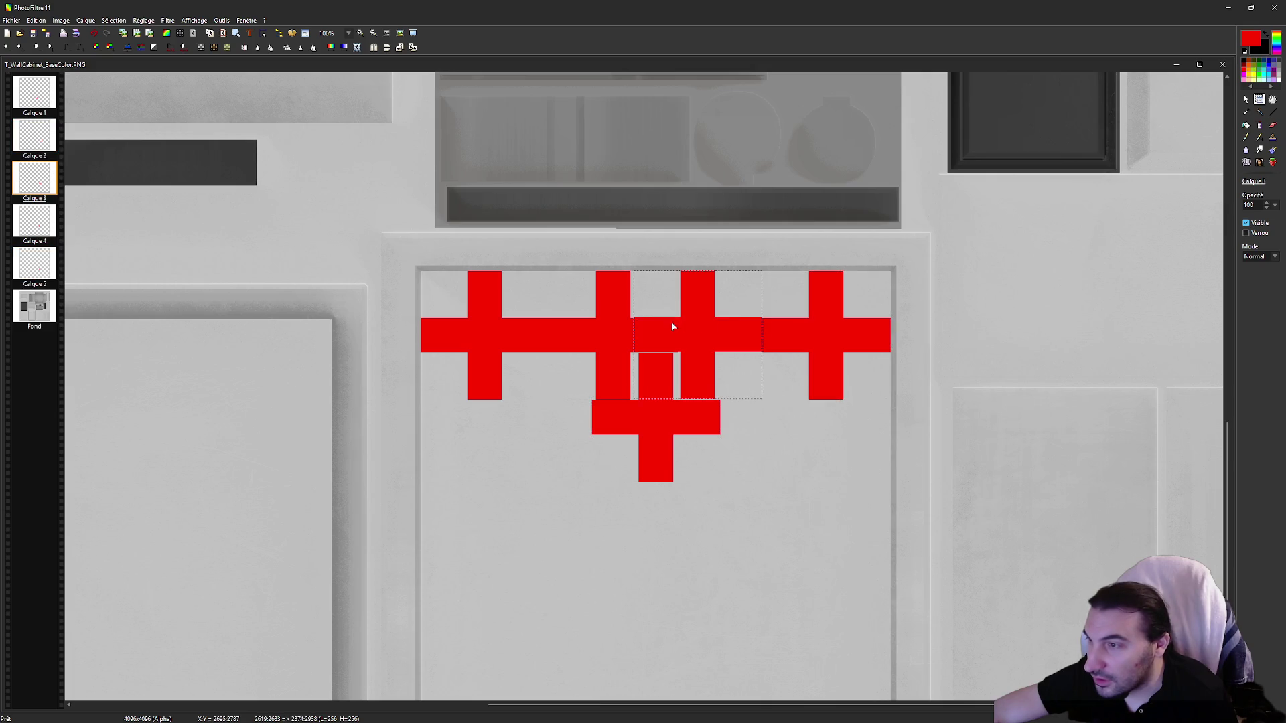
Step: Delete the four row-cross layers, Calque 1 through Calque 4
{"action": "right_click", "coordinate": [702, 319]}
{"action": "left_click", "coordinate": [34, 94]}
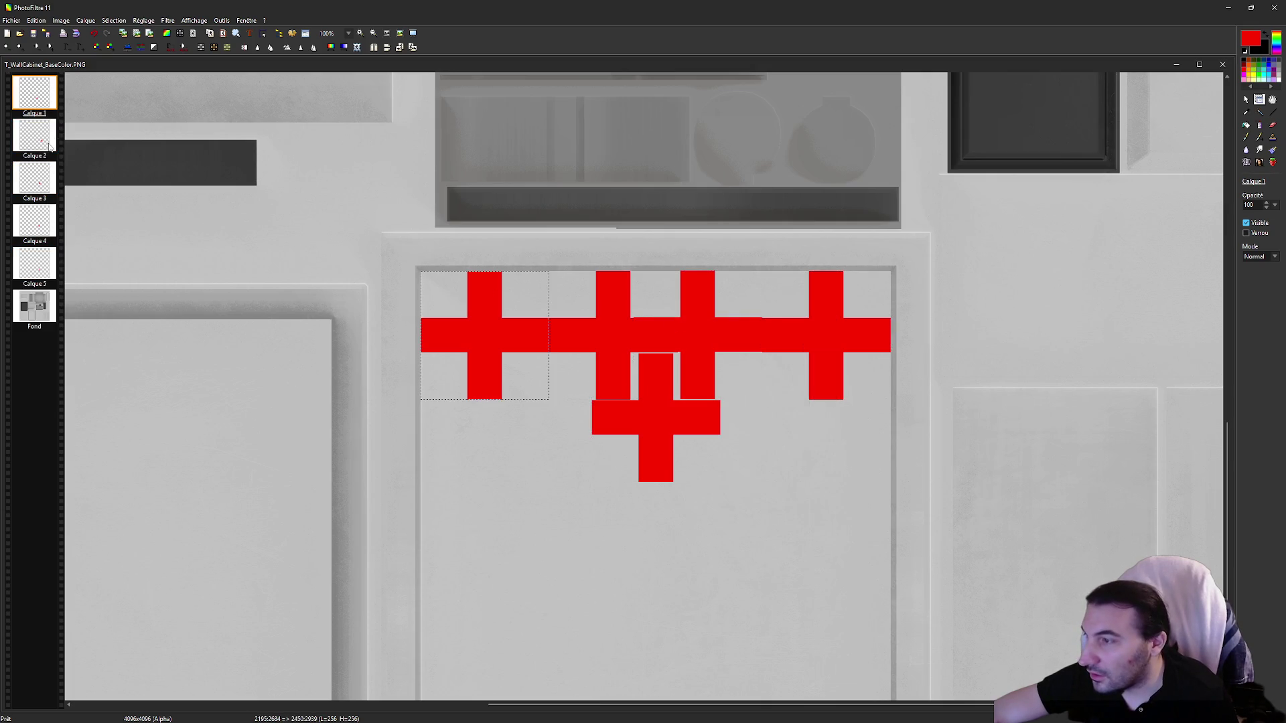
{"action": "right_click", "coordinate": [51, 99]}
{"action": "key", "text": "Up"}
{"action": "key", "text": "Return"}
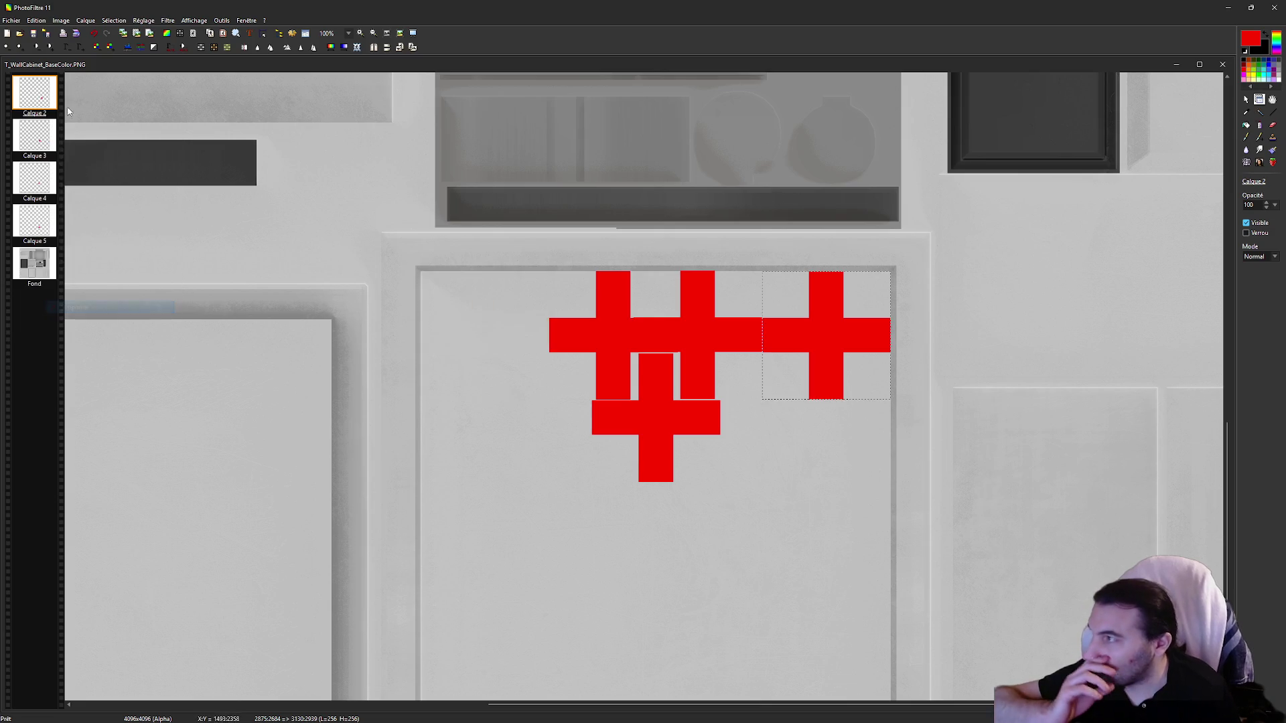
{"action": "right_click", "coordinate": [29, 89]}
{"action": "key", "text": "Up"}
{"action": "key", "text": "Return"}
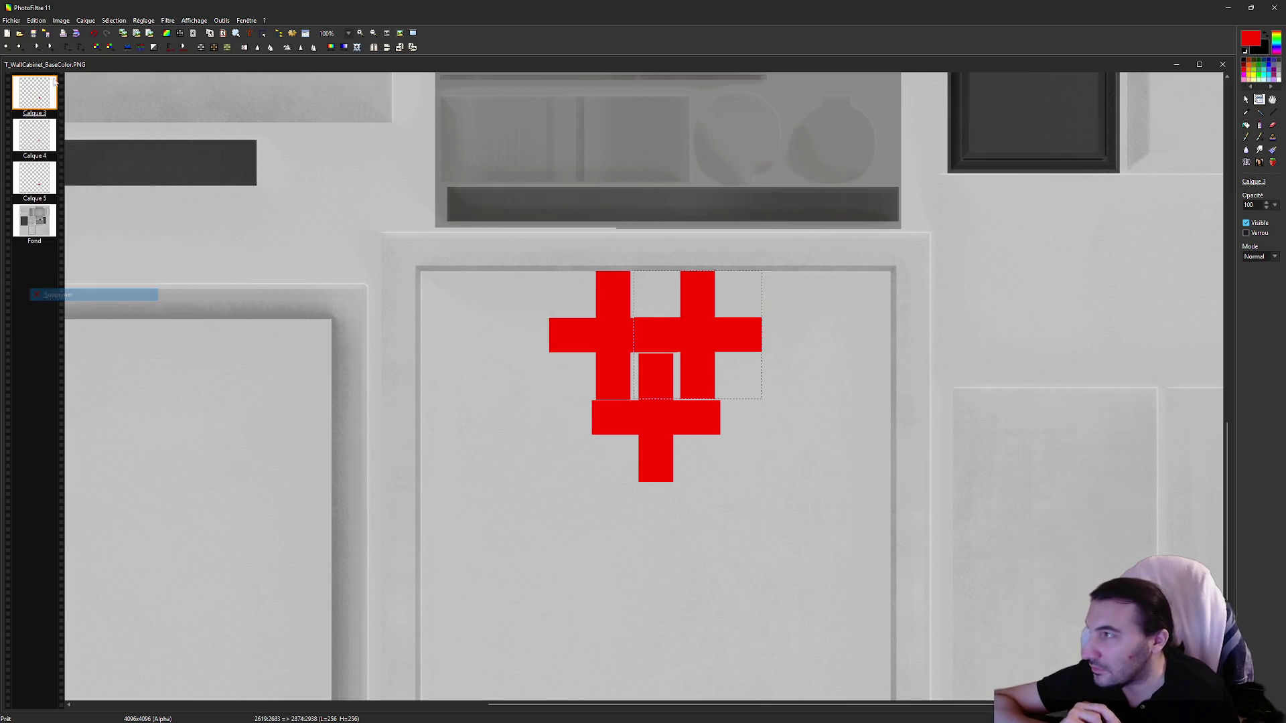
{"action": "right_click", "coordinate": [33, 97]}
{"action": "left_click", "coordinate": [82, 303]}
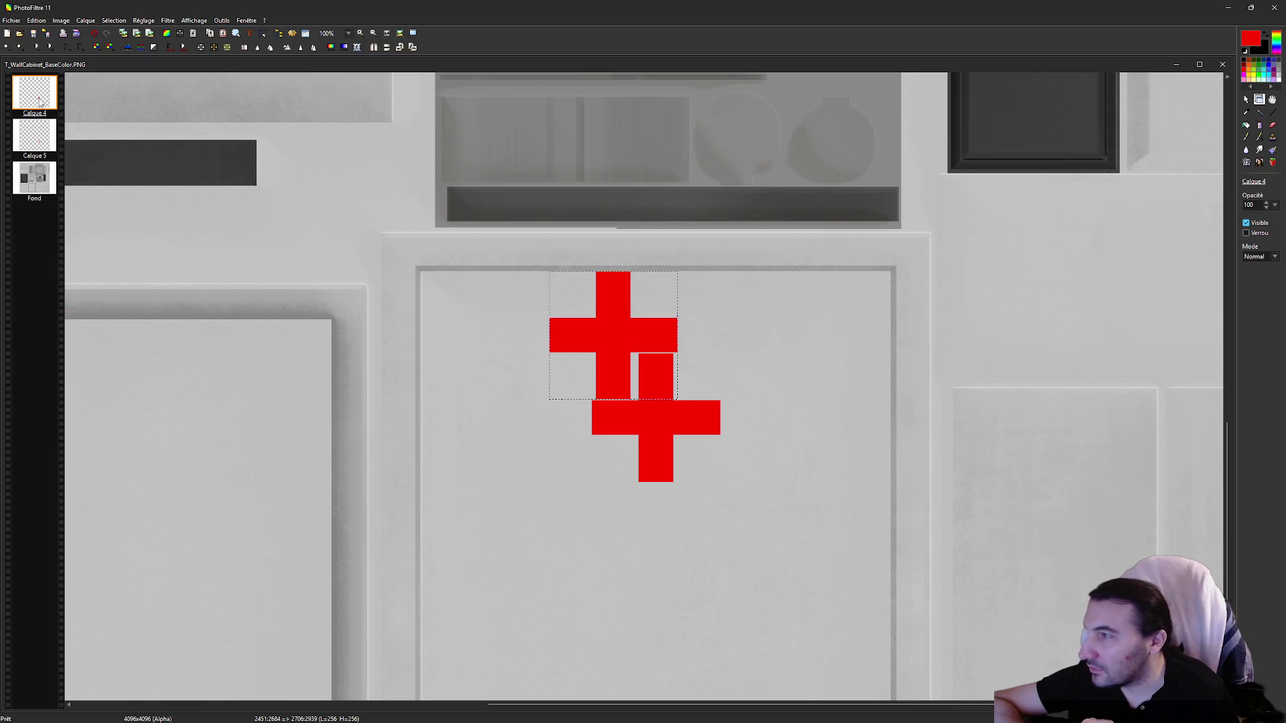
{"action": "right_click", "coordinate": [39, 100]}
{"action": "left_click", "coordinate": [90, 301]}
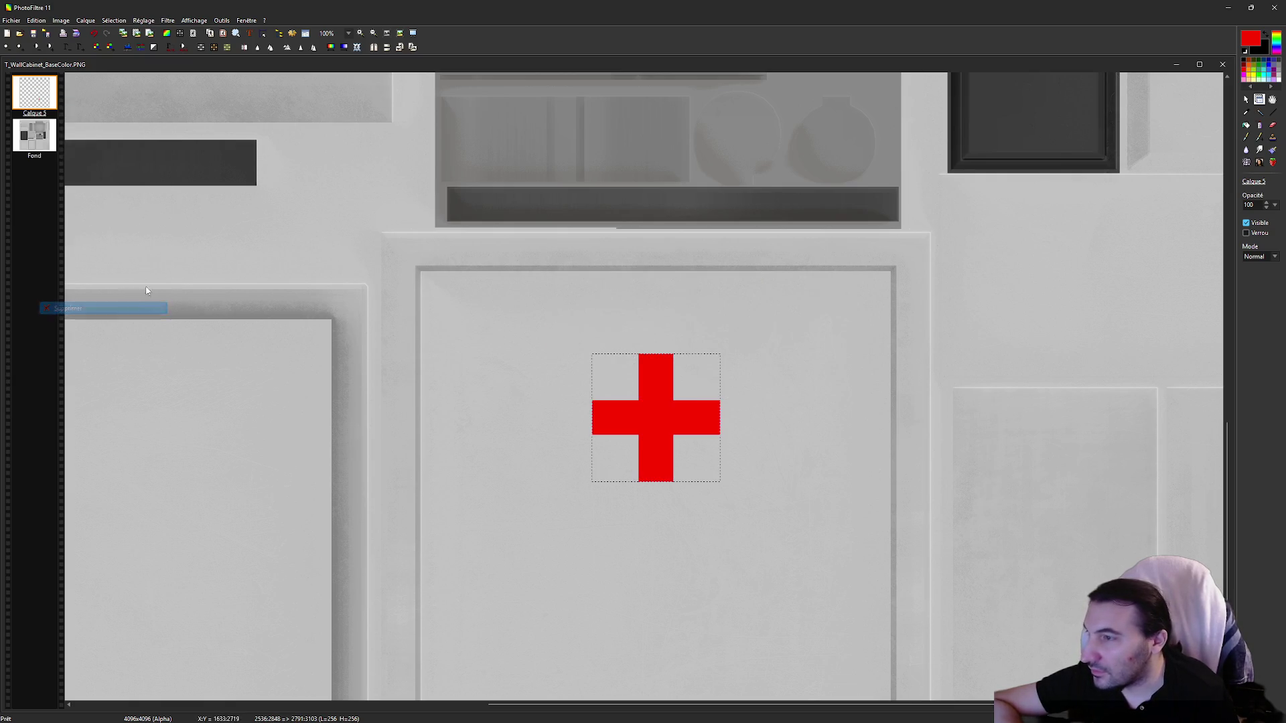
{"action": "scroll", "coordinate": [298, 277], "scroll_direction": "down", "scroll_amount": 2}
Step: Merge Calque 5 into the texture, save as PNG, and exit discarding the untitled image
{"action": "right_click", "coordinate": [37, 92]}
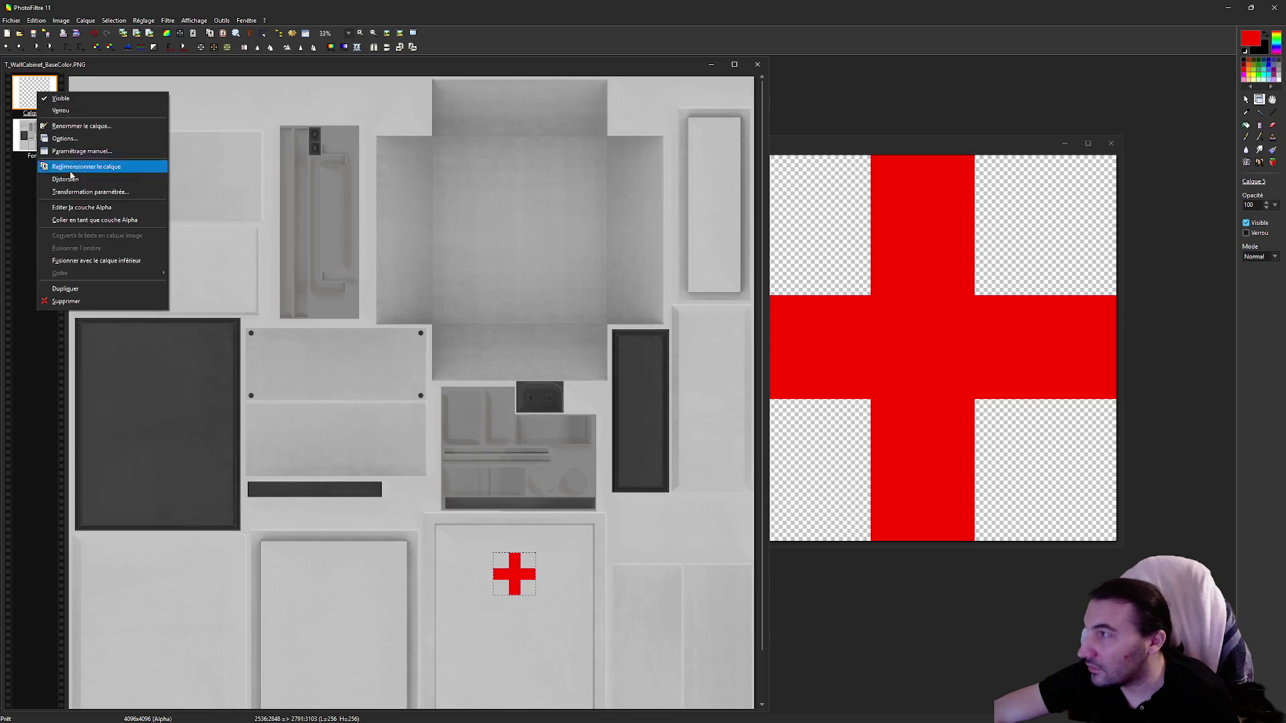
{"action": "left_click", "coordinate": [94, 260]}
{"action": "left_click", "coordinate": [32, 32]}
{"action": "key", "text": "Return"}
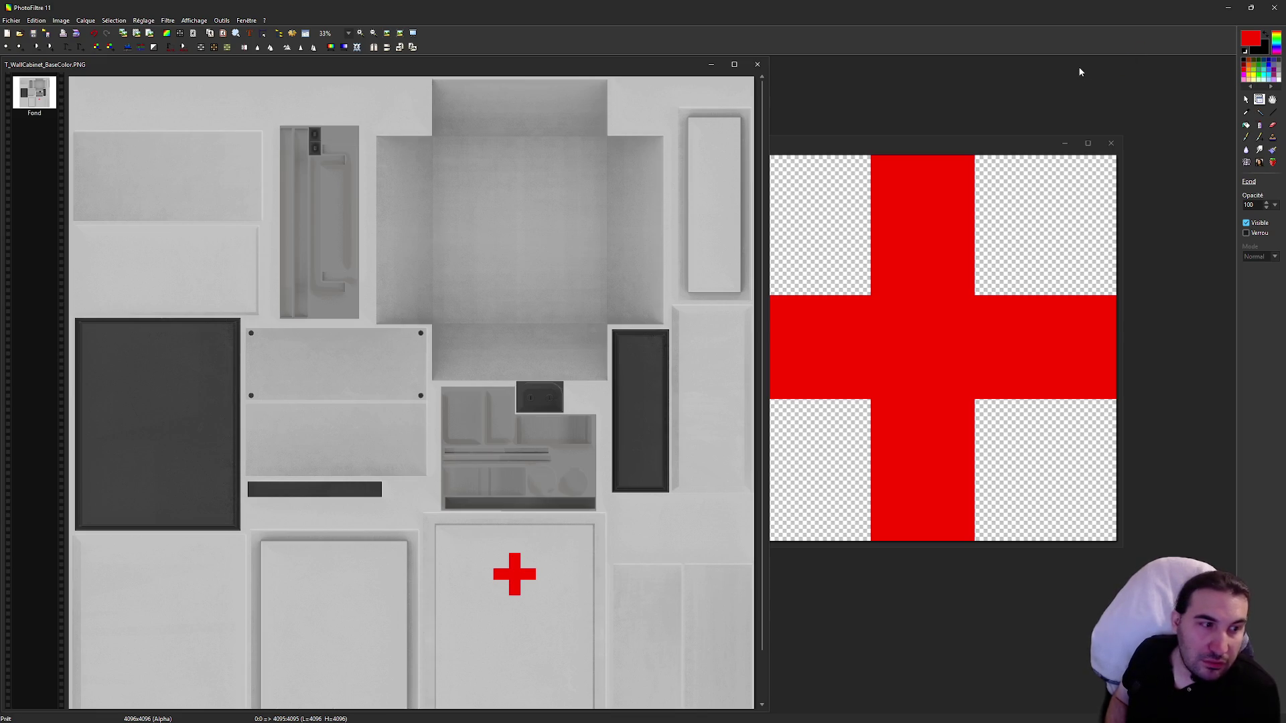
{"action": "left_click", "coordinate": [1274, 7]}
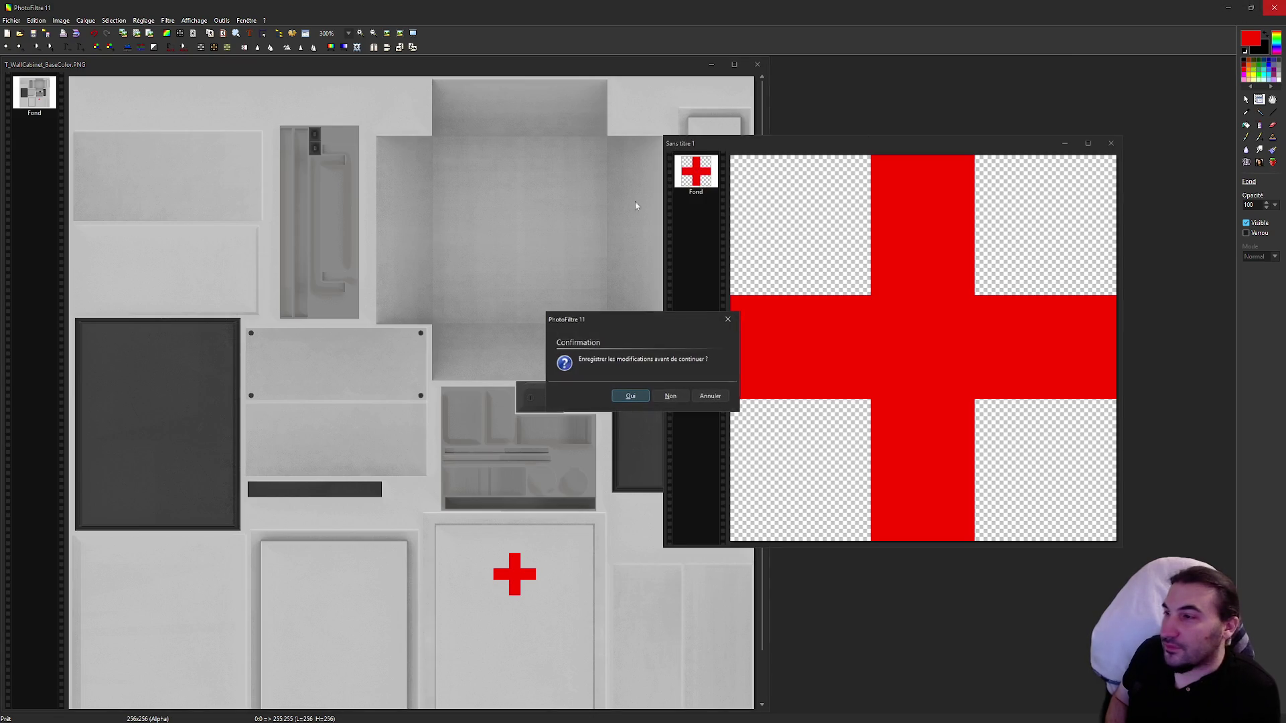
{"action": "left_click", "coordinate": [671, 396]}
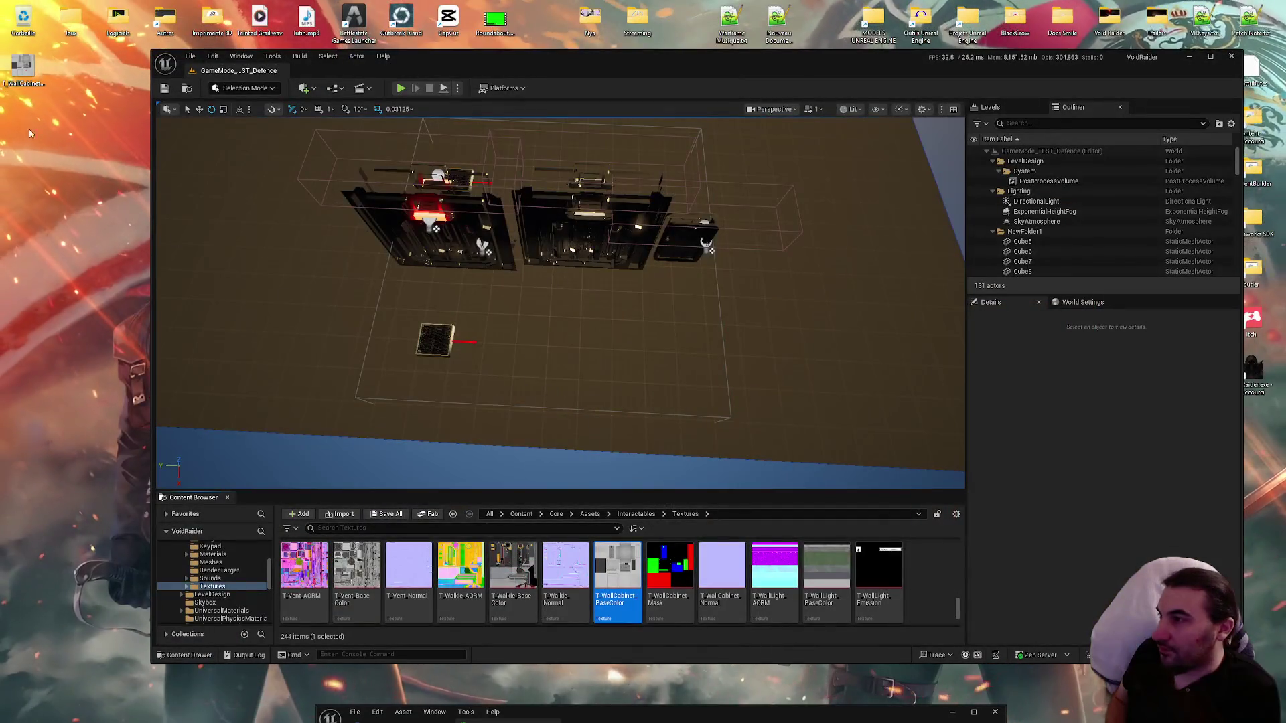
Step: Import the edited texture into the project and save it with Save Selected
{"action": "left_click", "coordinate": [20, 73]}
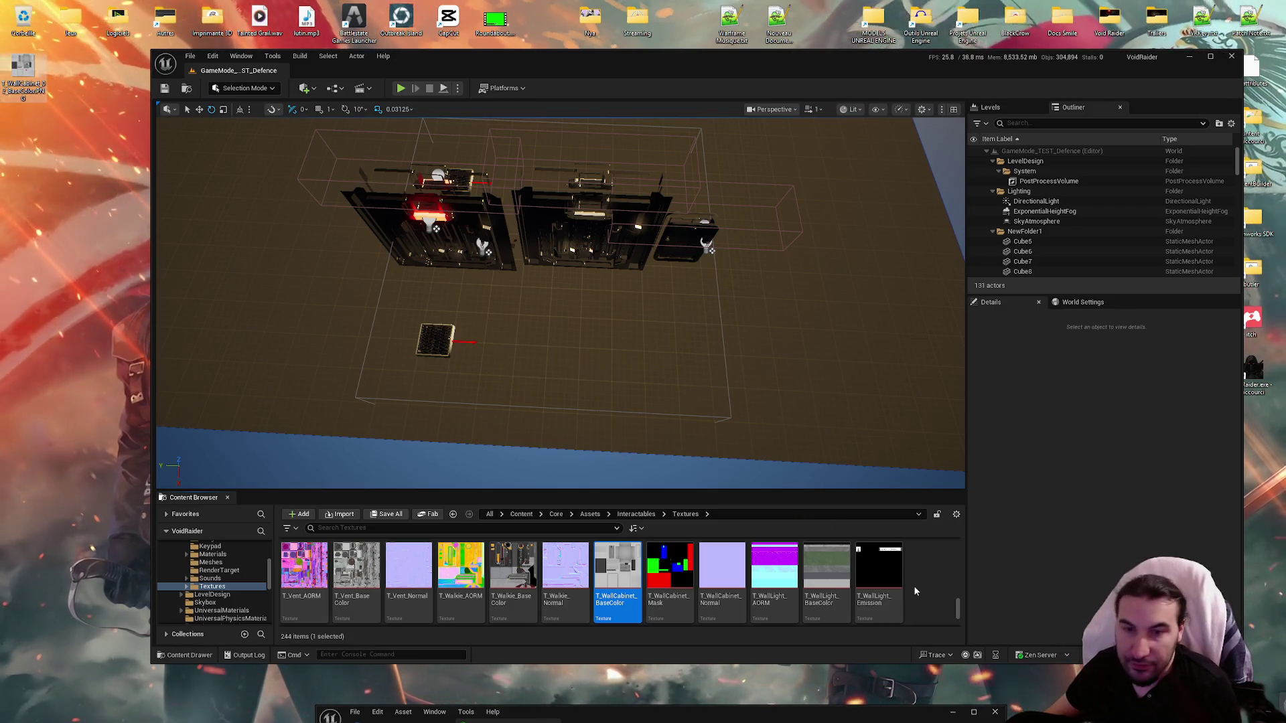
{"action": "left_click_drag", "start_coordinate": [872, 559], "coordinate": [871, 562]}
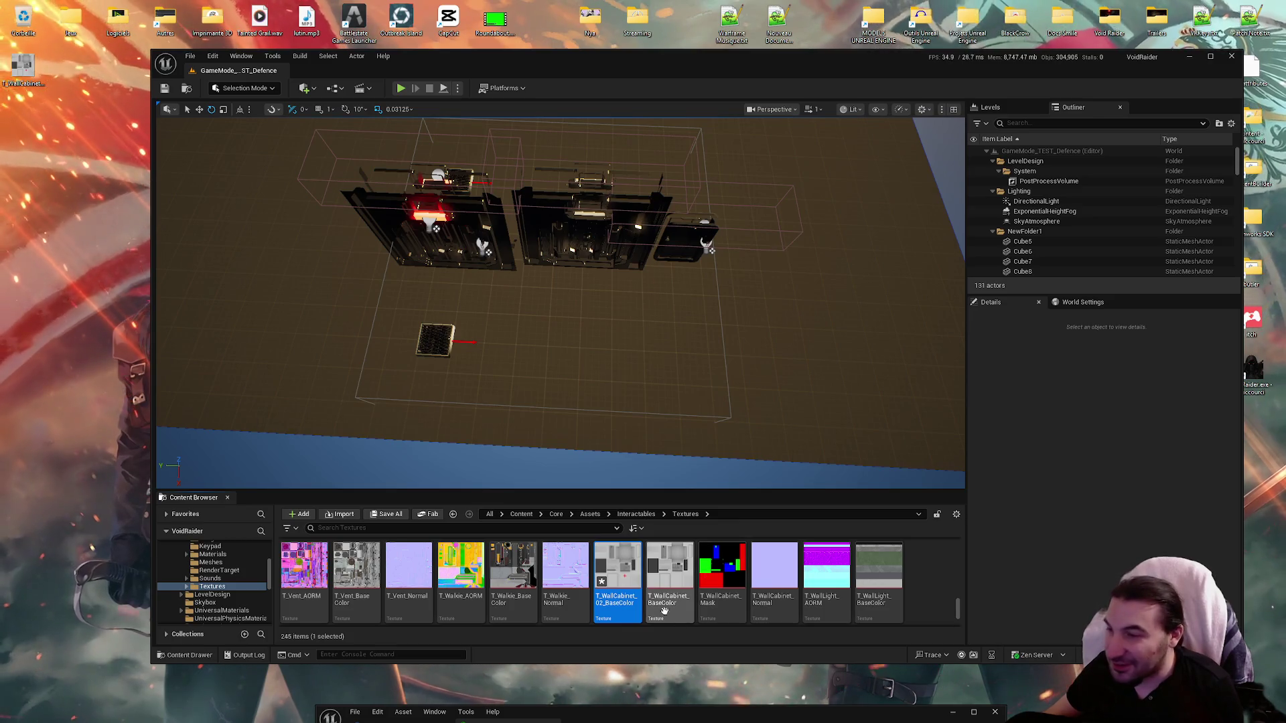
{"action": "left_click", "coordinate": [674, 619]}
{"action": "left_click", "coordinate": [390, 520]}
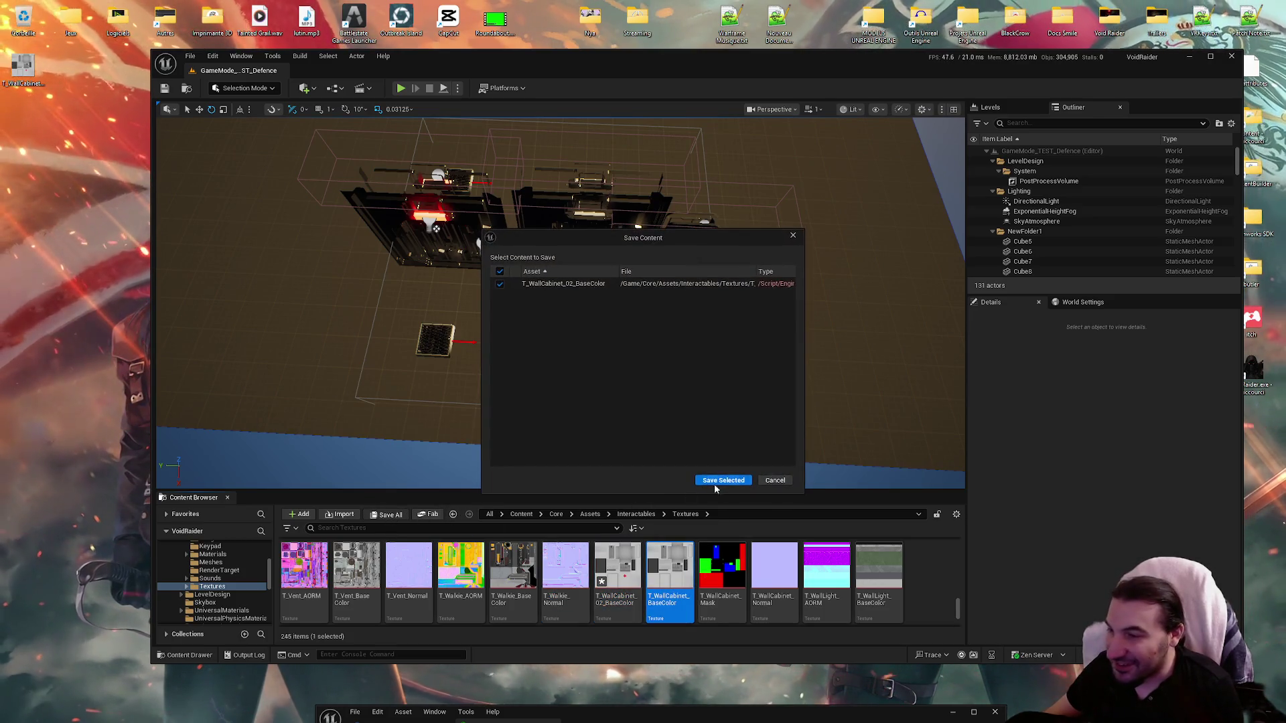
{"action": "left_click", "coordinate": [713, 483]}
Step: Assign T_WallCabinet_02_BaseColor to MI_WallCabinet_White's Diffuse slot
{"action": "mouse_move", "coordinate": [687, 716]}
{"action": "left_mouse_down"}
{"action": "mouse_move", "coordinate": [703, 229]}
{"action": "mouse_move", "coordinate": [589, 302]}
{"action": "mouse_move", "coordinate": [526, 375]}
{"action": "mouse_move", "coordinate": [521, 414]}
{"action": "left_mouse_up"}
{"action": "mouse_move", "coordinate": [618, 567]}
{"action": "left_mouse_down"}
{"action": "mouse_move", "coordinate": [603, 611]}
{"action": "mouse_move", "coordinate": [358, 440]}
{"action": "left_mouse_up"}
{"action": "mouse_move", "coordinate": [266, 55]}
{"action": "left_mouse_down"}
{"action": "mouse_move", "coordinate": [714, 140]}
{"action": "mouse_move", "coordinate": [693, 136]}
{"action": "left_mouse_up"}
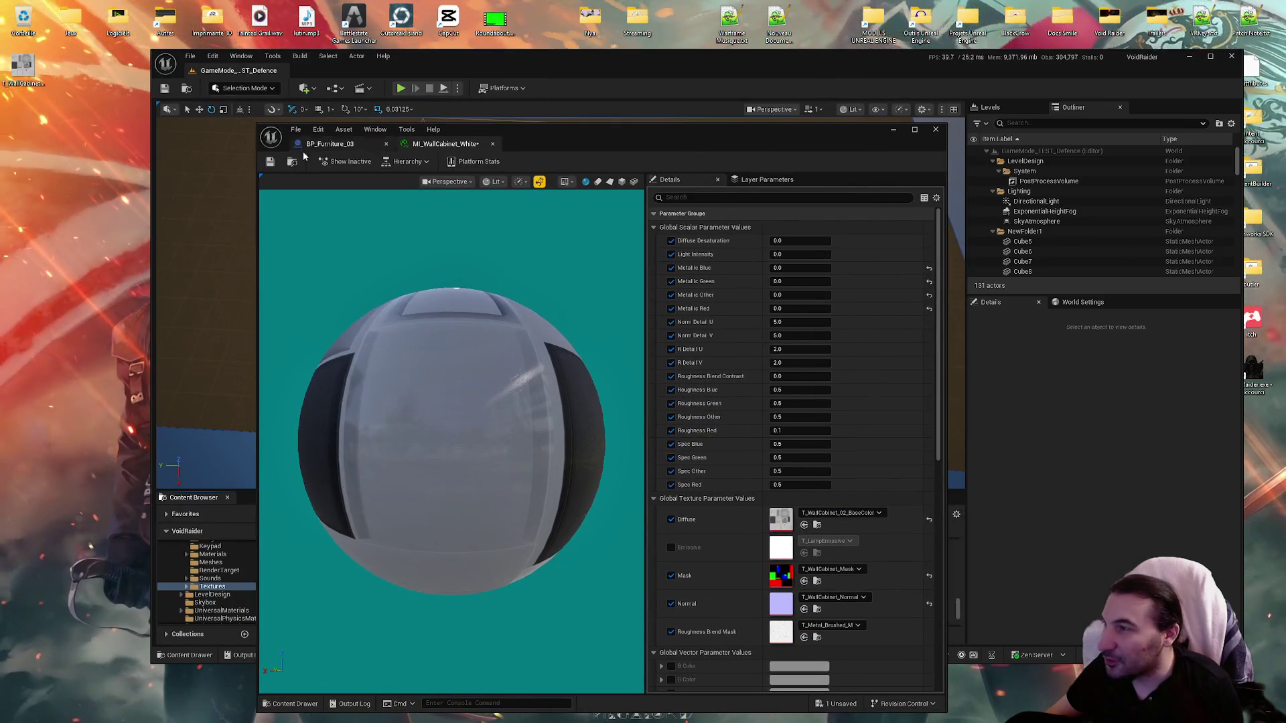
Step: Save MI_WallCabinet_White and view the cabinet door in BP_Furniture_03
{"action": "left_click", "coordinate": [269, 162]}
{"action": "left_click", "coordinate": [329, 143]}
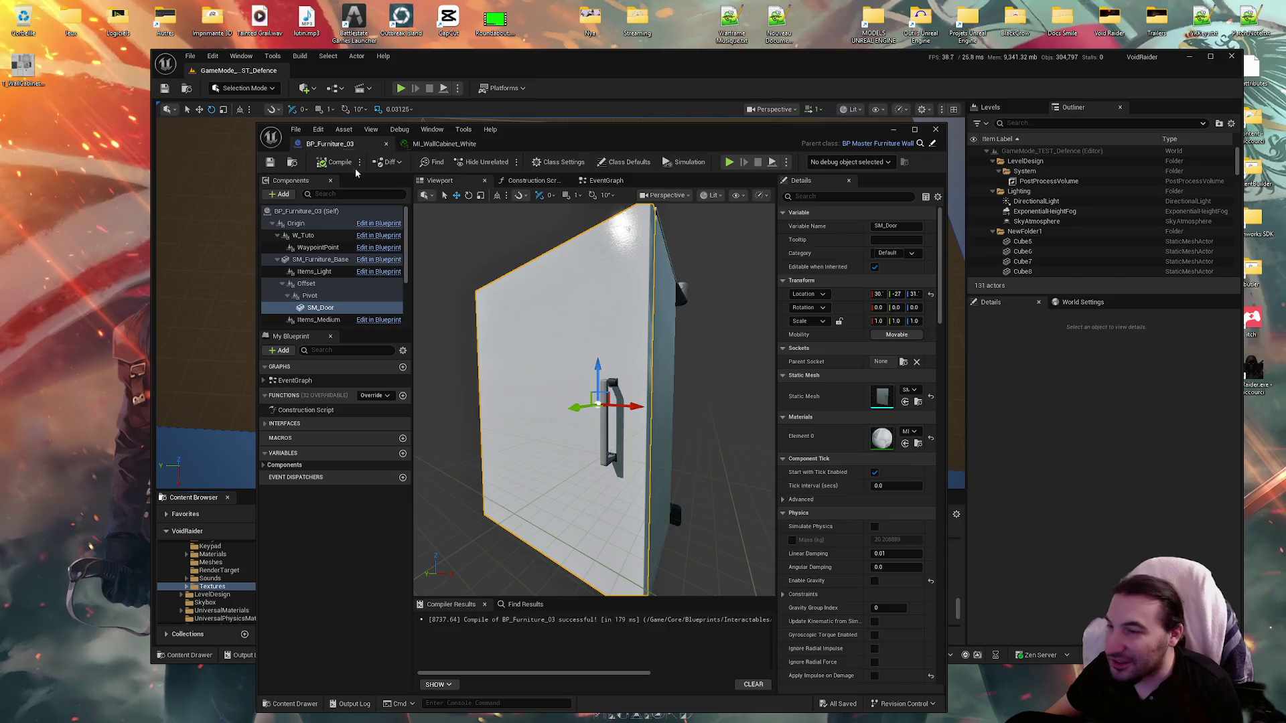
{"action": "mouse_move", "coordinate": [594, 402]}
{"action": "left_mouse_down"}
{"action": "mouse_move", "coordinate": [529, 373]}
{"action": "mouse_move", "coordinate": [570, 383]}
{"action": "left_mouse_up"}
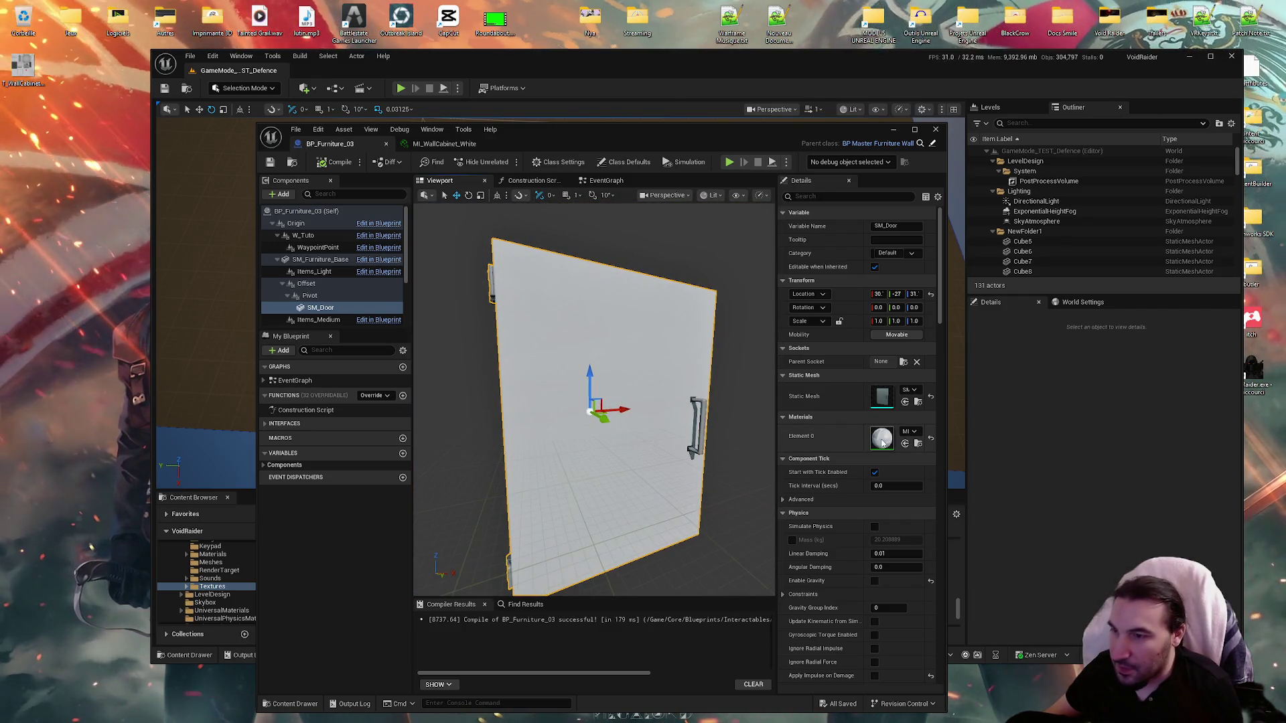
Step: Orbit the material preview sphere until the red cross shows, then return to BP_Furniture_03
{"action": "double_click", "coordinate": [881, 438]}
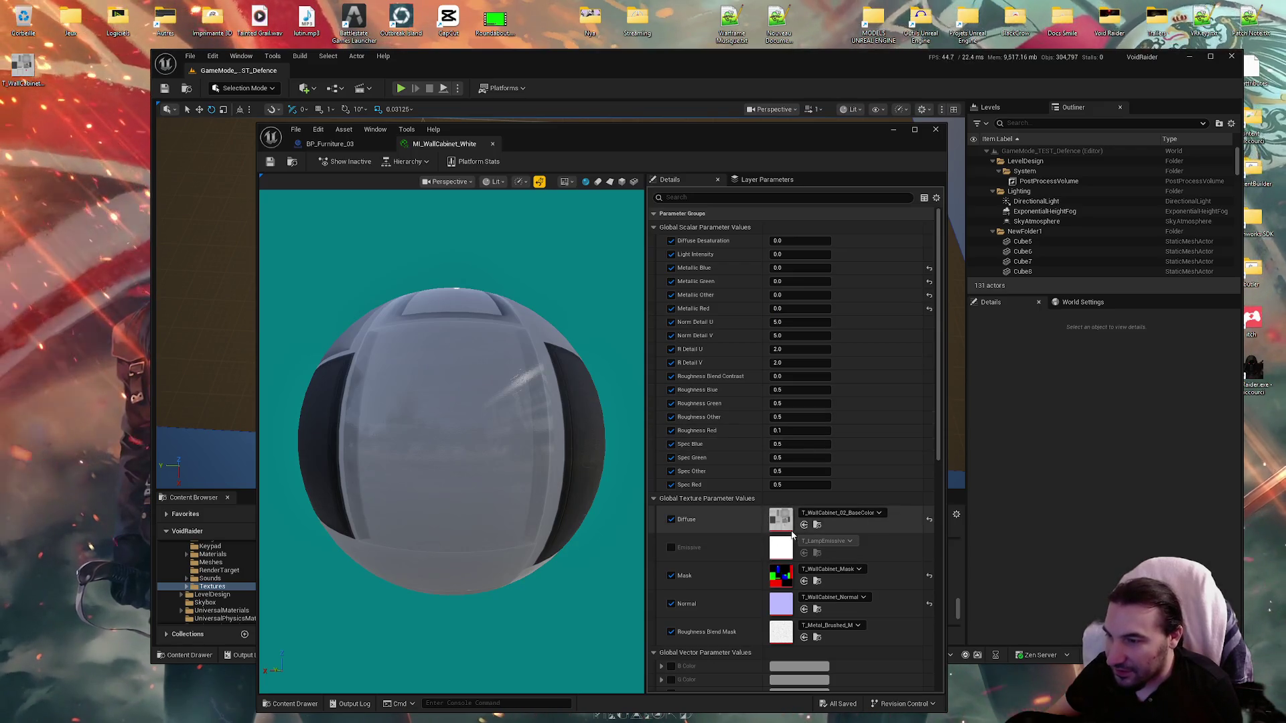
{"action": "mouse_move", "coordinate": [544, 381]}
{"action": "left_mouse_down"}
{"action": "mouse_move", "coordinate": [544, 445]}
{"action": "mouse_move", "coordinate": [415, 453]}
{"action": "mouse_move", "coordinate": [468, 453]}
{"action": "left_mouse_up"}
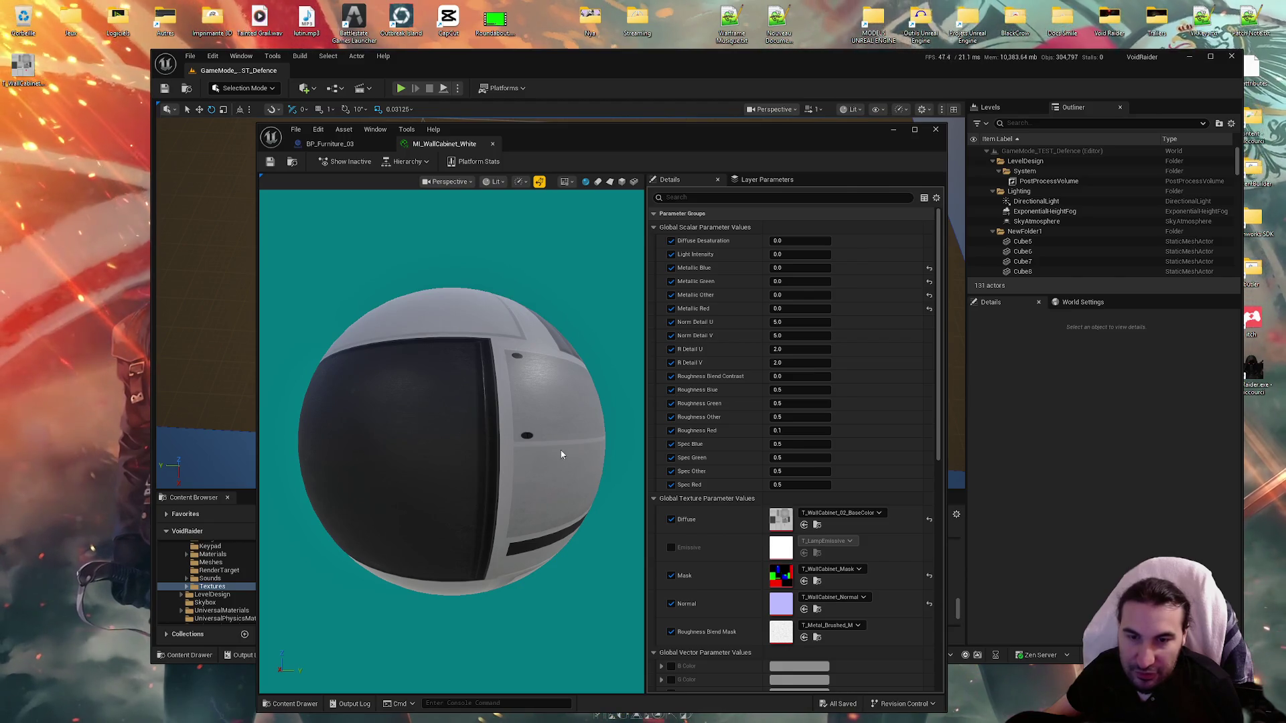
{"action": "mouse_move", "coordinate": [564, 360]}
{"action": "left_mouse_down"}
{"action": "mouse_move", "coordinate": [564, 435]}
{"action": "mouse_move", "coordinate": [556, 402]}
{"action": "mouse_move", "coordinate": [469, 412]}
{"action": "left_mouse_up"}
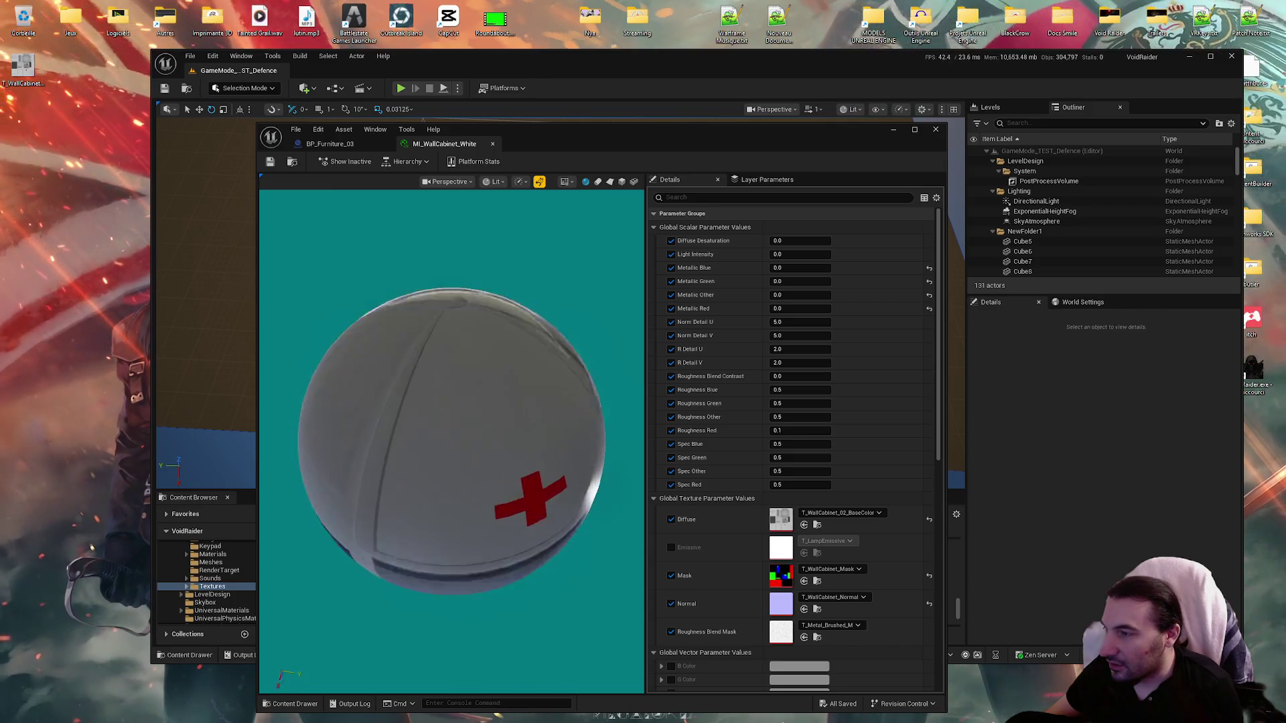
{"action": "left_click", "coordinate": [329, 143]}
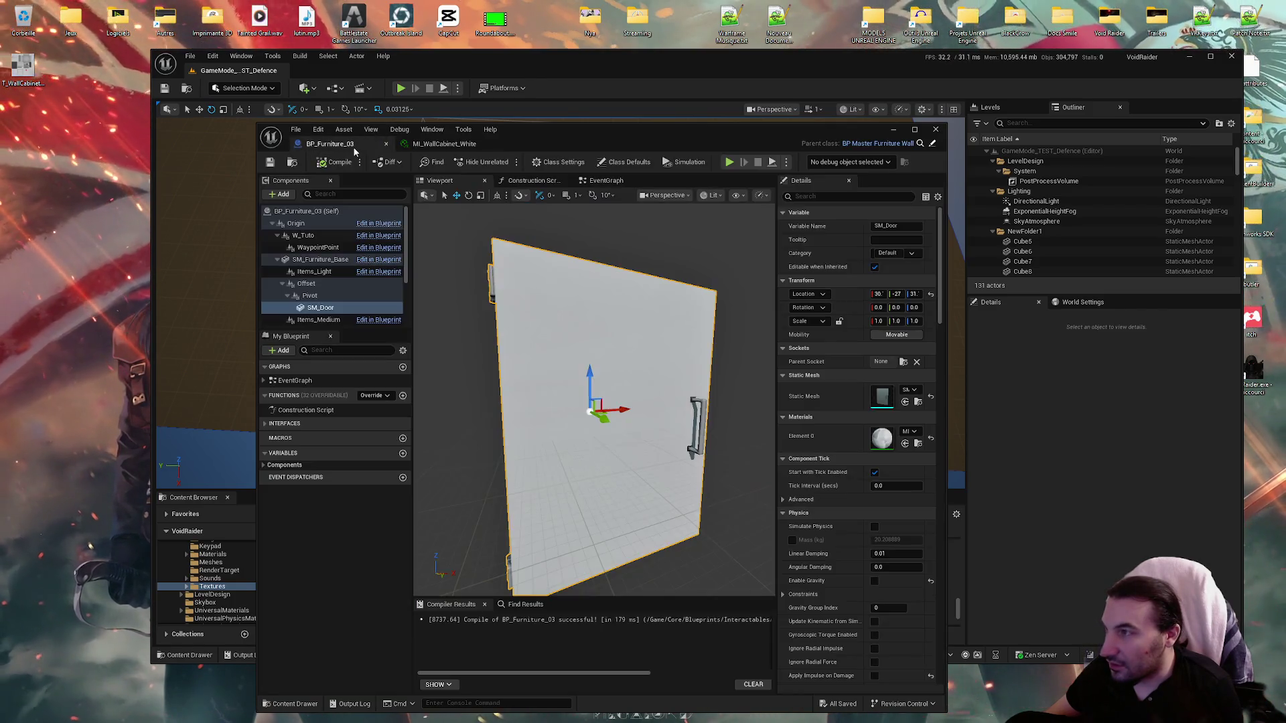
Step: Export T_WallCabinet_BaseColor as a PNG to the desktop and open it in PhotoFiltre
{"action": "mouse_move", "coordinate": [589, 402]}
{"action": "left_mouse_down"}
{"action": "mouse_move", "coordinate": [536, 415]}
{"action": "mouse_move", "coordinate": [556, 395]}
{"action": "mouse_move", "coordinate": [583, 409]}
{"action": "mouse_move", "coordinate": [629, 382]}
{"action": "mouse_move", "coordinate": [569, 436]}
{"action": "mouse_move", "coordinate": [596, 408]}
{"action": "mouse_move", "coordinate": [536, 398]}
{"action": "left_mouse_up"}
{"action": "mouse_move", "coordinate": [565, 135]}
{"action": "left_mouse_down"}
{"action": "mouse_move", "coordinate": [562, 366]}
{"action": "mouse_move", "coordinate": [602, 670]}
{"action": "mouse_move", "coordinate": [610, 660]}
{"action": "left_mouse_up"}
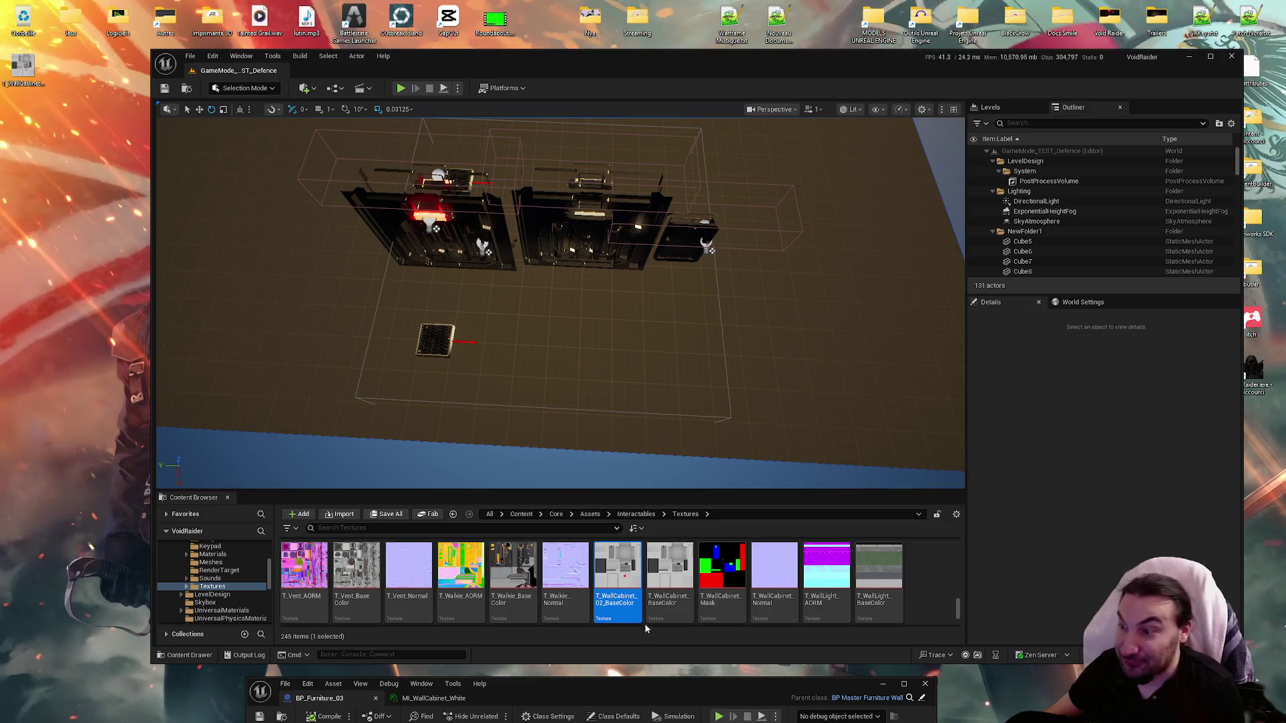
{"action": "right_click", "coordinate": [667, 576]}
{"action": "mouse_move", "coordinate": [782, 408]}
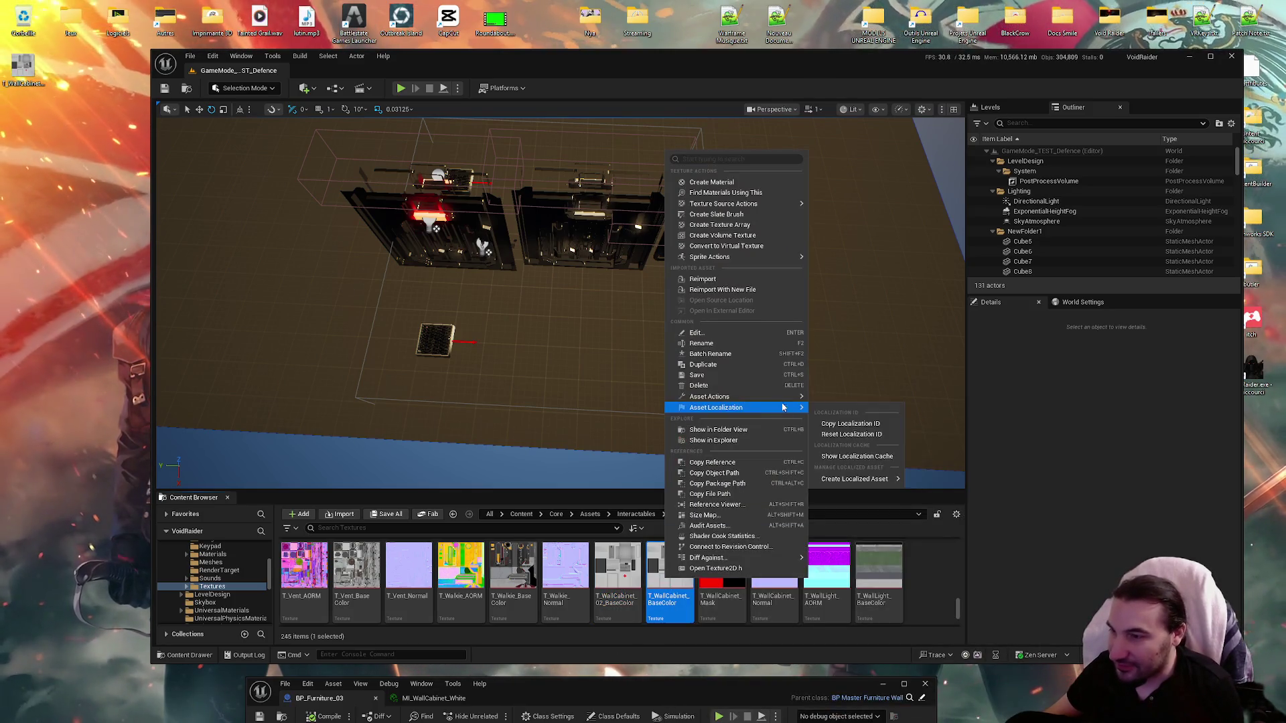
{"action": "left_click", "coordinate": [857, 468]}
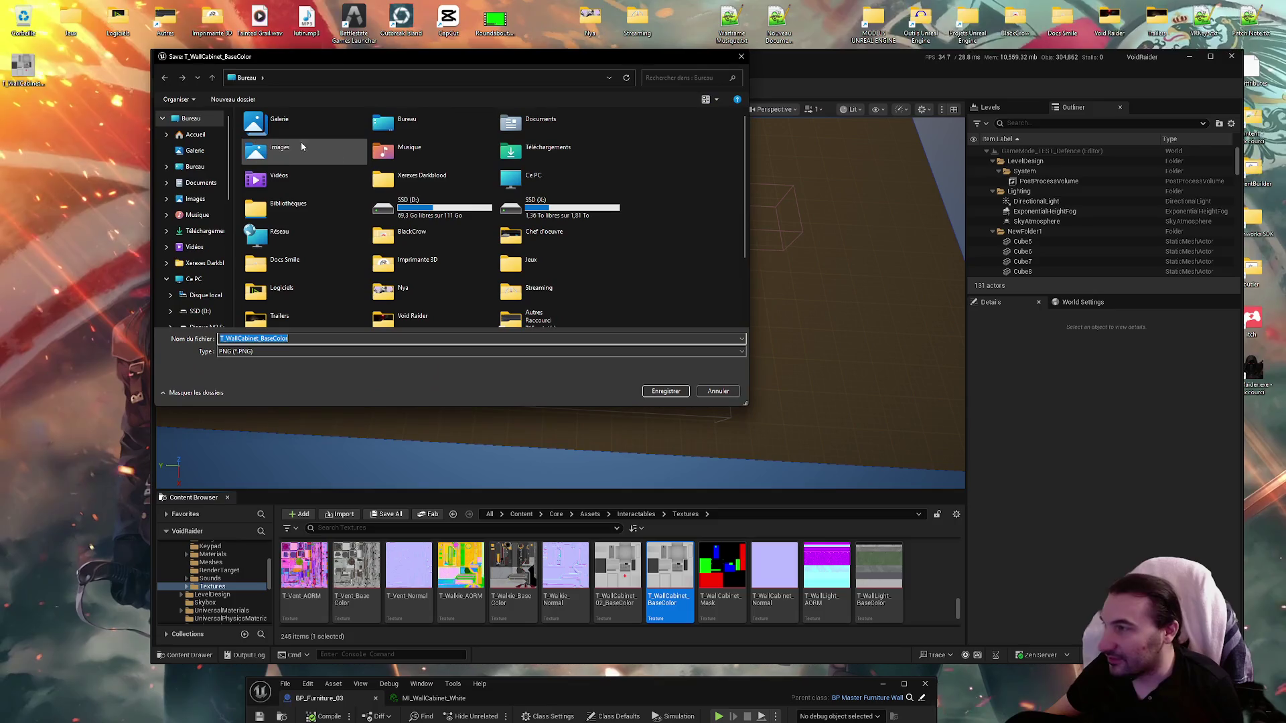
{"action": "left_click", "coordinate": [666, 392]}
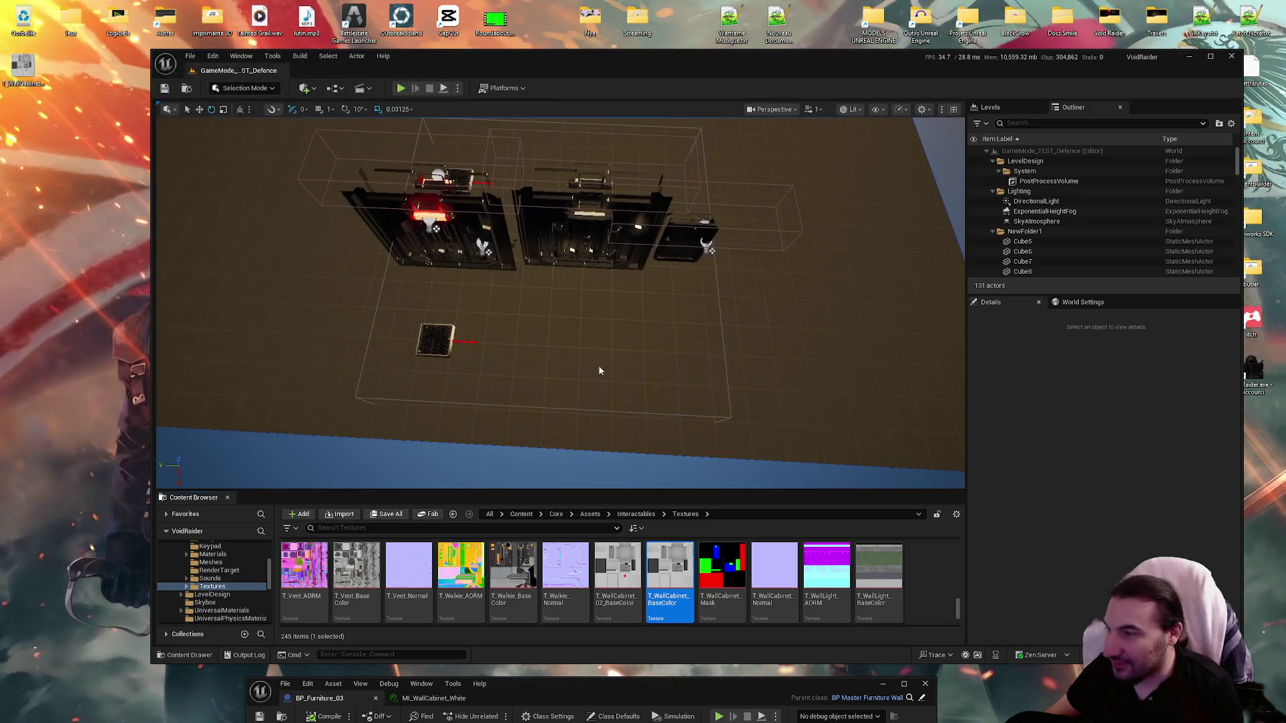
{"action": "double_click", "coordinate": [22, 65]}
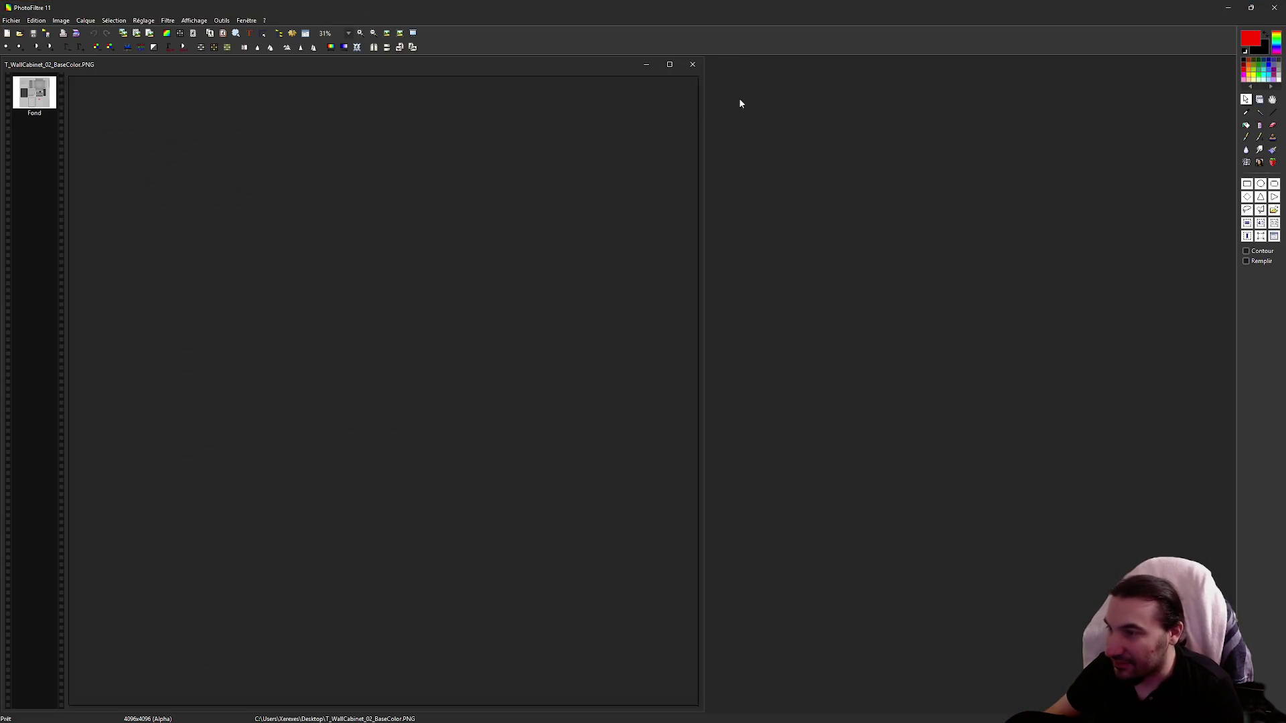
Step: Select the red cross with a 256-pixel-high selection and copy it
{"action": "key", "text": "super"}
{"action": "key", "text": "Escape"}
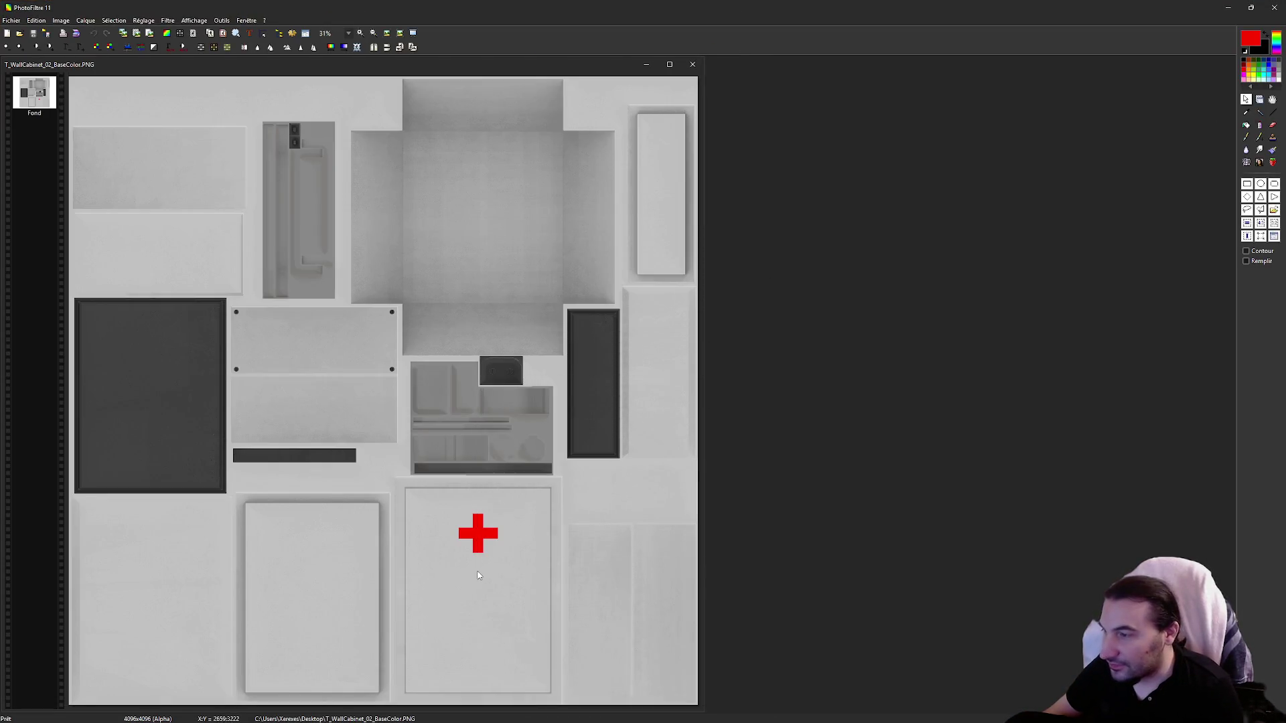
{"action": "scroll", "coordinate": [479, 575], "scroll_direction": "up", "scroll_amount": 5}
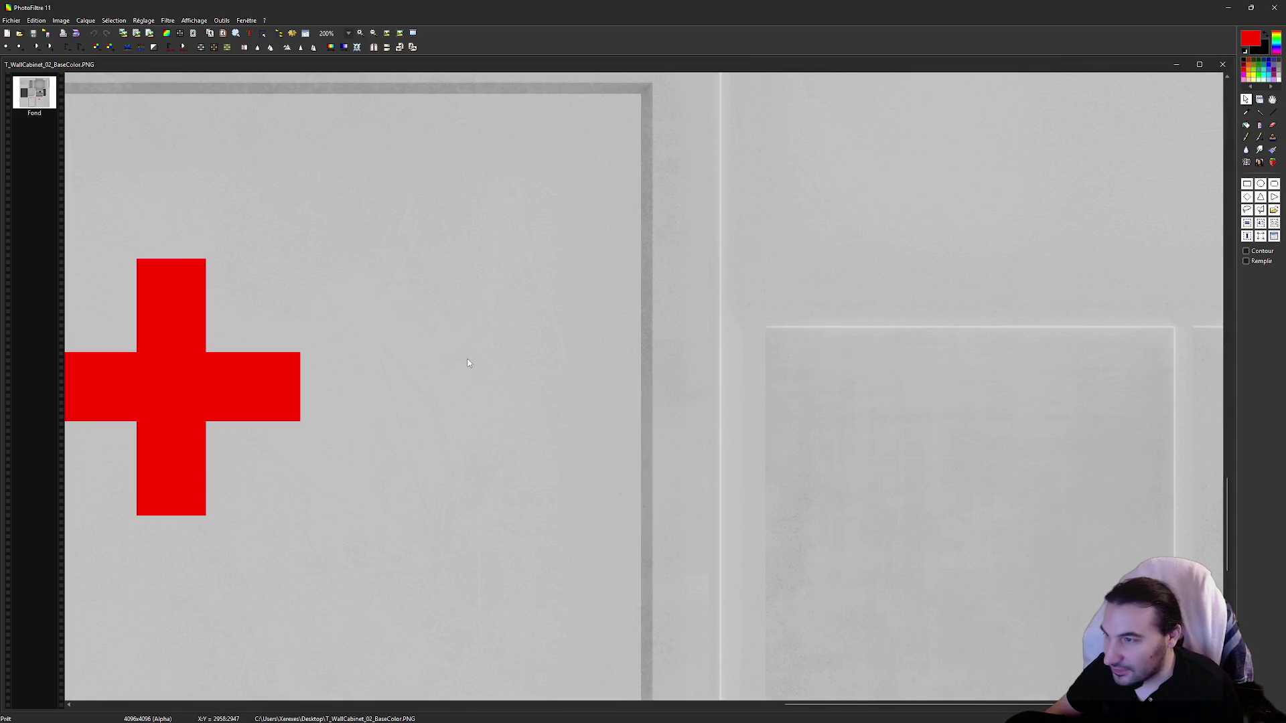
{"action": "scroll", "coordinate": [468, 363], "scroll_direction": "down", "scroll_amount": 2}
{"action": "scroll", "coordinate": [673, 395], "scroll_direction": "up", "scroll_amount": 3}
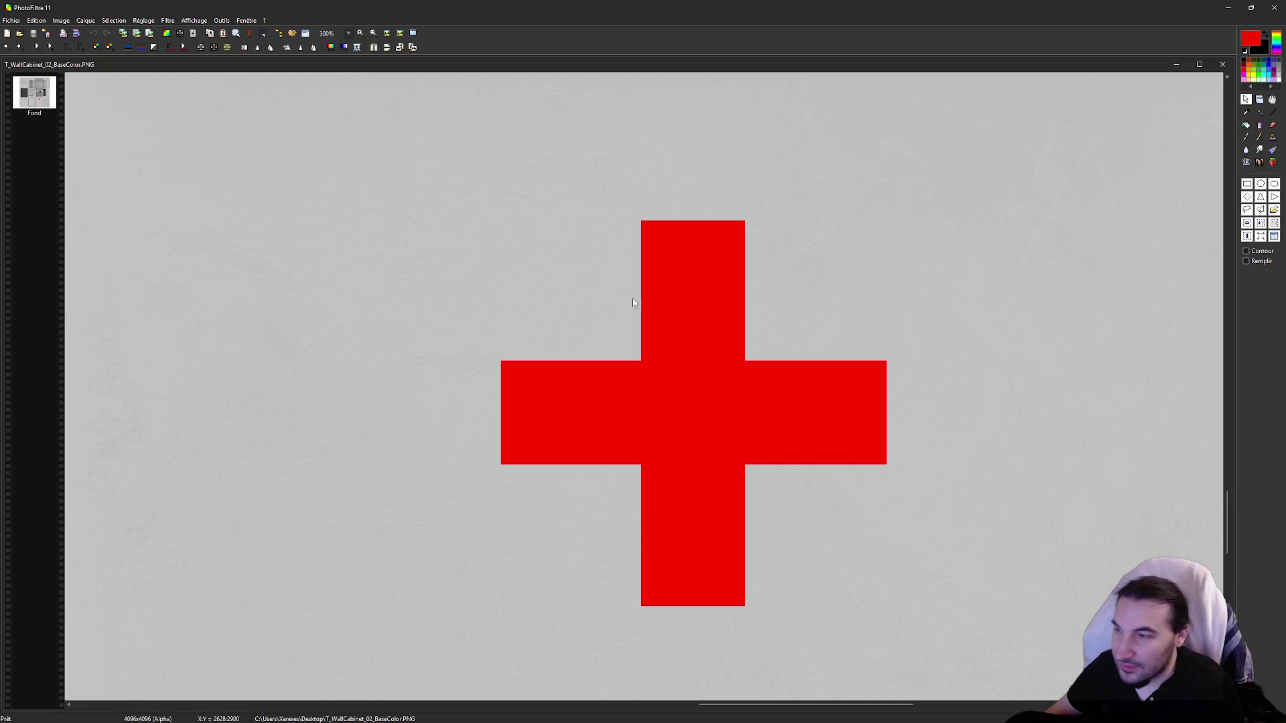
{"action": "left_click_drag", "start_coordinate": [888, 589], "coordinate": [887, 611]}
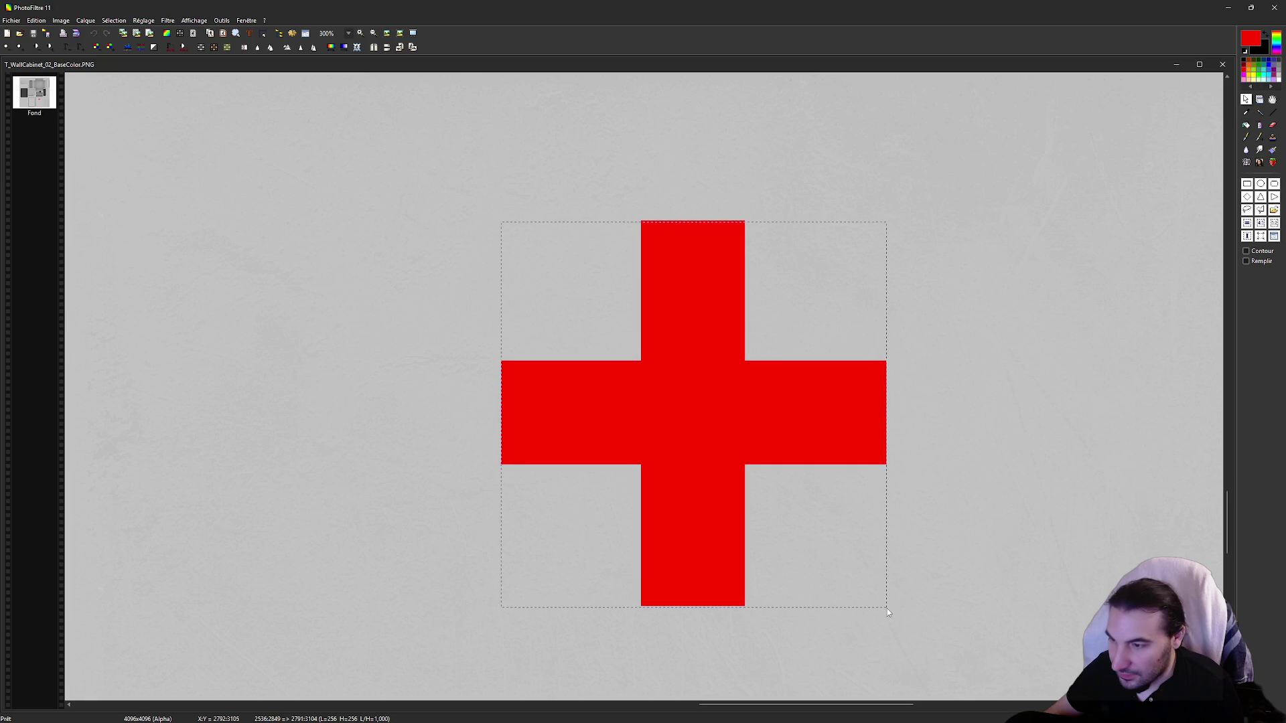
{"action": "left_click_drag", "start_coordinate": [716, 606], "coordinate": [717, 604]}
{"action": "left_click_drag", "start_coordinate": [672, 222], "coordinate": [674, 219]}
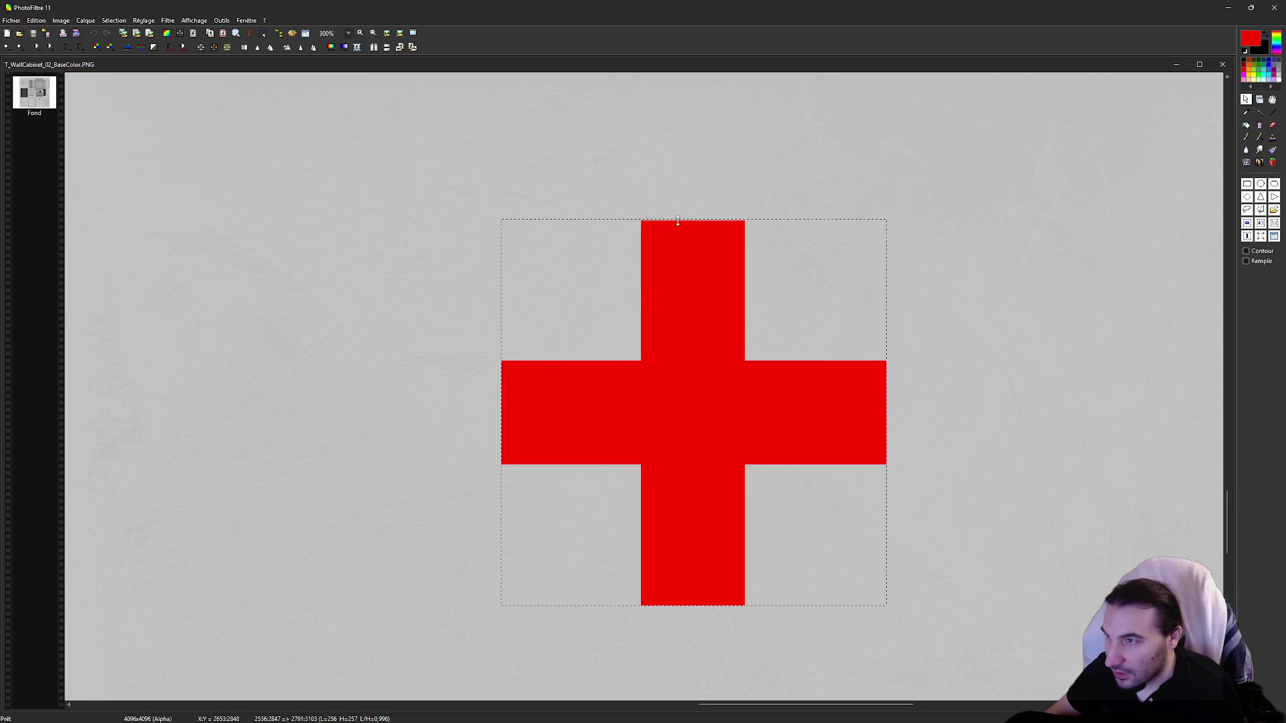
{"action": "left_click_drag", "start_coordinate": [680, 221], "coordinate": [680, 223]}
{"action": "right_click", "coordinate": [700, 321]}
{"action": "left_click", "coordinate": [752, 370]}
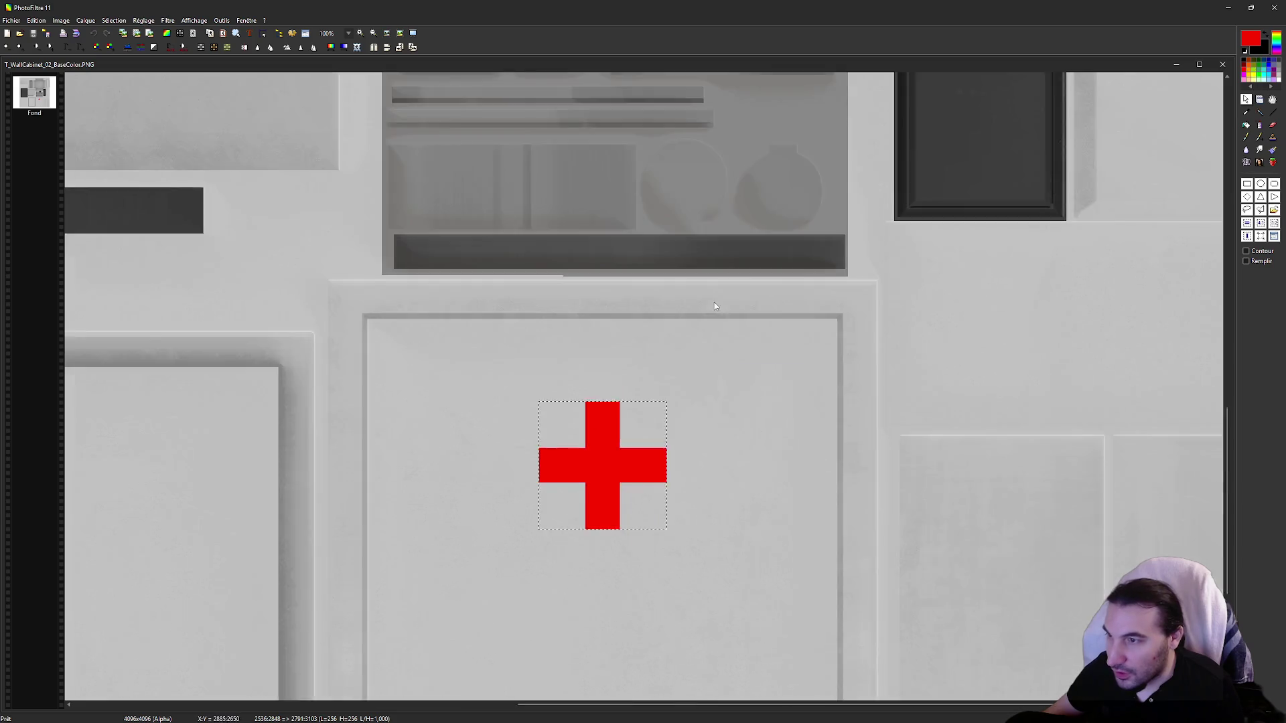
Step: Paste the cross below the original at 70% opacity and merge it into the background
{"action": "scroll", "coordinate": [670, 548], "scroll_direction": "up", "scroll_amount": 1}
{"action": "key", "text": "ctrl+v"}
{"action": "scroll", "coordinate": [657, 495], "scroll_direction": "up", "scroll_amount": 1}
{"action": "left_click_drag", "start_coordinate": [629, 163], "coordinate": [653, 527]}
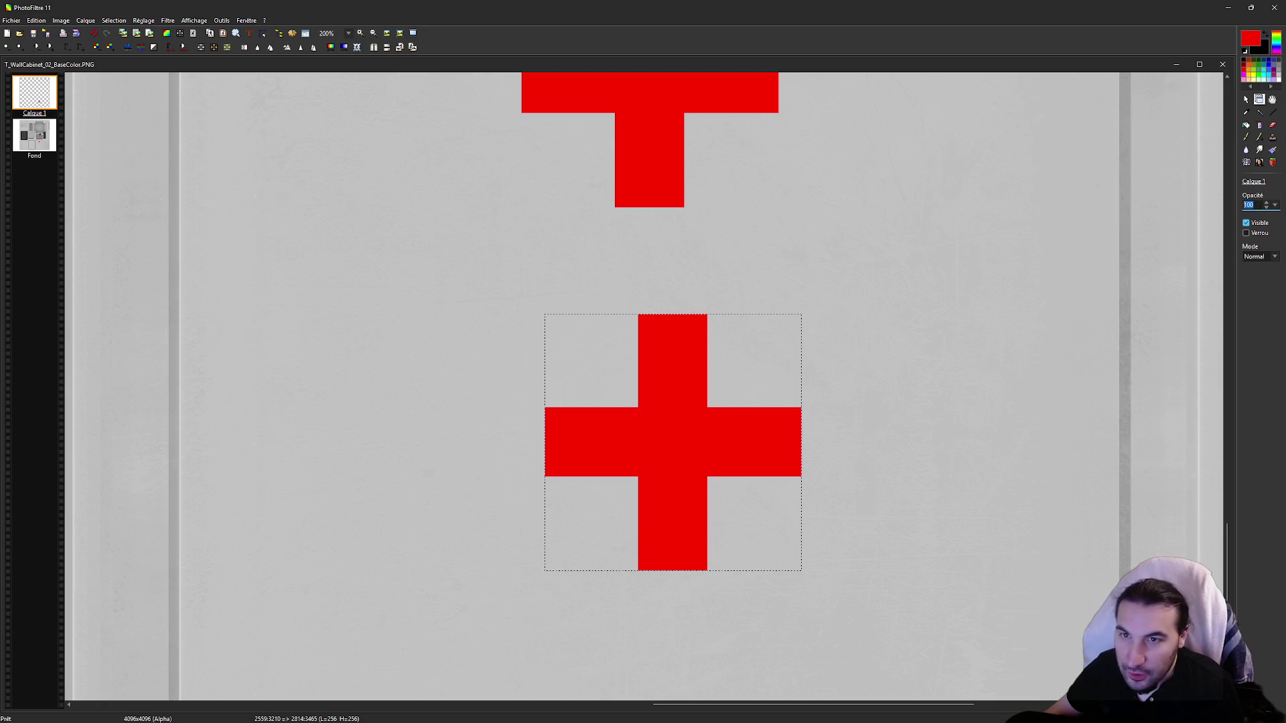
{"action": "type", "text": "809"}
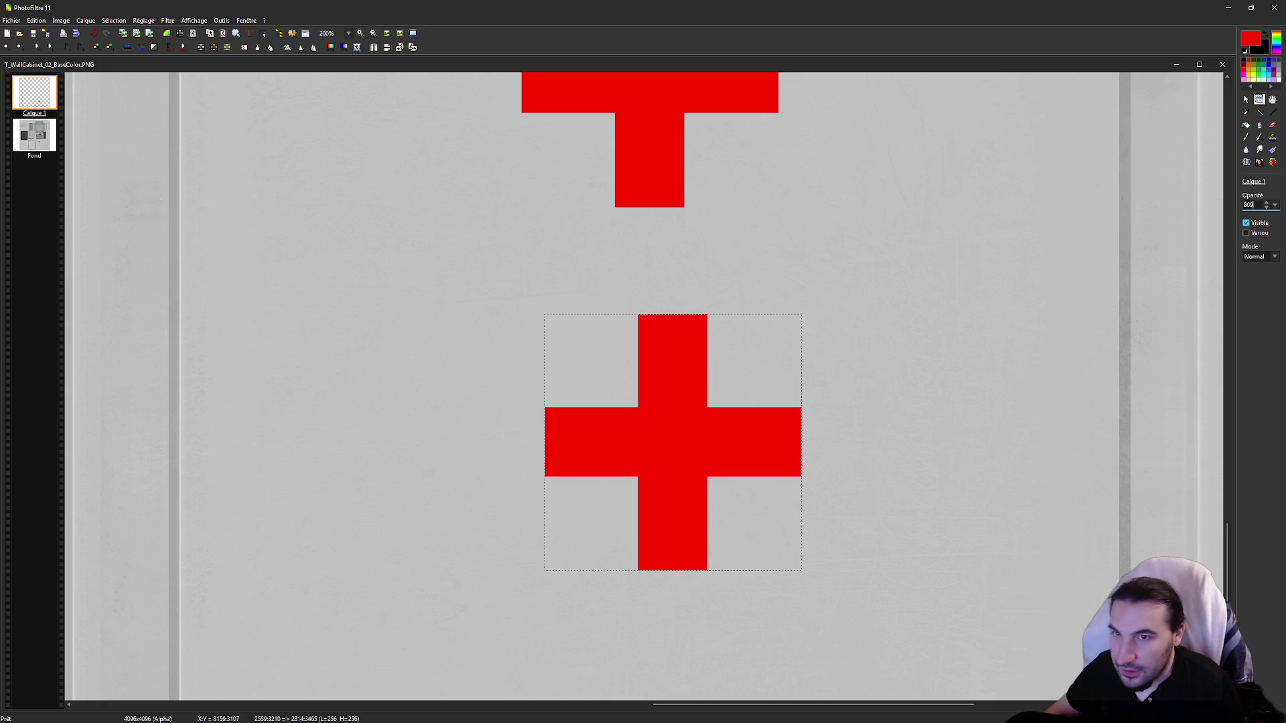
{"action": "type", "text": "50"}
{"action": "scroll", "coordinate": [803, 499], "scroll_direction": "up", "scroll_amount": 2}
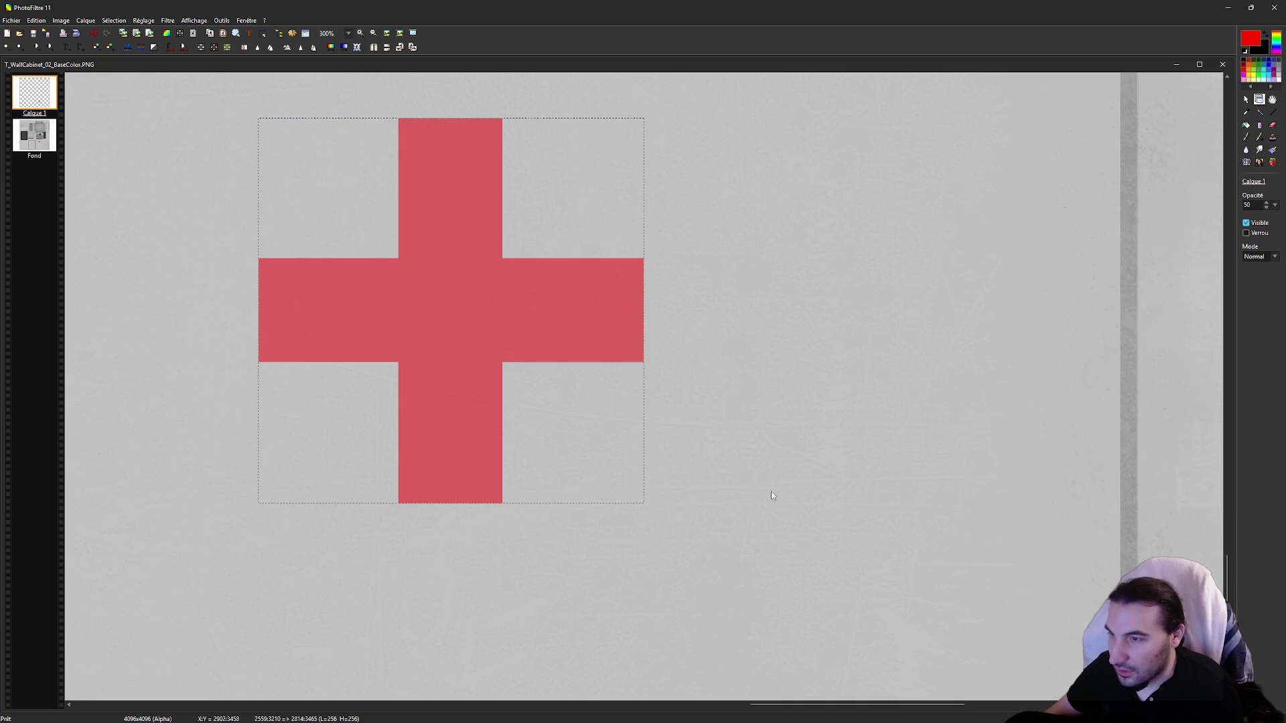
{"action": "double_click", "coordinate": [1249, 205]}
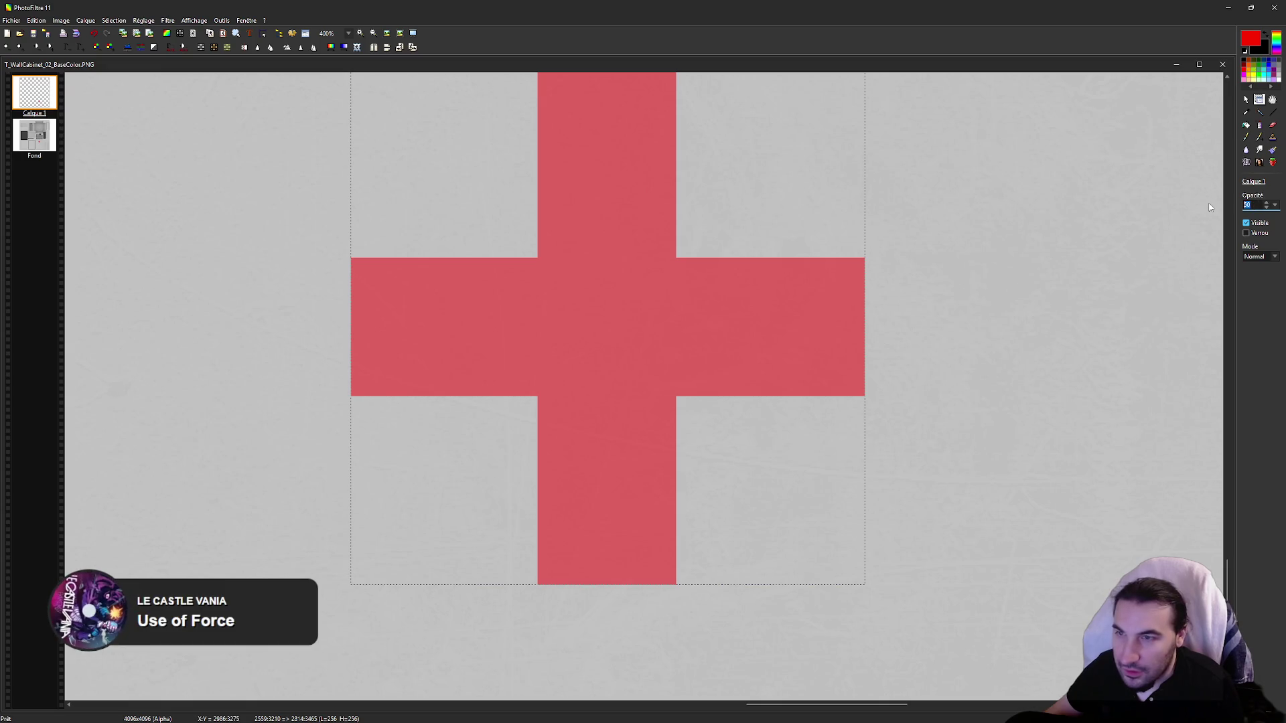
{"action": "type", "text": "70"}
{"action": "left_click", "coordinate": [34, 136]}
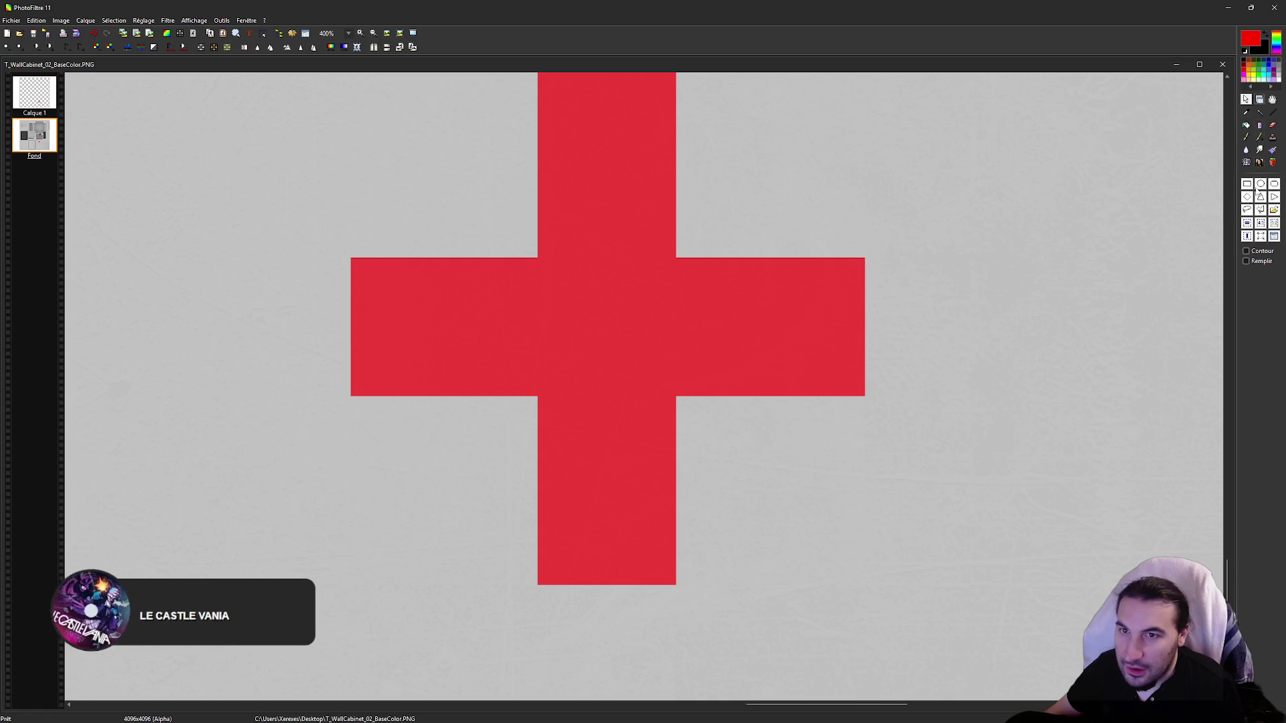
{"action": "right_click", "coordinate": [15, 100]}
{"action": "left_click", "coordinate": [96, 265]}
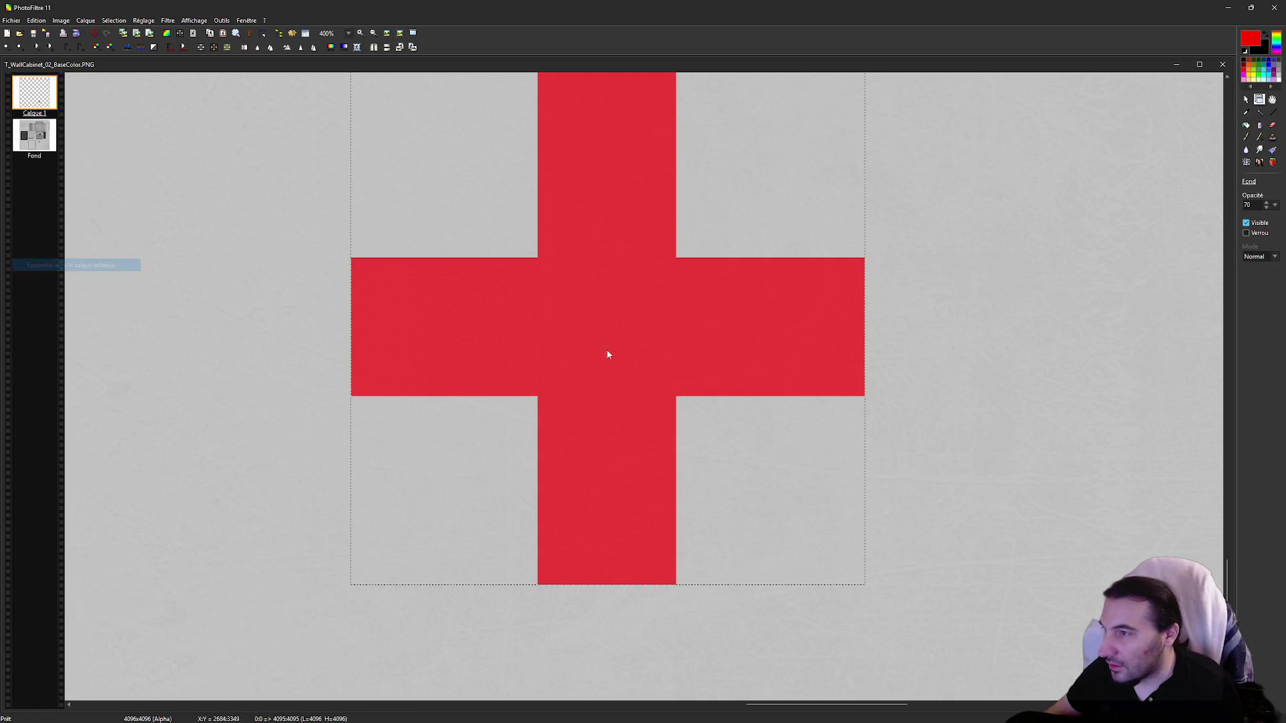
{"action": "scroll", "coordinate": [647, 341], "scroll_direction": "down", "scroll_amount": 1}
Step: Select the new pinker cross with a rectangular selection and copy it
{"action": "left_click", "coordinate": [1246, 100]}
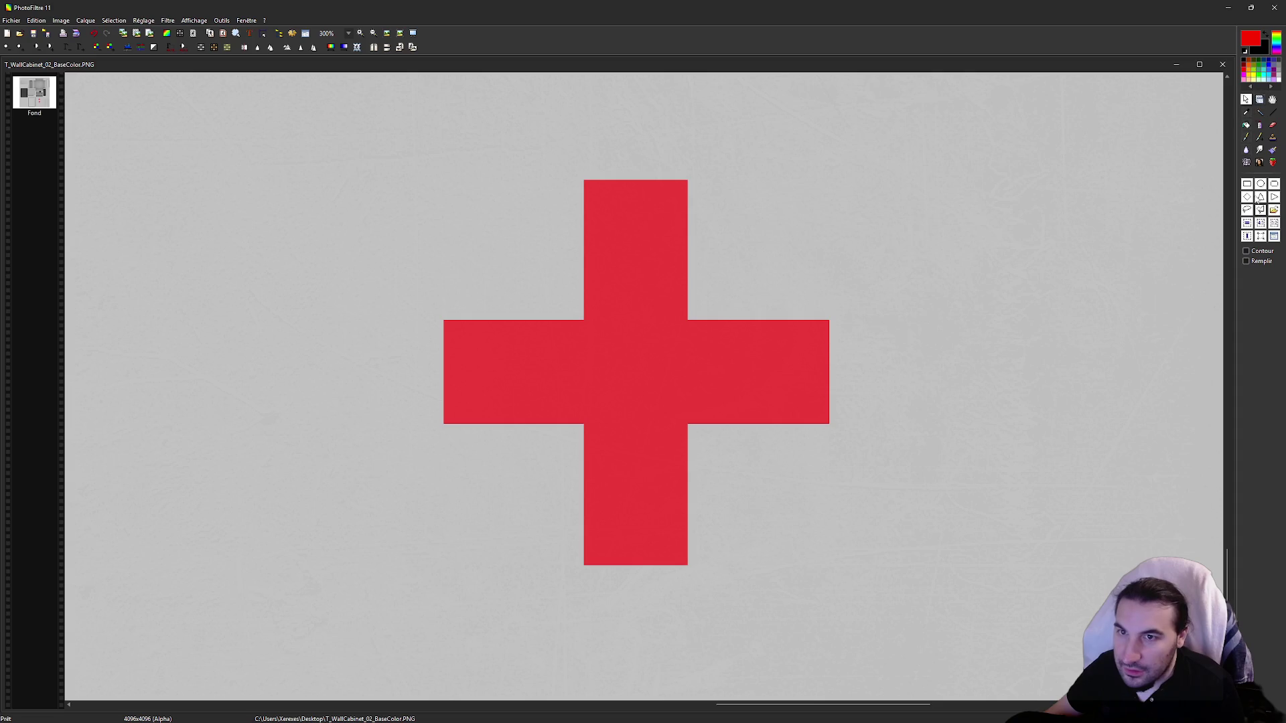
{"action": "left_click_drag", "start_coordinate": [804, 552], "coordinate": [824, 578]}
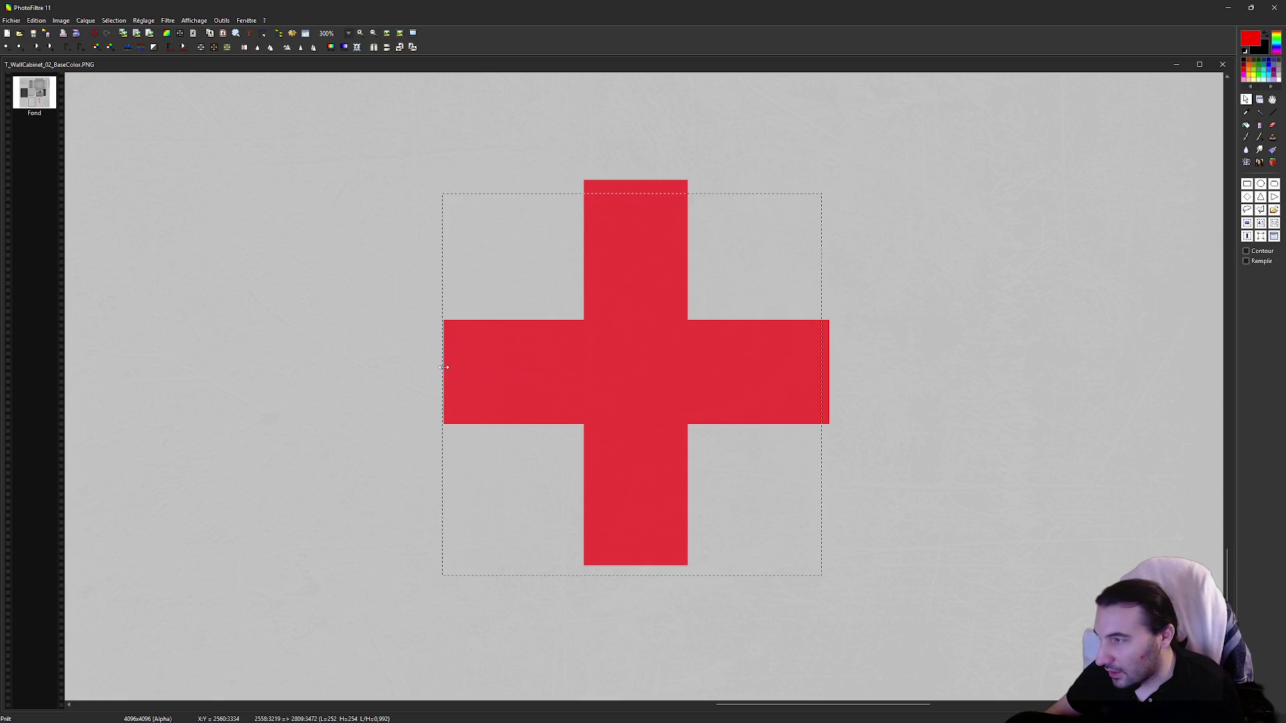
{"action": "left_click_drag", "start_coordinate": [700, 194], "coordinate": [700, 183]}
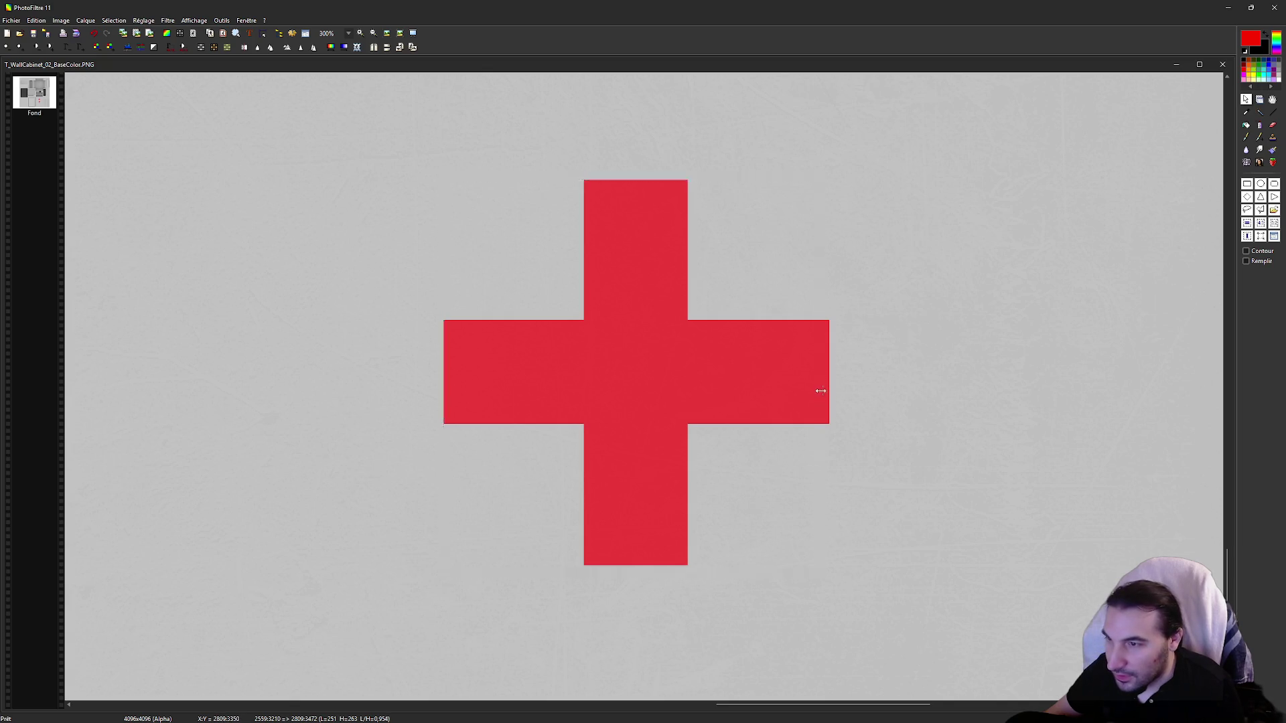
{"action": "left_click_drag", "start_coordinate": [648, 575], "coordinate": [647, 566]}
{"action": "right_click", "coordinate": [654, 411]}
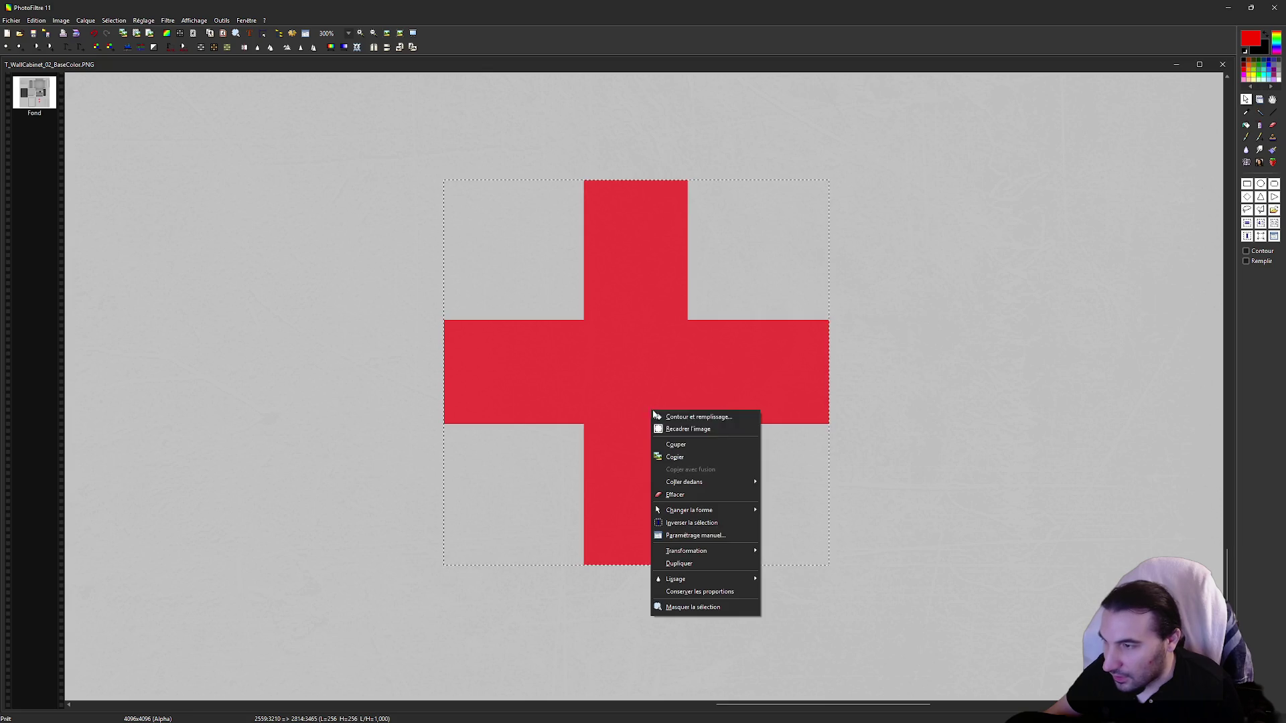
{"action": "left_click", "coordinate": [687, 455]}
{"action": "scroll", "coordinate": [690, 371], "scroll_direction": "down", "scroll_amount": 1}
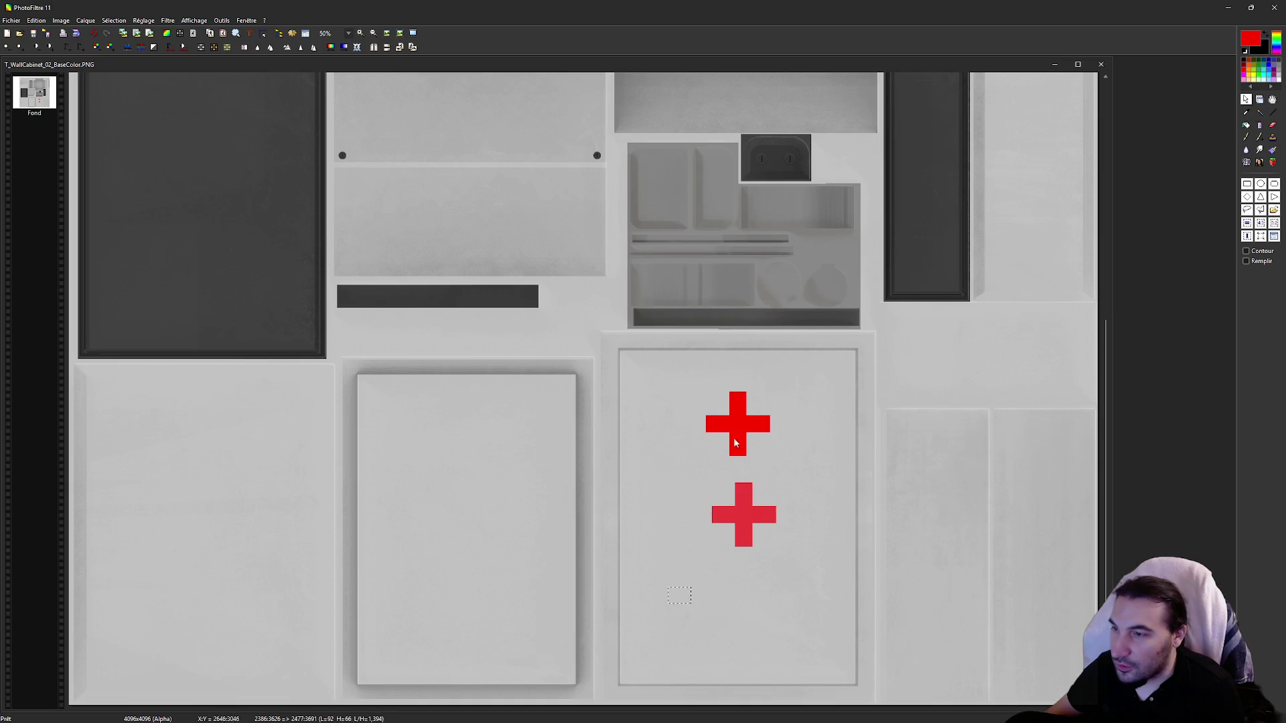
Step: Paste the cross as a new image and make its grey background transparent at tolerance 20
{"action": "scroll", "coordinate": [1024, 247], "scroll_direction": "down", "scroll_amount": 5}
{"action": "right_click", "coordinate": [956, 316]}
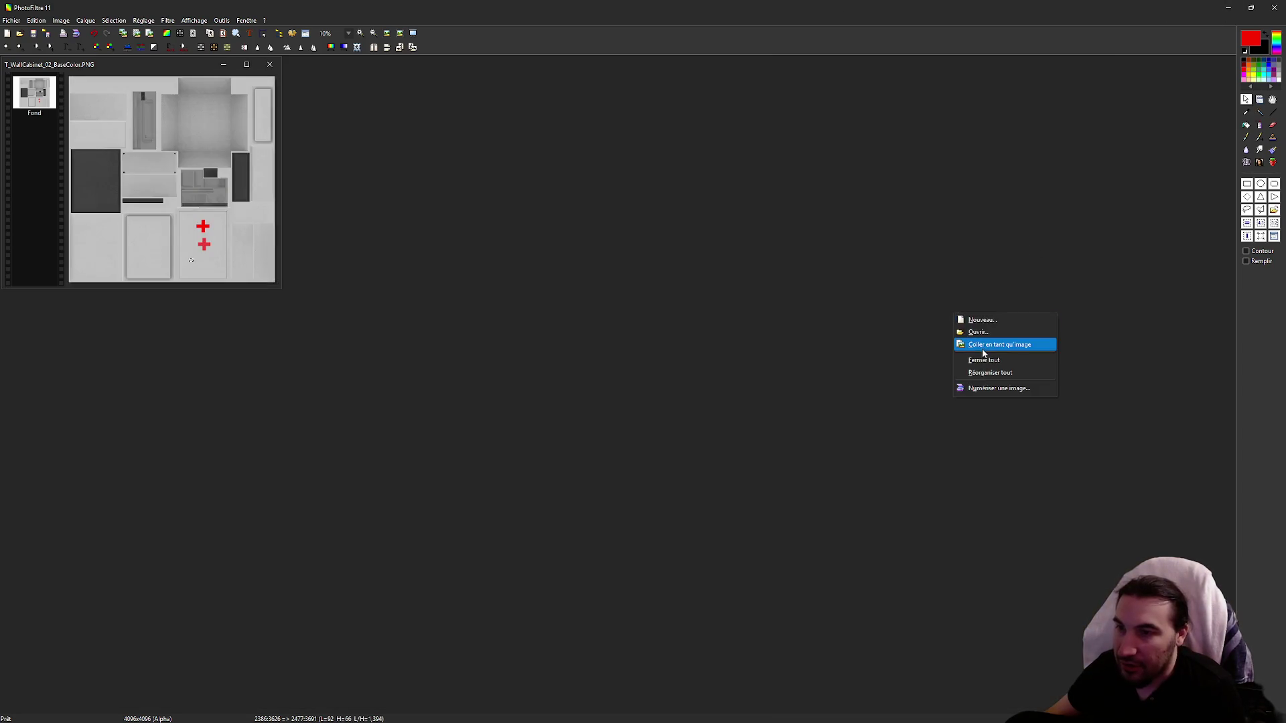
{"action": "left_click", "coordinate": [982, 342]}
{"action": "left_click_drag", "start_coordinate": [105, 81], "coordinate": [530, 224]}
{"action": "scroll", "coordinate": [561, 300], "scroll_direction": "up", "scroll_amount": 2}
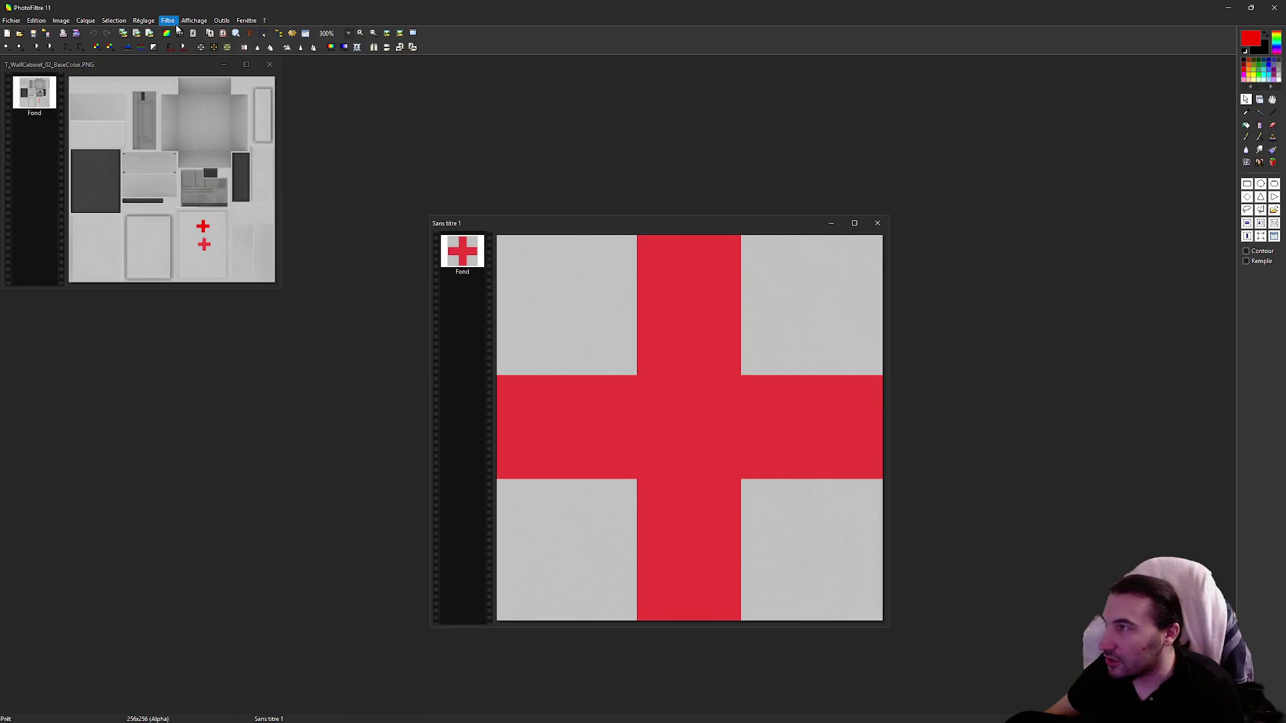
{"action": "left_click", "coordinate": [195, 33]}
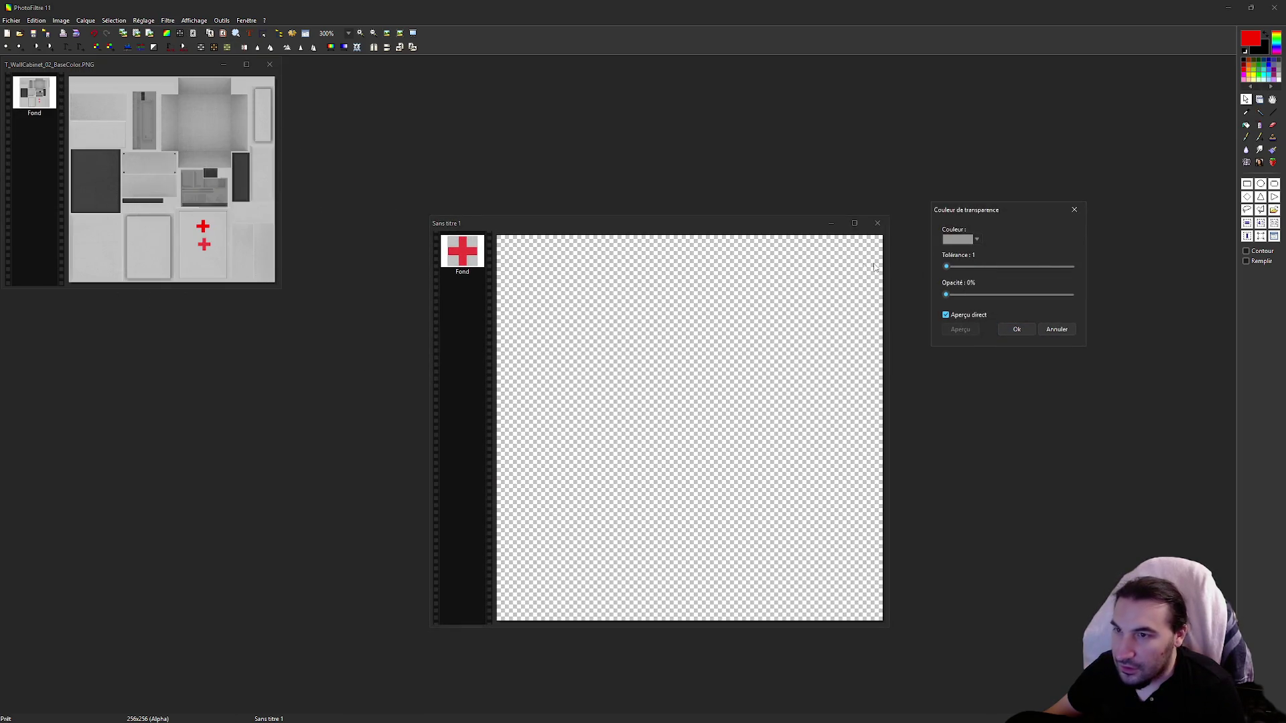
{"action": "left_click_drag", "start_coordinate": [962, 268], "coordinate": [960, 268]}
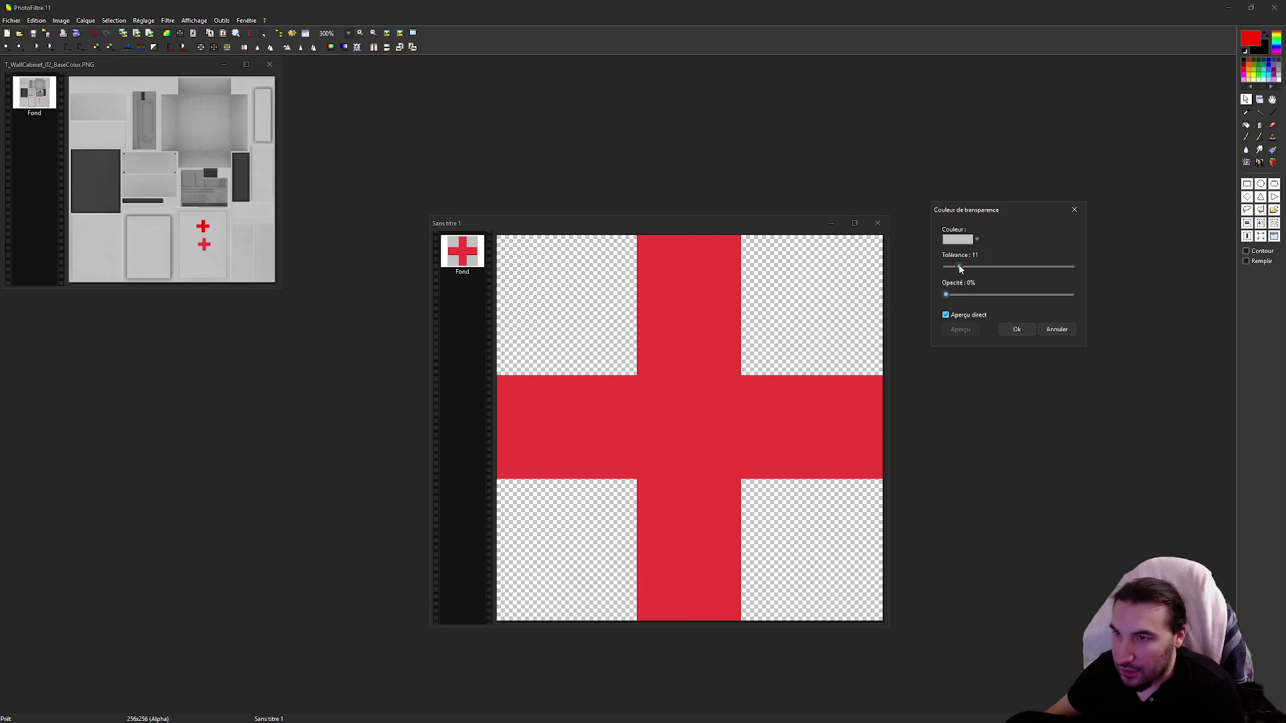
{"action": "left_click", "coordinate": [1017, 329]}
Step: Save the cross image as croix.png and close the cabinet texture
{"action": "left_click_drag", "start_coordinate": [651, 227], "coordinate": [726, 209]}
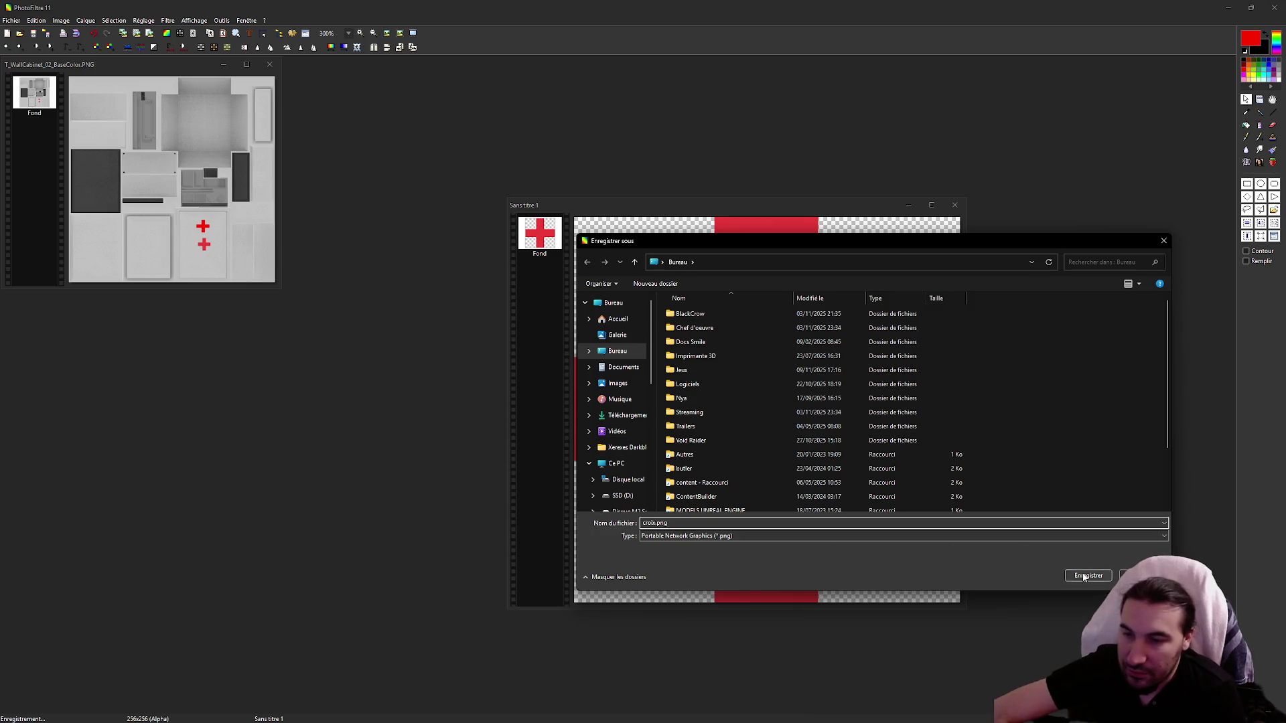
{"action": "left_click", "coordinate": [1083, 578]}
{"action": "left_click", "coordinate": [499, 308]}
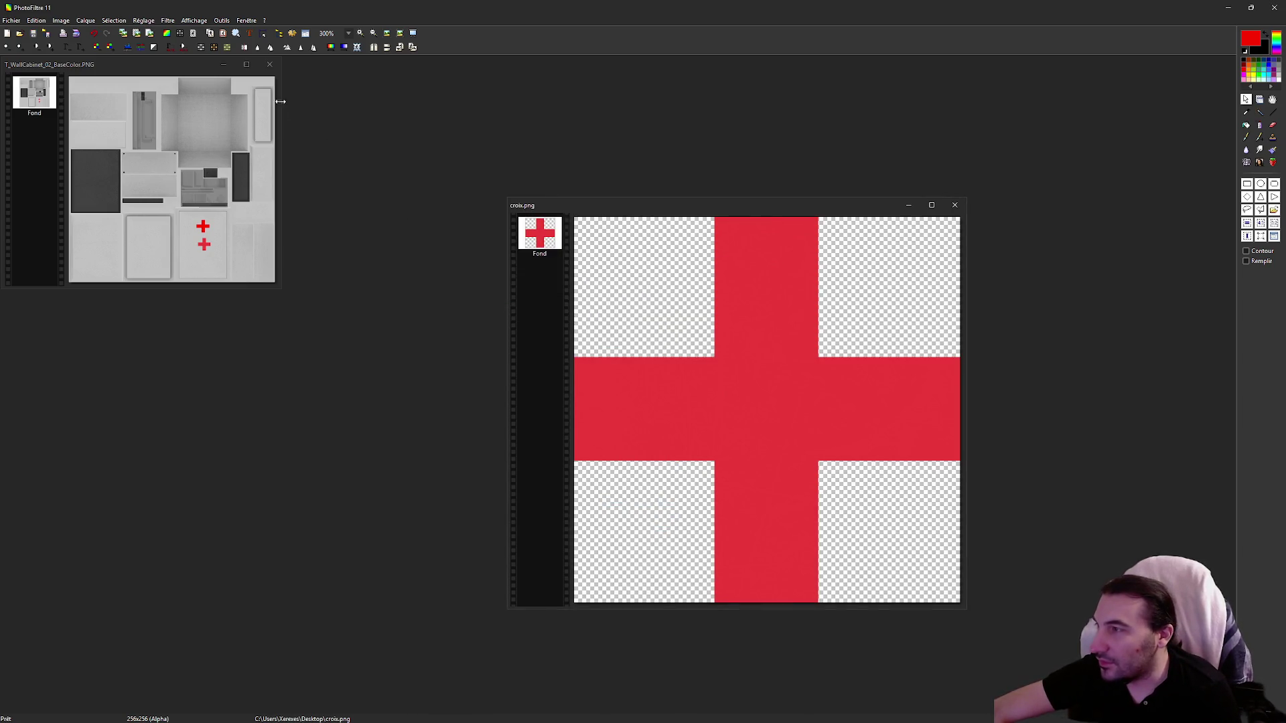
{"action": "left_click", "coordinate": [270, 65]}
{"action": "left_click", "coordinate": [674, 398]}
{"action": "mouse_move", "coordinate": [675, 7]}
{"action": "left_mouse_down"}
{"action": "mouse_move", "coordinate": [492, 7]}
{"action": "mouse_move", "coordinate": [742, 54]}
{"action": "mouse_move", "coordinate": [673, 29]}
{"action": "left_mouse_up"}
{"action": "left_click", "coordinate": [24, 82]}
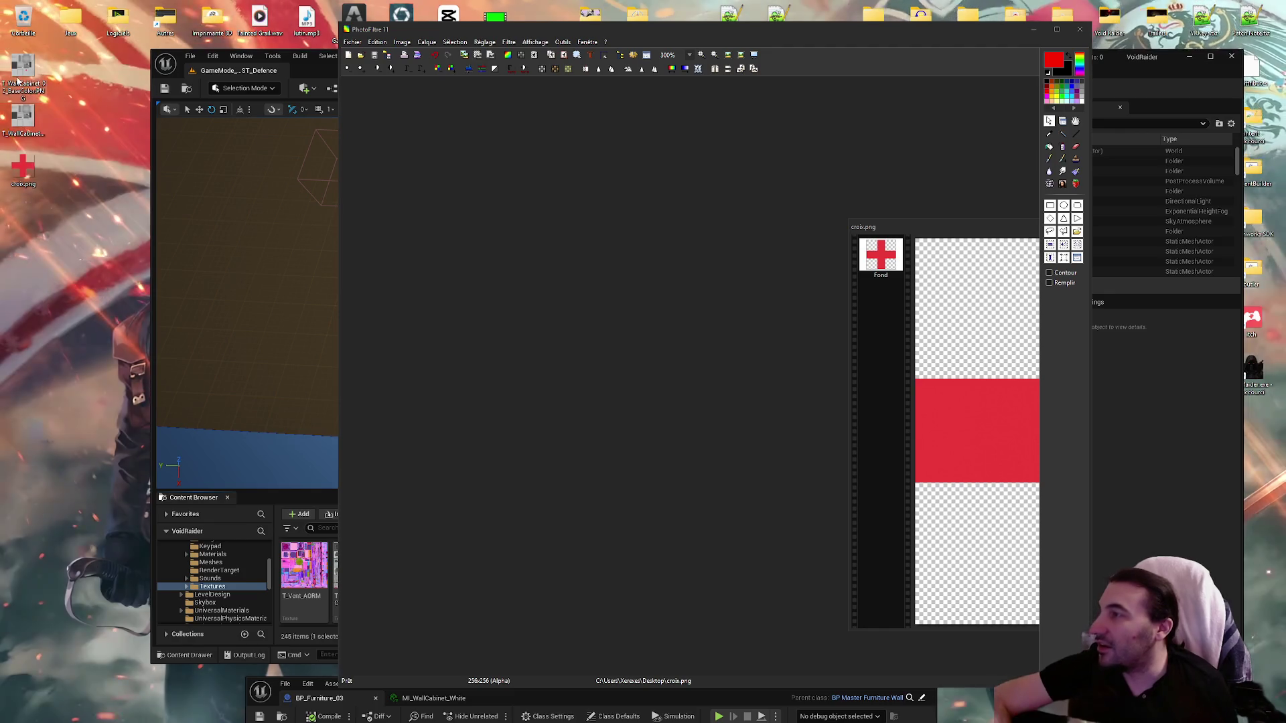
Step: Delete the old cabinet texture file from the desktop and empty the Recycle Bin
{"action": "key", "text": "Delete"}
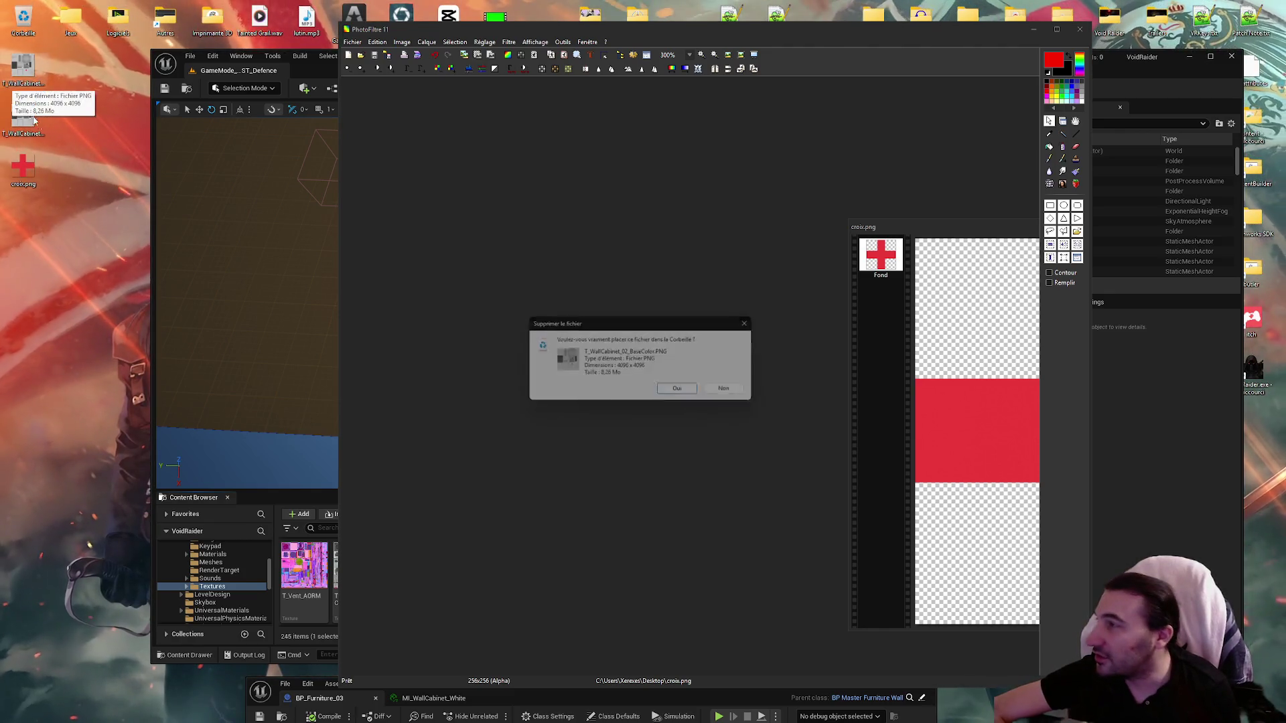
{"action": "key", "text": "Return"}
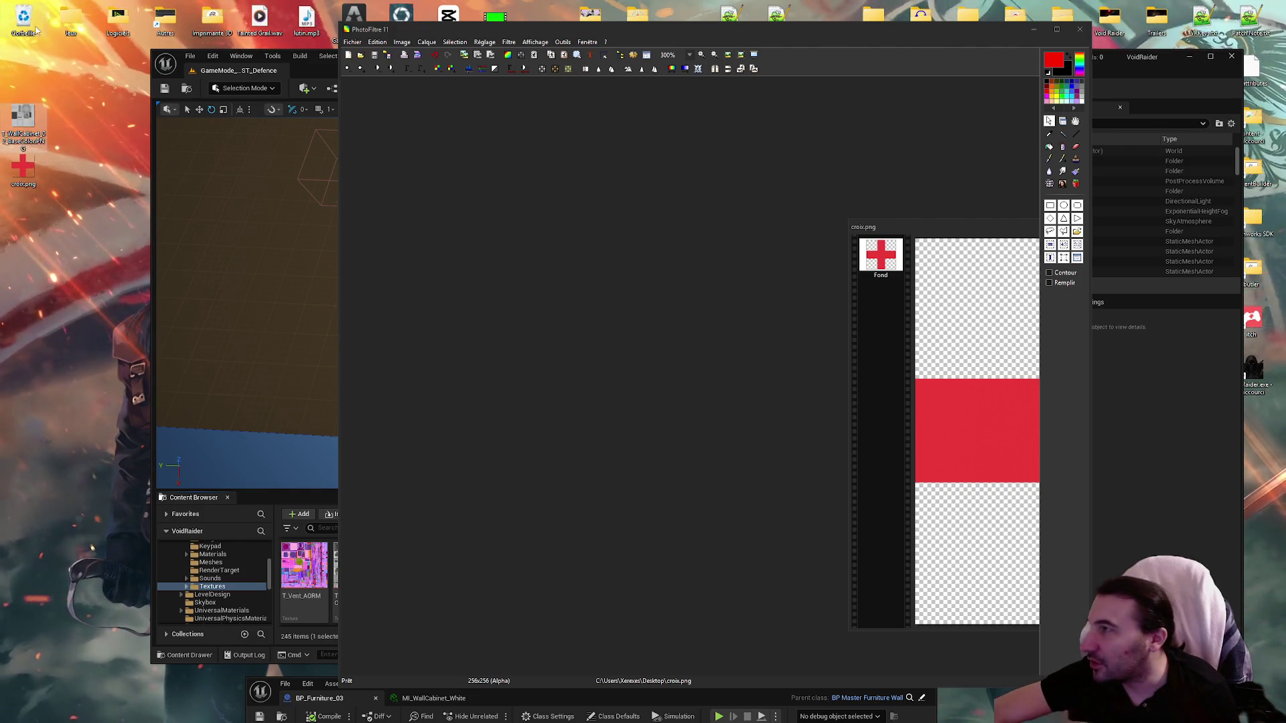
{"action": "left_click", "coordinate": [77, 81]}
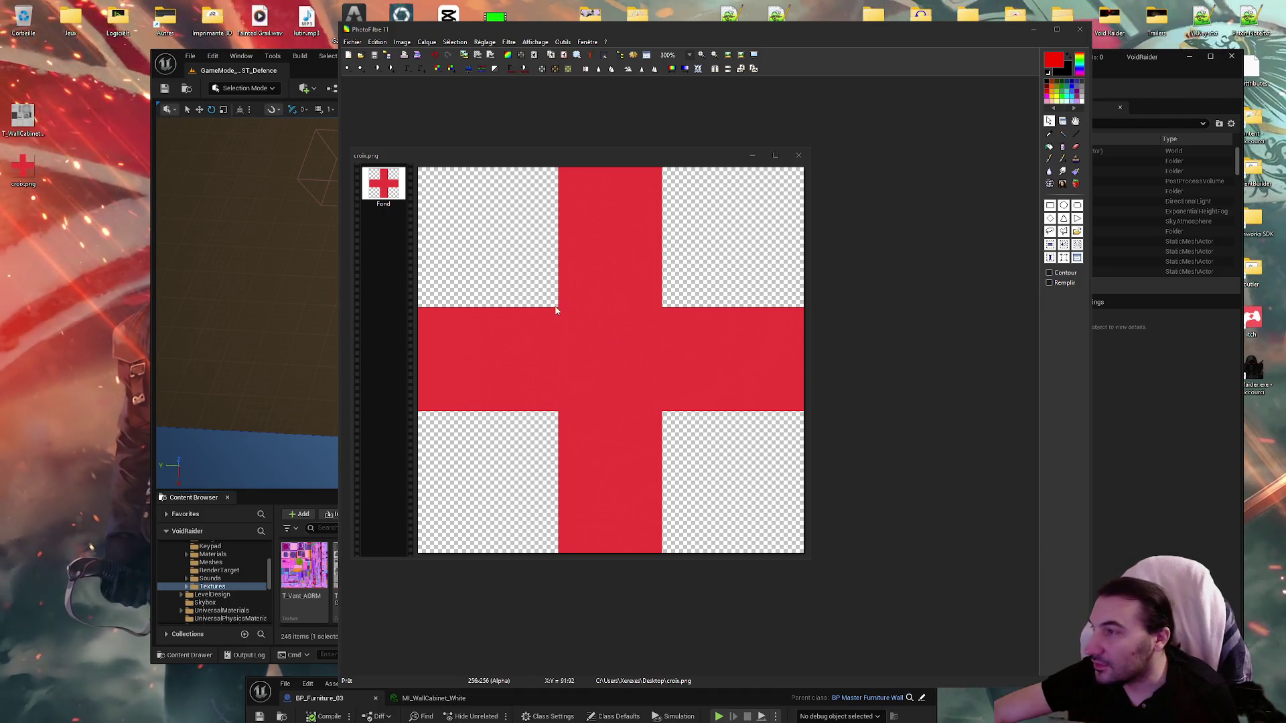
Step: Open the T_WallCabinet_Mask texture from Unreal's Content Browser
{"action": "left_click_drag", "start_coordinate": [699, 161], "coordinate": [872, 149]}
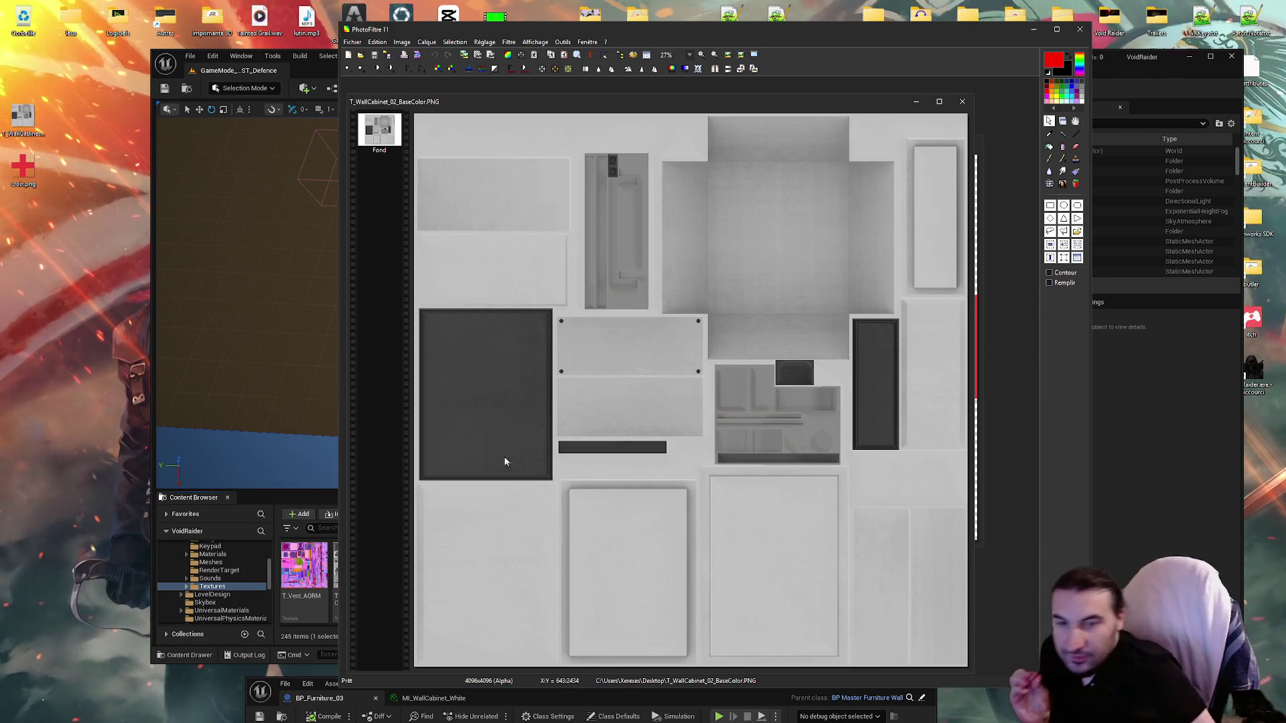
{"action": "mouse_move", "coordinate": [671, 702]}
{"action": "left_mouse_down"}
{"action": "mouse_move", "coordinate": [742, 499]}
{"action": "mouse_move", "coordinate": [859, 616]}
{"action": "mouse_move", "coordinate": [830, 658]}
{"action": "mouse_move", "coordinate": [804, 246]}
{"action": "mouse_move", "coordinate": [824, 108]}
{"action": "left_mouse_up"}
{"action": "left_click", "coordinate": [732, 590]}
{"action": "double_click", "coordinate": [732, 600]}
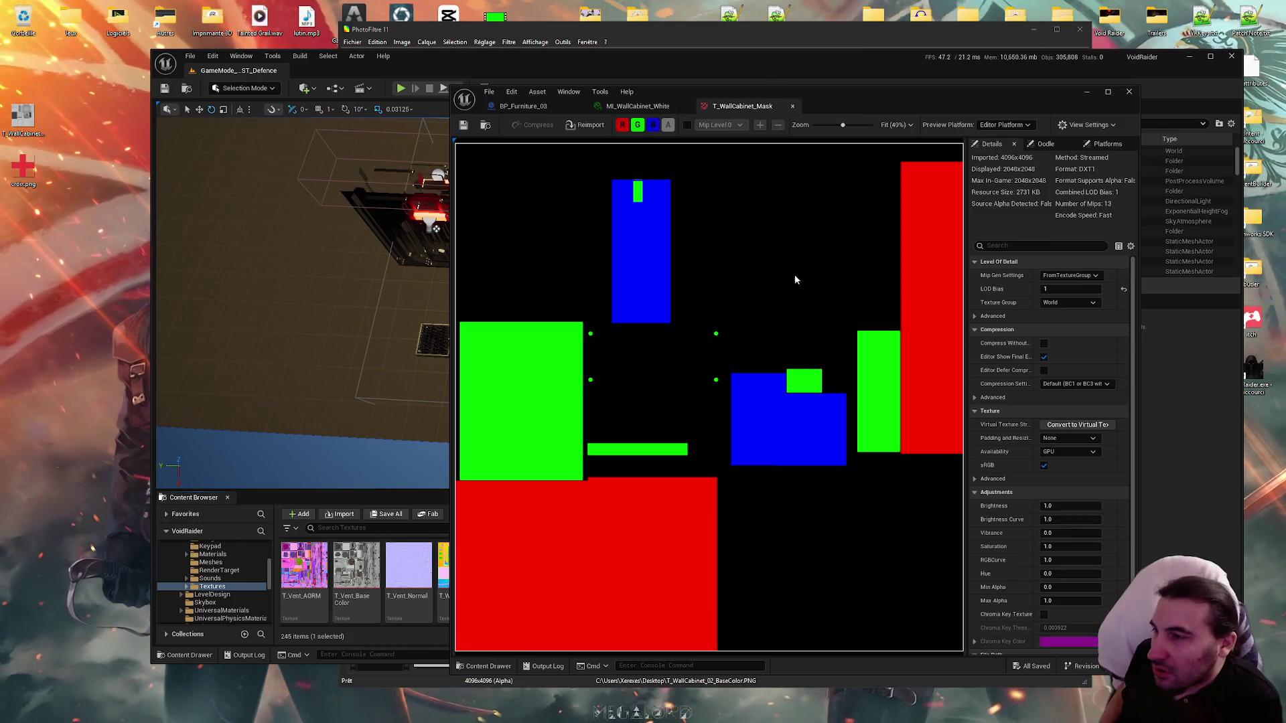
Step: Check the cross on MI_WallCabinet_White's preview sphere, then bring PhotoFiltre's cabinet texture forward
{"action": "left_click", "coordinate": [625, 106]}
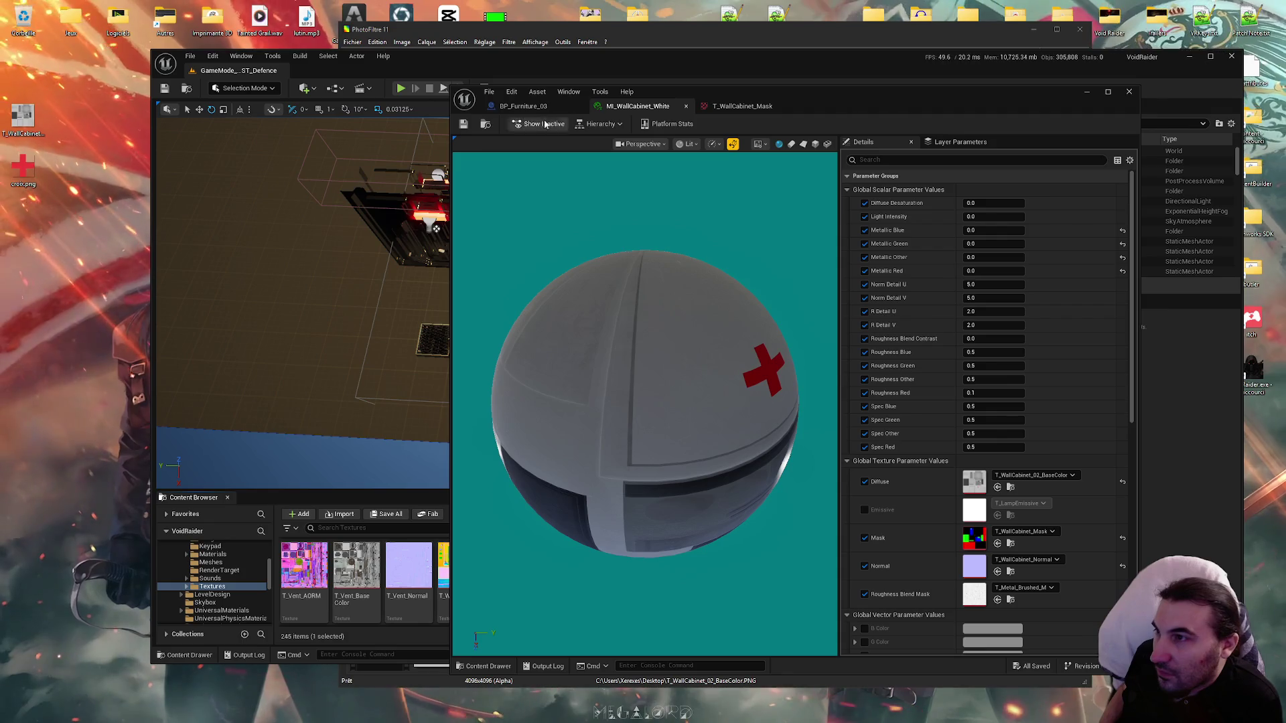
{"action": "mouse_move", "coordinate": [643, 402]}
{"action": "left_mouse_down"}
{"action": "mouse_move", "coordinate": [683, 388]}
{"action": "mouse_move", "coordinate": [690, 334]}
{"action": "mouse_move", "coordinate": [670, 415]}
{"action": "mouse_move", "coordinate": [636, 335]}
{"action": "mouse_move", "coordinate": [648, 372]}
{"action": "left_mouse_up"}
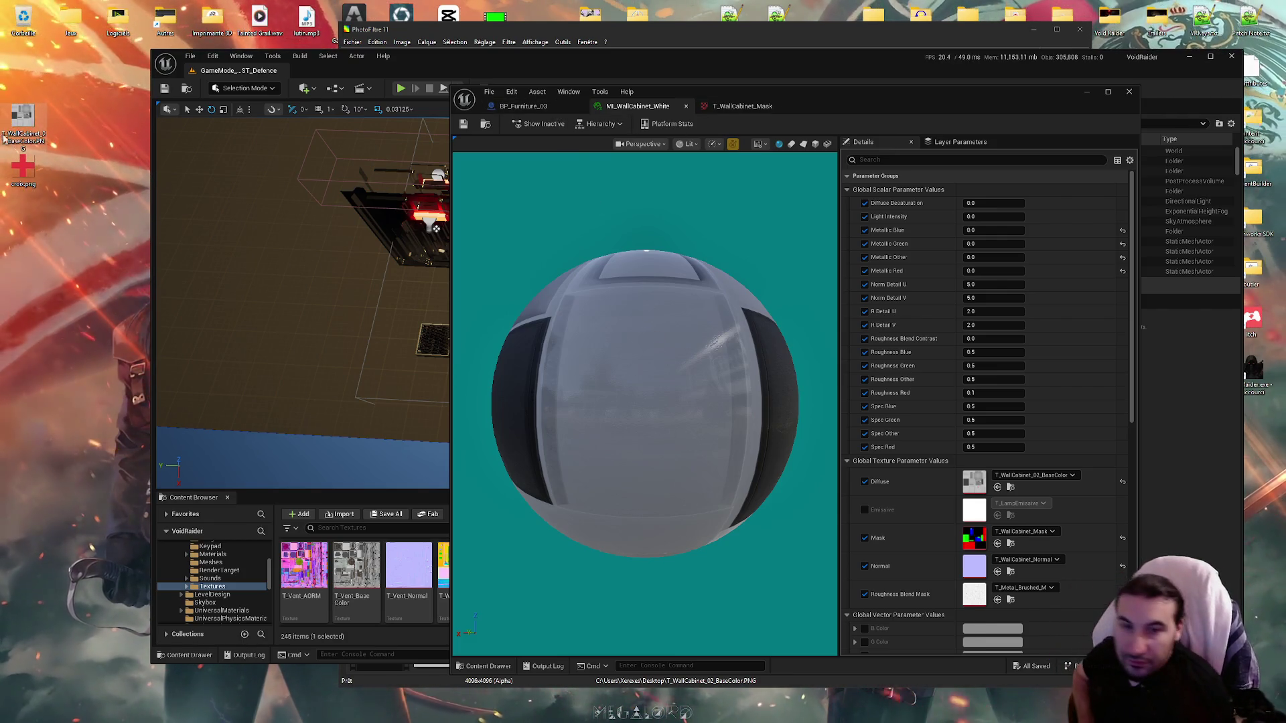
{"action": "left_click", "coordinate": [20, 124]}
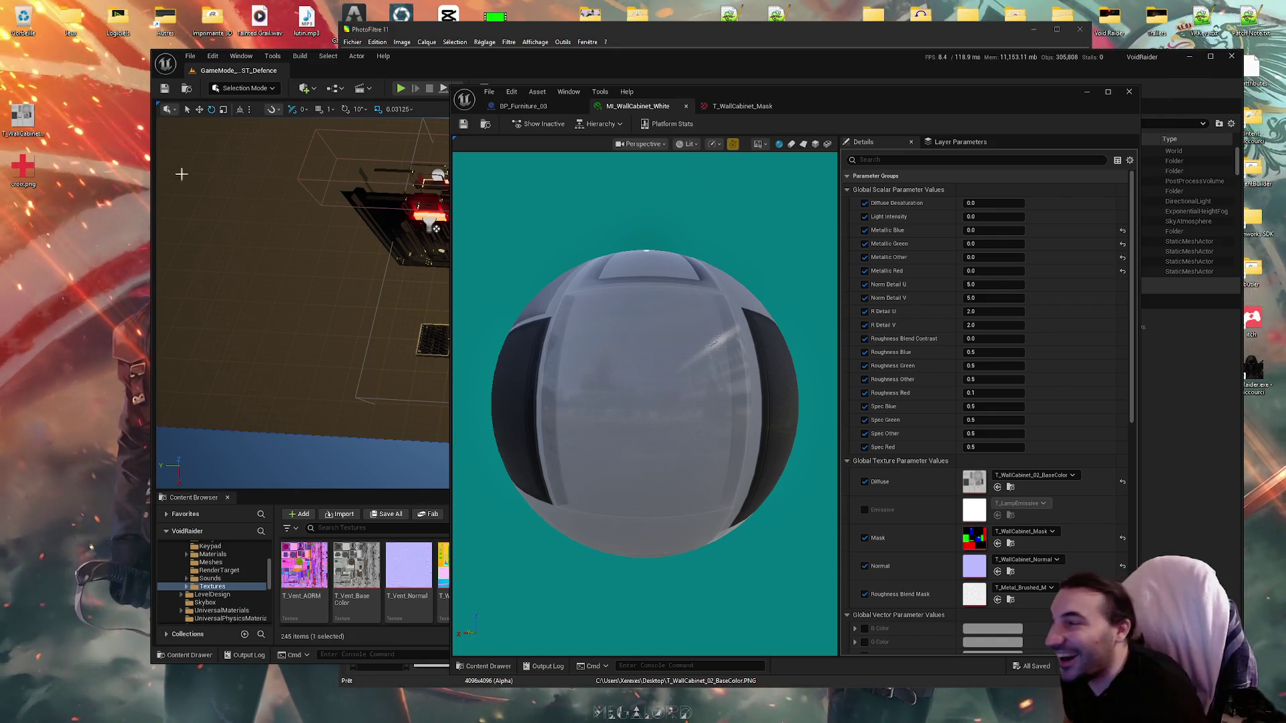
{"action": "left_click", "coordinate": [764, 711]}
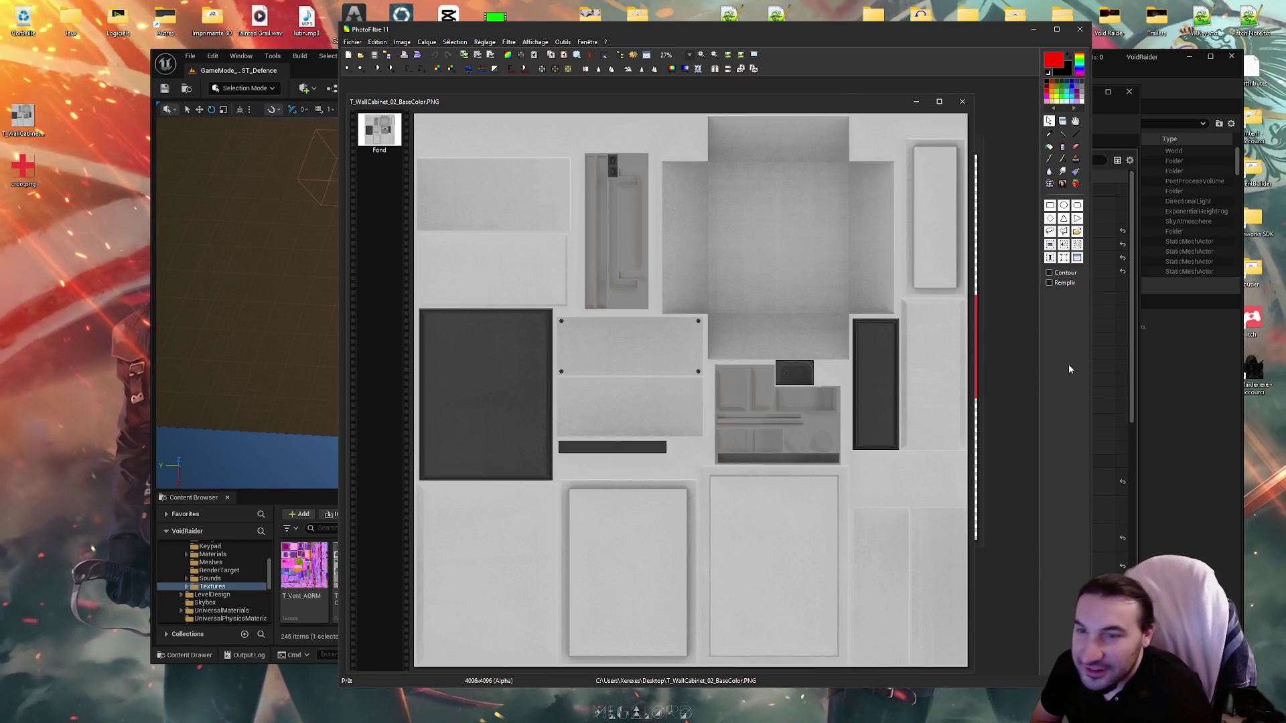
Step: Shift the PhotoFiltre window to check Unreal behind it, then reposition it
{"action": "mouse_move", "coordinate": [588, 711]}
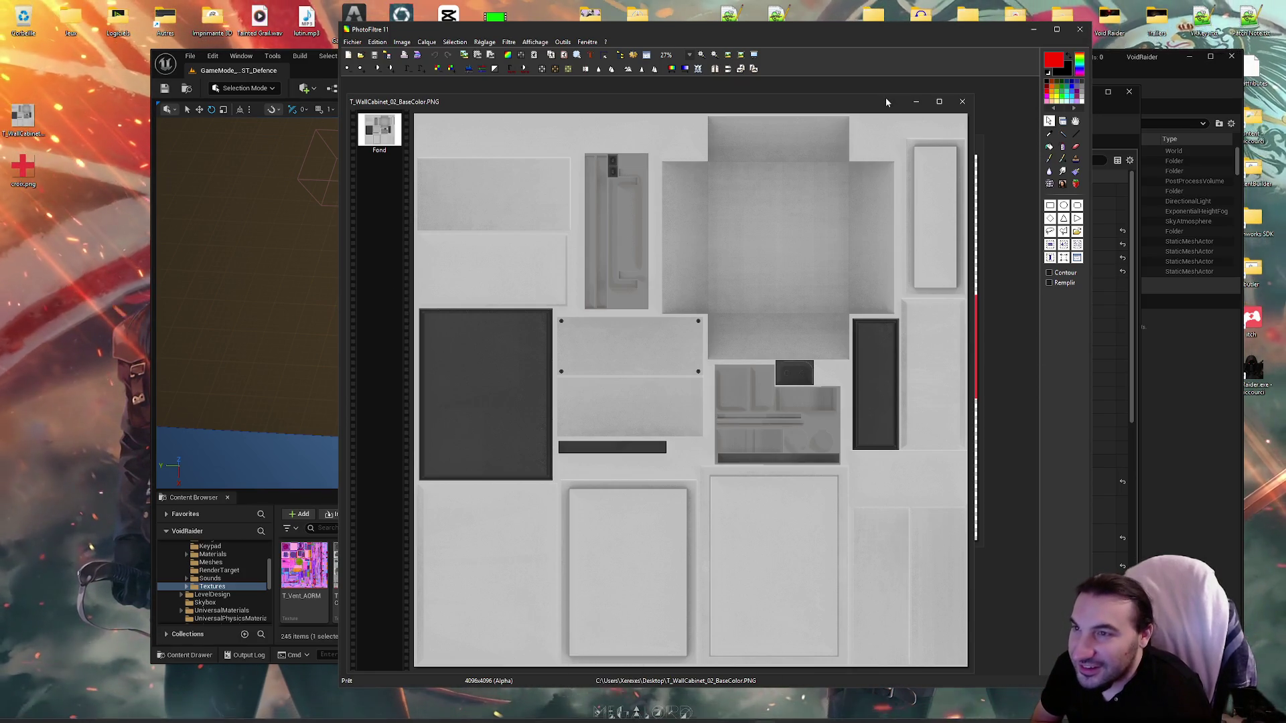
{"action": "left_click_drag", "start_coordinate": [846, 96], "coordinate": [846, 110]}
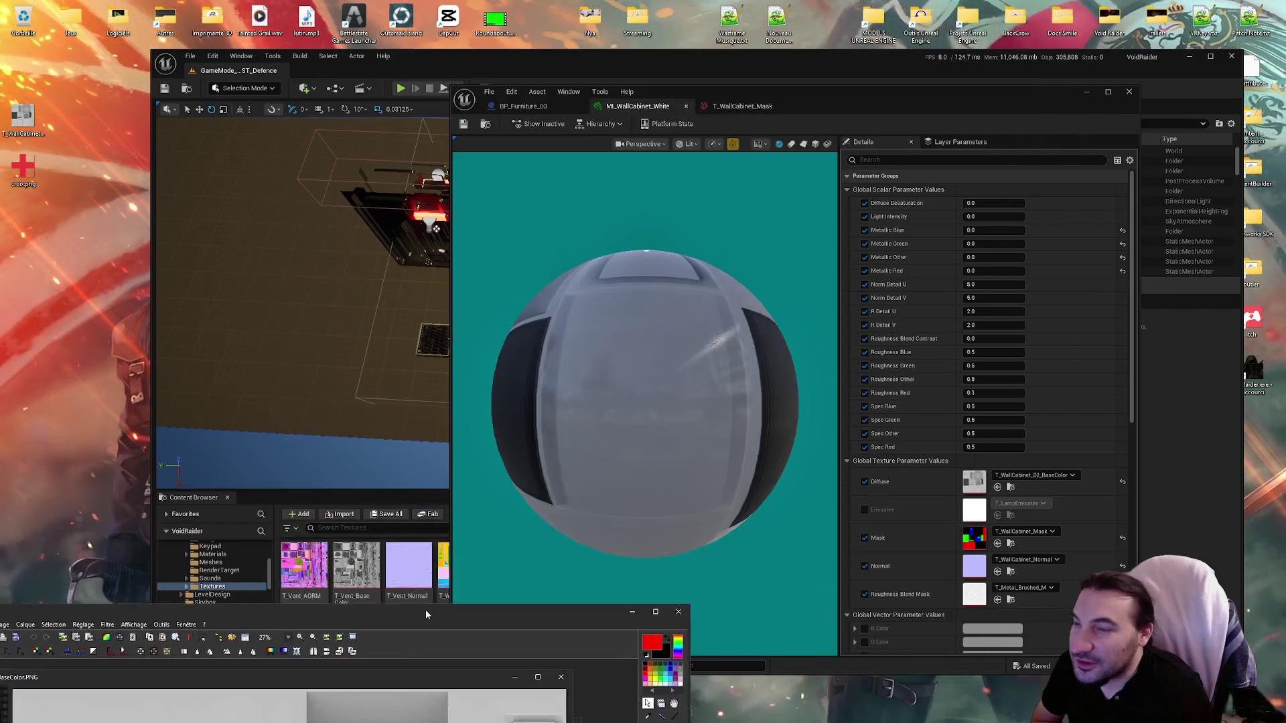
{"action": "left_click_drag", "start_coordinate": [827, 26], "coordinate": [423, 612]}
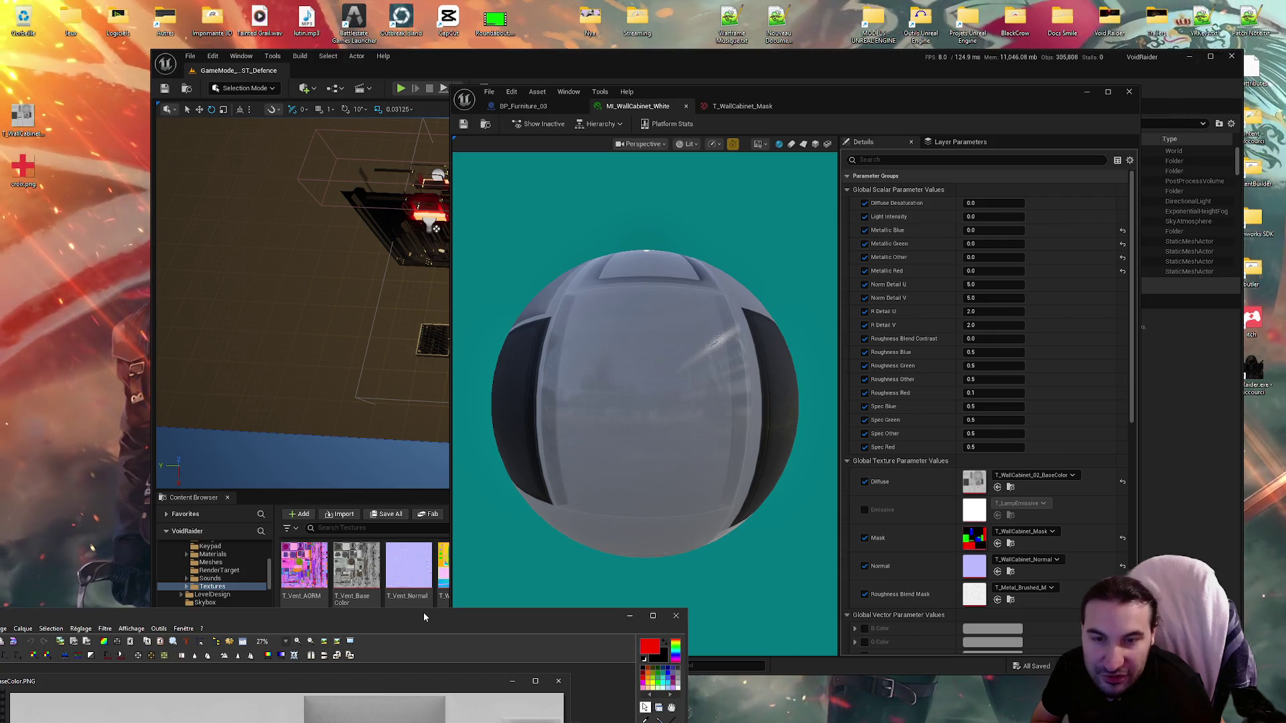
{"action": "mouse_move", "coordinate": [423, 612]}
{"action": "left_mouse_down"}
{"action": "mouse_move", "coordinate": [434, 363]}
{"action": "mouse_move", "coordinate": [646, 27]}
{"action": "mouse_move", "coordinate": [649, 38]}
{"action": "mouse_move", "coordinate": [622, 47]}
{"action": "mouse_move", "coordinate": [681, 44]}
{"action": "left_mouse_up"}
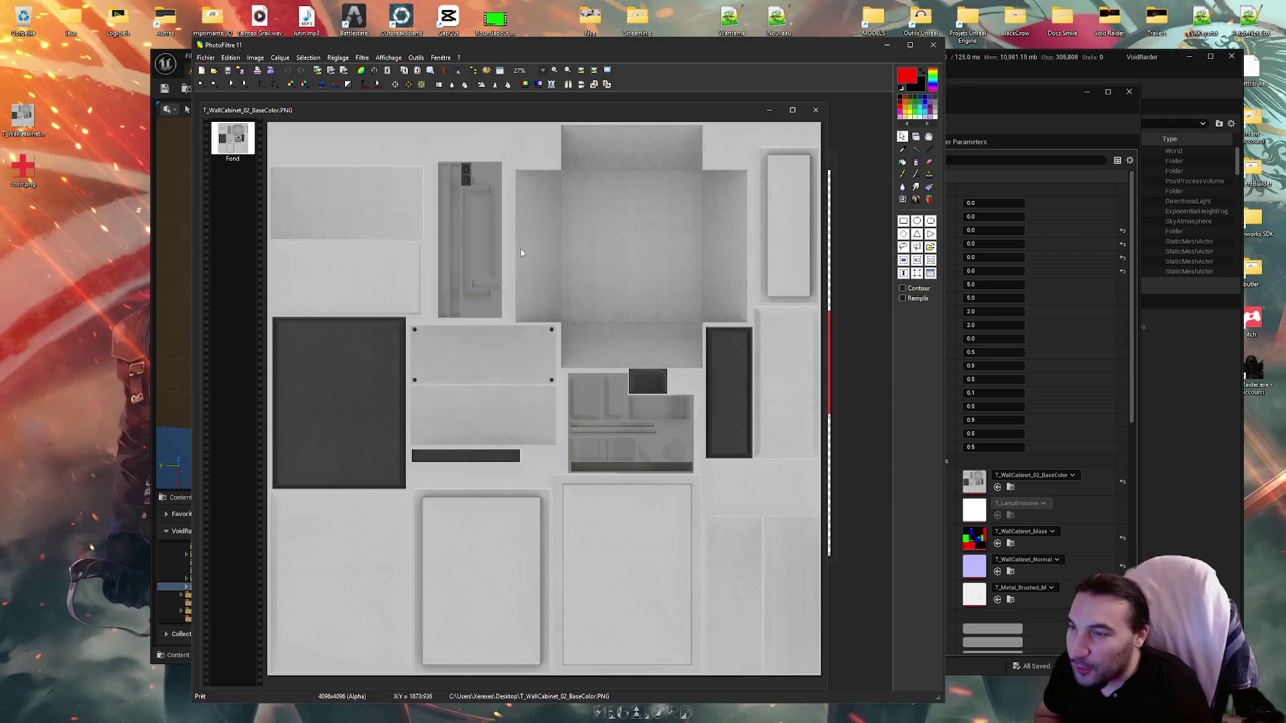
{"action": "scroll", "coordinate": [745, 353], "scroll_direction": "down", "scroll_amount": 1}
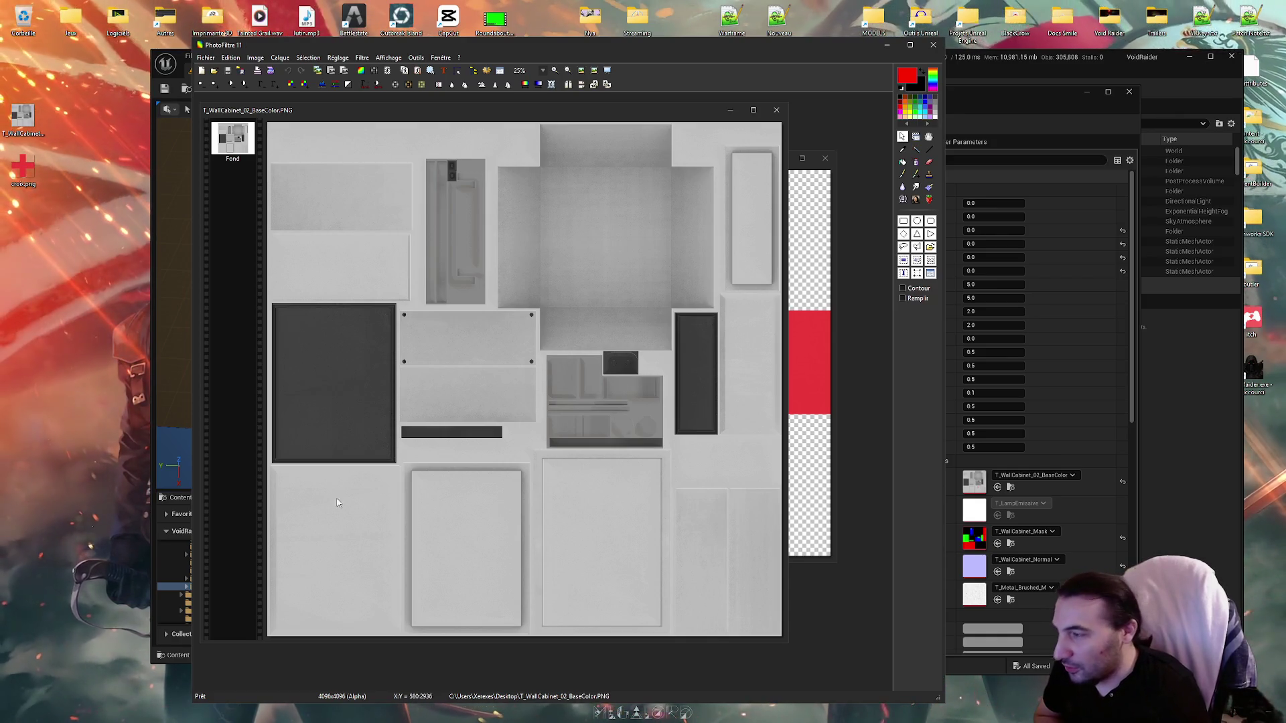
{"action": "scroll", "coordinate": [344, 487], "scroll_direction": "up", "scroll_amount": 2}
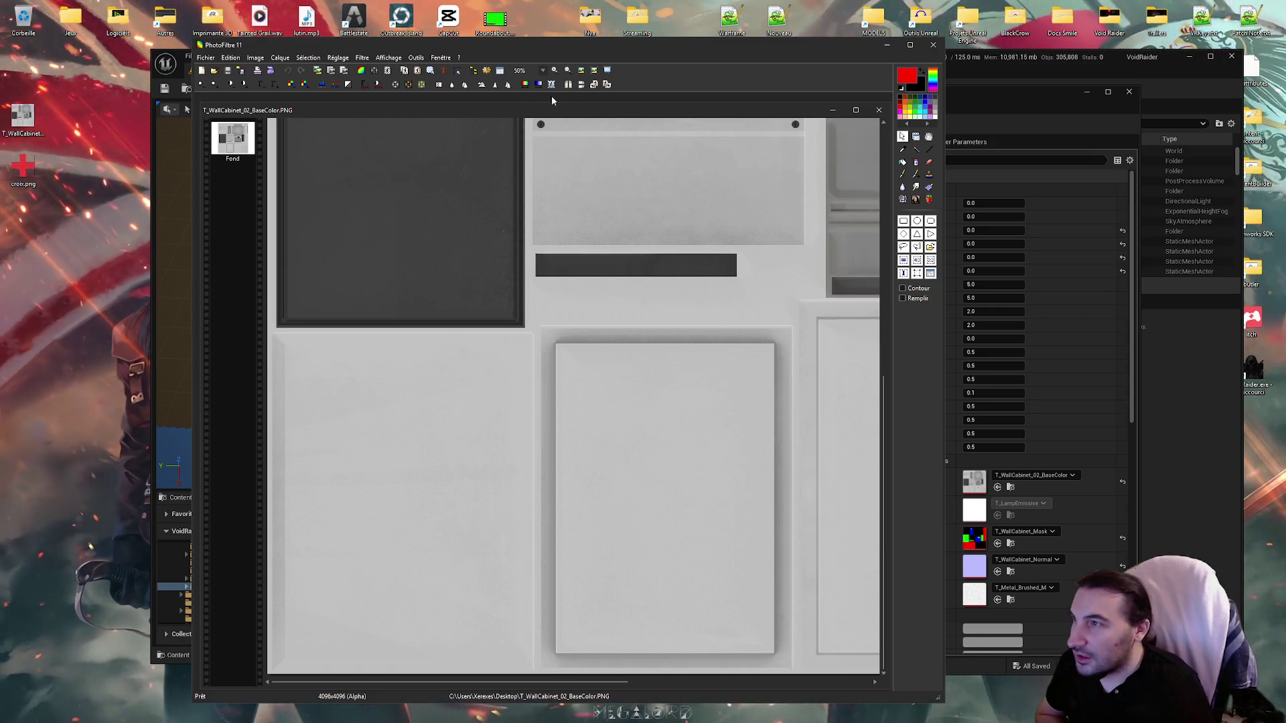
{"action": "mouse_move", "coordinate": [538, 58]}
{"action": "left_mouse_down"}
{"action": "mouse_move", "coordinate": [658, 305]}
{"action": "mouse_move", "coordinate": [448, 199]}
{"action": "mouse_move", "coordinate": [577, 42]}
{"action": "mouse_move", "coordinate": [577, 94]}
{"action": "mouse_move", "coordinate": [594, 82]}
{"action": "left_mouse_up"}
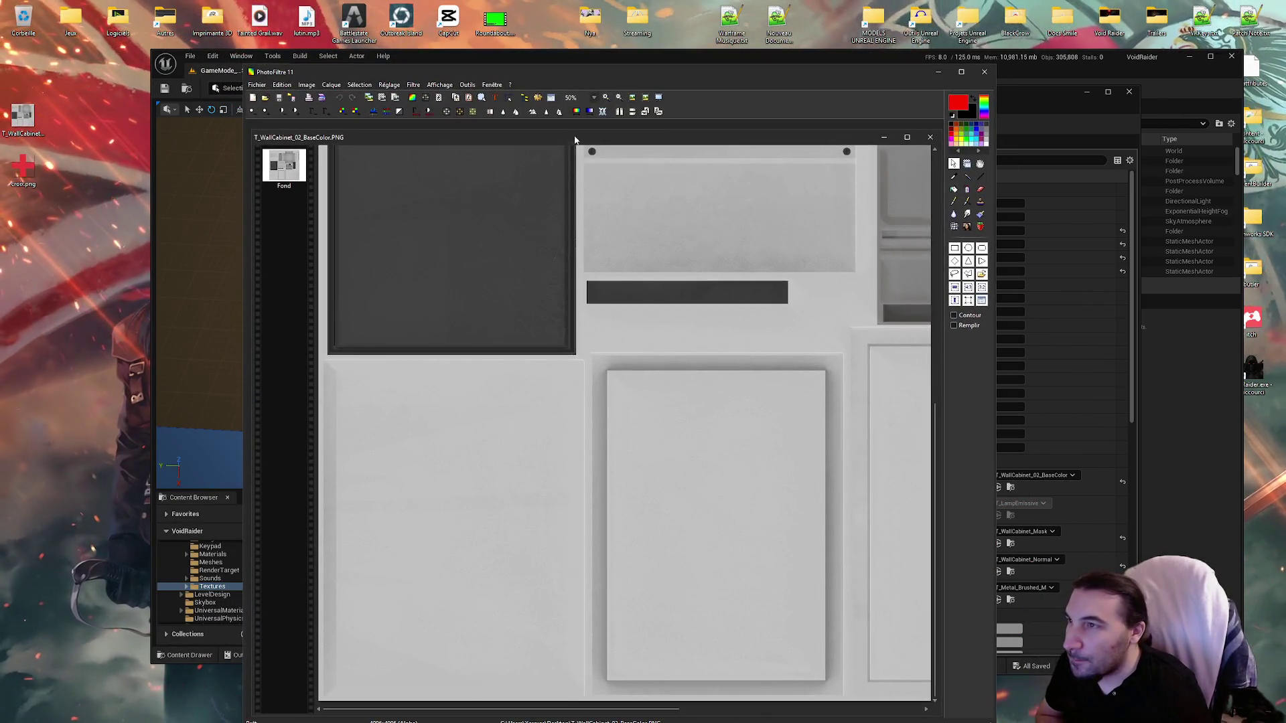
Step: Copy the red cross from croix.png onto the cabinet door panel, merge it, and return to Unreal
{"action": "left_click_drag", "start_coordinate": [573, 141], "coordinate": [576, 154]}
{"action": "right_click", "coordinate": [684, 343]}
{"action": "left_click", "coordinate": [709, 388]}
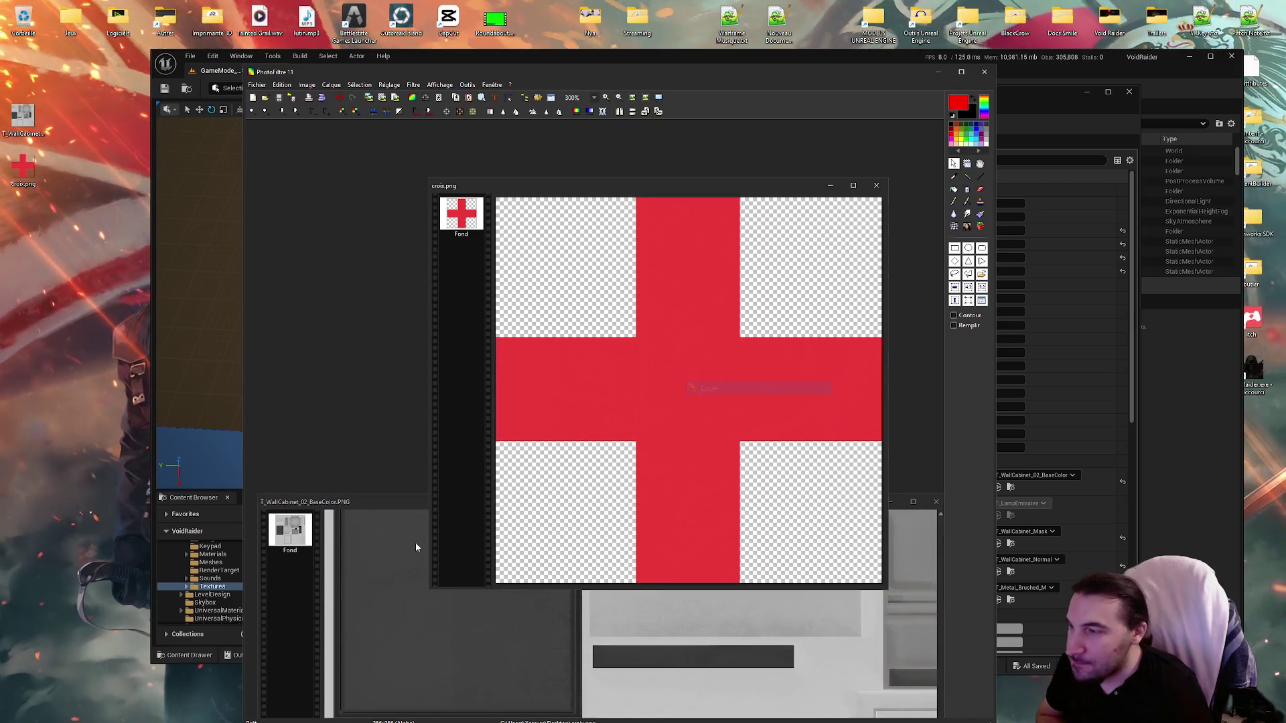
{"action": "double_click", "coordinate": [416, 502]}
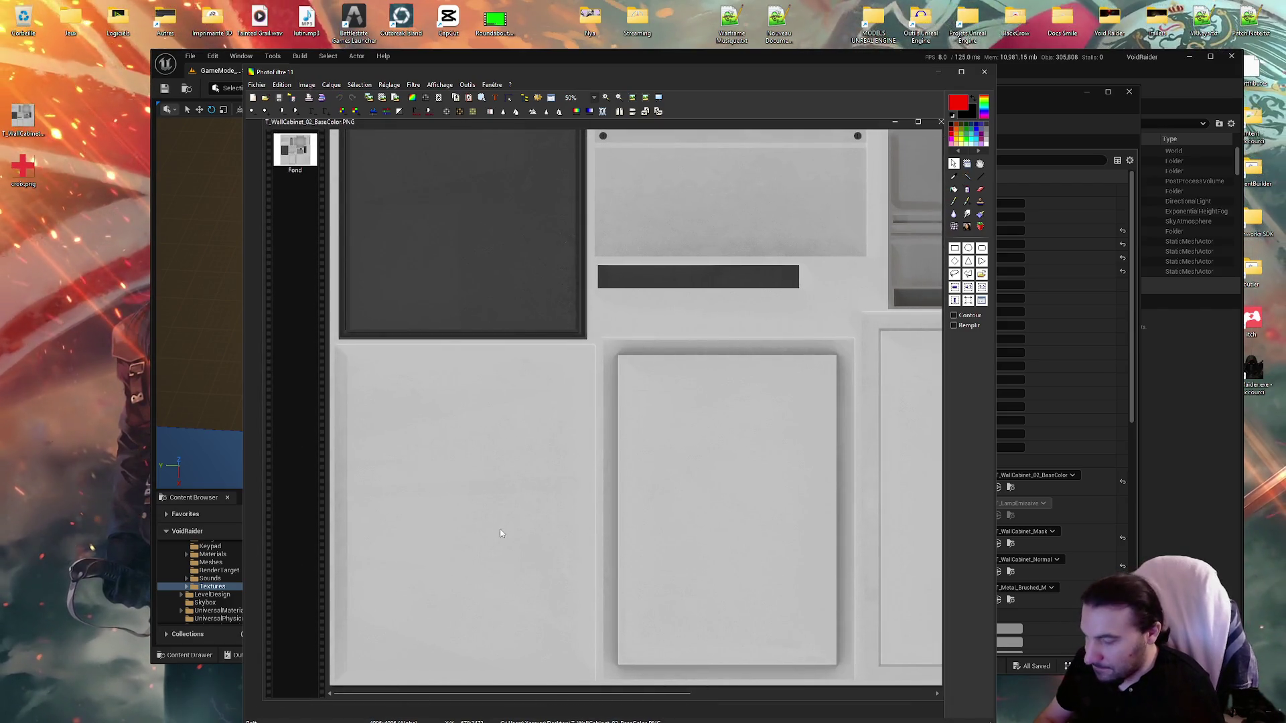
{"action": "key", "text": "ctrl+v"}
{"action": "left_click_drag", "start_coordinate": [635, 411], "coordinate": [728, 426]}
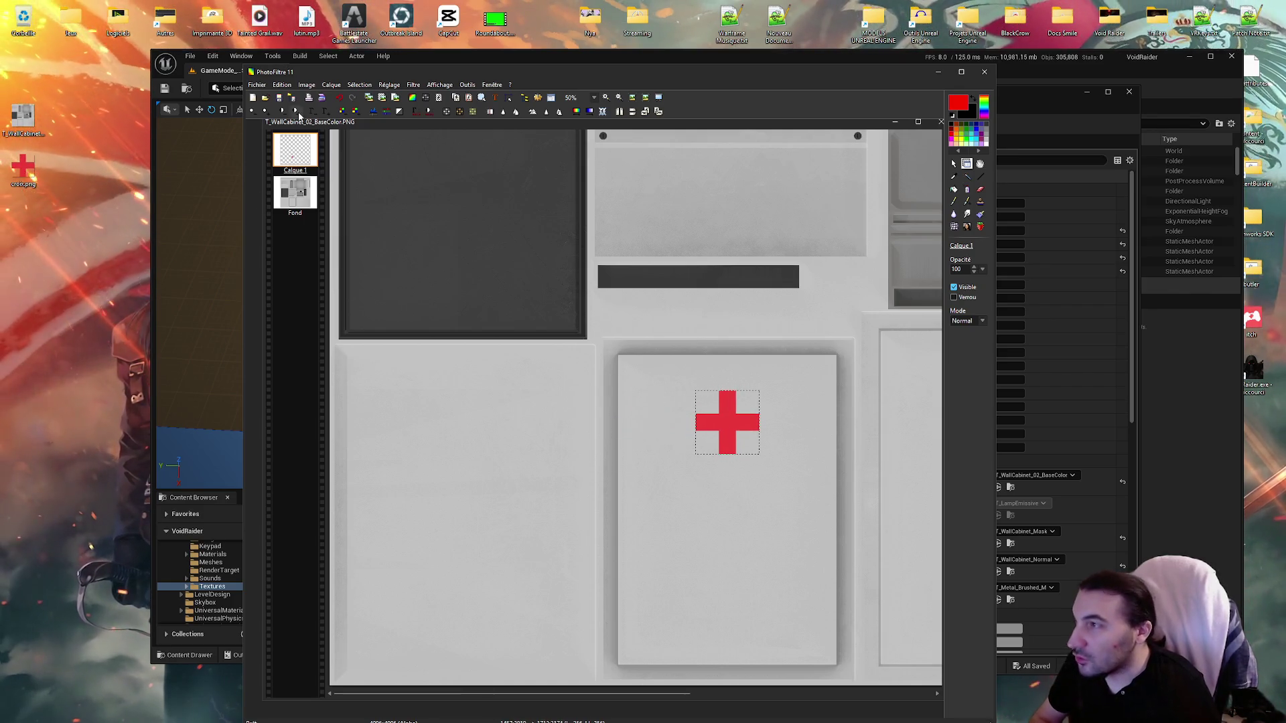
{"action": "right_click", "coordinate": [296, 154]}
{"action": "left_click", "coordinate": [346, 324]}
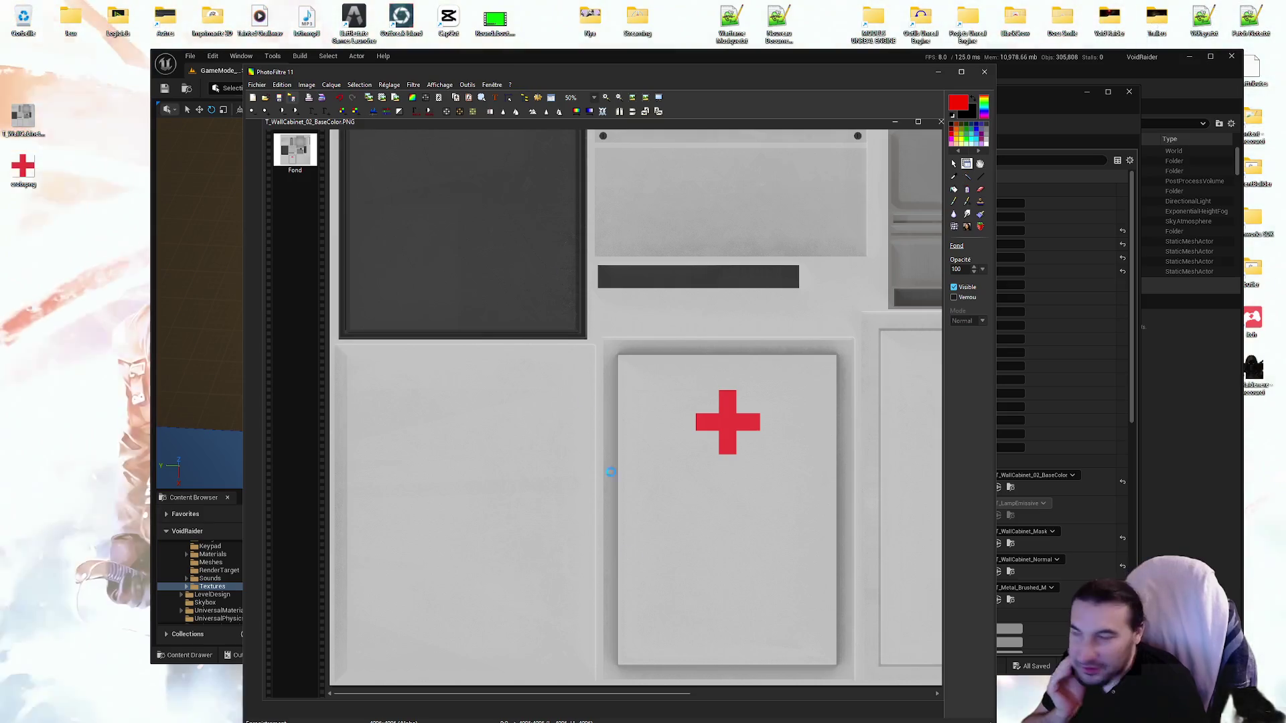
{"action": "mouse_move", "coordinate": [752, 717]}
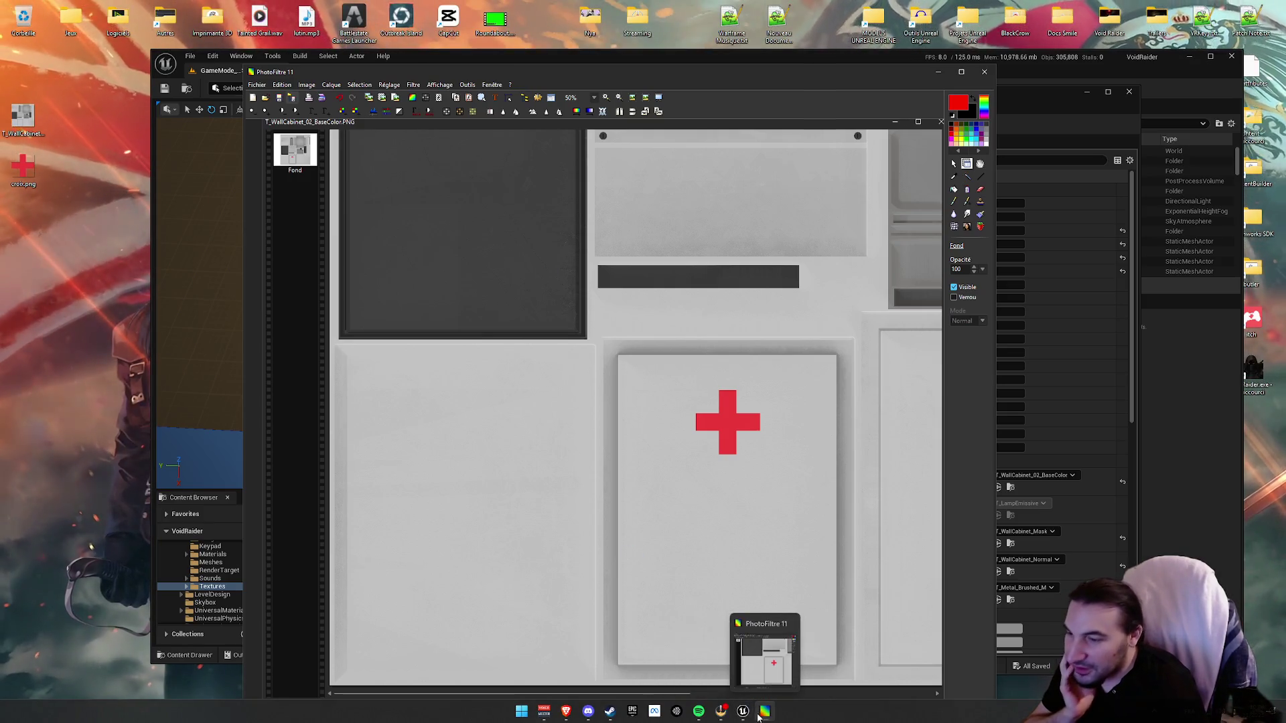
{"action": "left_click", "coordinate": [735, 671]}
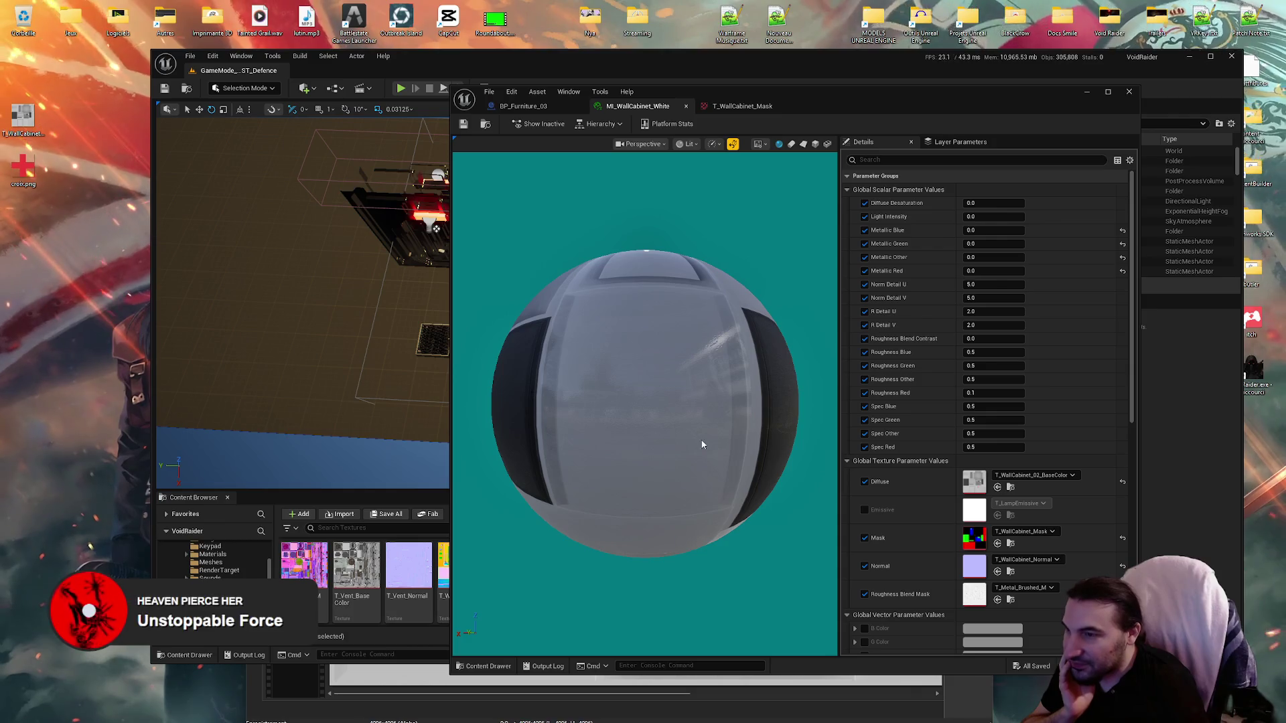
Step: Save the modified T_WallCabinet_02_BaseColor texture with Save Selected
{"action": "mouse_move", "coordinate": [845, 110]}
{"action": "left_mouse_down"}
{"action": "mouse_move", "coordinate": [780, 639]}
{"action": "mouse_move", "coordinate": [919, 670]}
{"action": "mouse_move", "coordinate": [867, 693]}
{"action": "left_mouse_up"}
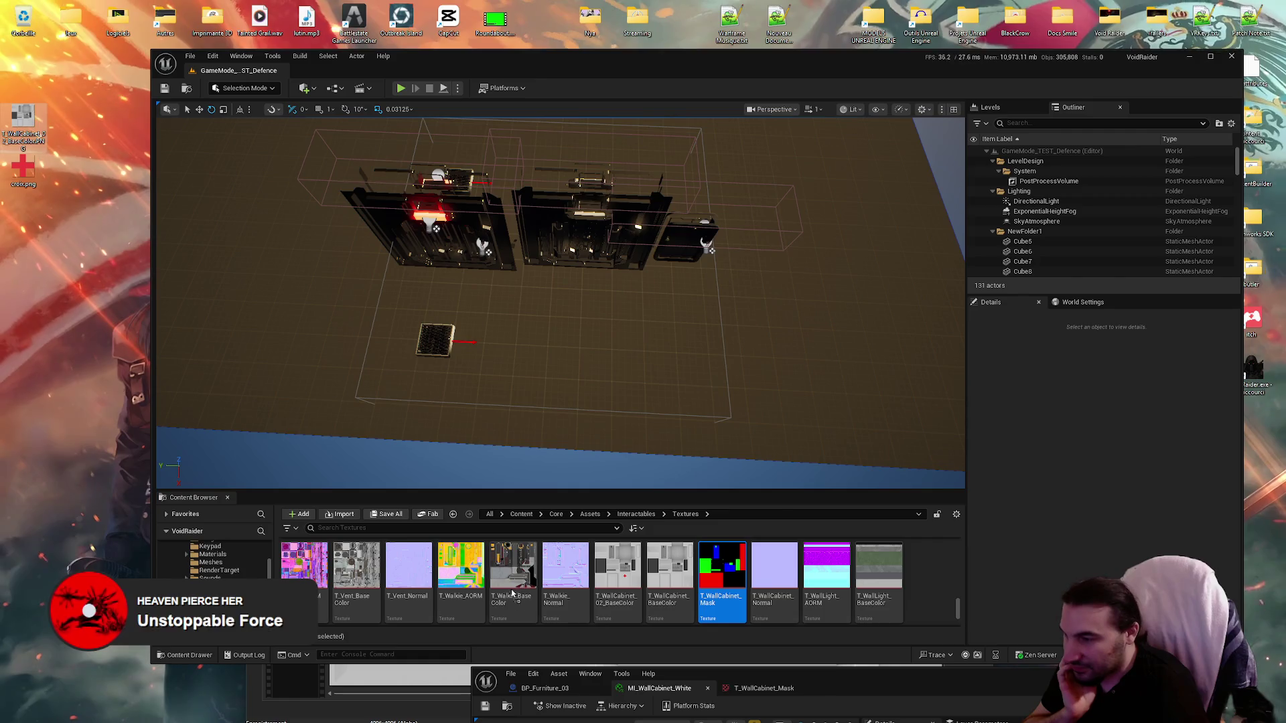
{"action": "left_click_drag", "start_coordinate": [25, 114], "coordinate": [618, 568]}
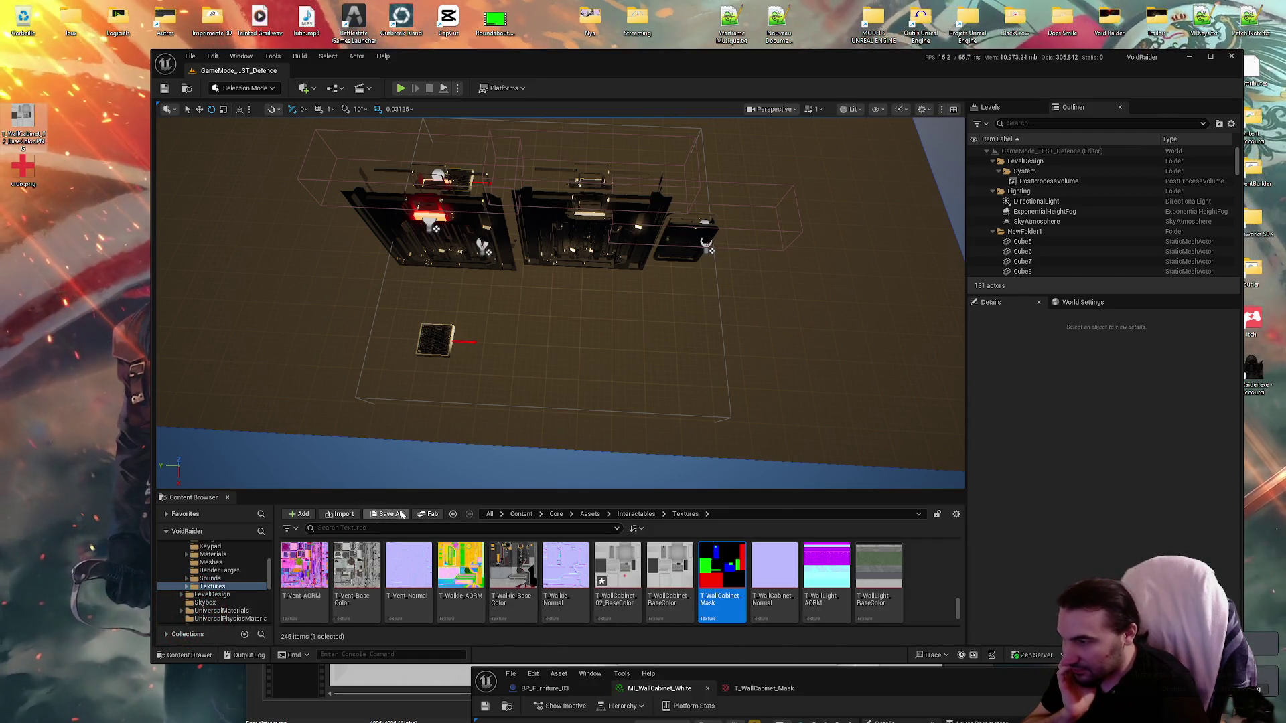
{"action": "left_click", "coordinate": [387, 514]}
{"action": "left_click", "coordinate": [728, 482]}
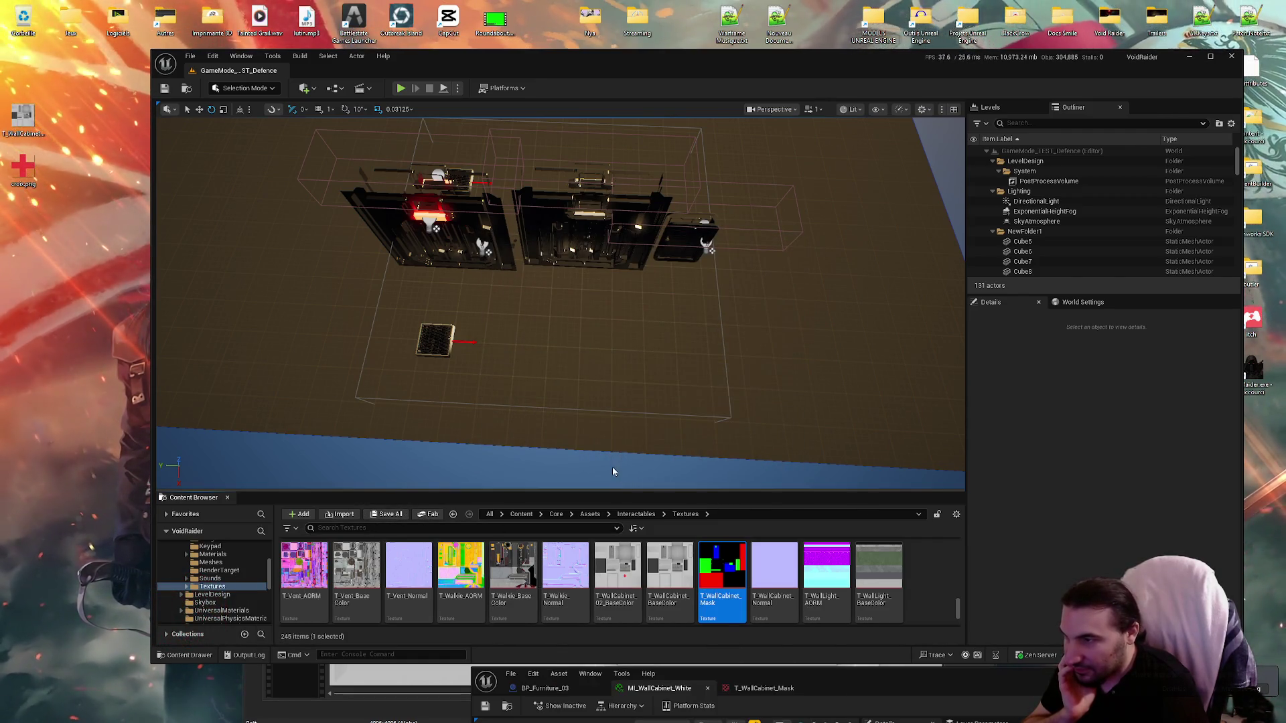
Step: Bring up the BP_Furniture_03 Blueprint editor tab
{"action": "scroll", "coordinate": [677, 373], "scroll_direction": "up", "scroll_amount": 3}
{"action": "left_click_drag", "start_coordinate": [897, 689], "coordinate": [864, 224]}
{"action": "left_click", "coordinate": [514, 222]}
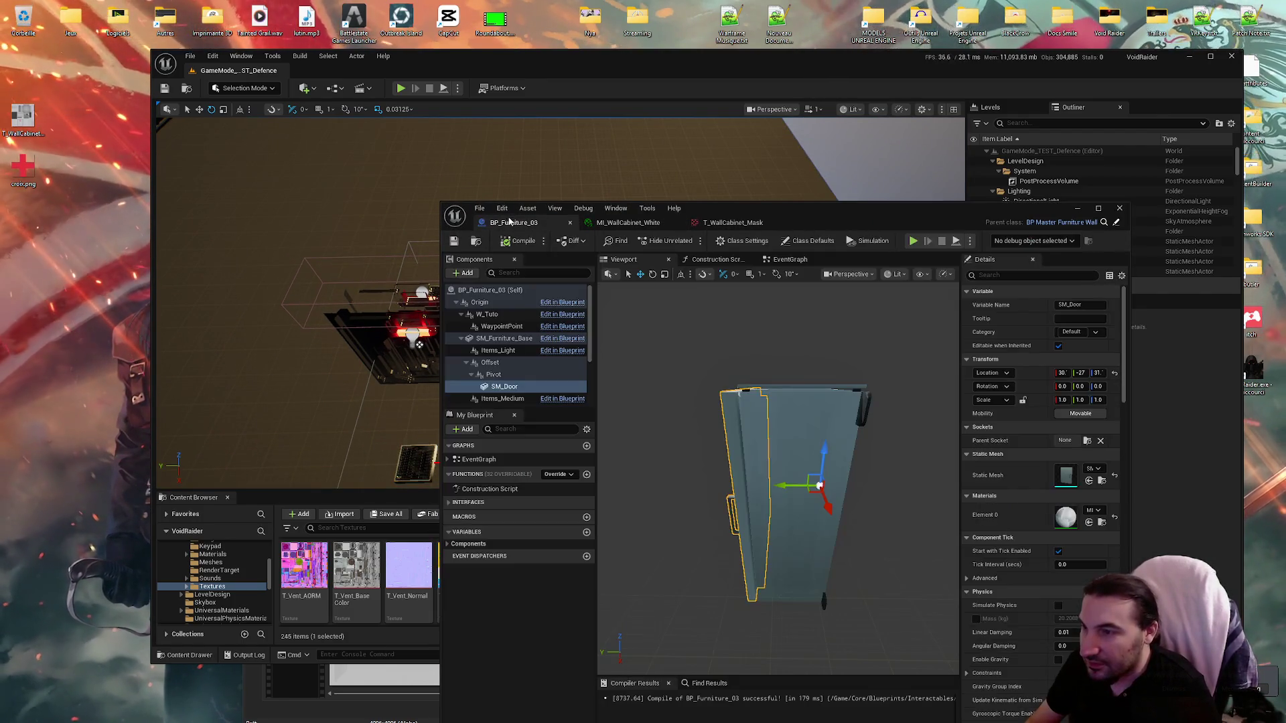
{"action": "scroll", "coordinate": [777, 469], "scroll_direction": "up", "scroll_amount": 5}
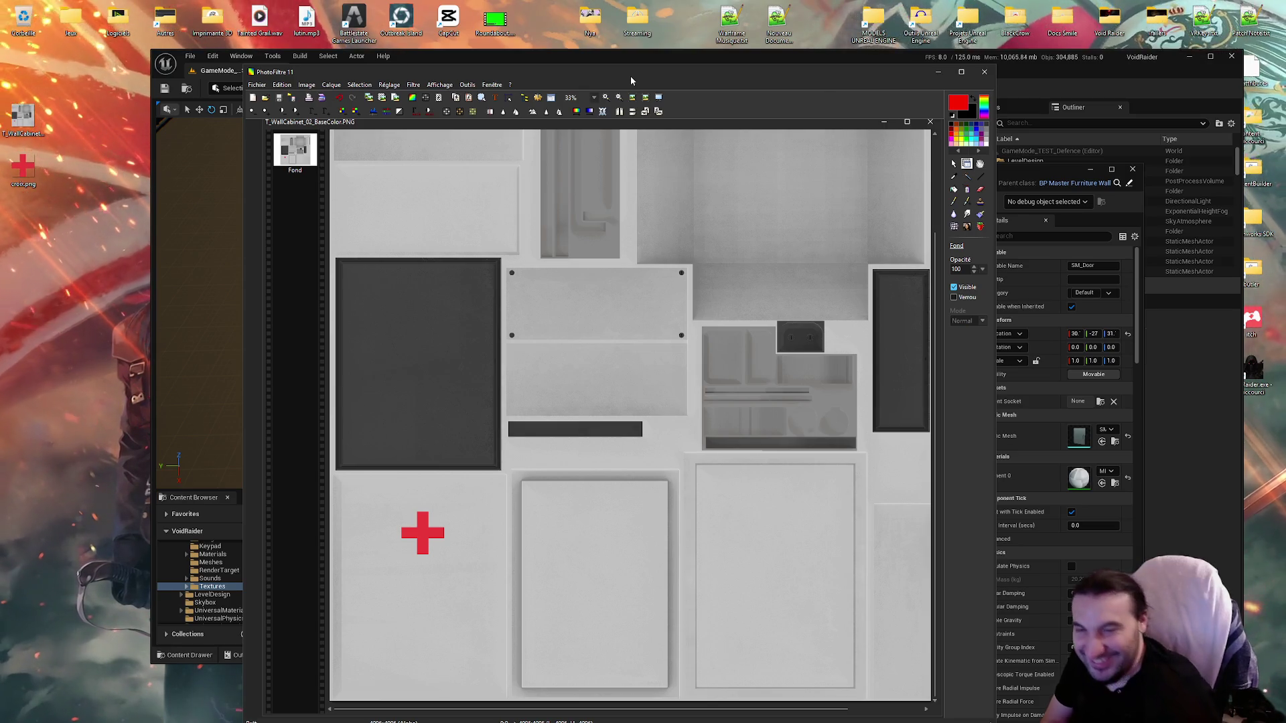
Step: Drop the edited PNG onto T_WallCabinet_02_BaseColor and confirm overwriting the texture
{"action": "left_click_drag", "start_coordinate": [631, 80], "coordinate": [438, 709]}
{"action": "left_click", "coordinate": [855, 189]}
{"action": "mouse_move", "coordinate": [20, 117]}
{"action": "left_mouse_down"}
{"action": "mouse_move", "coordinate": [401, 468]}
{"action": "mouse_move", "coordinate": [669, 569]}
{"action": "mouse_move", "coordinate": [615, 569]}
{"action": "left_mouse_up"}
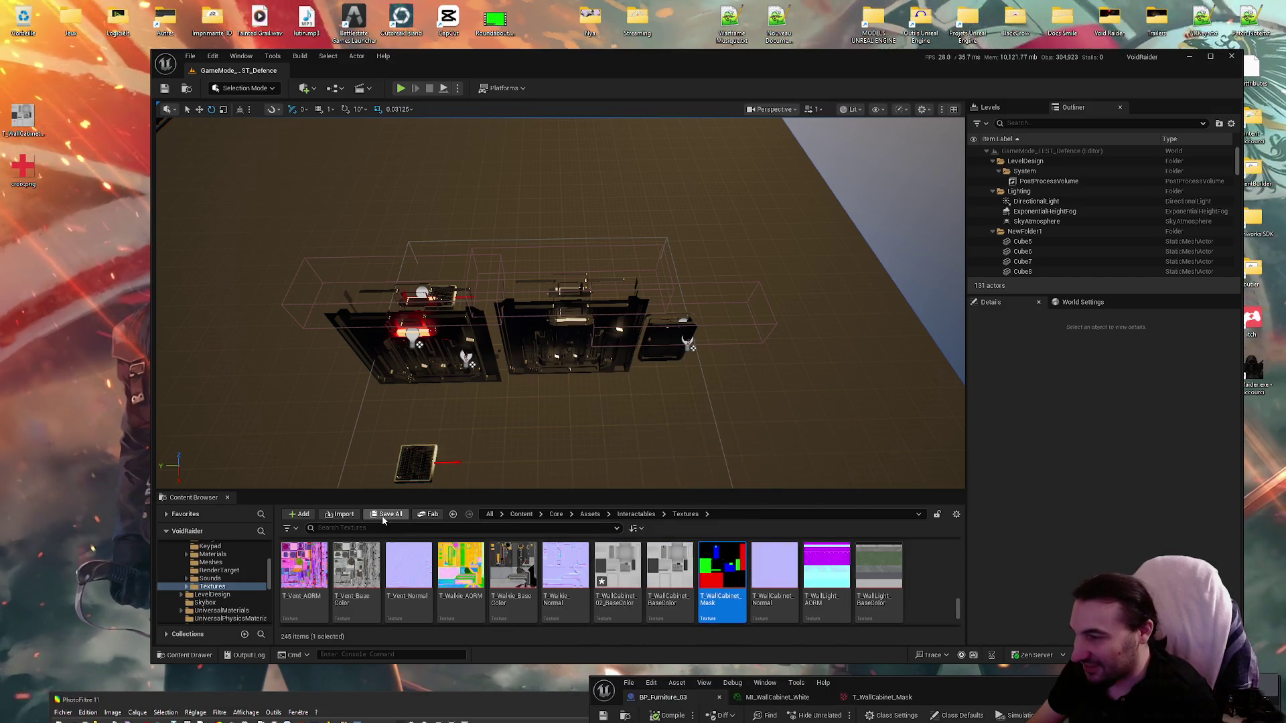
{"action": "left_click", "coordinate": [723, 476]}
Step: Inspect the cross on the cabinet door in the Blueprint editor, then bring PhotoFiltre back
{"action": "mouse_move", "coordinate": [1045, 678]}
{"action": "left_mouse_down"}
{"action": "mouse_move", "coordinate": [837, 252]}
{"action": "mouse_move", "coordinate": [834, 207]}
{"action": "left_mouse_up"}
{"action": "double_click", "coordinate": [834, 206]}
{"action": "scroll", "coordinate": [628, 334], "scroll_direction": "up", "scroll_amount": 5}
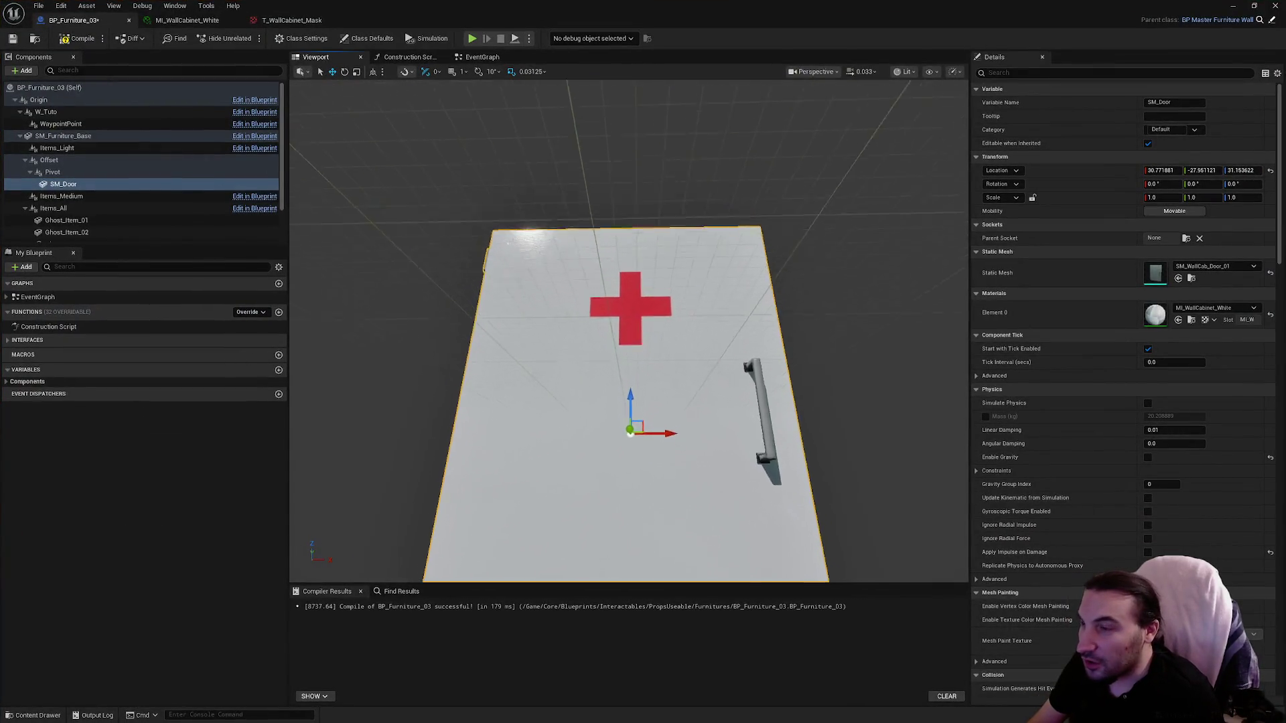
{"action": "scroll", "coordinate": [628, 335], "scroll_direction": "up", "scroll_amount": 2}
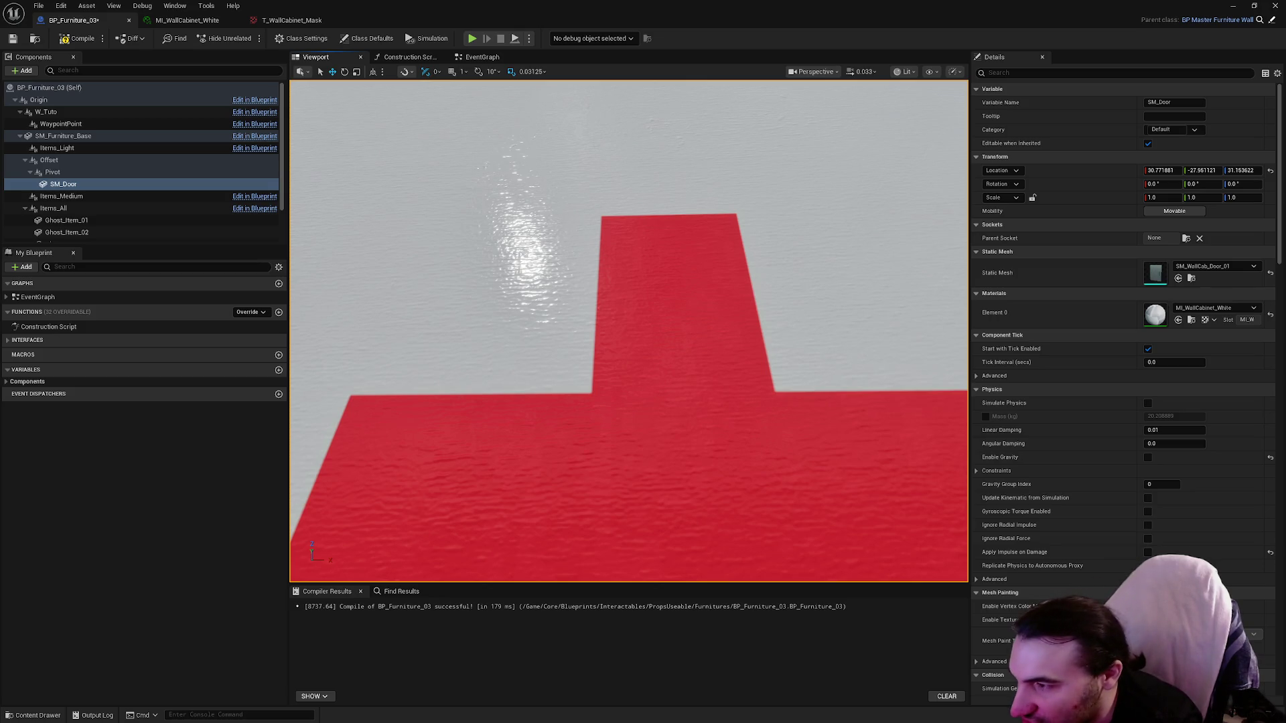
{"action": "scroll", "coordinate": [703, 231], "scroll_direction": "down", "scroll_amount": 10}
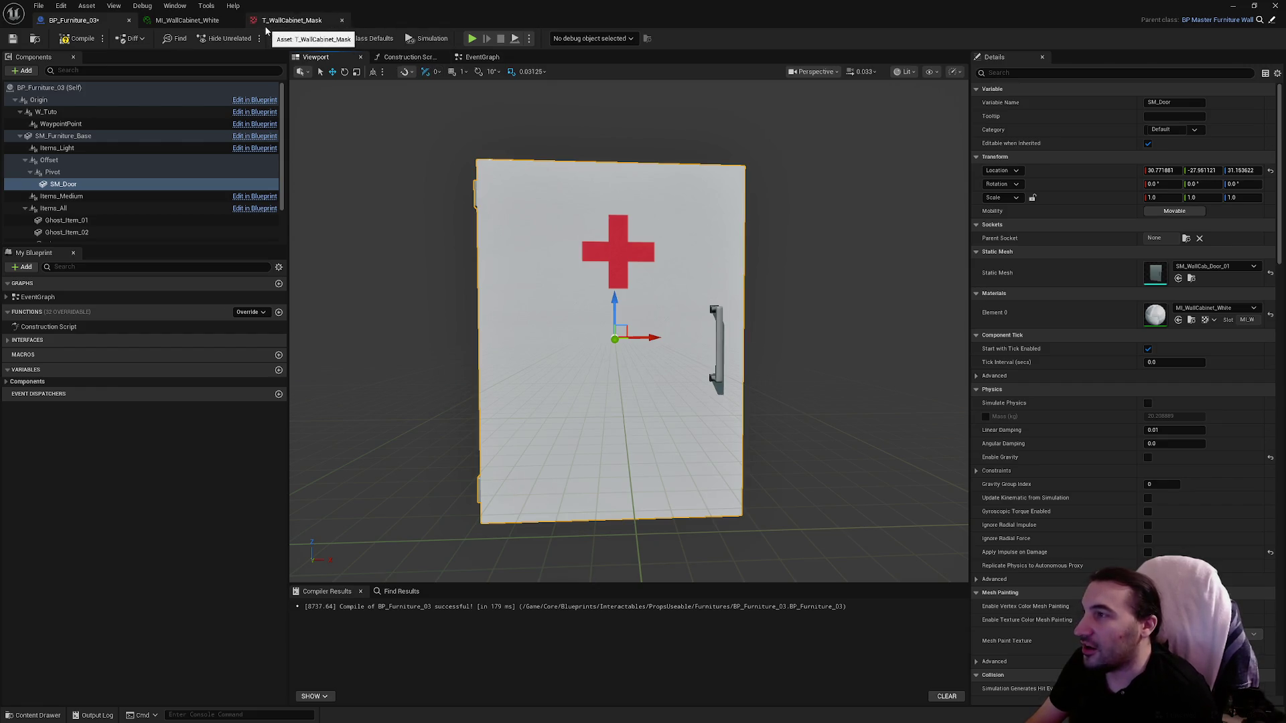
{"action": "double_click", "coordinate": [635, 6]}
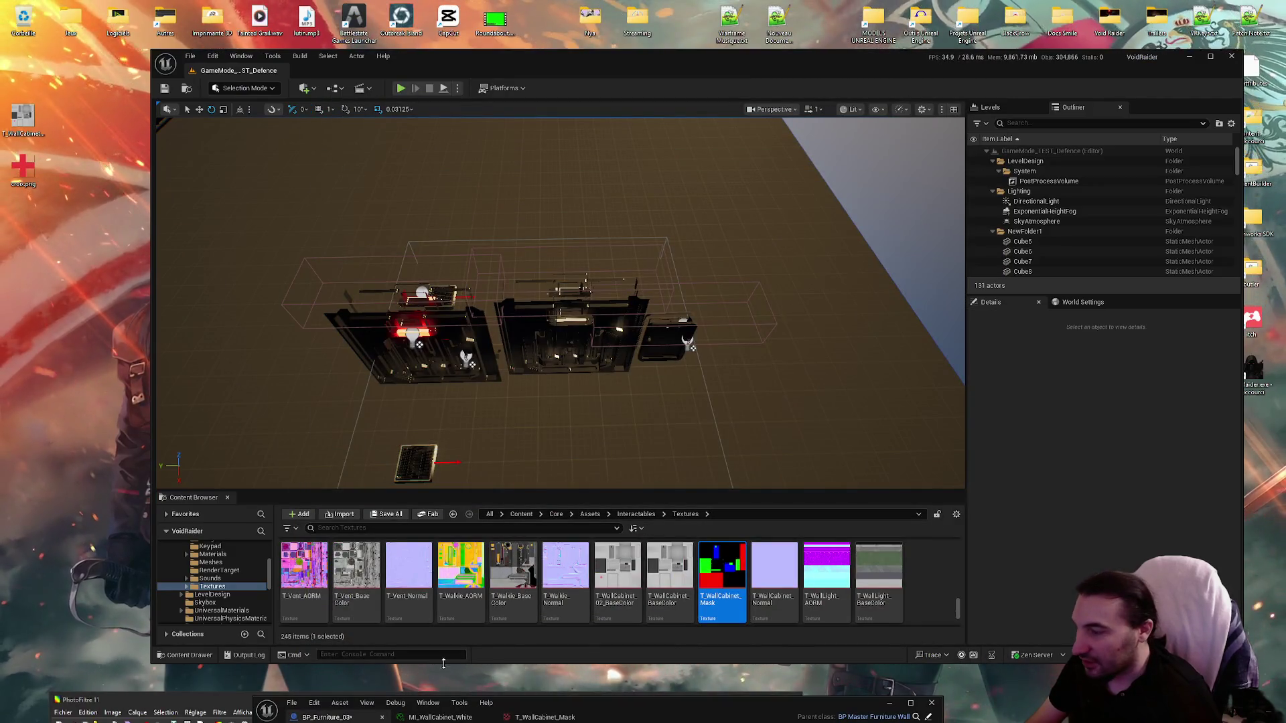
{"action": "left_click_drag", "start_coordinate": [569, 702], "coordinate": [845, 665]}
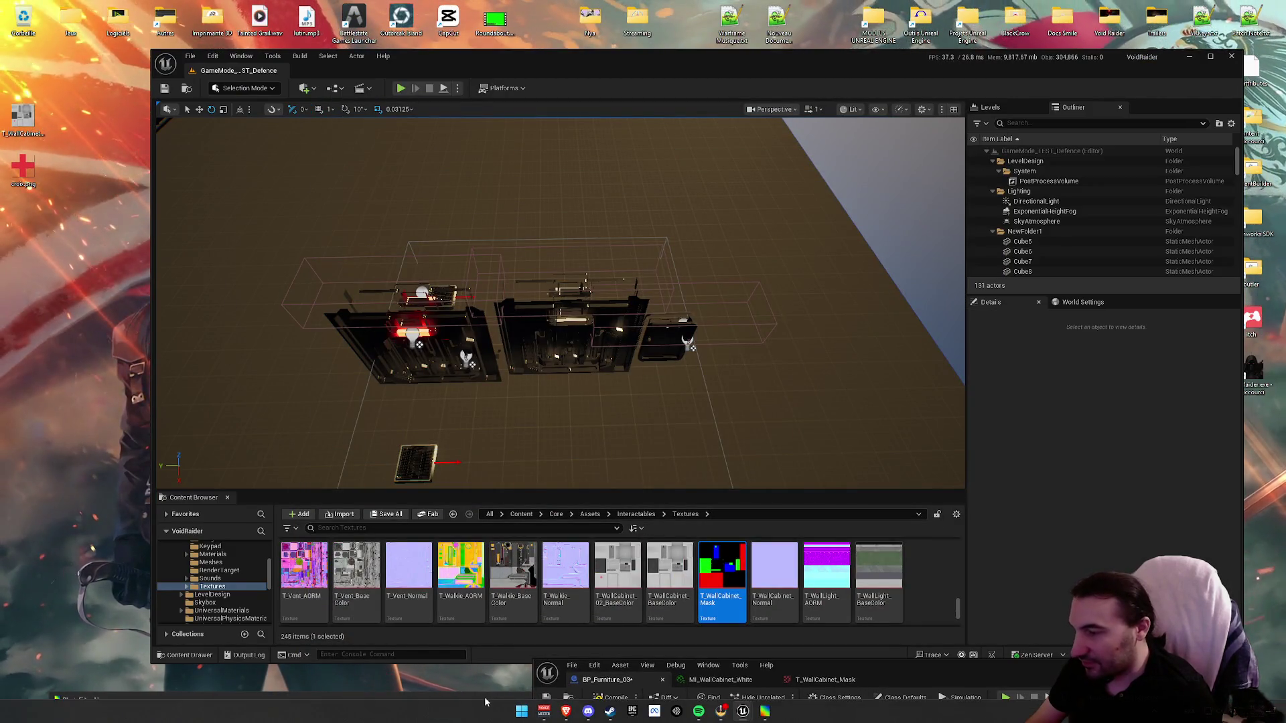
{"action": "left_click_drag", "start_coordinate": [488, 703], "coordinate": [696, 23]}
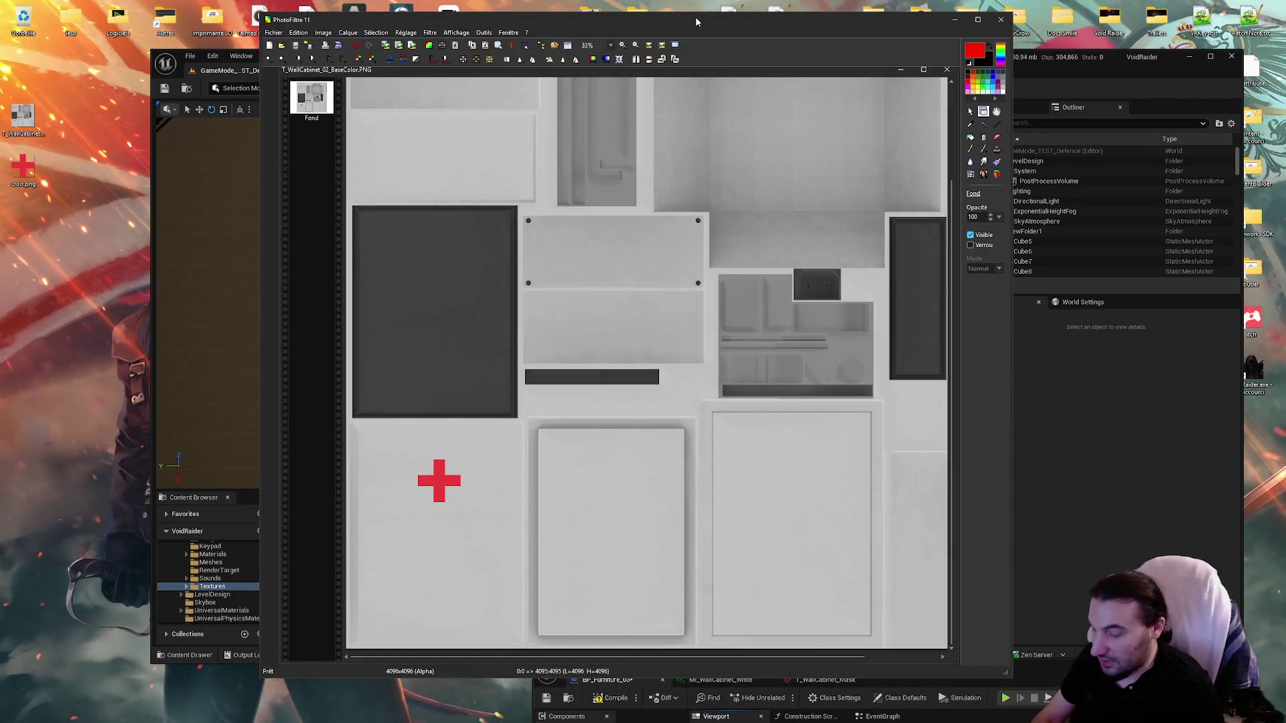
Step: Paste the red cross as its own layer and switch to rectangular selection
{"action": "key", "text": "ctrl+v"}
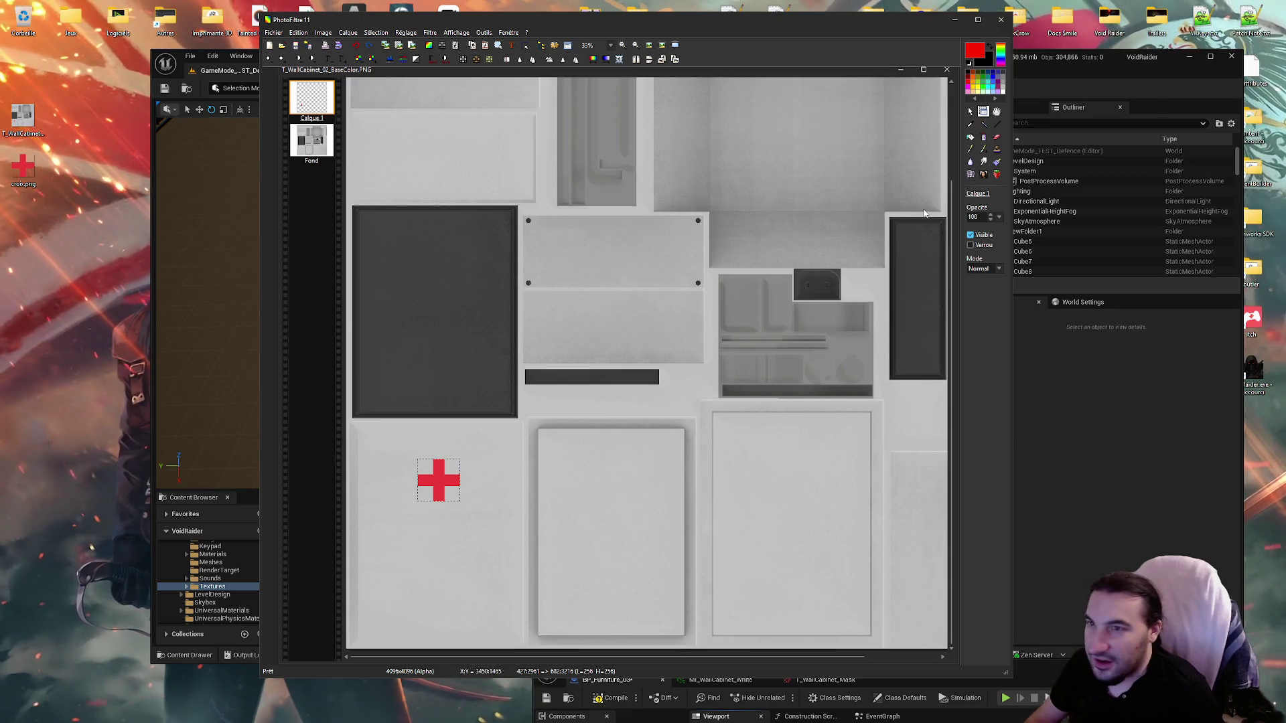
{"action": "left_click", "coordinate": [970, 111]}
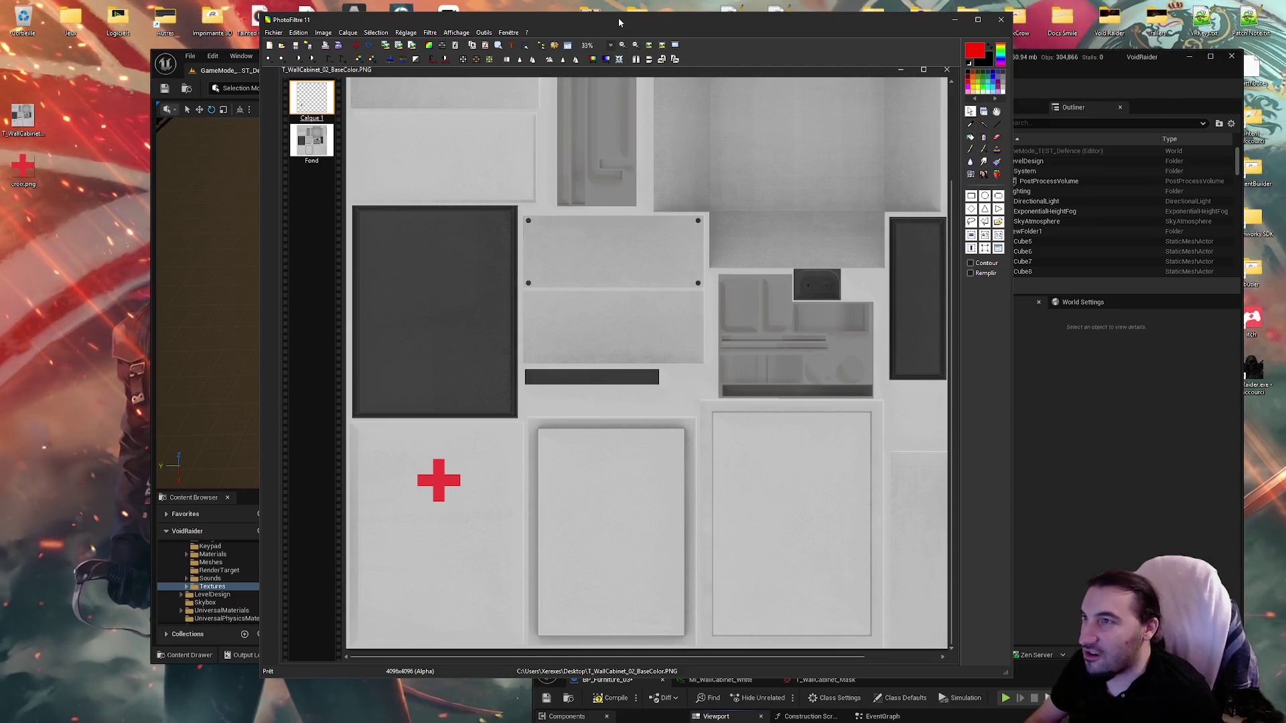
{"action": "left_click", "coordinate": [977, 19]}
{"action": "scroll", "coordinate": [235, 459], "scroll_direction": "up", "scroll_amount": 3}
{"action": "scroll", "coordinate": [169, 209], "scroll_direction": "up", "scroll_amount": 1}
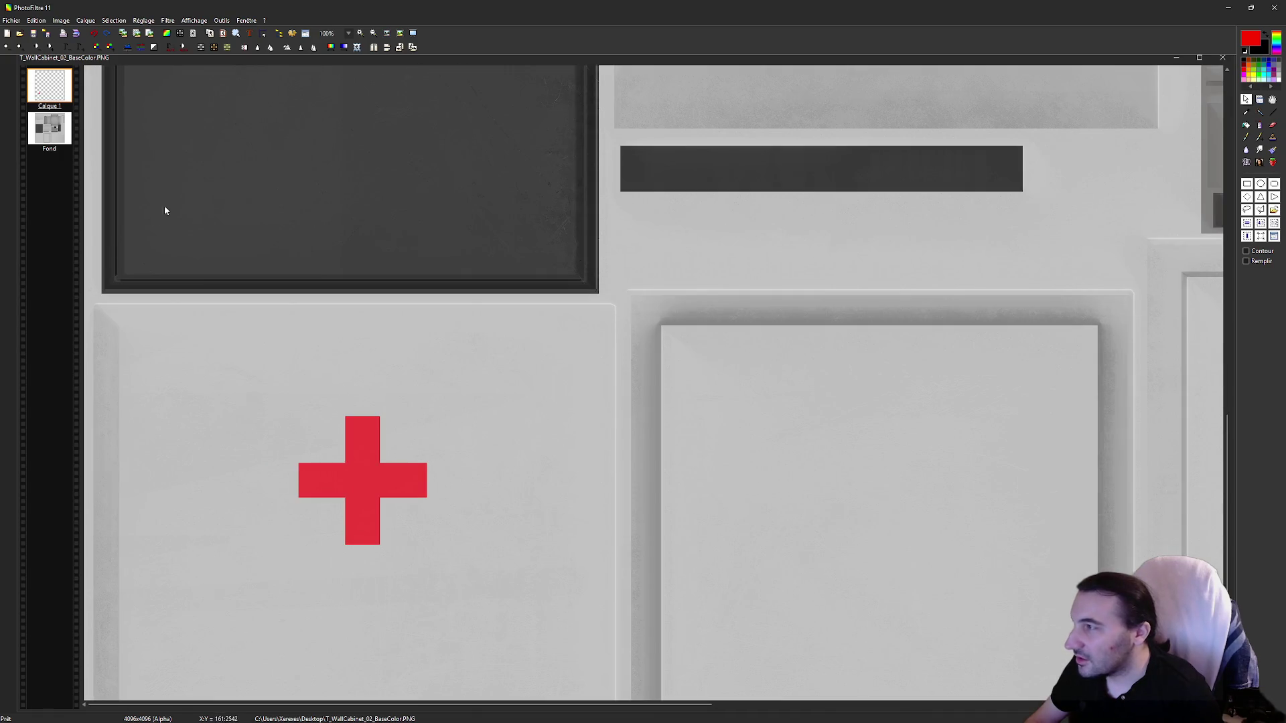
Step: Select the lower-left door panel on the Fond background layer and copy it
{"action": "mouse_move", "coordinate": [101, 310]}
{"action": "left_mouse_down"}
{"action": "mouse_move", "coordinate": [606, 693]}
{"action": "mouse_move", "coordinate": [607, 669]}
{"action": "left_mouse_up"}
{"action": "scroll", "coordinate": [529, 469], "scroll_direction": "up", "scroll_amount": 1}
{"action": "scroll", "coordinate": [496, 349], "scroll_direction": "down", "scroll_amount": 1}
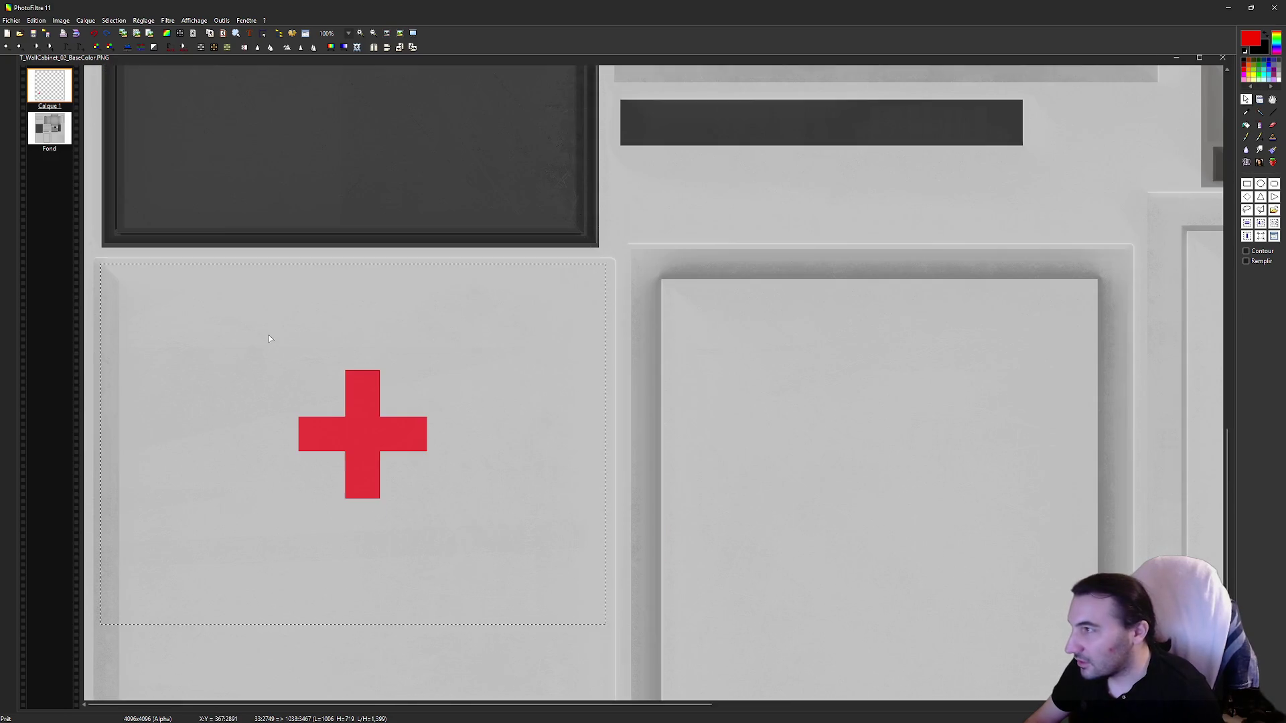
{"action": "mouse_move", "coordinate": [617, 258]}
{"action": "left_mouse_down"}
{"action": "mouse_move", "coordinate": [200, 630]}
{"action": "mouse_move", "coordinate": [84, 701]}
{"action": "left_mouse_up"}
{"action": "scroll", "coordinate": [411, 360], "scroll_direction": "down", "scroll_amount": 4}
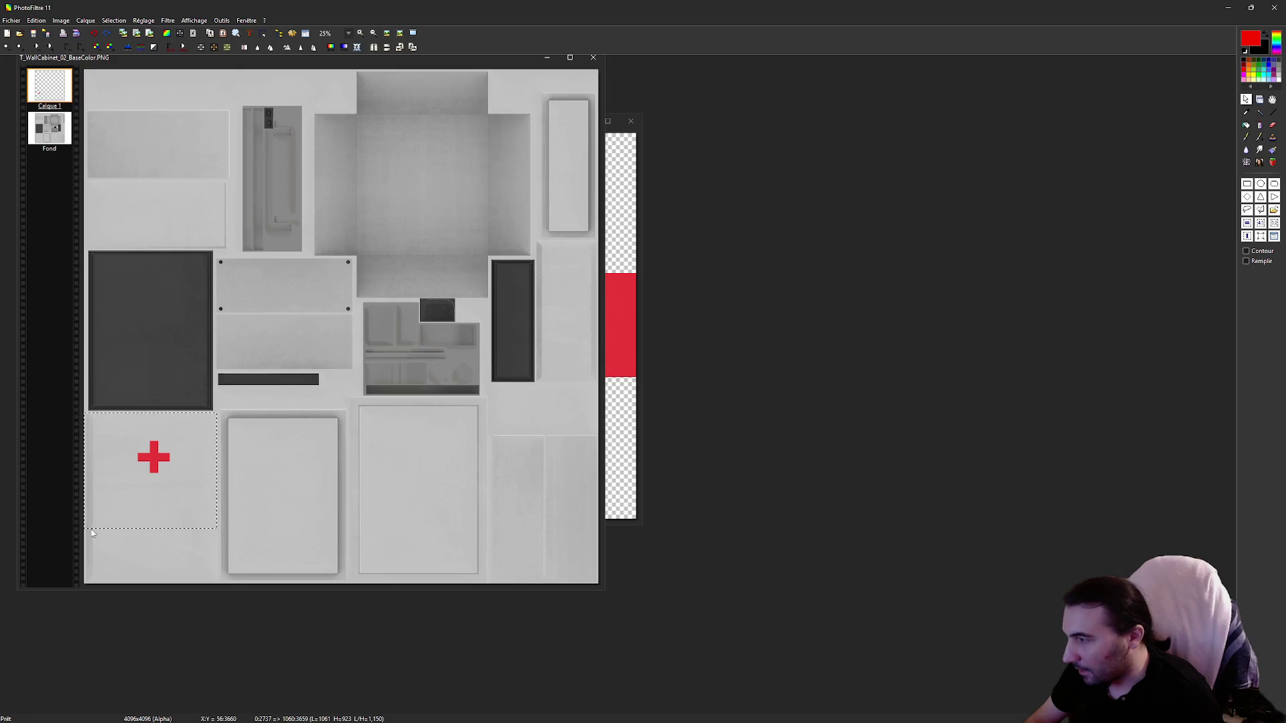
{"action": "left_click", "coordinate": [258, 474]}
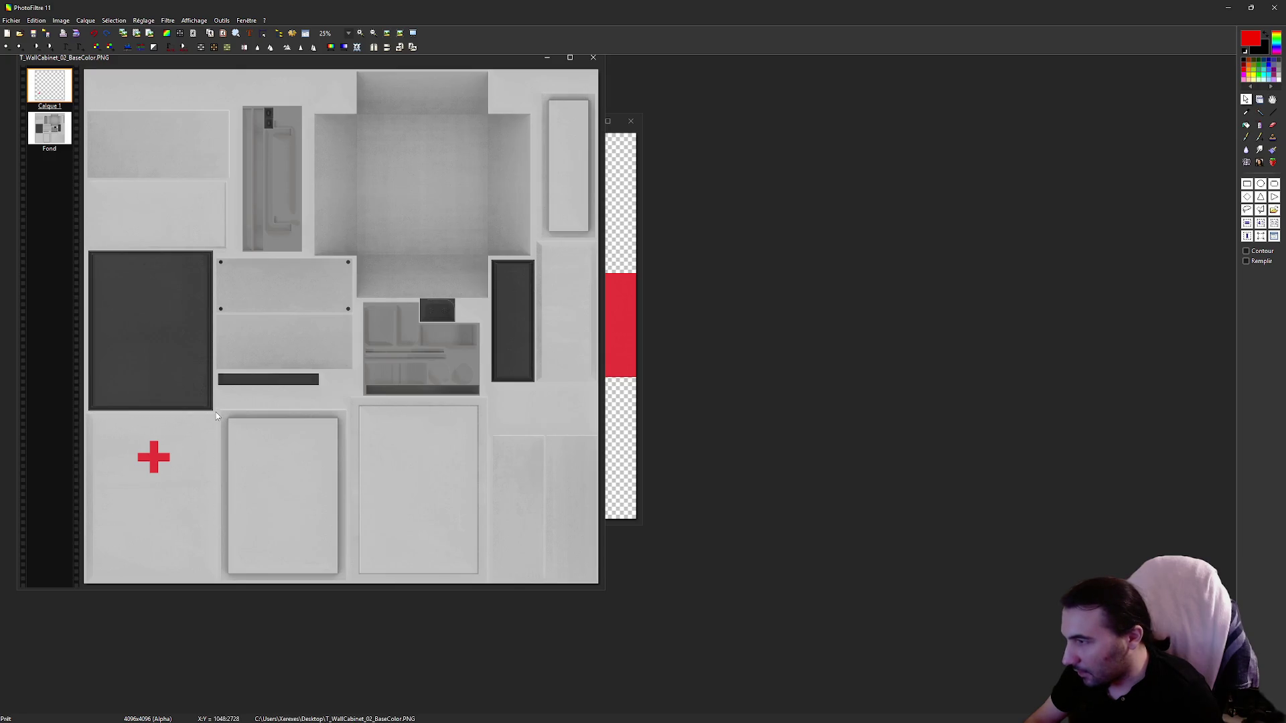
{"action": "left_click_drag", "start_coordinate": [219, 416], "coordinate": [47, 661]}
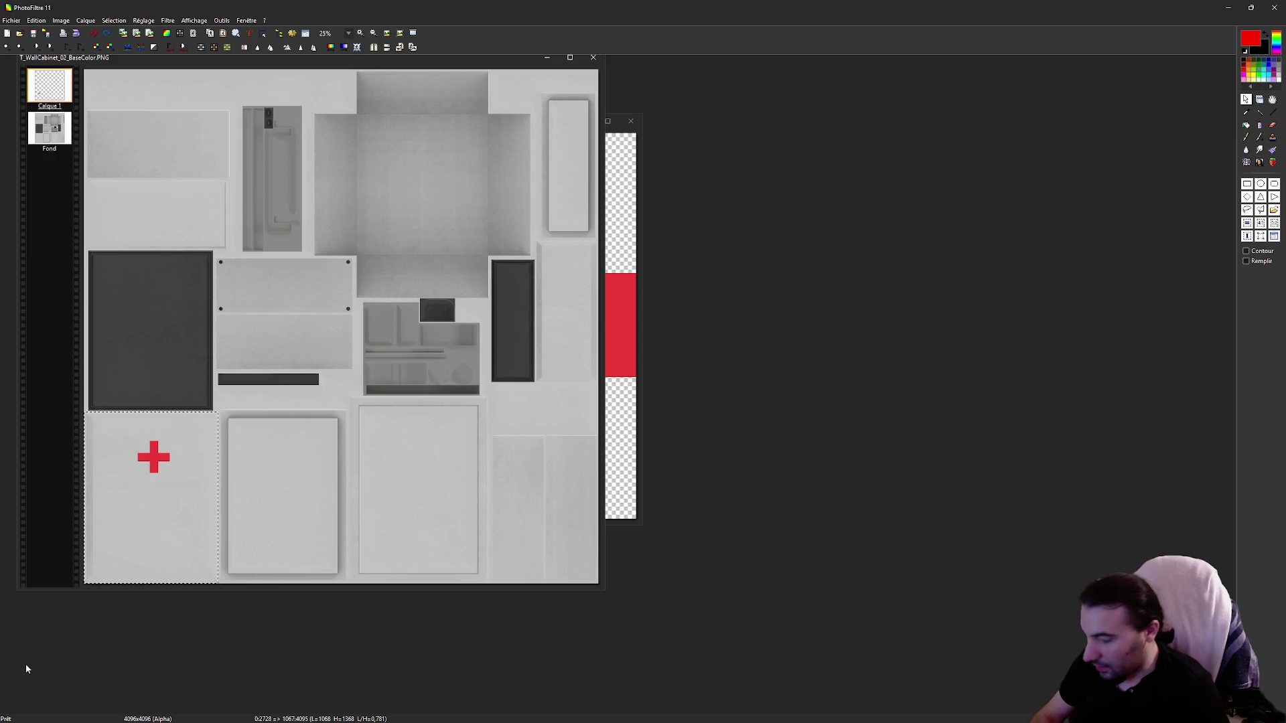
{"action": "scroll", "coordinate": [155, 589], "scroll_direction": "up", "scroll_amount": 3}
{"action": "left_click", "coordinate": [49, 127]}
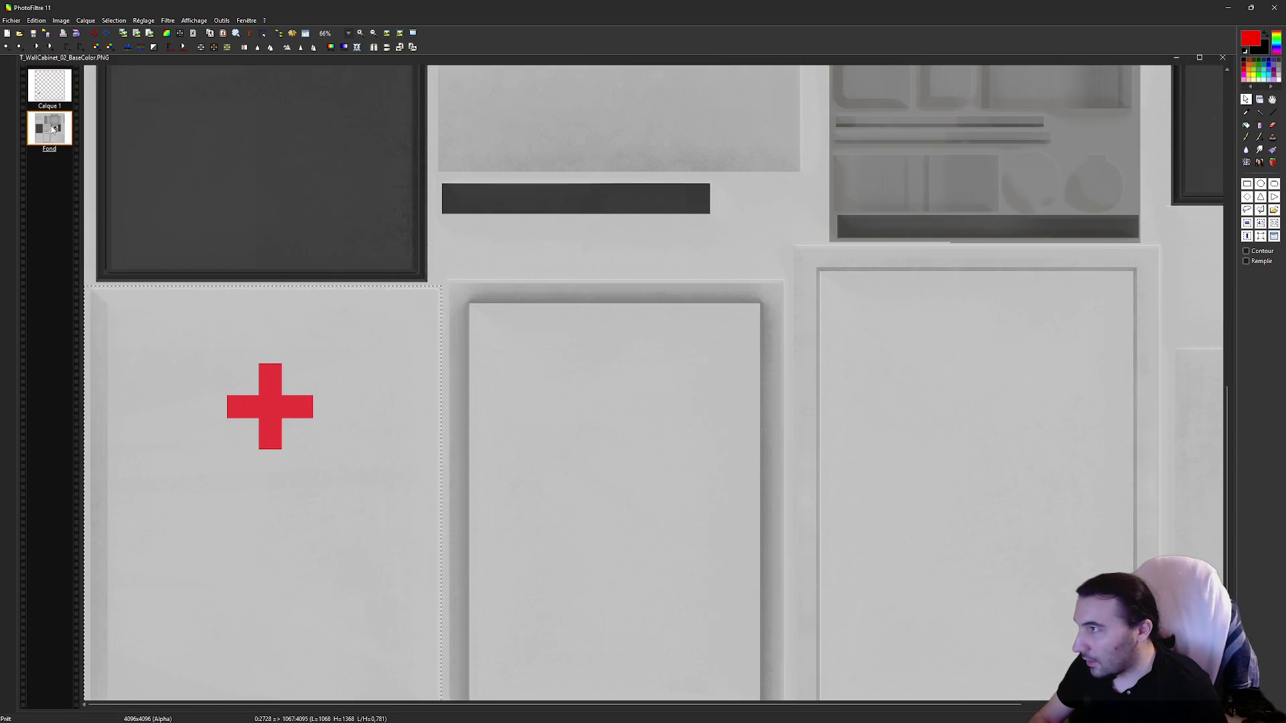
{"action": "key", "text": "ctrl+shift+v"}
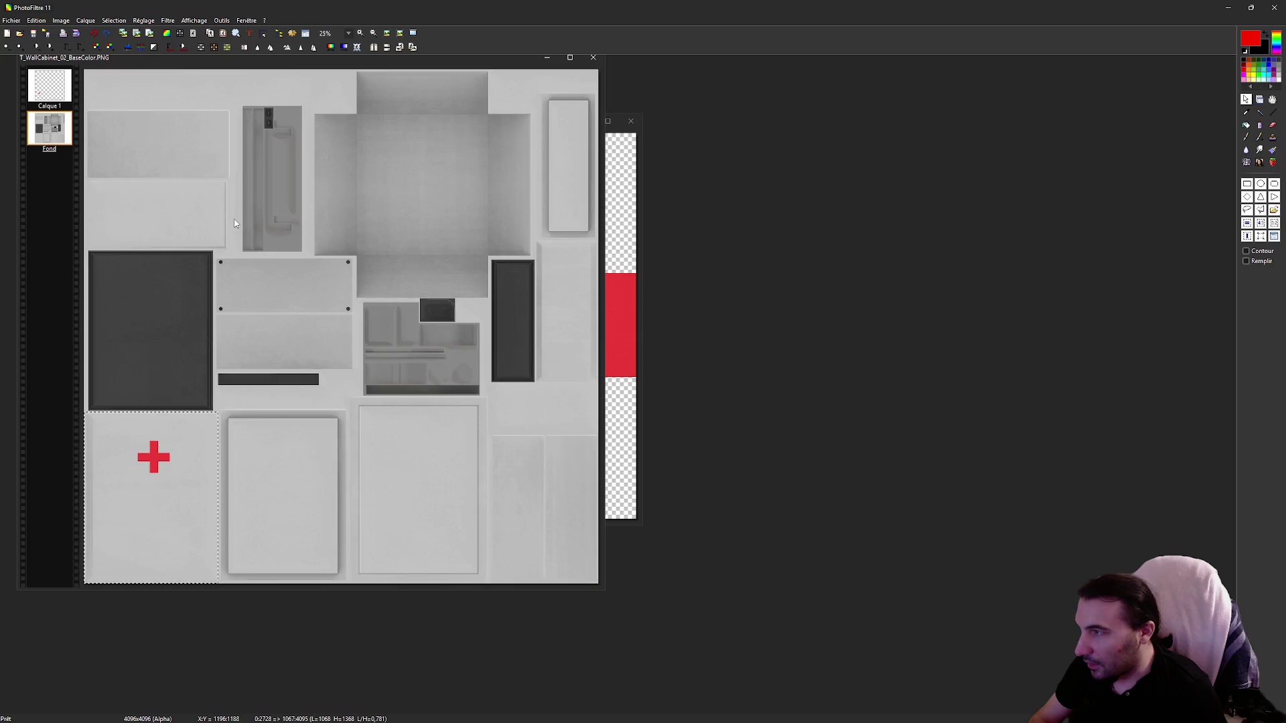
{"action": "right_click", "coordinate": [829, 379]}
Step: Paste the copied door panel as a new 1068×1368 image
{"action": "left_click", "coordinate": [864, 407]}
{"action": "mouse_move", "coordinate": [342, 98]}
{"action": "left_mouse_down"}
{"action": "mouse_move", "coordinate": [709, 115]}
{"action": "mouse_move", "coordinate": [876, 99]}
{"action": "left_mouse_up"}
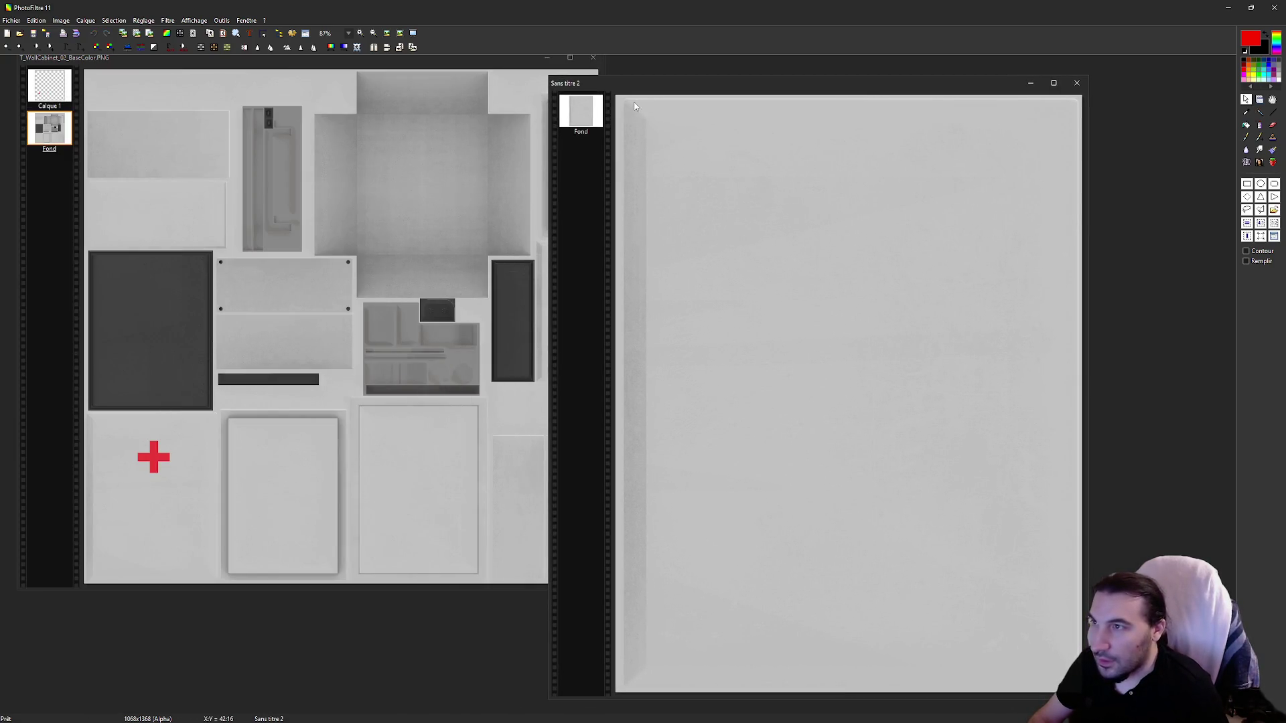
{"action": "mouse_move", "coordinate": [622, 102]}
{"action": "left_mouse_down"}
{"action": "mouse_move", "coordinate": [870, 402]}
{"action": "mouse_move", "coordinate": [1082, 692]}
{"action": "left_mouse_up"}
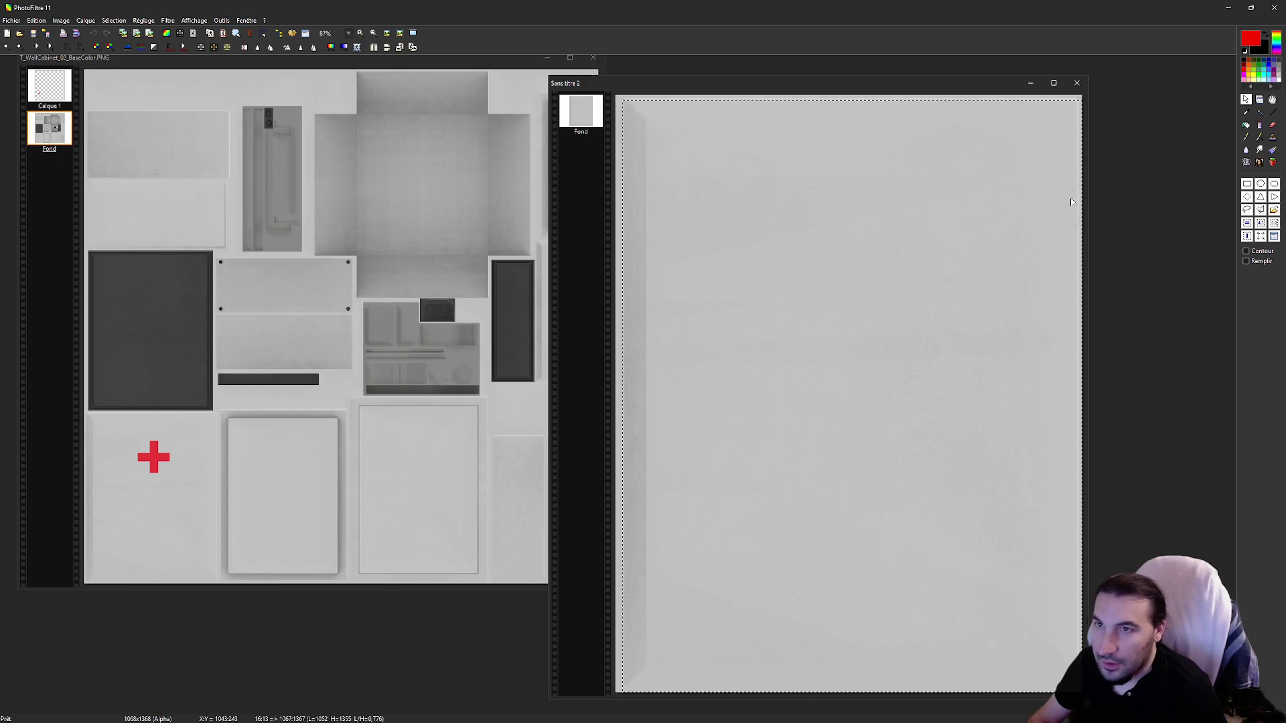
{"action": "scroll", "coordinate": [669, 142], "scroll_direction": "up", "scroll_amount": 4}
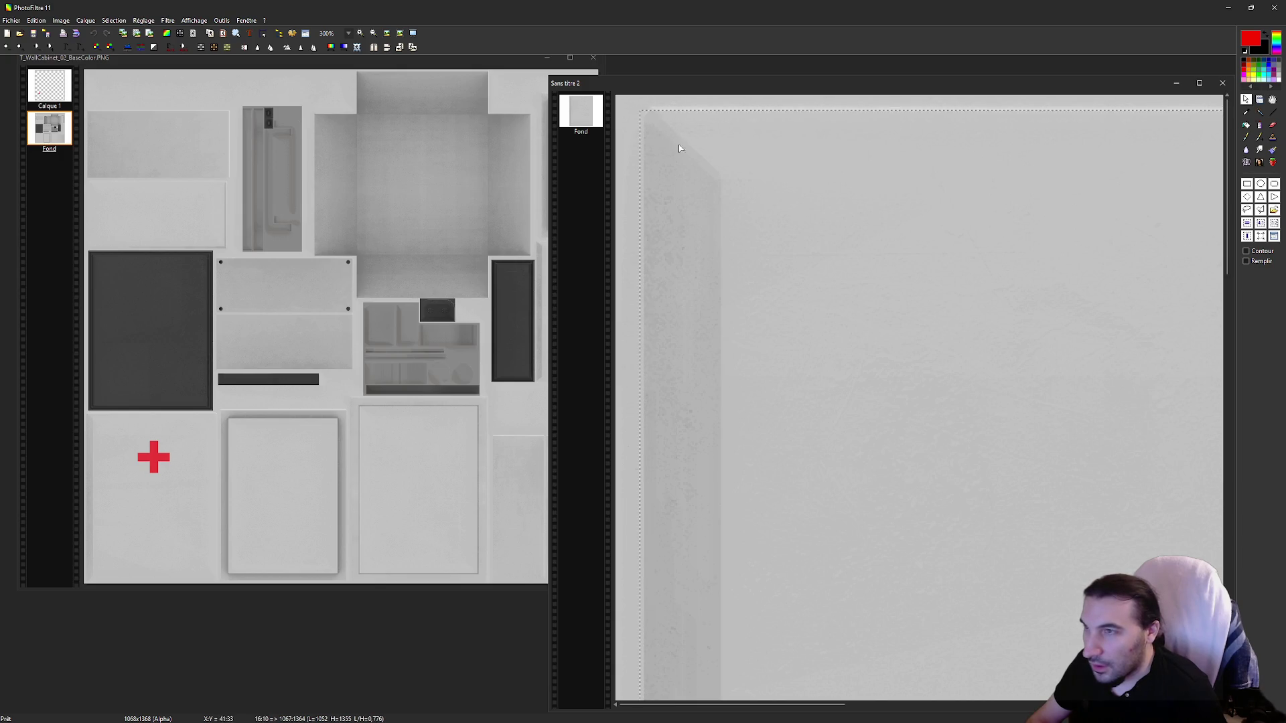
{"action": "left_click_drag", "start_coordinate": [676, 138], "coordinate": [974, 391]}
{"action": "scroll", "coordinate": [791, 232], "scroll_direction": "down", "scroll_amount": 4}
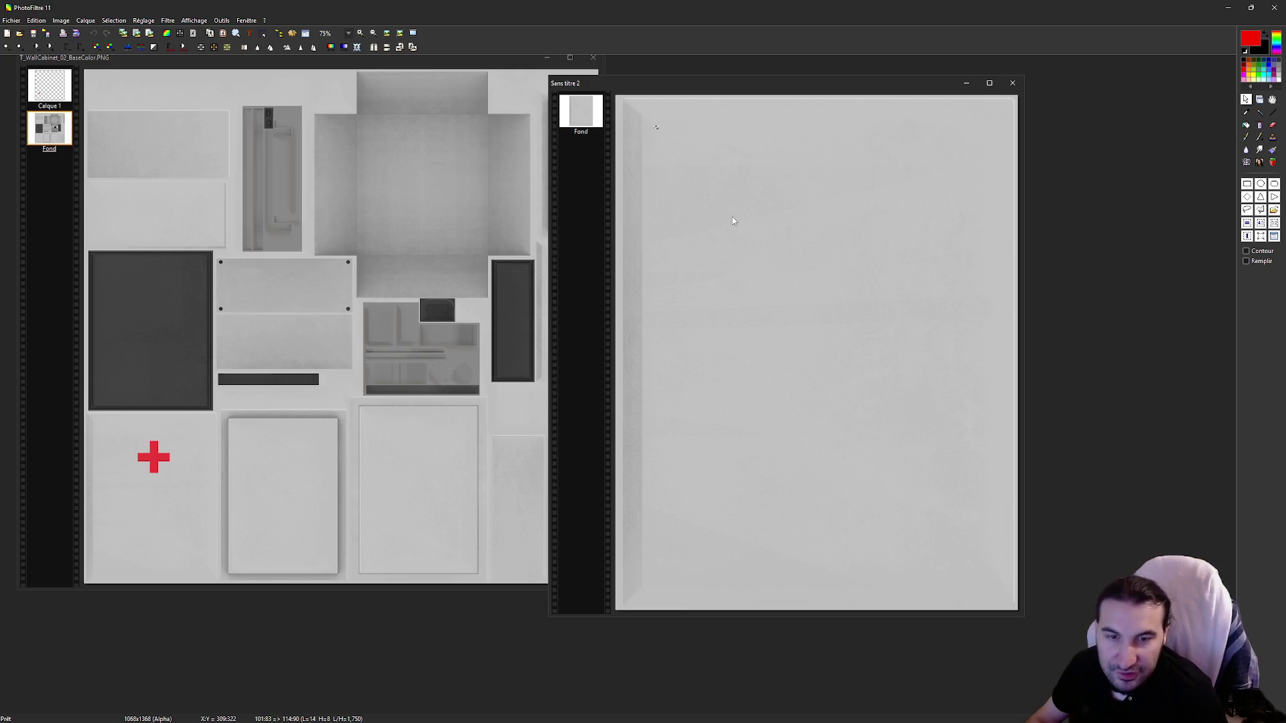
Step: Copy a 1040×216 strip from the panel's top into a new image, then close it
{"action": "mouse_move", "coordinate": [620, 100]}
{"action": "left_mouse_down"}
{"action": "mouse_move", "coordinate": [837, 162]}
{"action": "mouse_move", "coordinate": [962, 169]}
{"action": "left_mouse_up"}
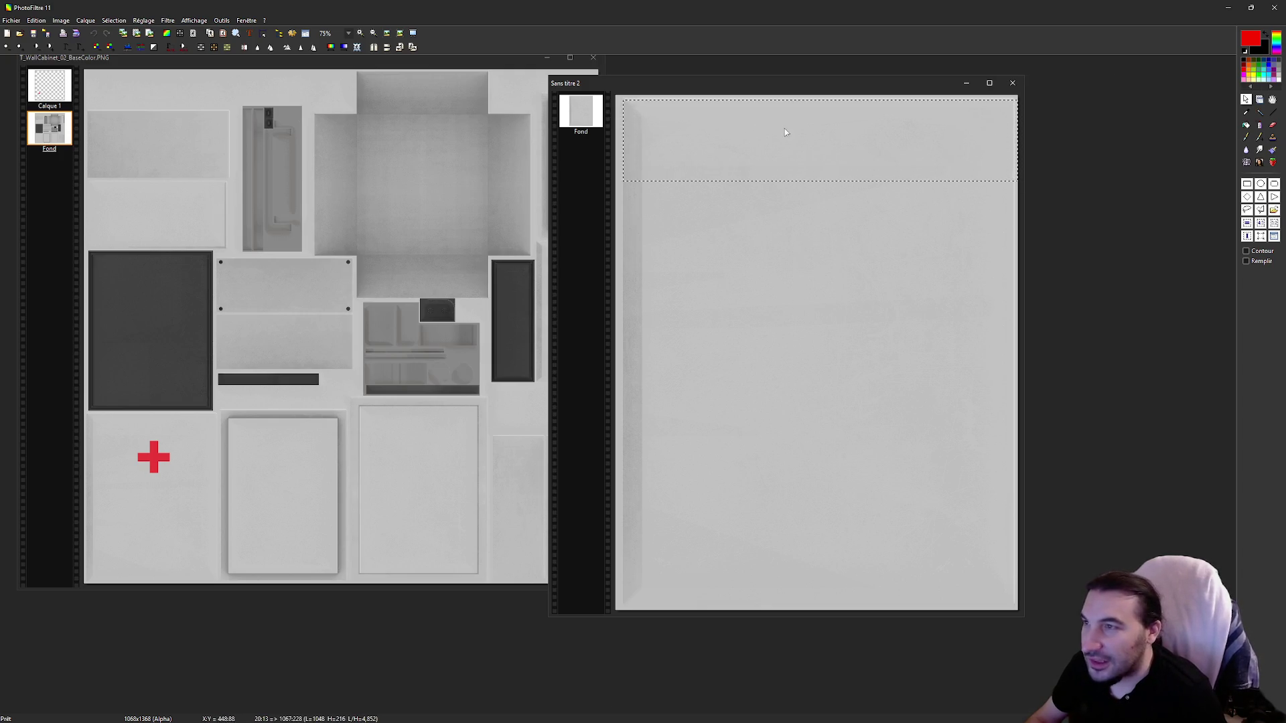
{"action": "scroll", "coordinate": [785, 131], "scroll_direction": "up", "scroll_amount": 5}
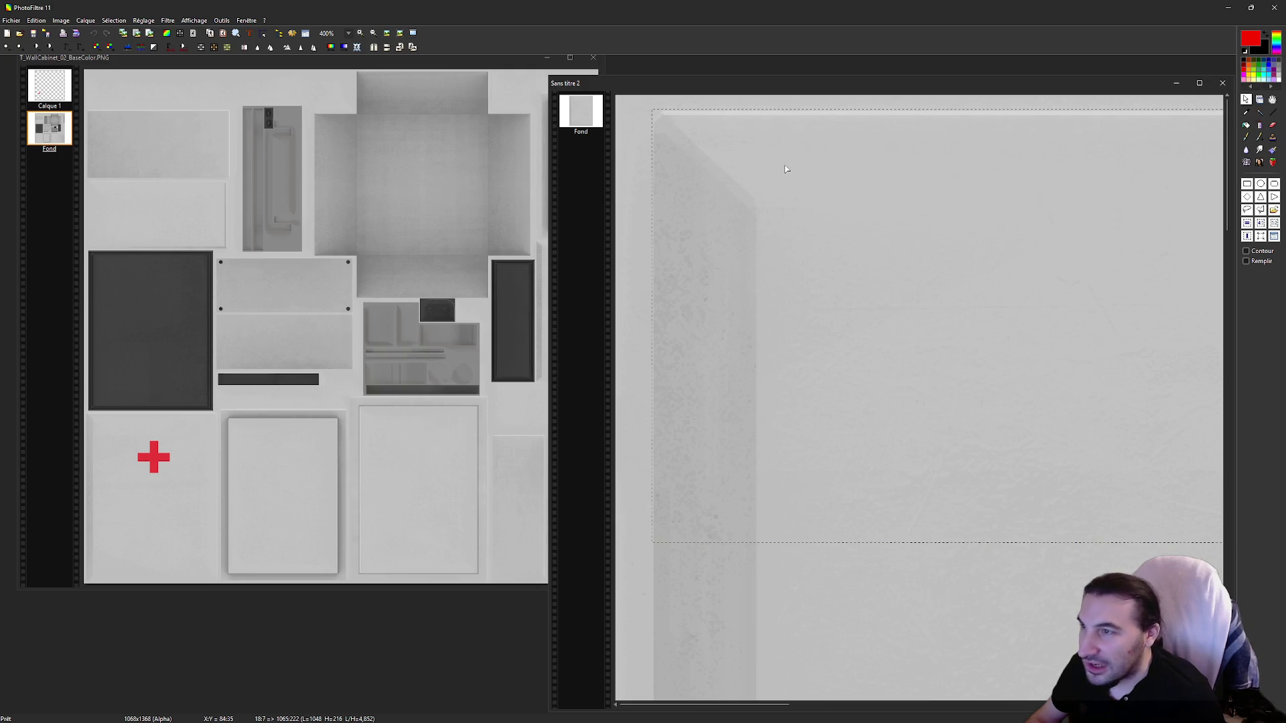
{"action": "left_click_drag", "start_coordinate": [786, 168], "coordinate": [784, 172]}
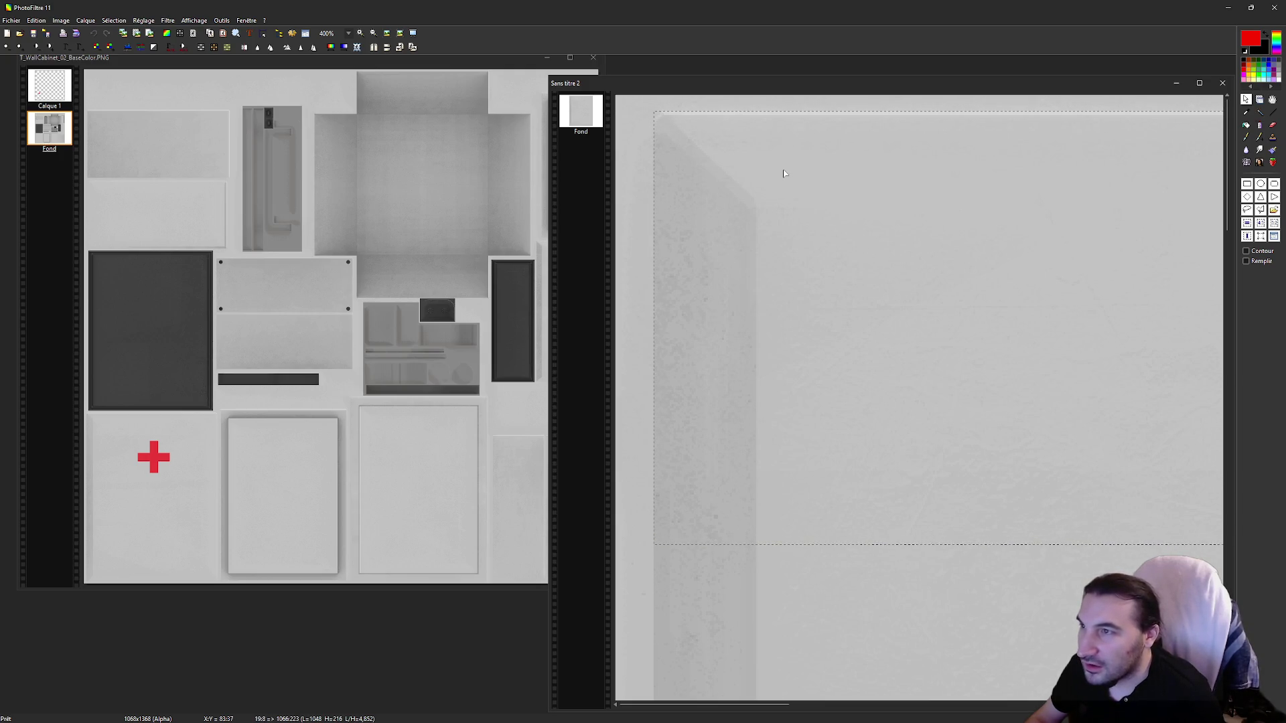
{"action": "scroll", "coordinate": [893, 175], "scroll_direction": "up", "scroll_amount": 1}
{"action": "scroll", "coordinate": [1071, 180], "scroll_direction": "right", "scroll_amount": 10}
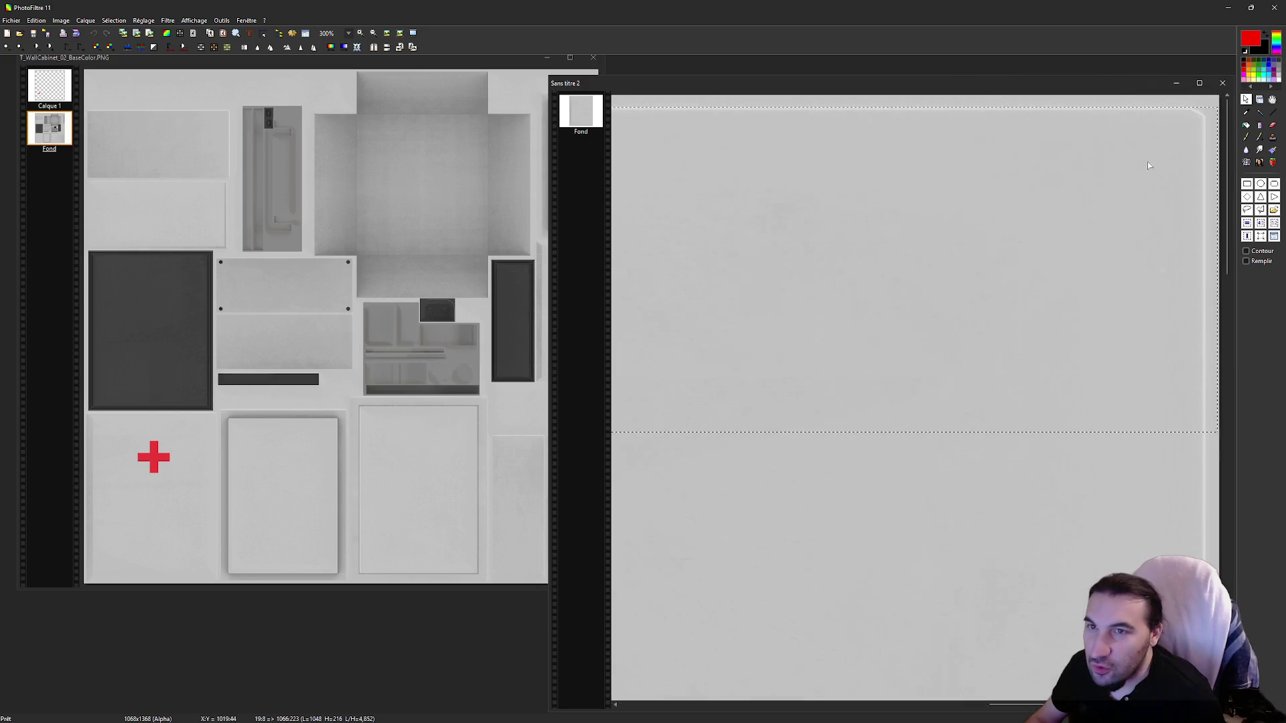
{"action": "left_click_drag", "start_coordinate": [1210, 190], "coordinate": [1204, 201]}
{"action": "scroll", "coordinate": [1199, 205], "scroll_direction": "down", "scroll_amount": 1}
{"action": "right_click", "coordinate": [777, 175]}
{"action": "left_click", "coordinate": [798, 217]}
{"action": "right_click", "coordinate": [797, 218]}
{"action": "left_click", "coordinate": [724, 278]}
{"action": "mouse_move", "coordinate": [313, 112]}
{"action": "left_mouse_down"}
{"action": "mouse_move", "coordinate": [719, 262]}
{"action": "mouse_move", "coordinate": [871, 412]}
{"action": "mouse_move", "coordinate": [823, 390]}
{"action": "left_mouse_up"}
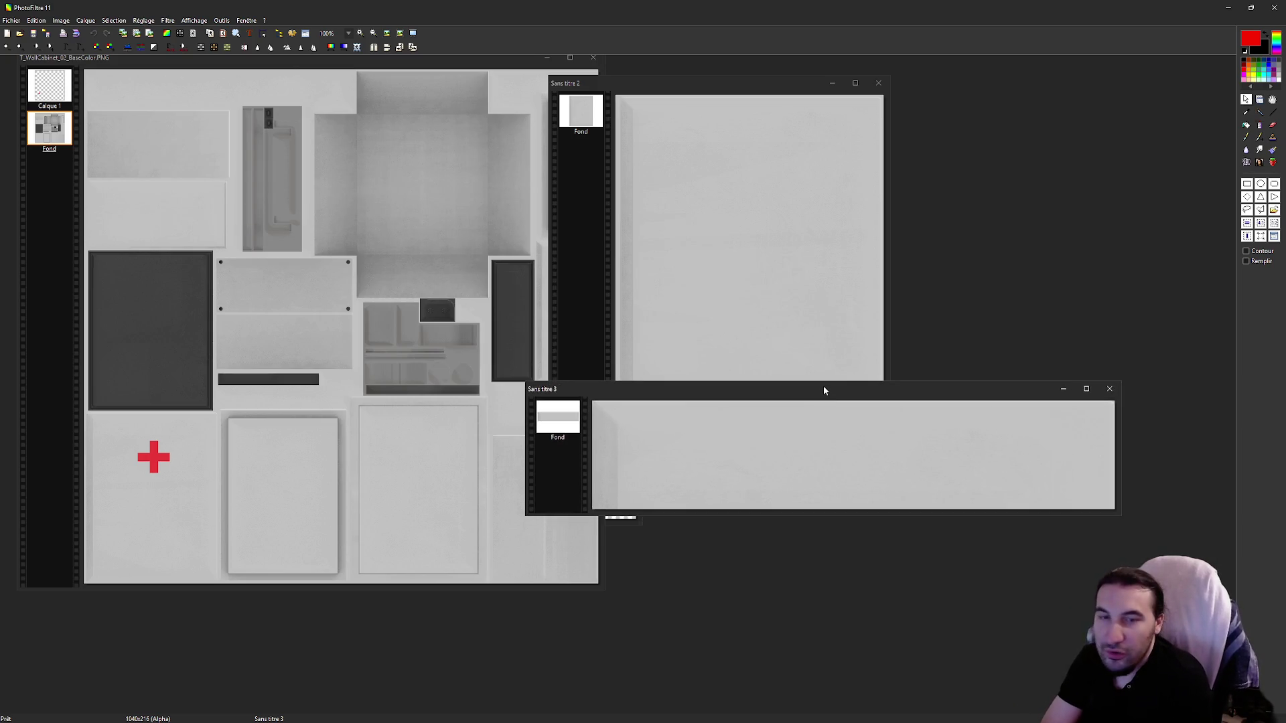
{"action": "left_click", "coordinate": [1109, 388]}
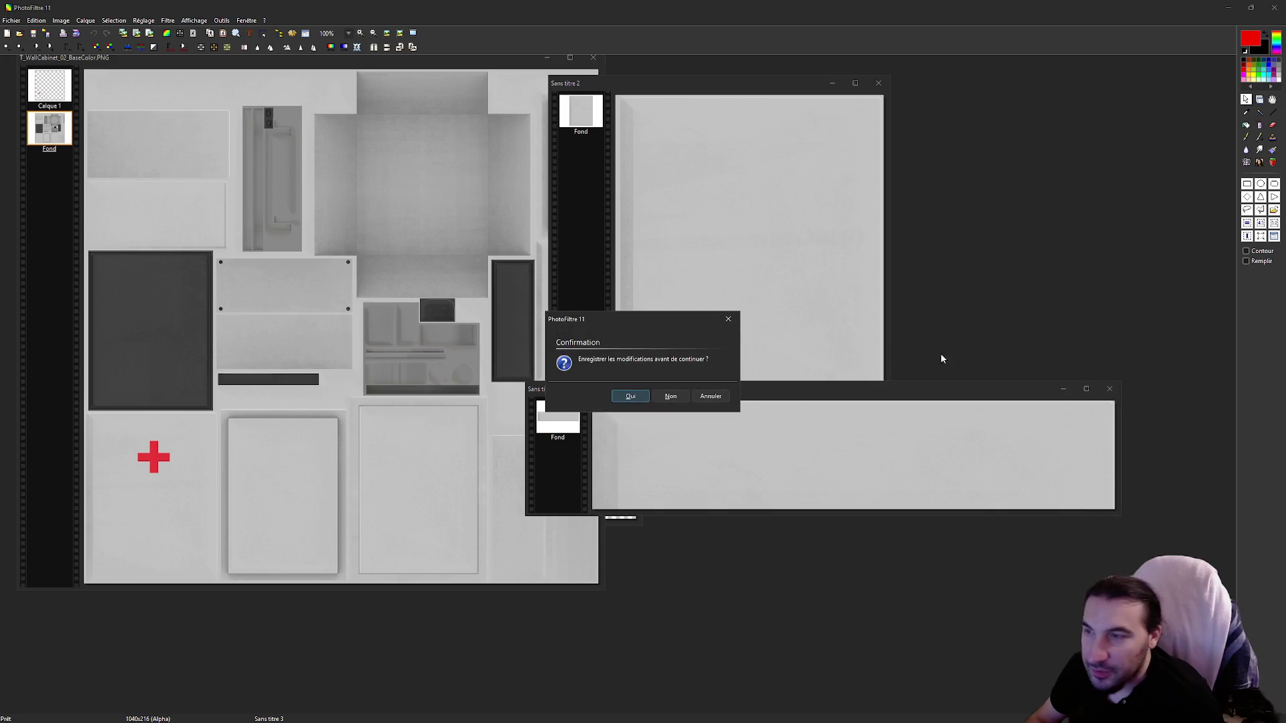
Step: Discard the strip image and paste the panel's 1040×640 upper part as new image Sans titre 4
{"action": "left_click", "coordinate": [670, 396]}
{"action": "left_click_drag", "start_coordinate": [734, 152], "coordinate": [730, 257]}
{"action": "right_click", "coordinate": [740, 181]}
{"action": "left_click", "coordinate": [750, 225]}
{"action": "right_click", "coordinate": [990, 445]}
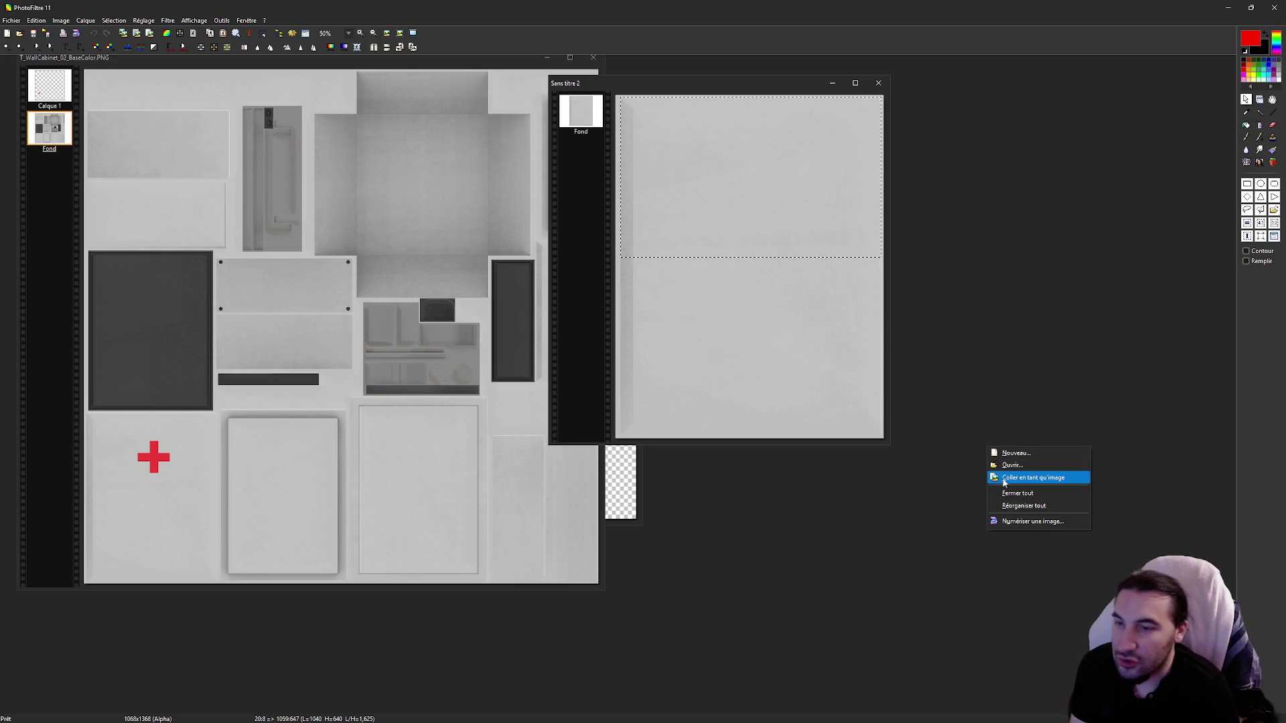
{"action": "left_click", "coordinate": [1005, 479]}
{"action": "mouse_move", "coordinate": [427, 120]}
{"action": "left_mouse_down"}
{"action": "mouse_move", "coordinate": [856, 218]}
{"action": "mouse_move", "coordinate": [1026, 333]}
{"action": "left_mouse_up"}
{"action": "left_click", "coordinate": [149, 431]}
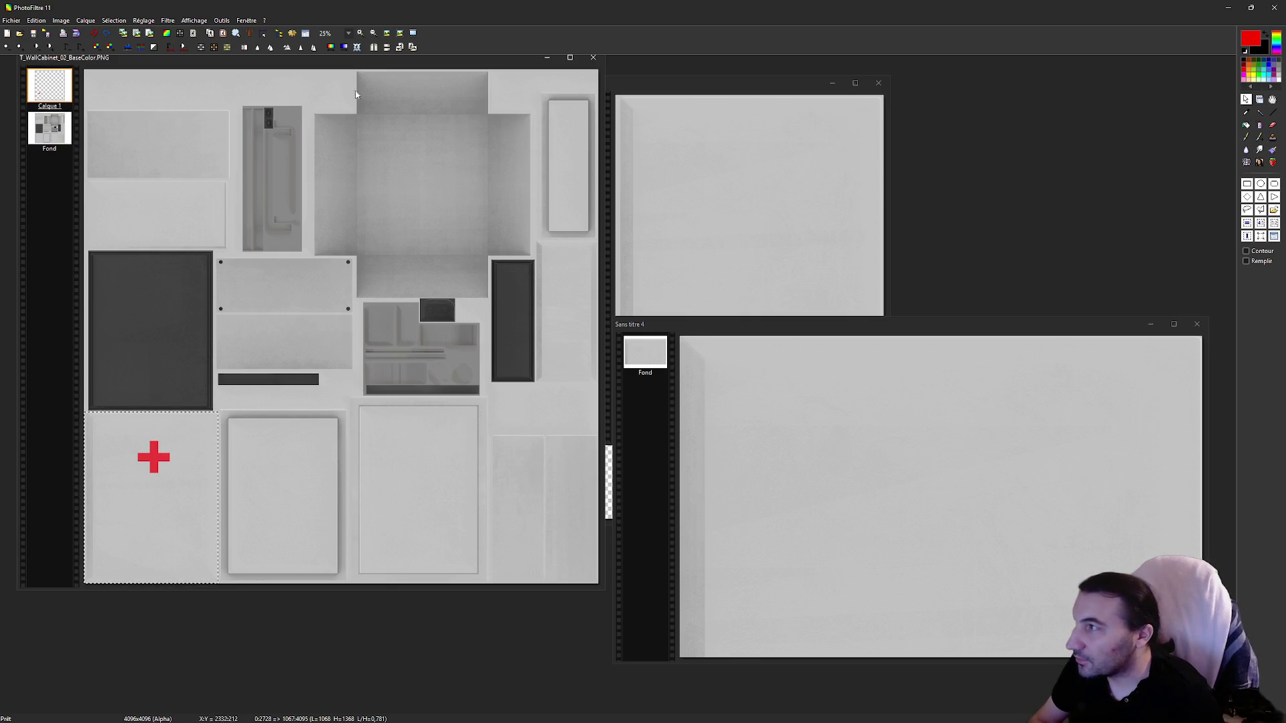
{"action": "left_click_drag", "start_coordinate": [203, 465], "coordinate": [298, 462]}
Step: Copy the red cross and paste it as its own new image
{"action": "left_click_drag", "start_coordinate": [130, 438], "coordinate": [152, 457]}
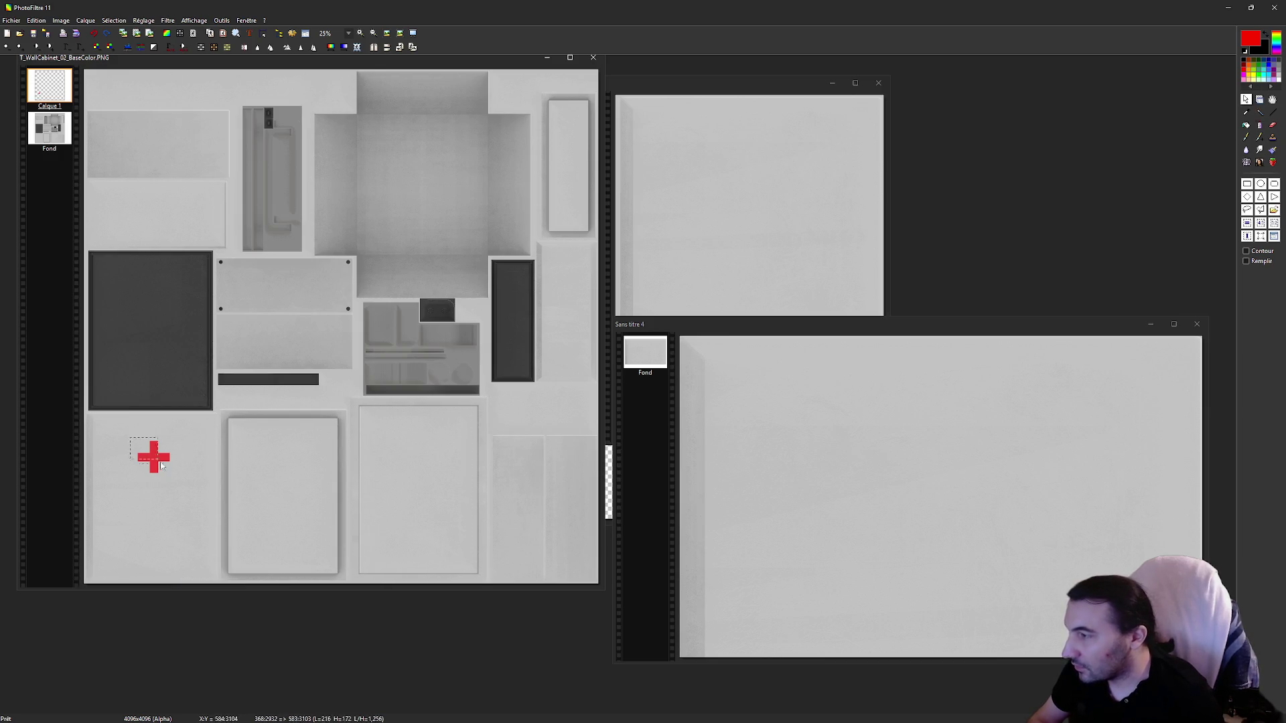
{"action": "right_click", "coordinate": [152, 463]}
{"action": "left_click", "coordinate": [160, 505]}
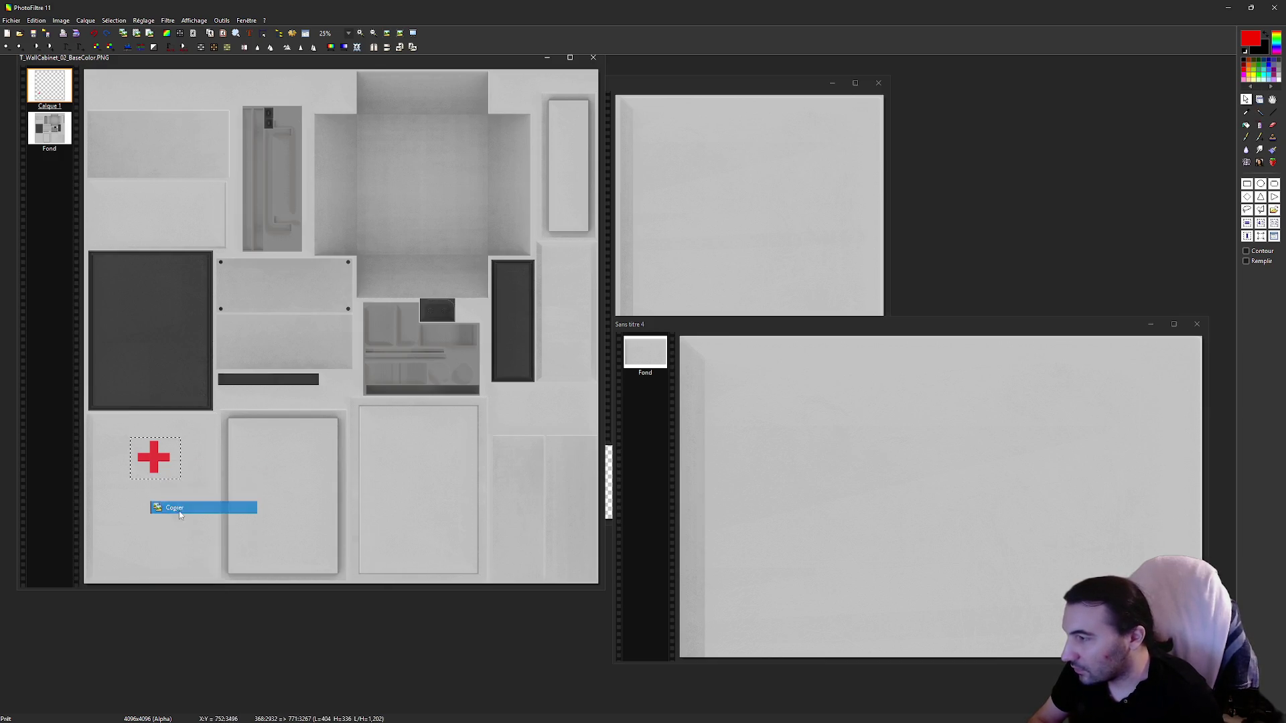
{"action": "right_click", "coordinate": [304, 653]}
{"action": "left_click", "coordinate": [350, 601]}
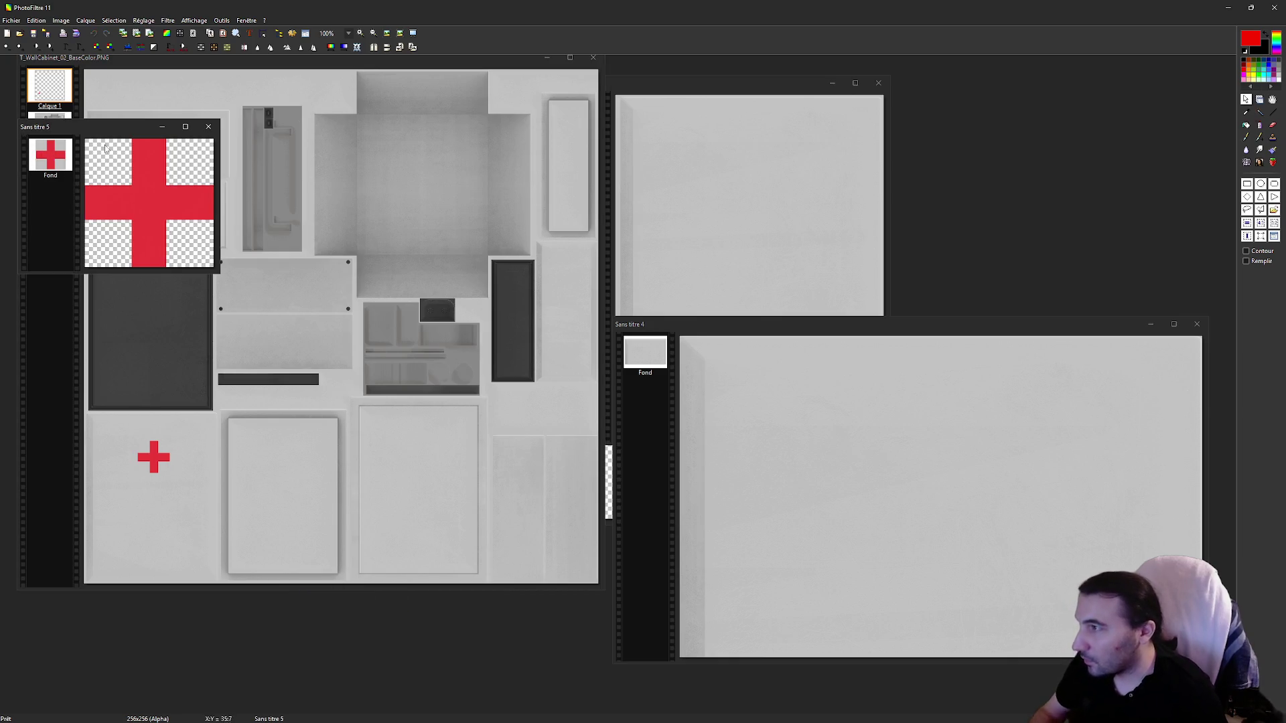
{"action": "scroll", "coordinate": [101, 144], "scroll_direction": "up", "scroll_amount": 2}
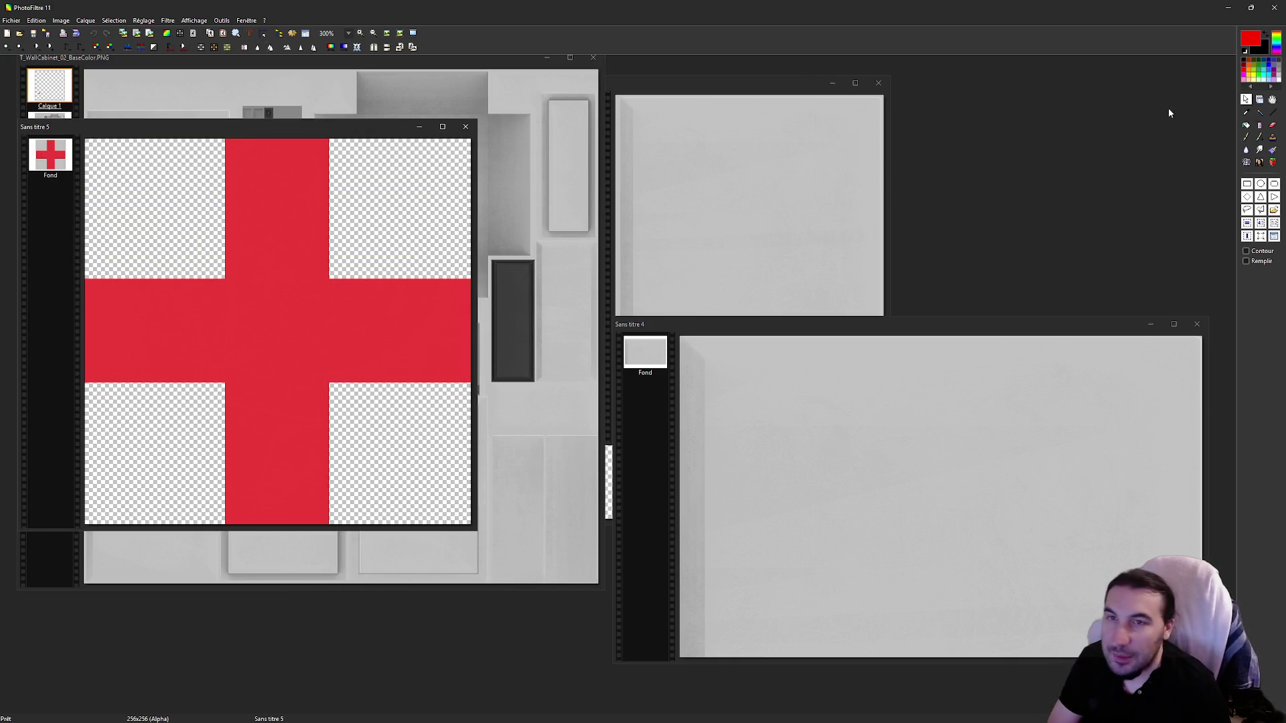
Step: Refill the cross pure red with the paint bucket and paste it onto Sans titre 4
{"action": "left_click", "coordinate": [1246, 125]}
{"action": "left_click", "coordinate": [325, 327]}
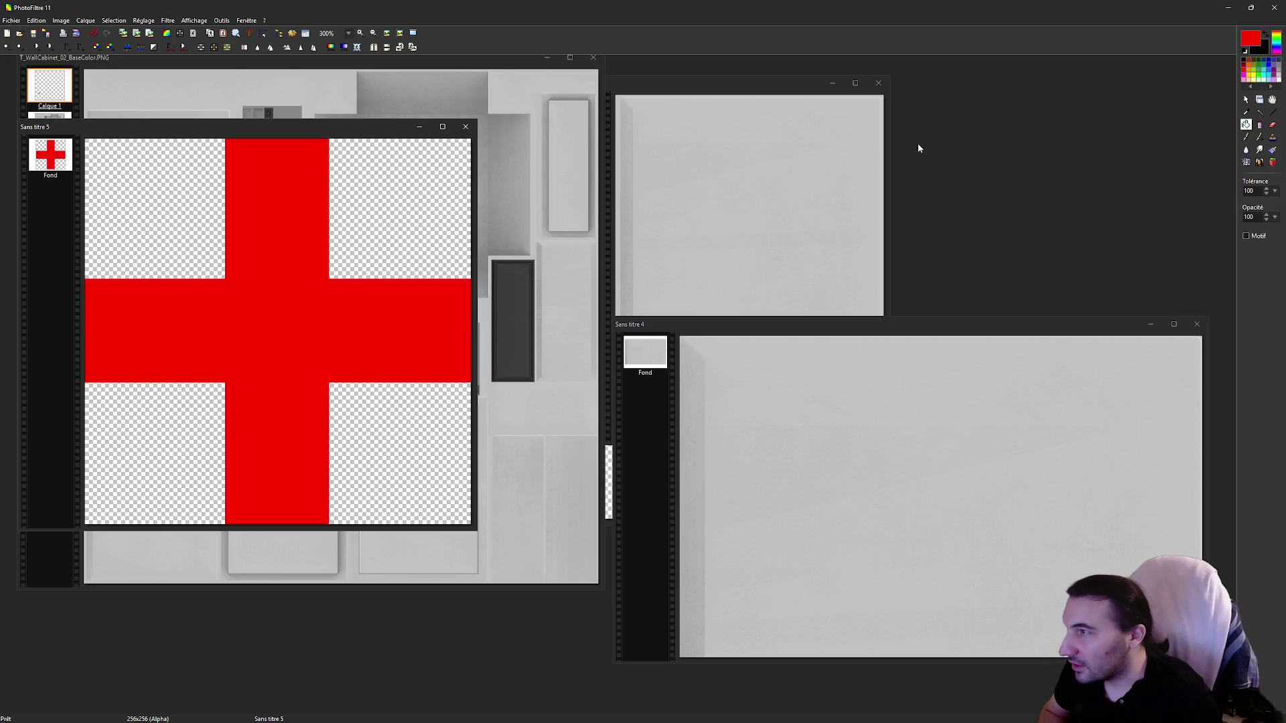
{"action": "left_click", "coordinate": [1246, 99]}
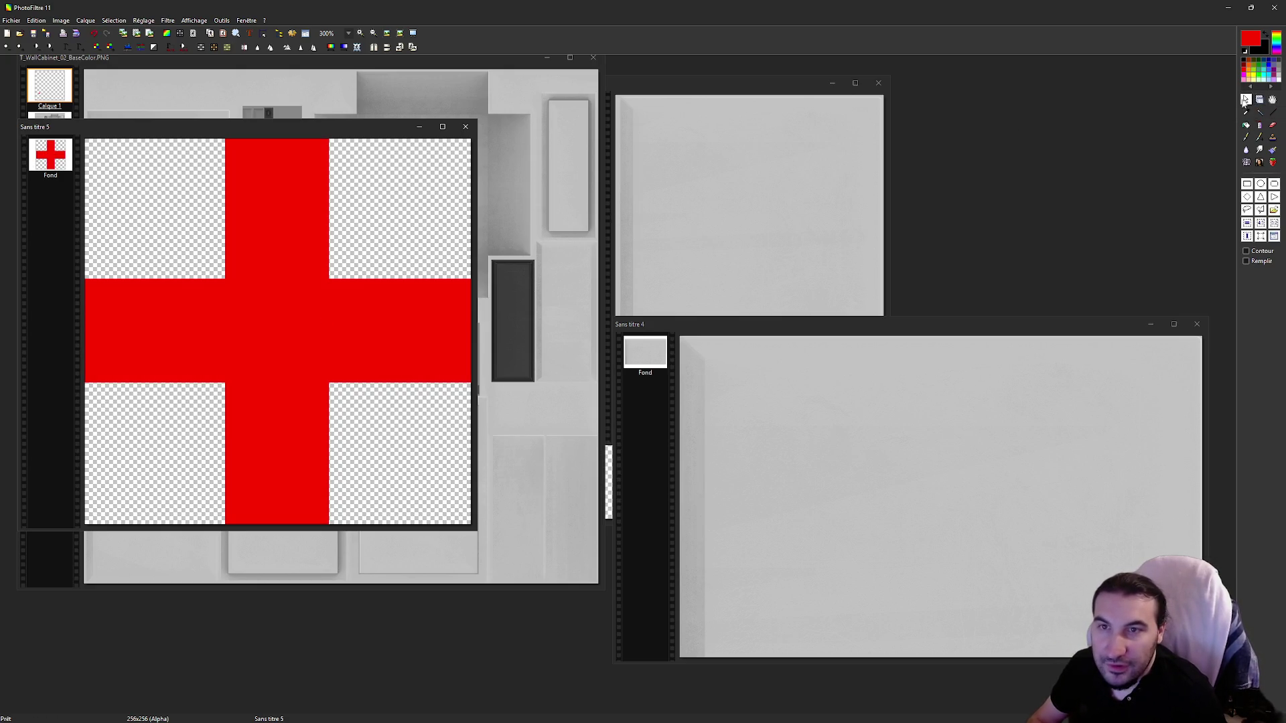
{"action": "right_click", "coordinate": [258, 288]}
{"action": "left_click", "coordinate": [293, 332]}
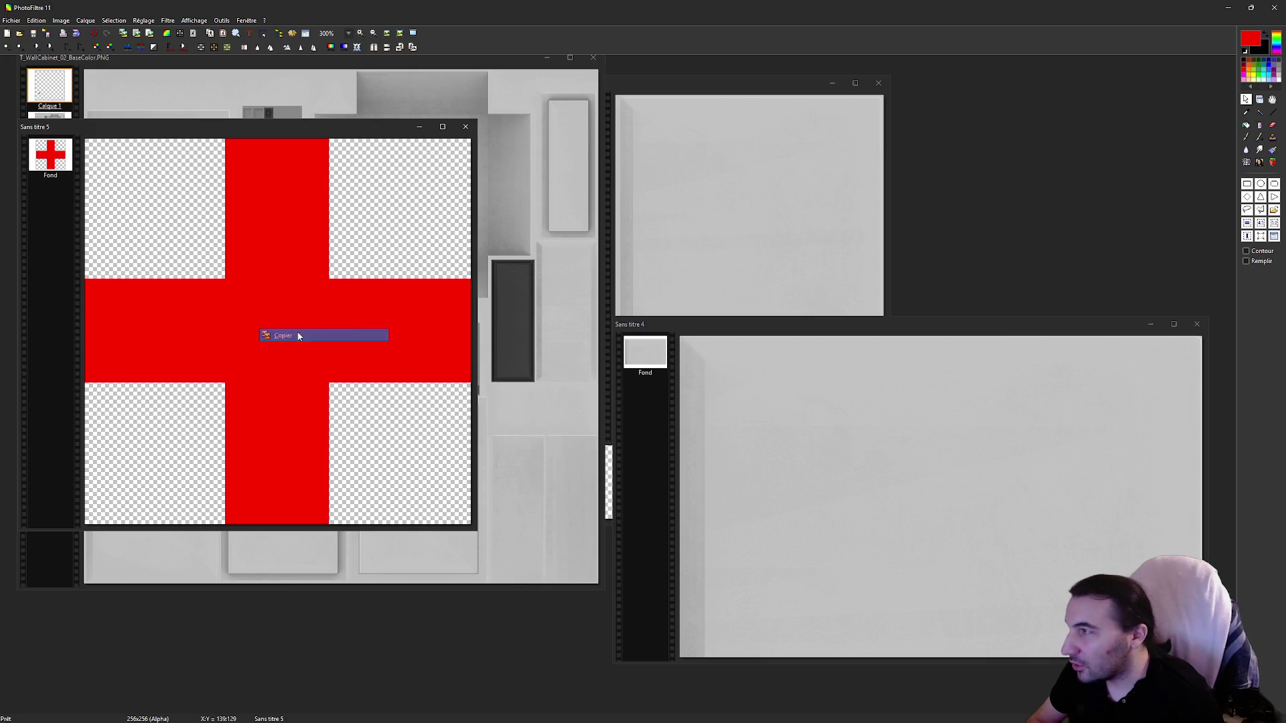
{"action": "left_click_drag", "start_coordinate": [862, 331], "coordinate": [639, 284]}
{"action": "key", "text": "ctrl+v"}
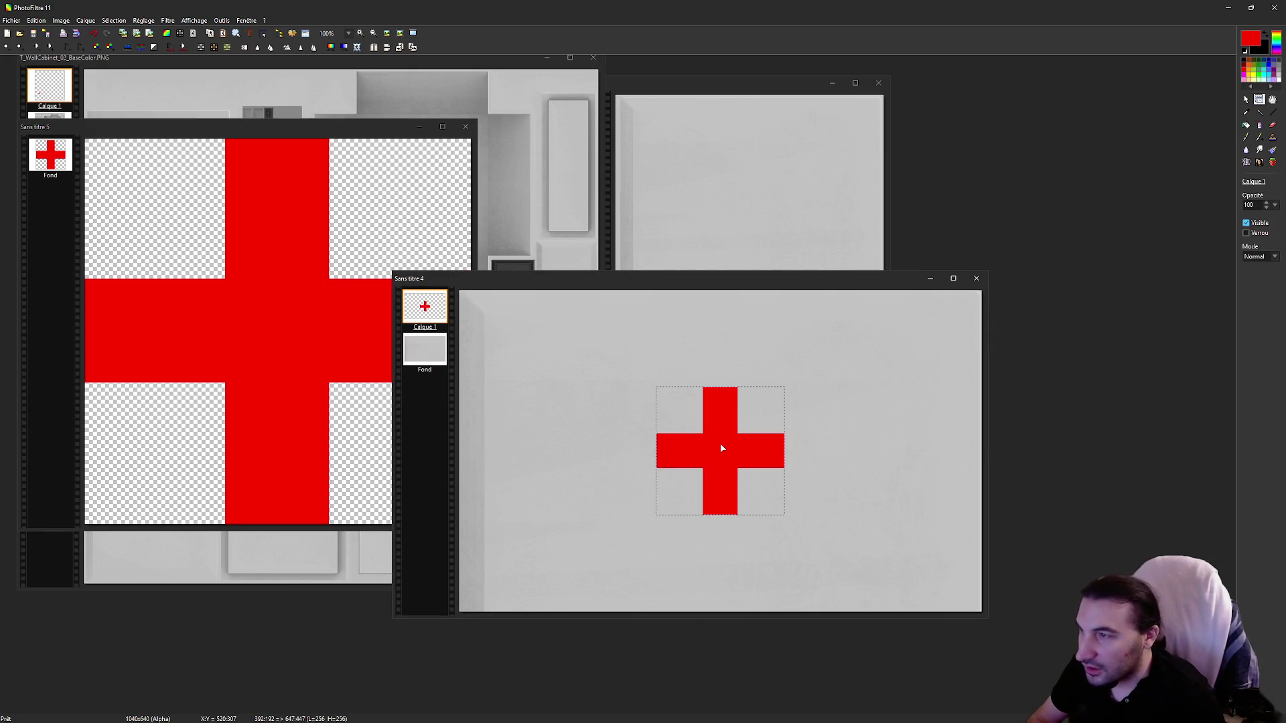
Step: Set the cross layer's opacity to 75 and merge it into the grey panel
{"action": "scroll", "coordinate": [721, 448], "scroll_direction": "down", "scroll_amount": 1}
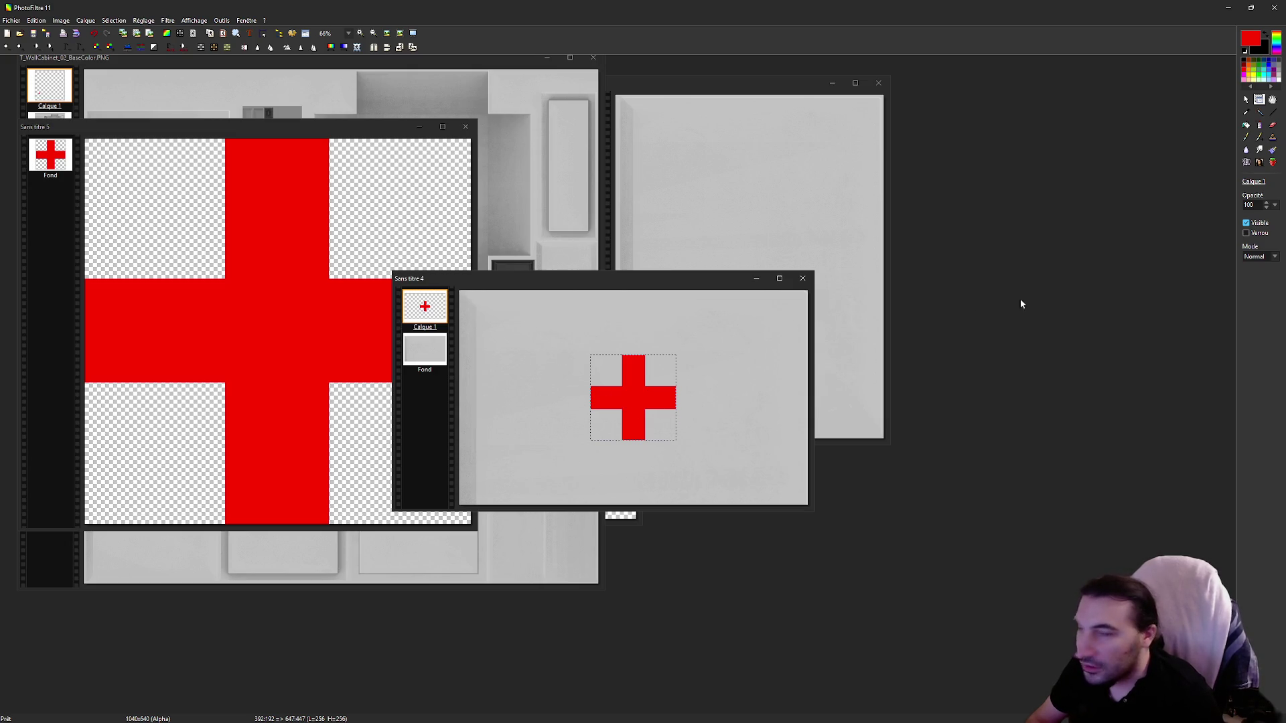
{"action": "type", "text": "75"}
{"action": "key", "text": "Return"}
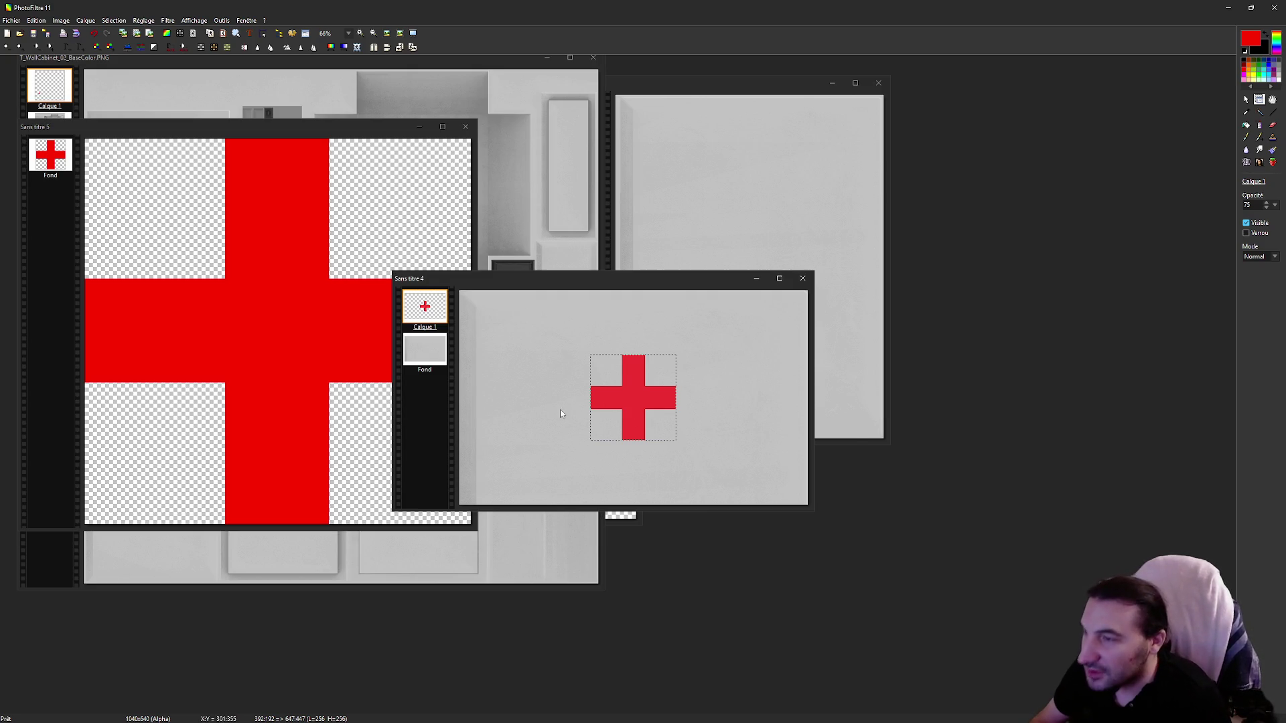
{"action": "scroll", "coordinate": [629, 409], "scroll_direction": "up", "scroll_amount": 3}
{"action": "scroll", "coordinate": [854, 473], "scroll_direction": "up", "scroll_amount": 2}
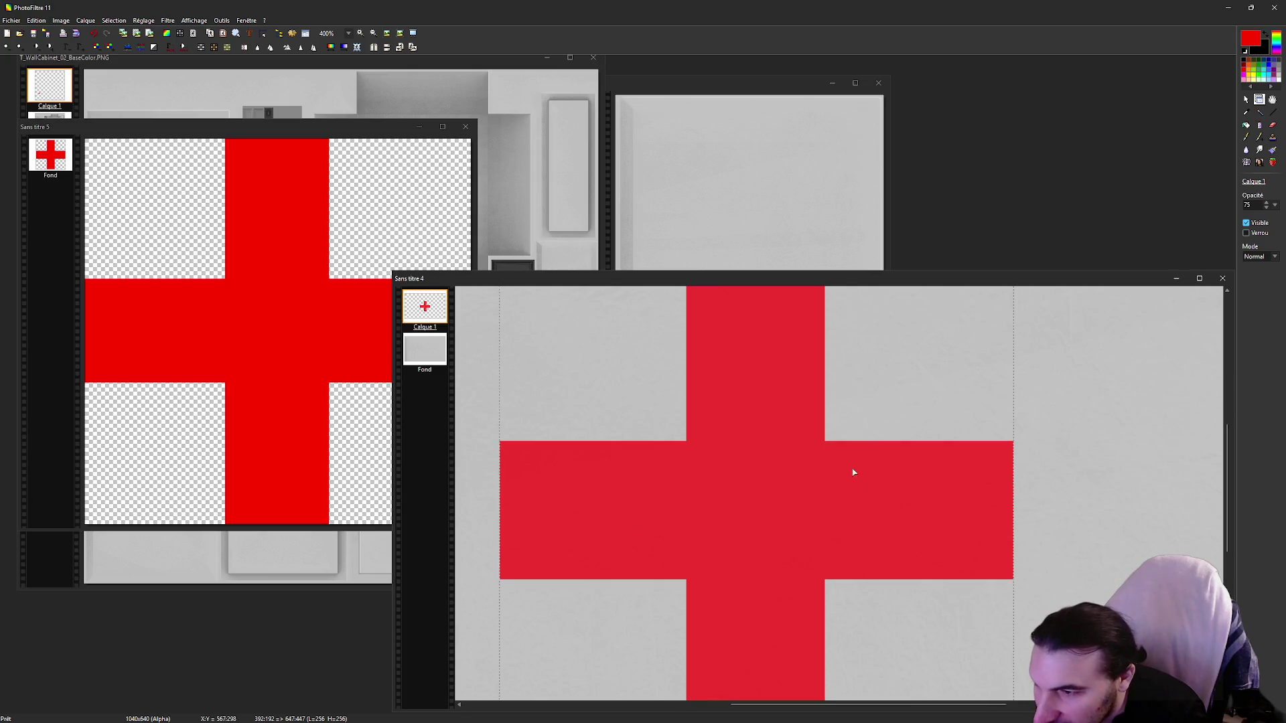
{"action": "scroll", "coordinate": [843, 457], "scroll_direction": "down", "scroll_amount": 4}
{"action": "right_click", "coordinate": [416, 307]}
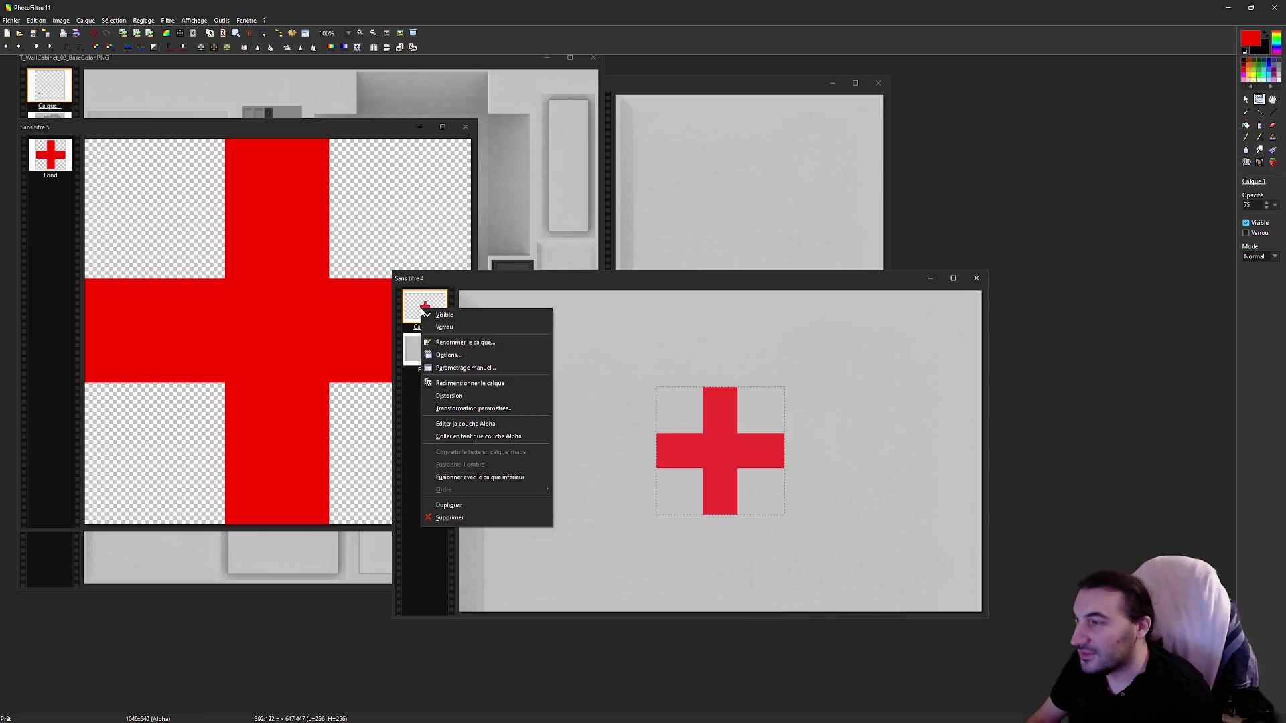
{"action": "left_click", "coordinate": [471, 455]}
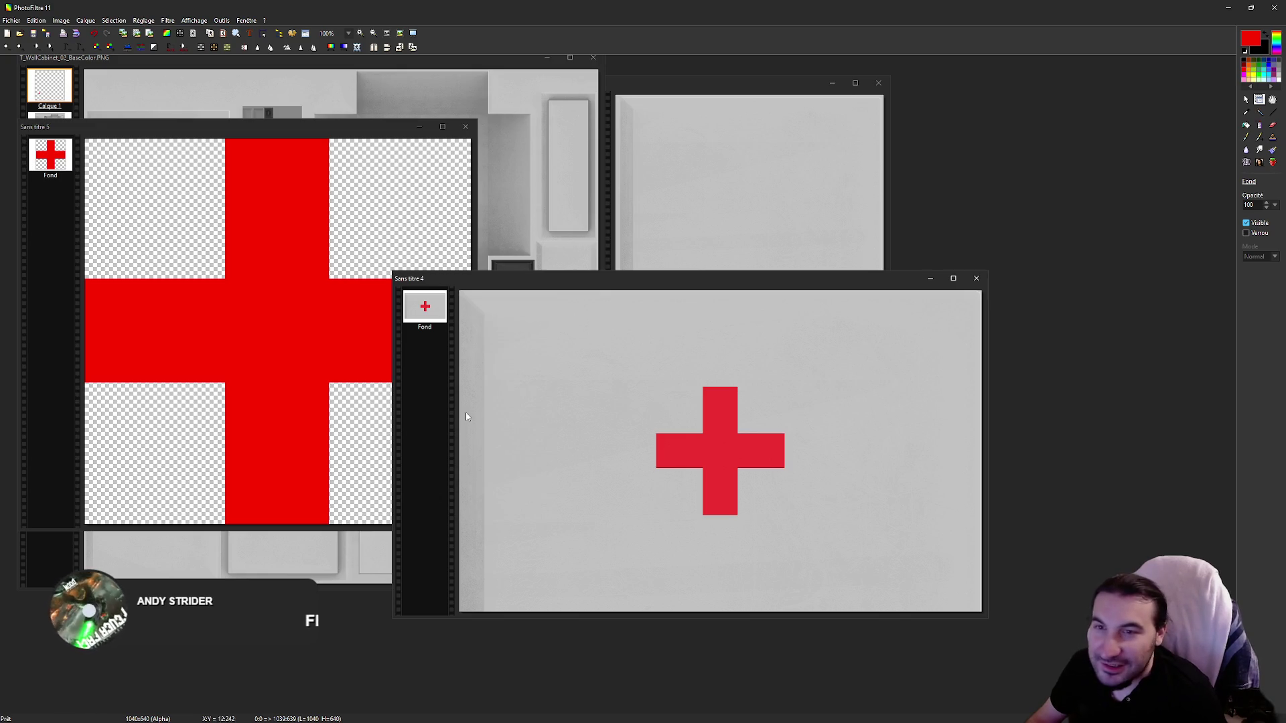
Step: Copy the merged panel and paste it at the top of Sans titre 2
{"action": "right_click", "coordinate": [736, 425]}
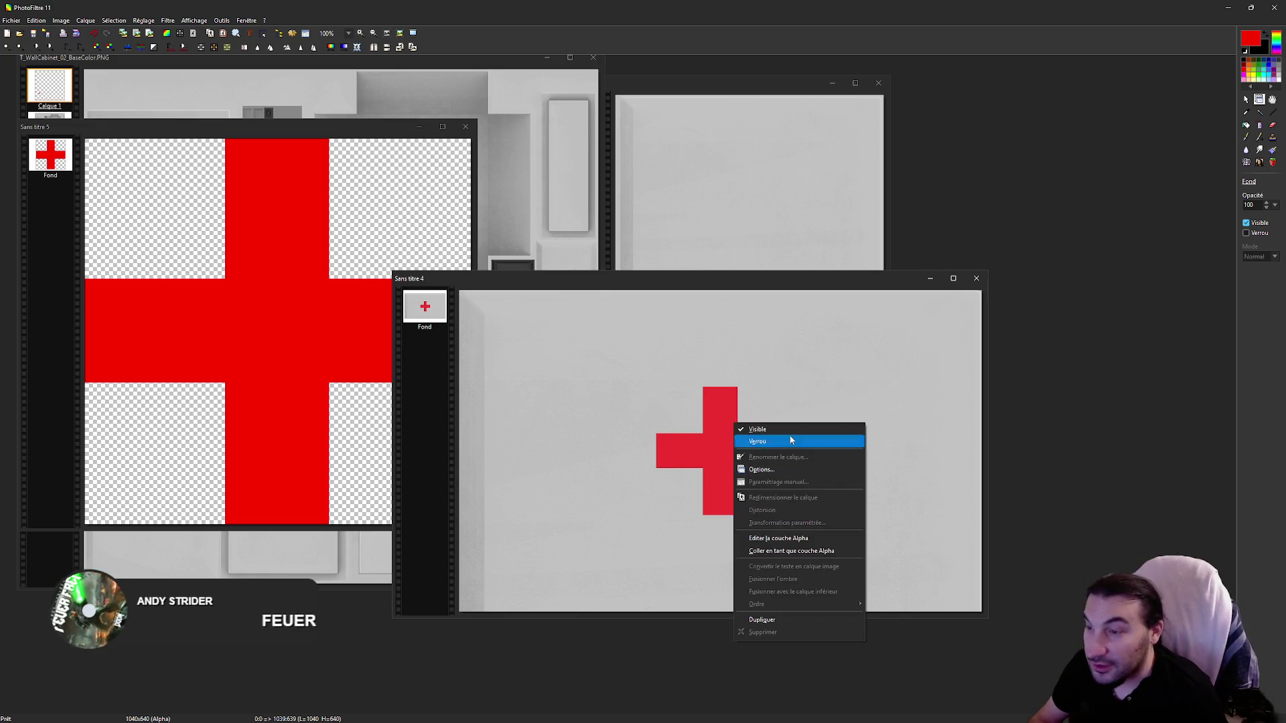
{"action": "left_click", "coordinate": [1247, 99]}
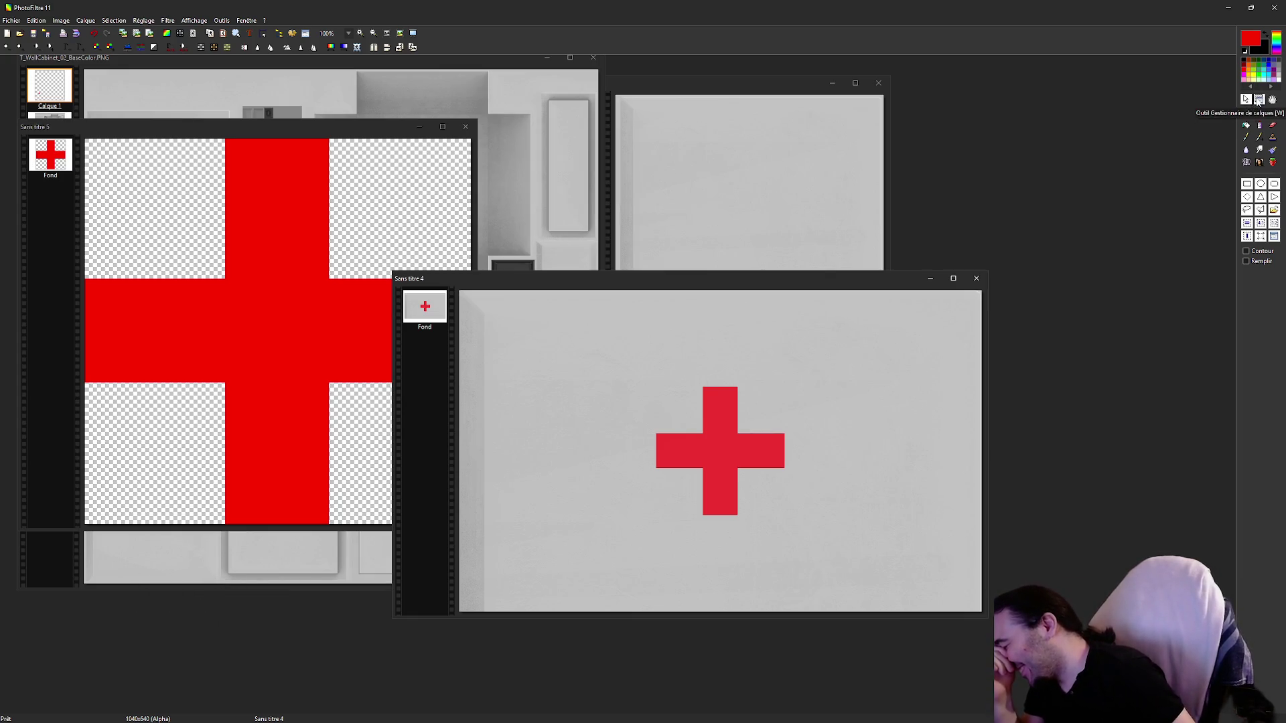
{"action": "right_click", "coordinate": [706, 410]}
{"action": "left_click", "coordinate": [757, 454]}
{"action": "left_click", "coordinate": [695, 180]}
{"action": "key", "text": "ctrl+v"}
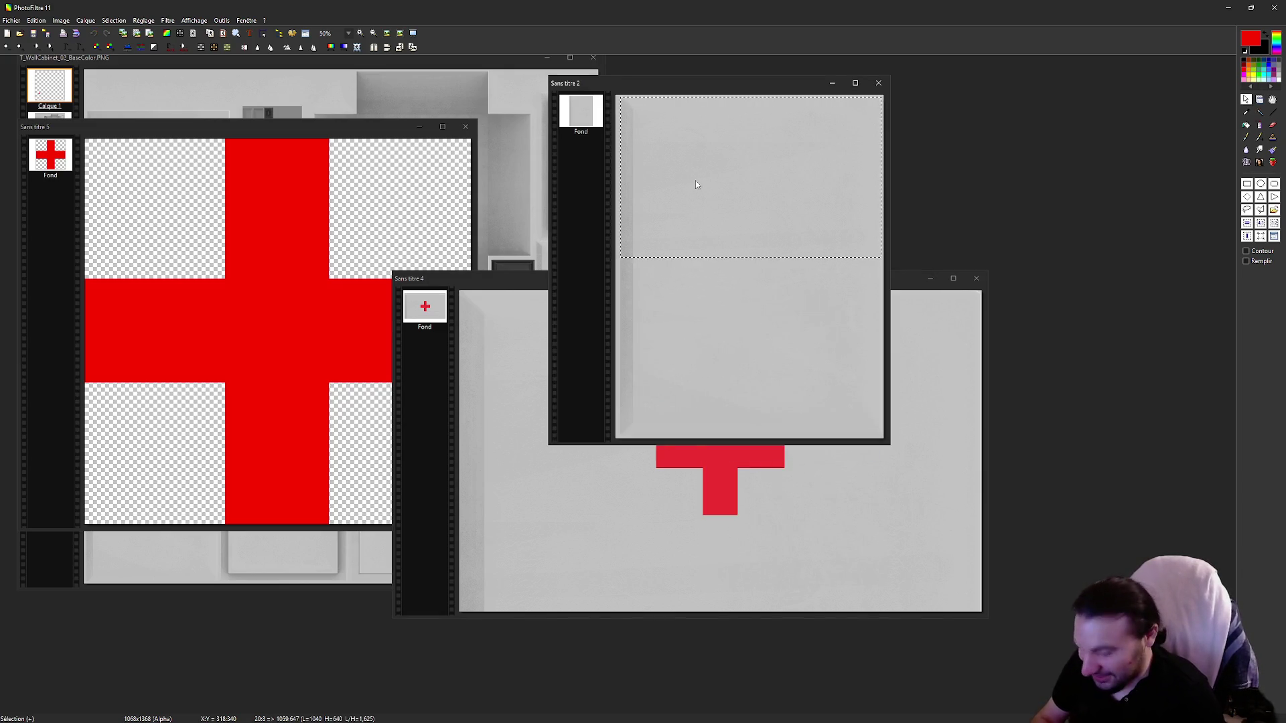
{"action": "left_click_drag", "start_coordinate": [795, 237], "coordinate": [793, 150]}
Step: Merge the pasted panel layer into Sans titre 2's background
{"action": "scroll", "coordinate": [870, 137], "scroll_direction": "up", "scroll_amount": 1}
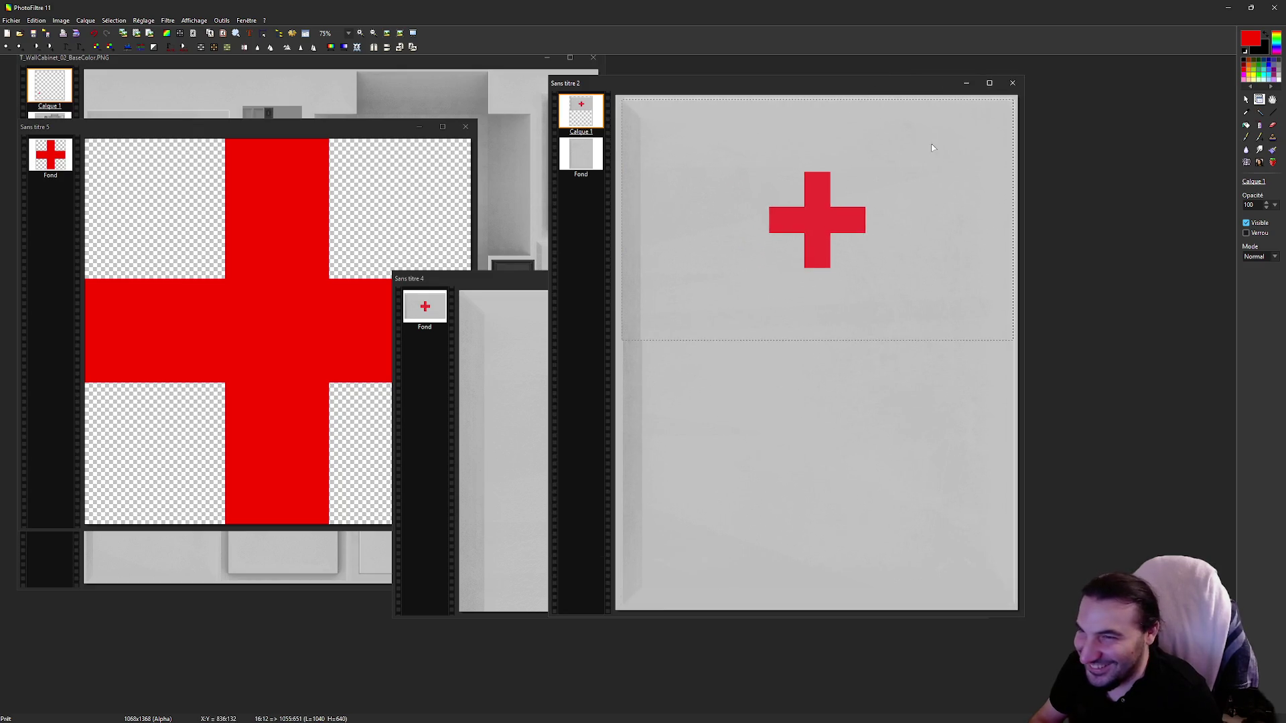
{"action": "scroll", "coordinate": [1004, 138], "scroll_direction": "up", "scroll_amount": 3}
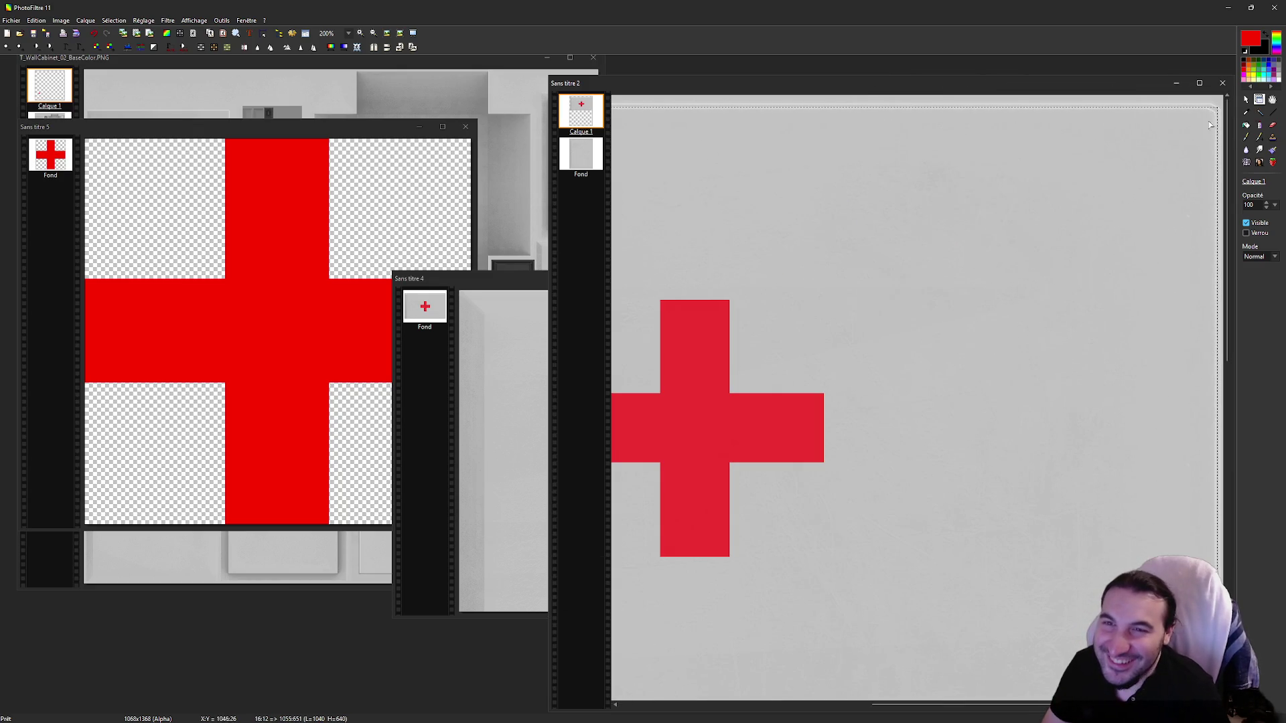
{"action": "scroll", "coordinate": [1209, 125], "scroll_direction": "up", "scroll_amount": 3}
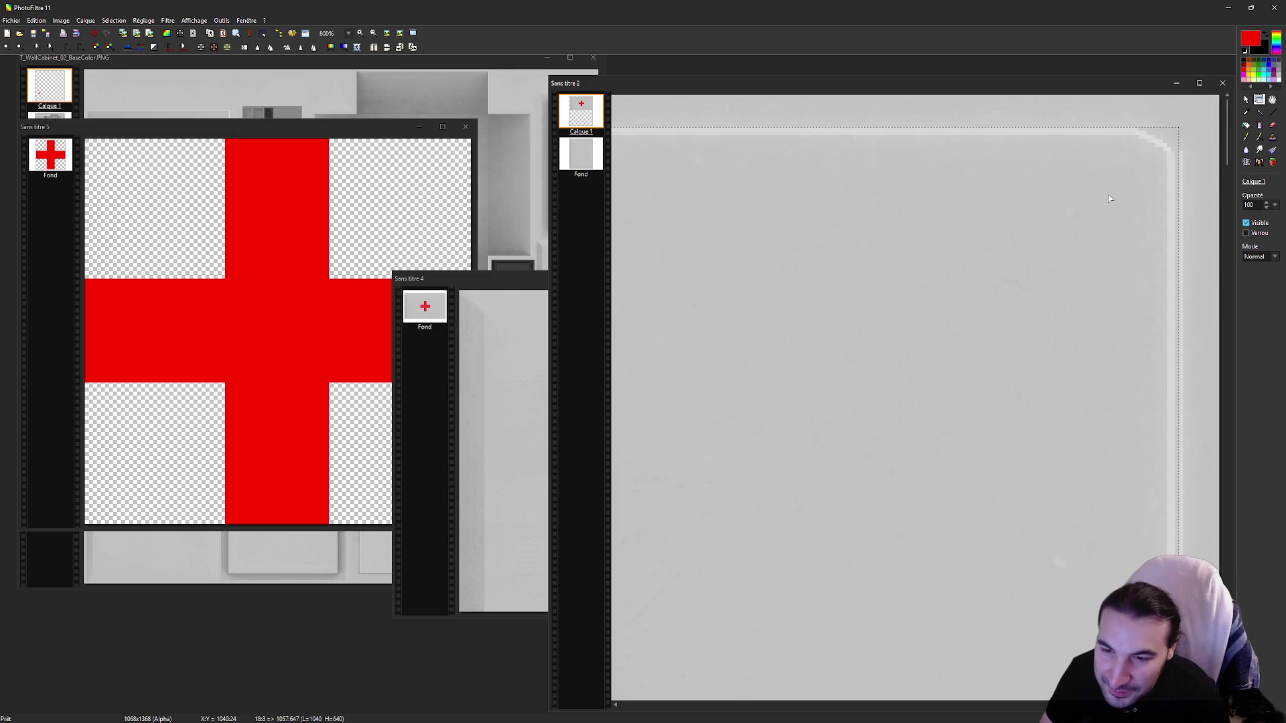
{"action": "scroll", "coordinate": [1109, 199], "scroll_direction": "down", "scroll_amount": 3}
{"action": "scroll", "coordinate": [1115, 444], "scroll_direction": "down", "scroll_amount": 3}
{"action": "scroll", "coordinate": [1152, 415], "scroll_direction": "up", "scroll_amount": 5}
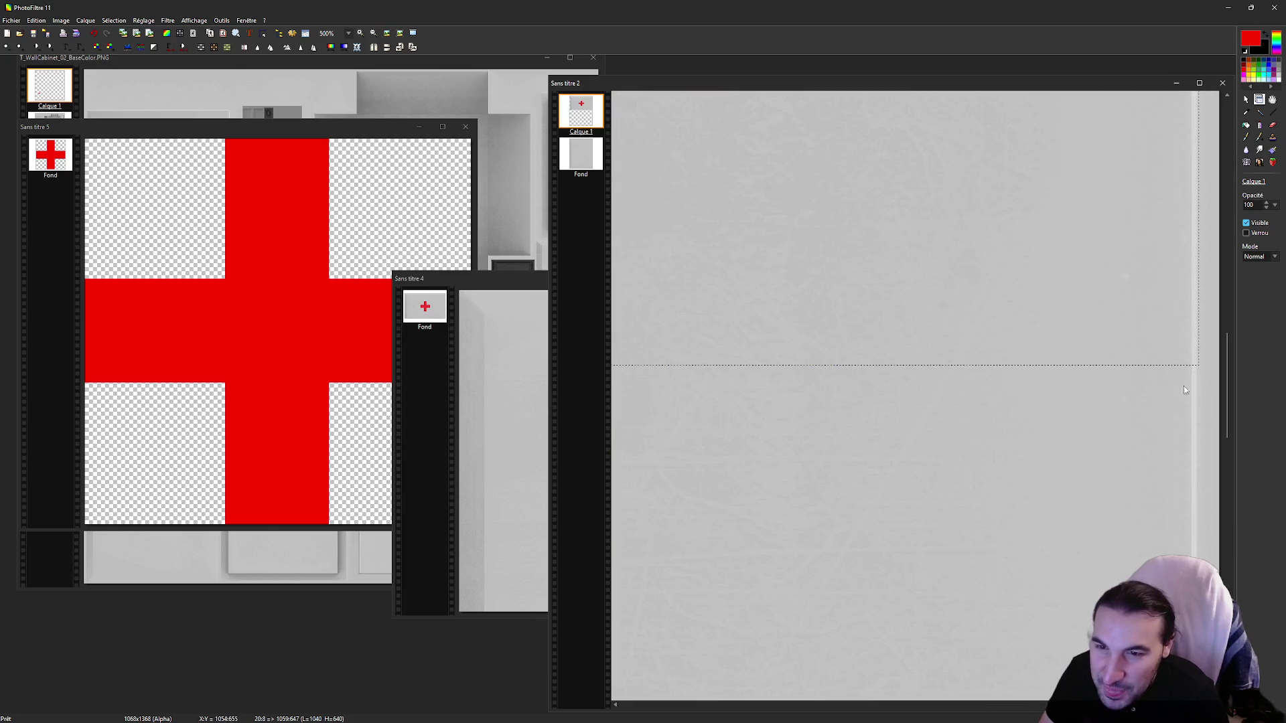
{"action": "scroll", "coordinate": [1162, 428], "scroll_direction": "down", "scroll_amount": 4}
{"action": "left_click", "coordinate": [581, 154]}
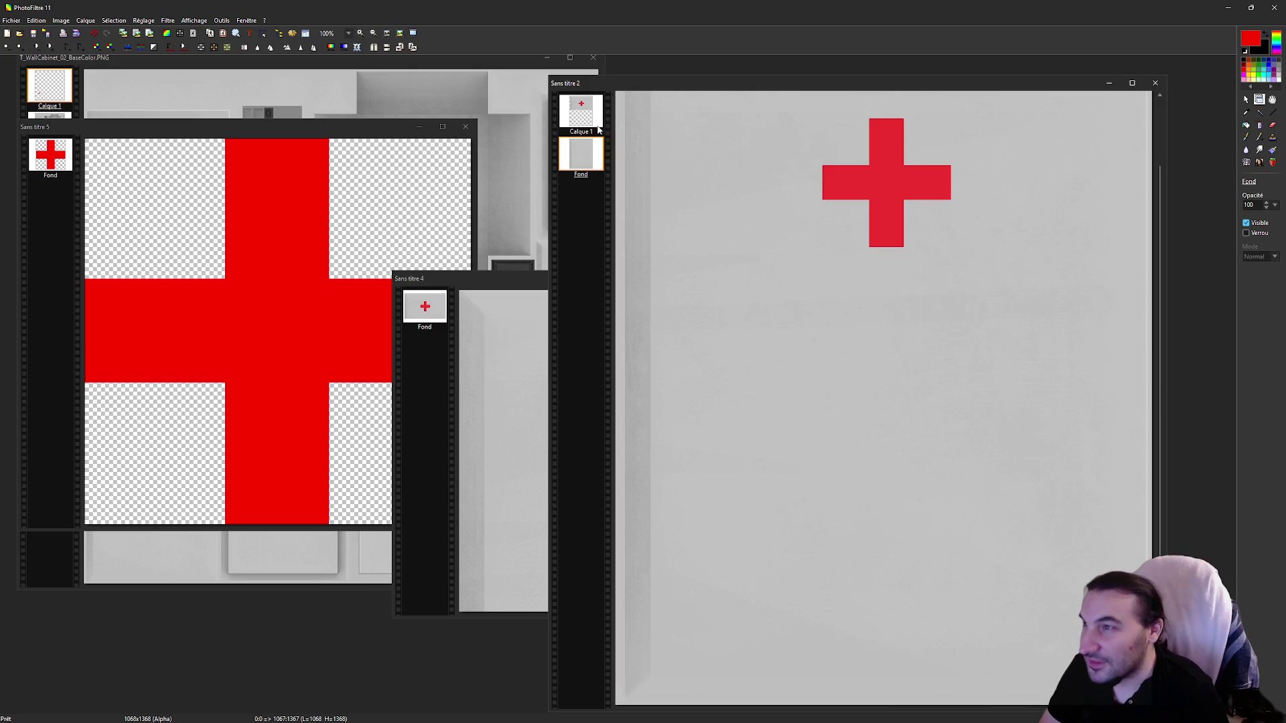
{"action": "right_click", "coordinate": [592, 120]}
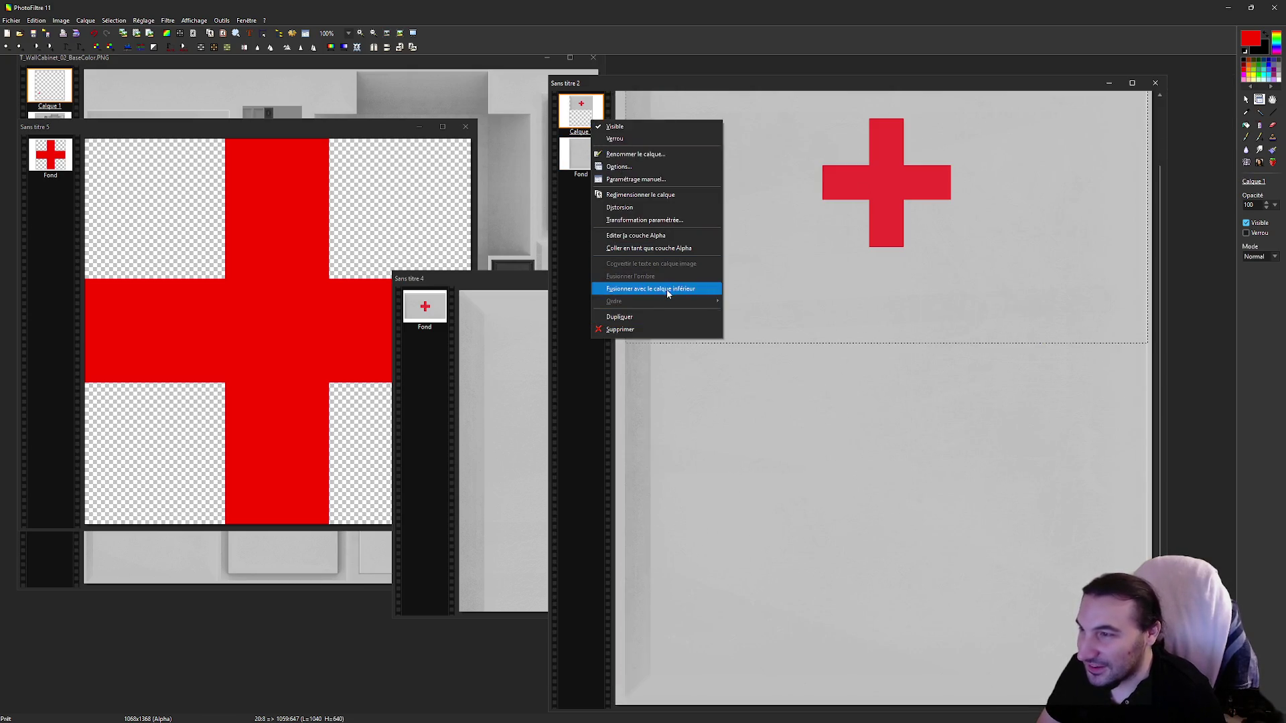
{"action": "left_click", "coordinate": [668, 288]}
{"action": "right_click", "coordinate": [794, 253]}
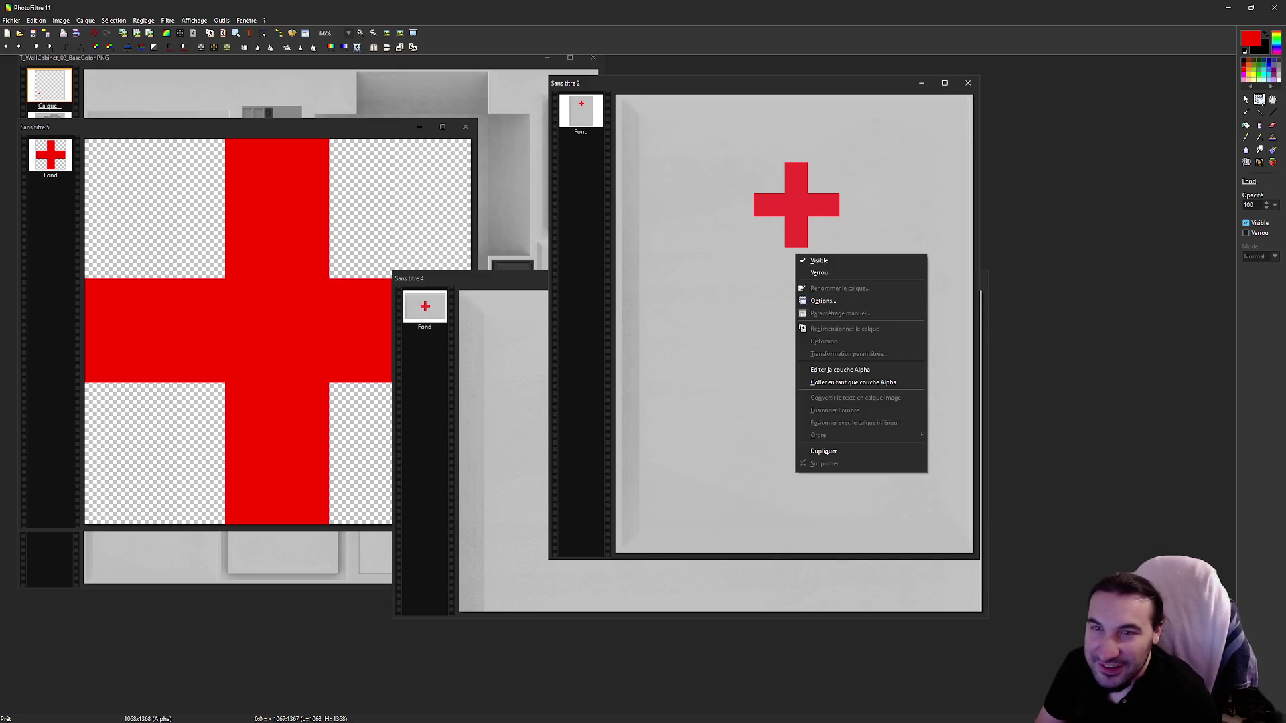
Step: Copy the finished Sans titre 2 door image
{"action": "left_click", "coordinate": [1245, 99]}
{"action": "right_click", "coordinate": [876, 265]}
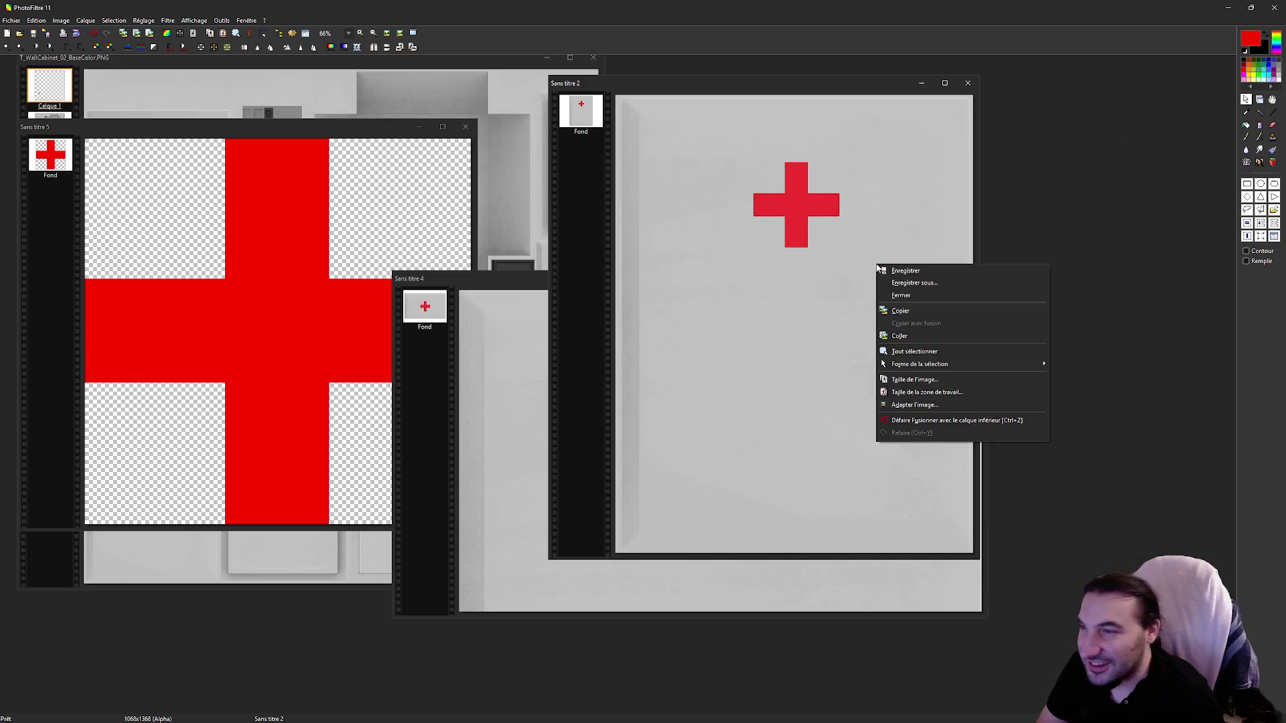
{"action": "left_click", "coordinate": [907, 312]}
Step: Close Sans titre 4 and Sans titre 5 without saving, returning to the cabinet texture
{"action": "left_click_drag", "start_coordinate": [854, 88], "coordinate": [1065, 81]}
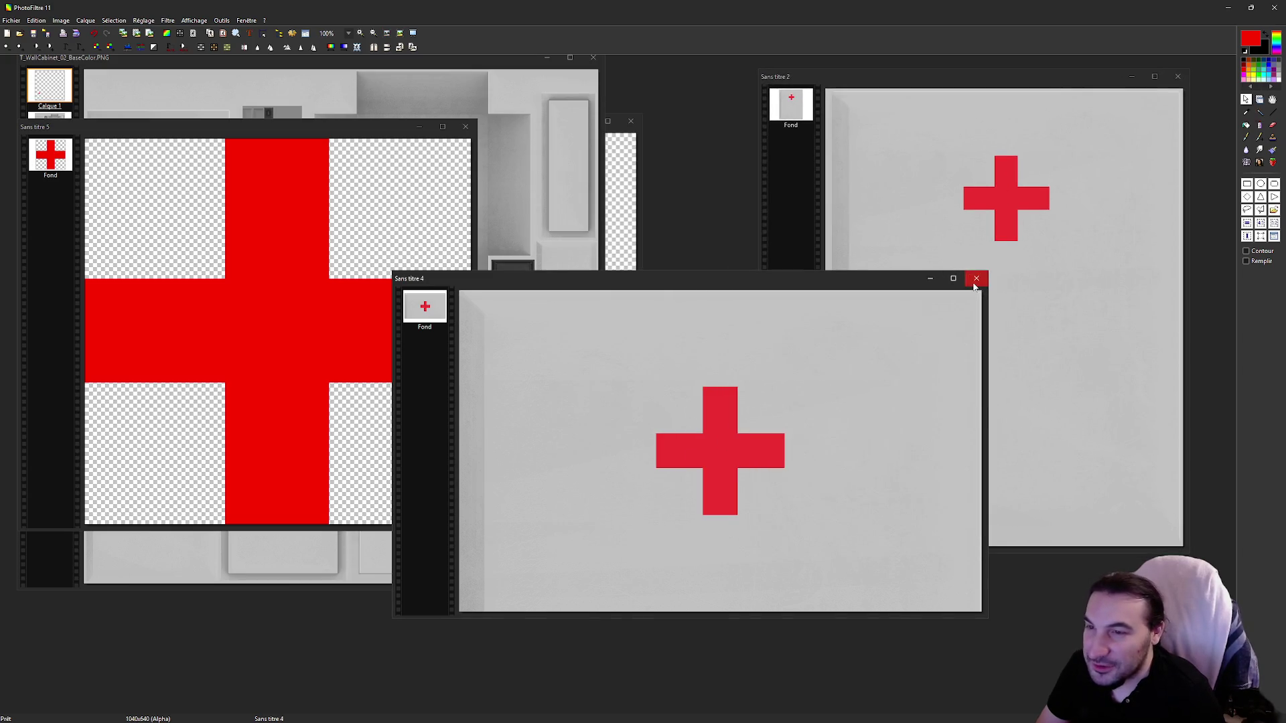
{"action": "left_click", "coordinate": [977, 278]}
{"action": "left_click", "coordinate": [665, 397]}
{"action": "left_click", "coordinate": [466, 126]}
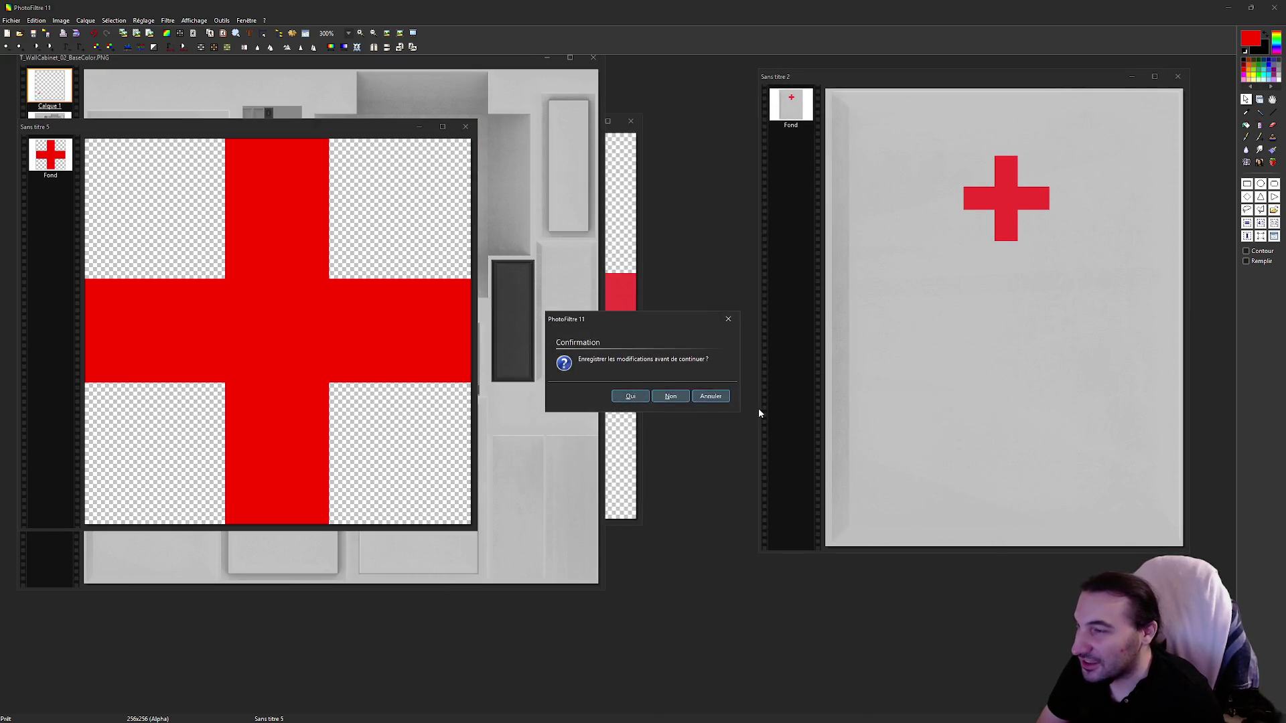
{"action": "left_click", "coordinate": [678, 395]}
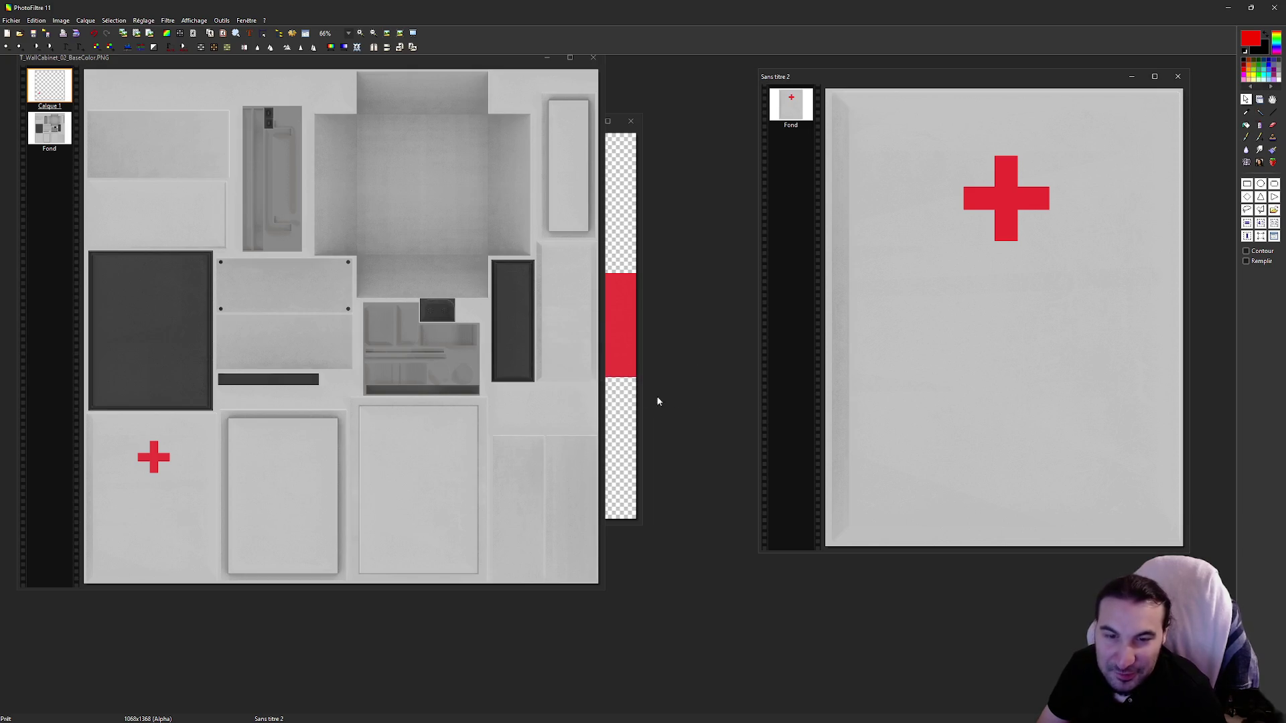
{"action": "left_click", "coordinate": [186, 323]}
Step: Paste the red-cross door image as a layer and align it over the bottom-left door panel
{"action": "key", "text": "ctrl+v"}
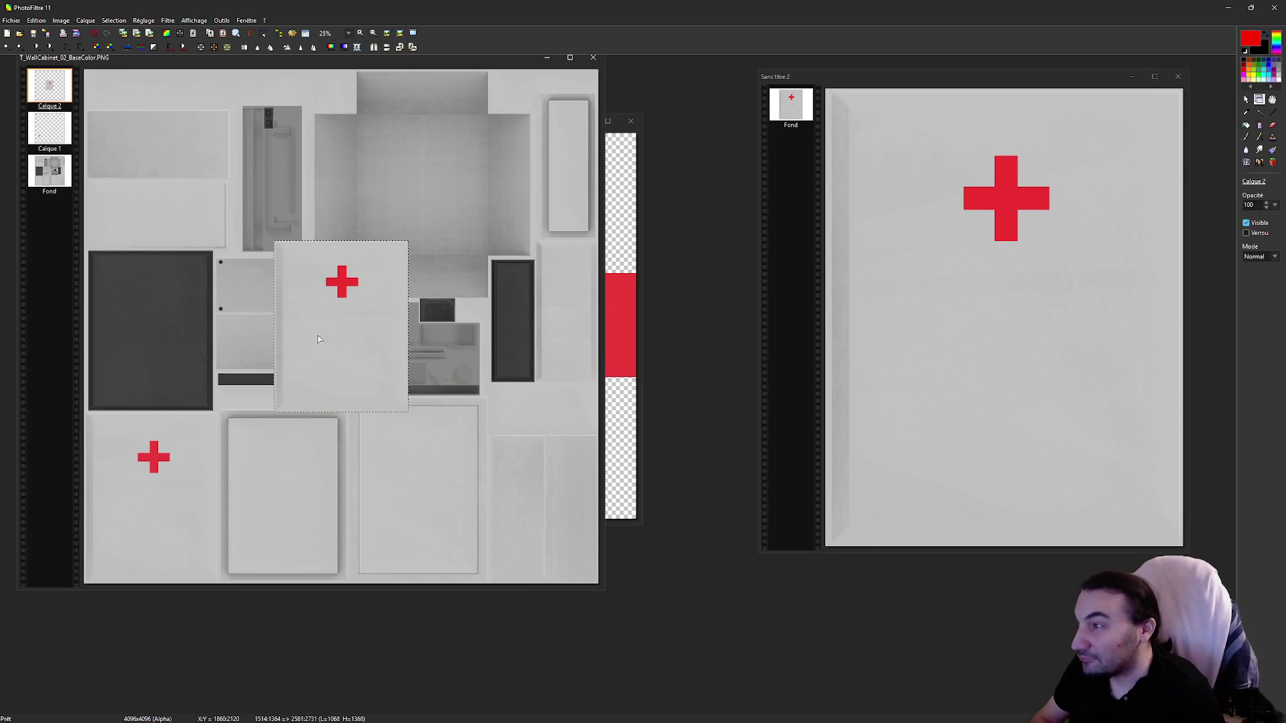
{"action": "left_click_drag", "start_coordinate": [307, 338], "coordinate": [121, 518]}
{"action": "scroll", "coordinate": [195, 400], "scroll_direction": "up", "scroll_amount": 4}
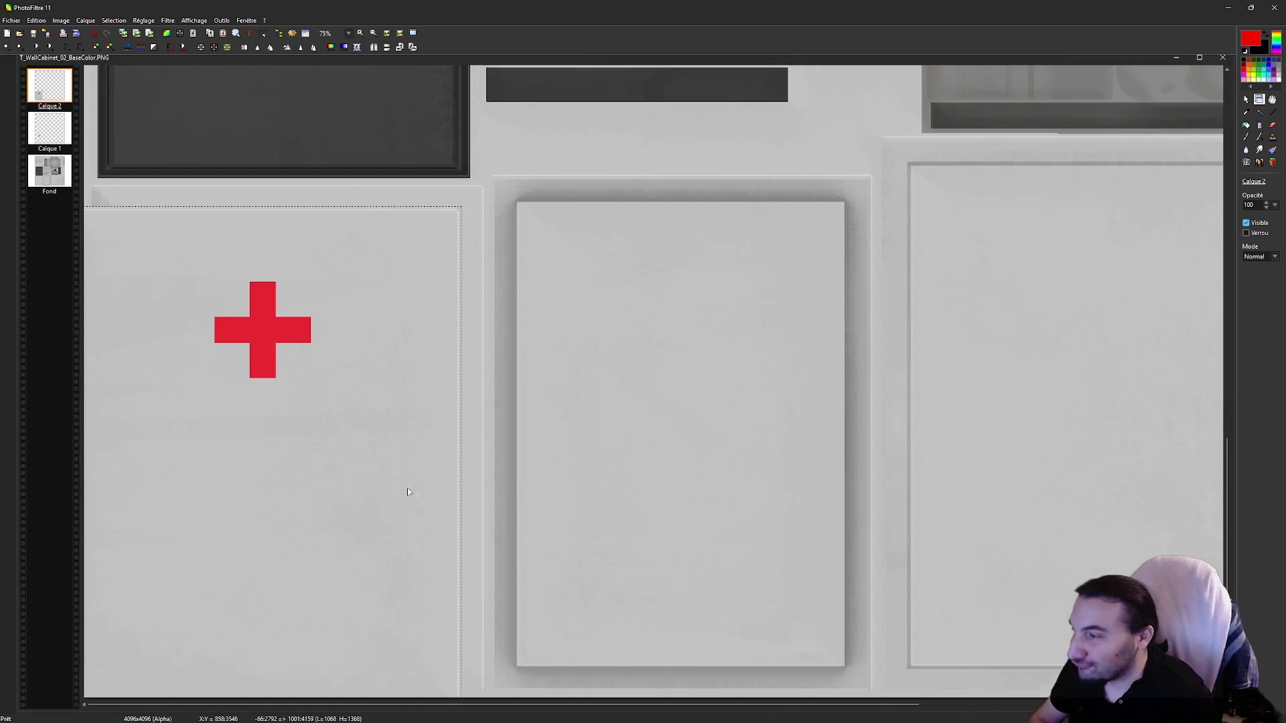
{"action": "left_click_drag", "start_coordinate": [536, 382], "coordinate": [554, 358]}
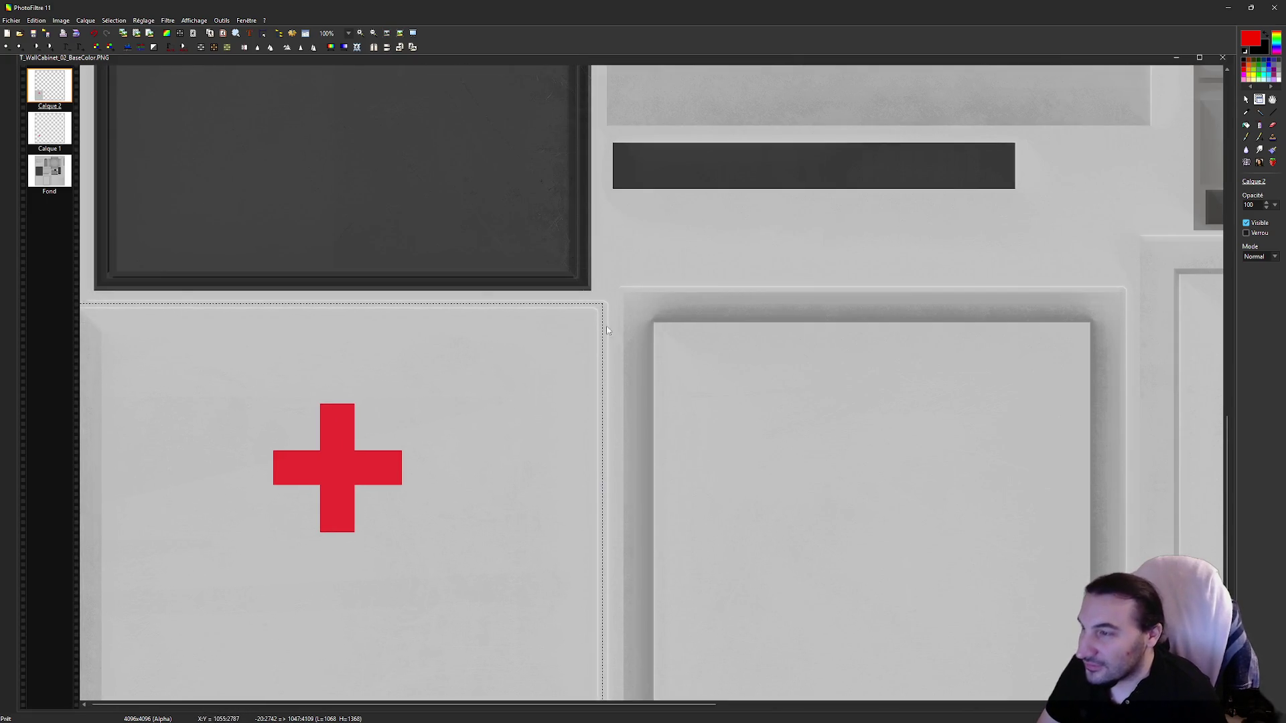
{"action": "scroll", "coordinate": [605, 327], "scroll_direction": "up", "scroll_amount": 2}
{"action": "left_click_drag", "start_coordinate": [647, 449], "coordinate": [648, 434]}
{"action": "scroll", "coordinate": [676, 434], "scroll_direction": "down", "scroll_amount": 2}
{"action": "mouse_move", "coordinate": [140, 387]}
{"action": "left_mouse_down"}
{"action": "mouse_move", "coordinate": [167, 387]}
{"action": "mouse_move", "coordinate": [155, 387]}
{"action": "left_mouse_up"}
{"action": "scroll", "coordinate": [156, 388], "scroll_direction": "up", "scroll_amount": 3}
{"action": "left_click_drag", "start_coordinate": [309, 399], "coordinate": [284, 398]}
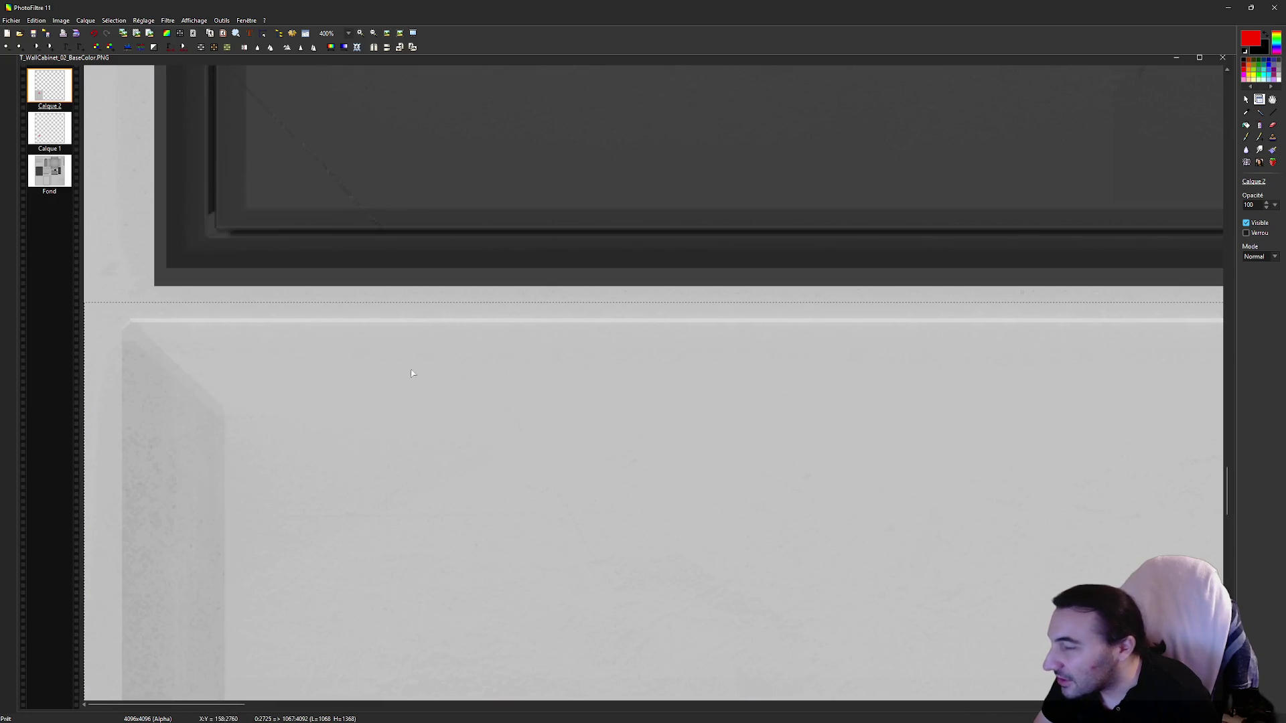
{"action": "scroll", "coordinate": [394, 380], "scroll_direction": "down", "scroll_amount": 3}
{"action": "scroll", "coordinate": [565, 661], "scroll_direction": "up", "scroll_amount": 3}
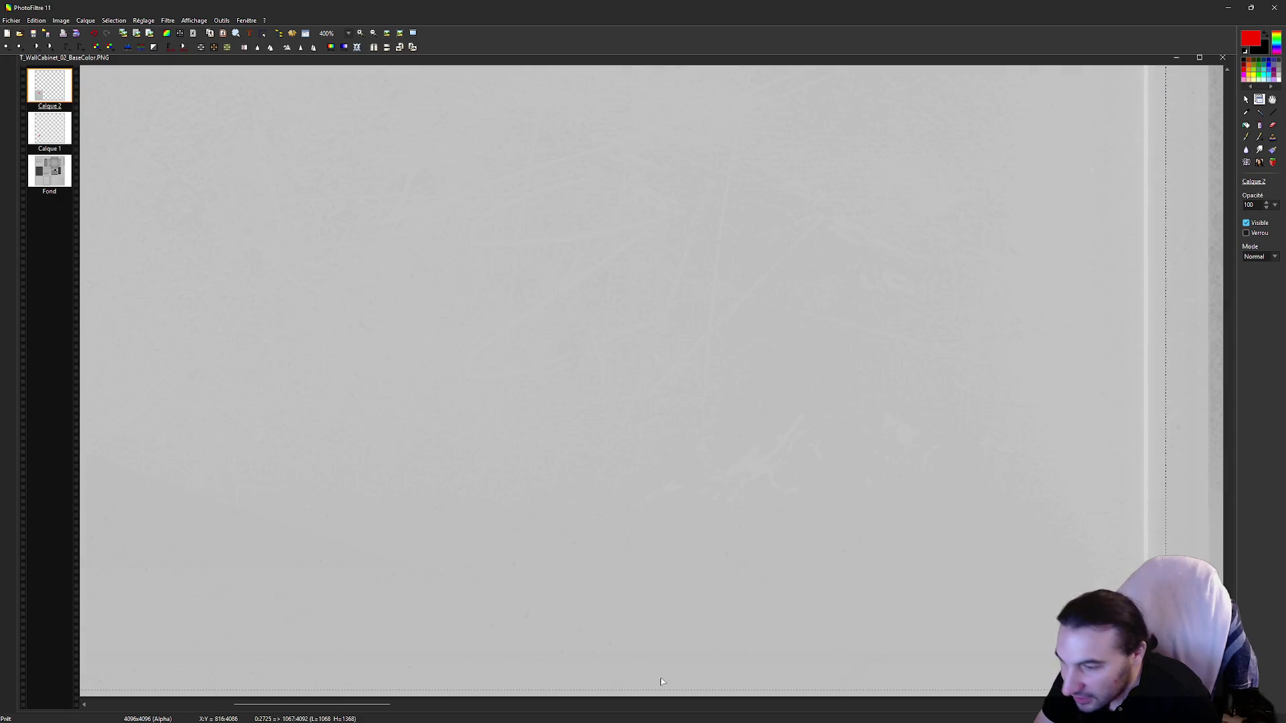
{"action": "scroll", "coordinate": [707, 674], "scroll_direction": "down", "scroll_amount": 5}
{"action": "left_click", "coordinate": [481, 198]}
Step: Merge both cross layers down into the Fond background and save the texture as PNG
{"action": "right_click", "coordinate": [41, 89]}
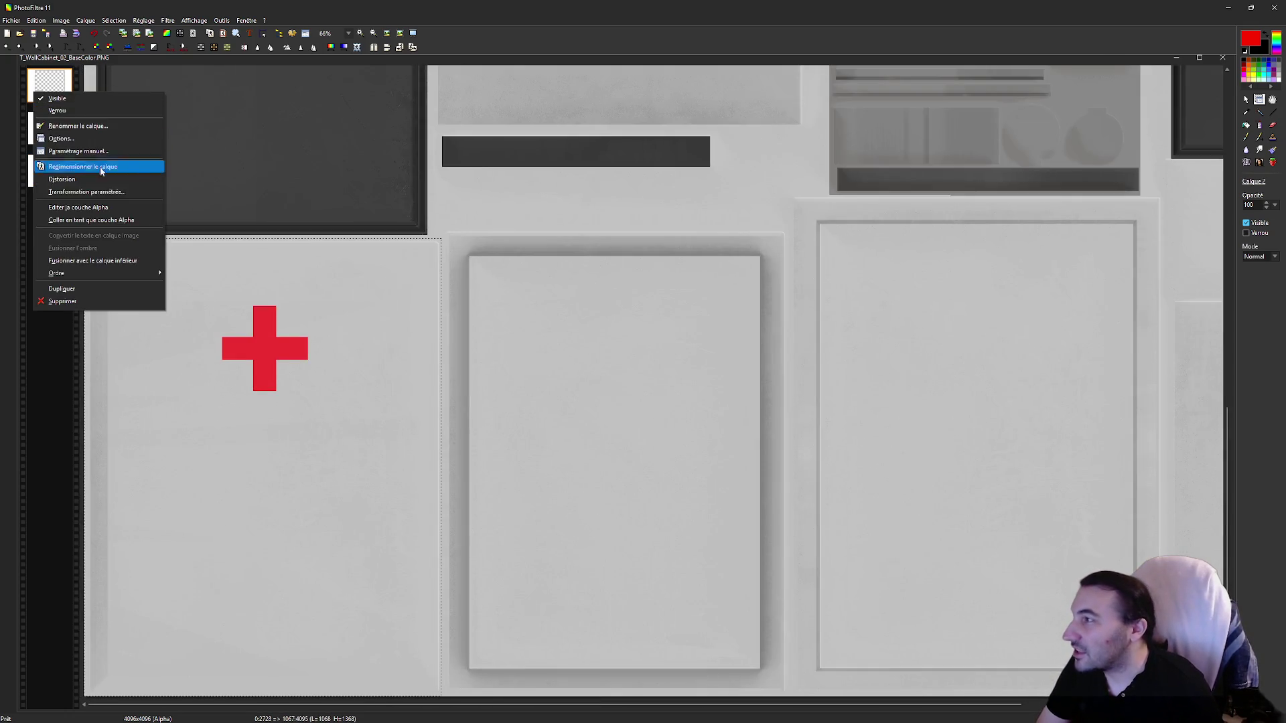
{"action": "left_click", "coordinate": [143, 264]}
{"action": "right_click", "coordinate": [49, 97]}
{"action": "left_click", "coordinate": [134, 259]}
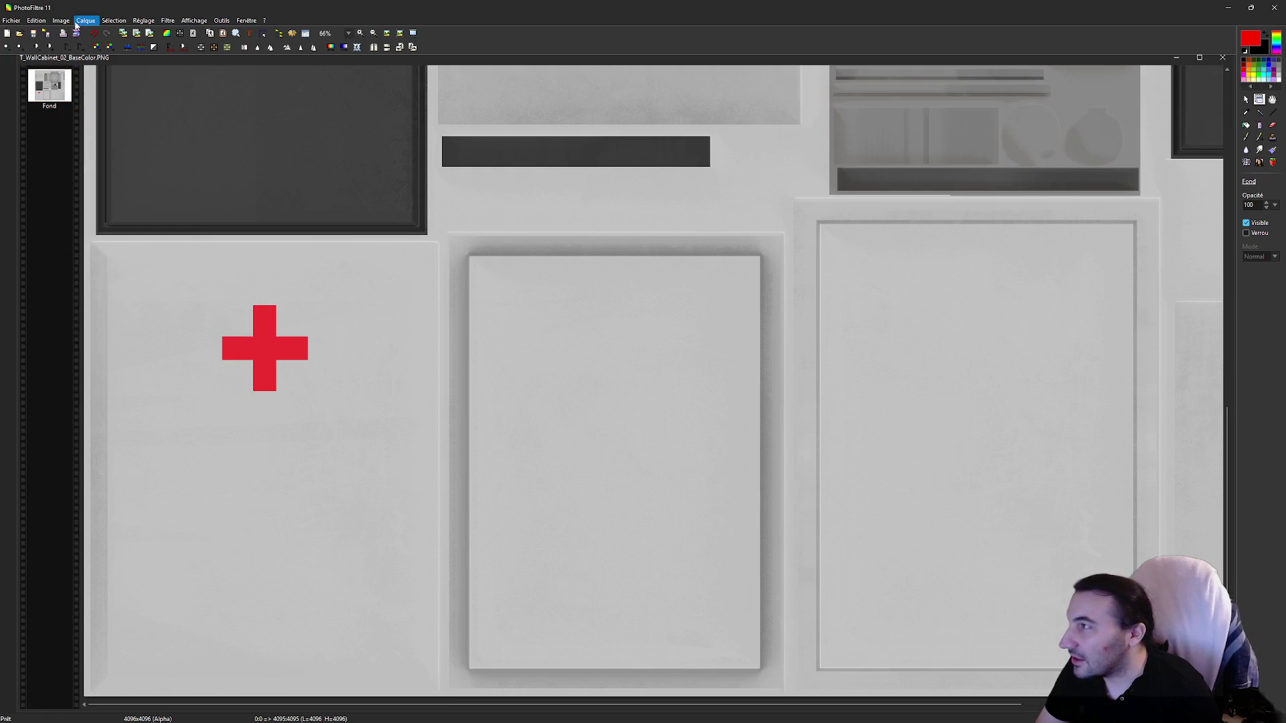
{"action": "left_click", "coordinate": [36, 38]}
{"action": "left_click", "coordinate": [517, 308]}
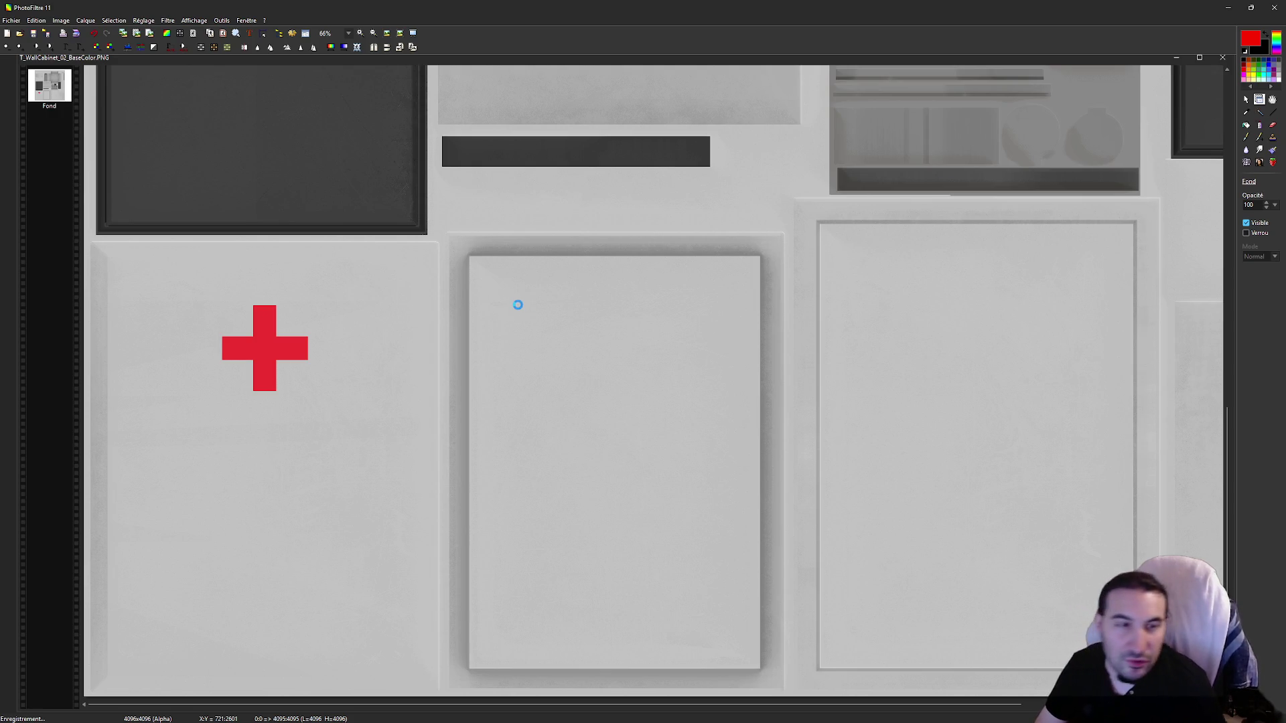
Step: Close Sans titre 2 without saving, close the cross strip image, then quit PhotoFiltre
{"action": "key", "text": "super"}
{"action": "mouse_move", "coordinate": [565, 712]}
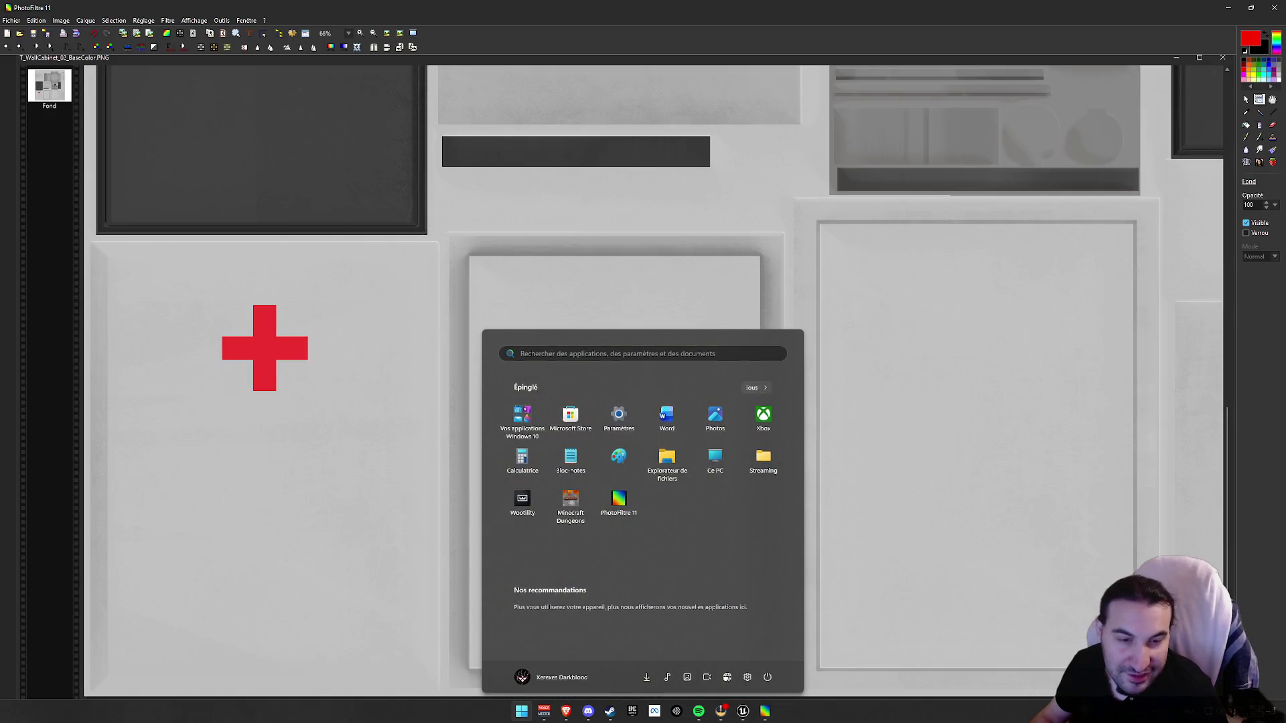
{"action": "key", "text": "super"}
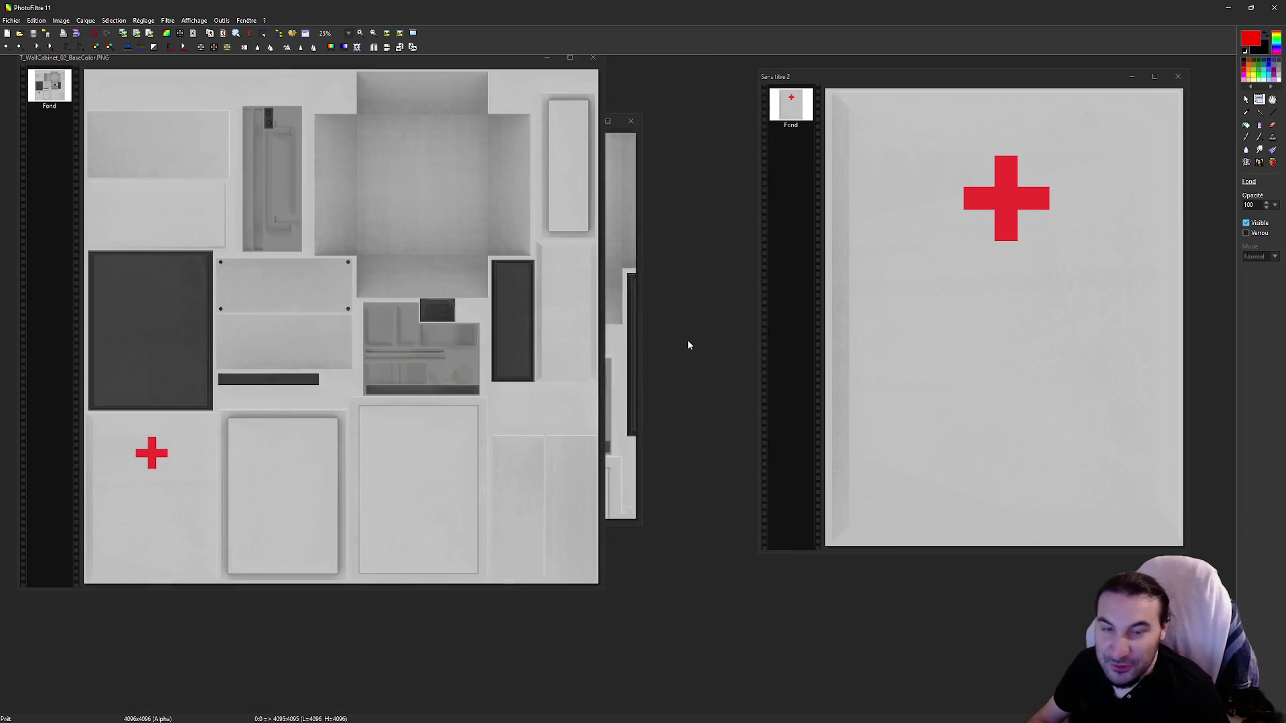
{"action": "left_click", "coordinate": [1177, 76]}
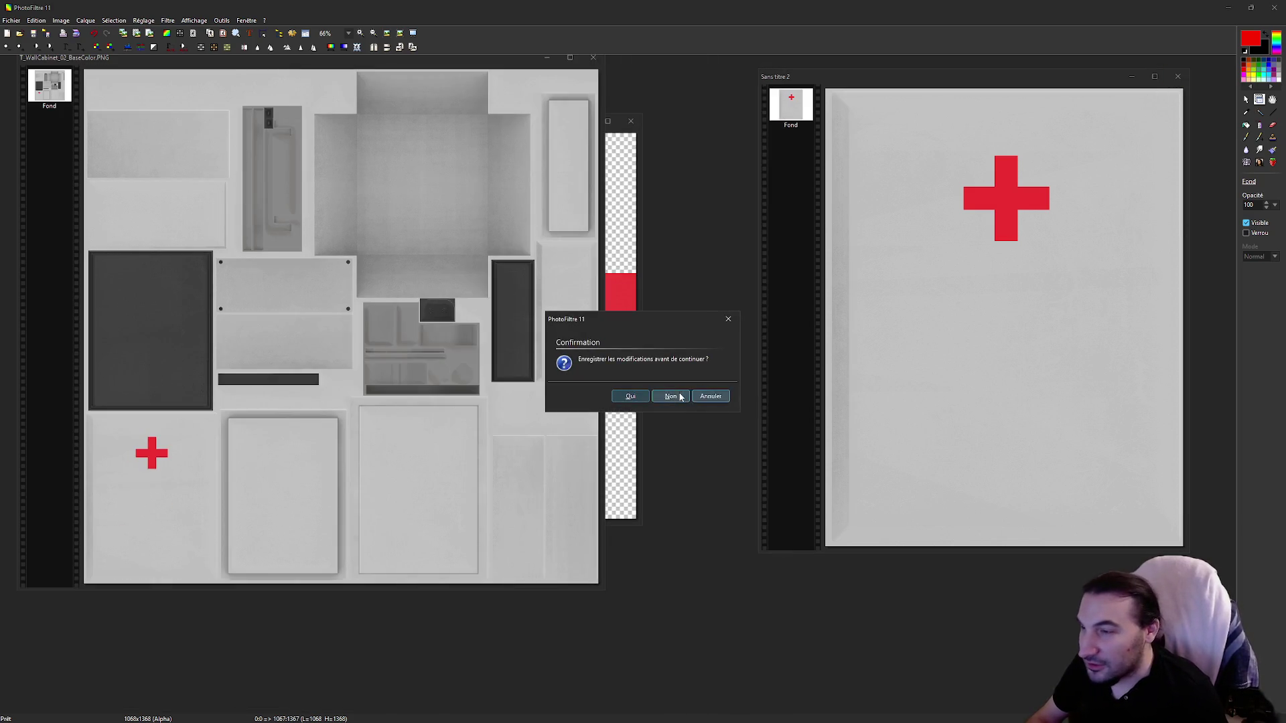
{"action": "left_click", "coordinate": [671, 396]}
{"action": "left_click", "coordinate": [630, 121]}
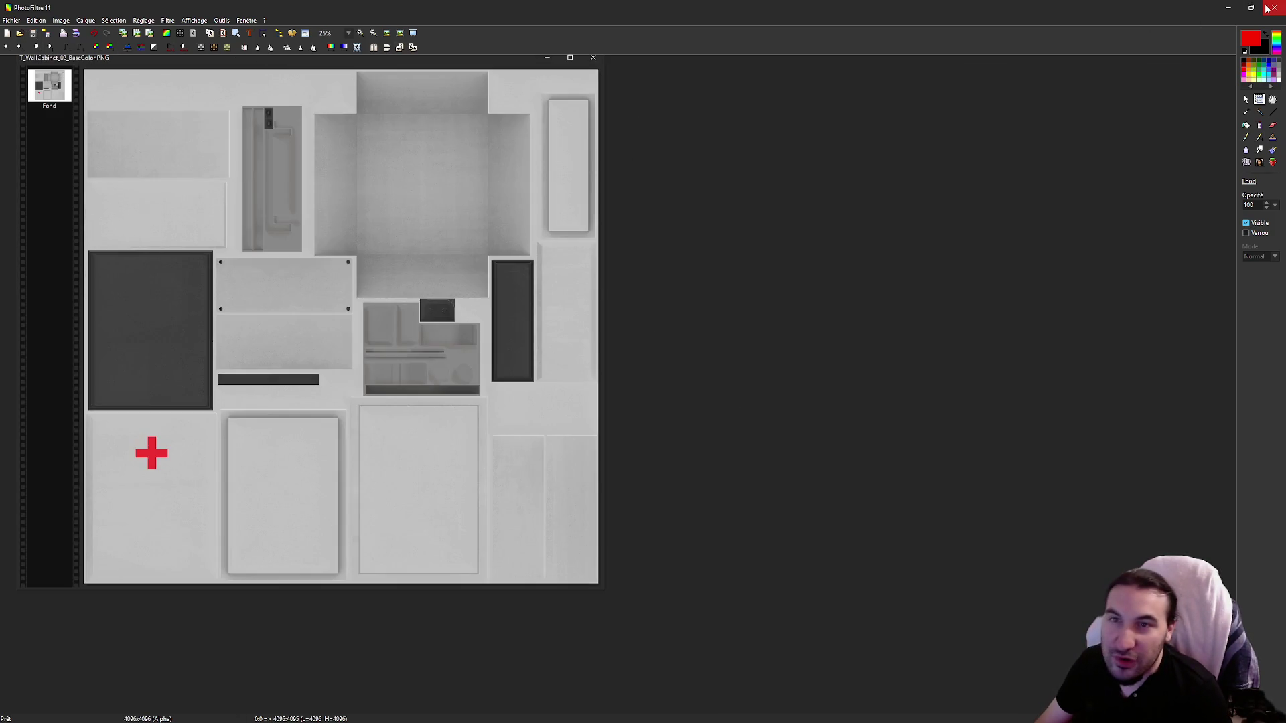
{"action": "left_click", "coordinate": [1266, 8]}
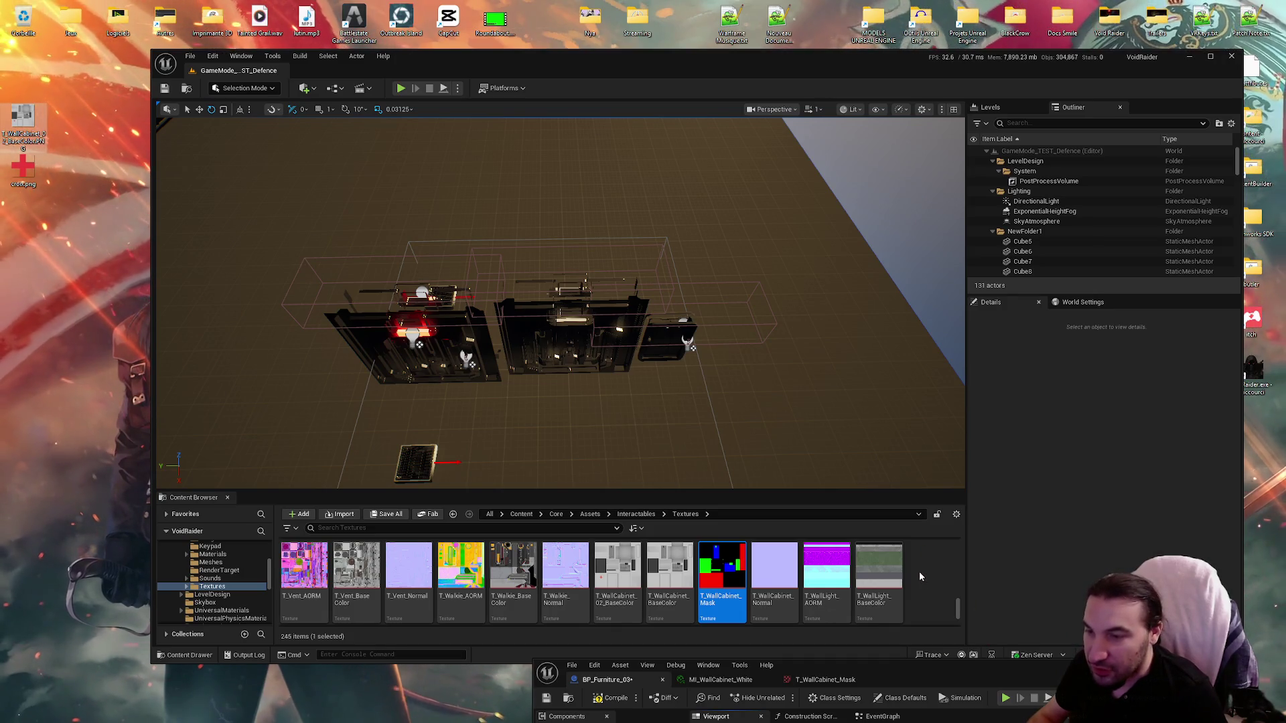
Step: Save T_WallCabinet_02_BaseColor and BP_Furniture_03, then recompile the BP_Furniture_03 blueprint
{"action": "left_click", "coordinate": [387, 514]}
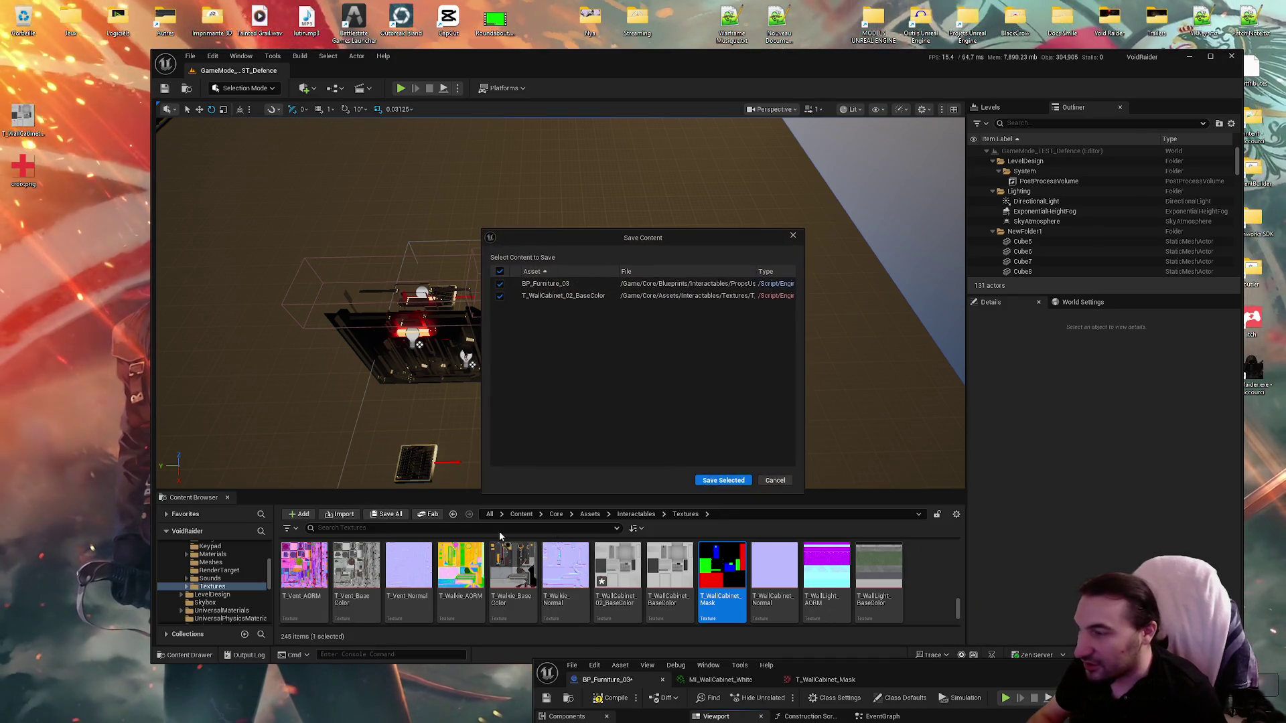
{"action": "left_click", "coordinate": [724, 480]}
{"action": "left_click_drag", "start_coordinate": [903, 670], "coordinate": [639, 59]}
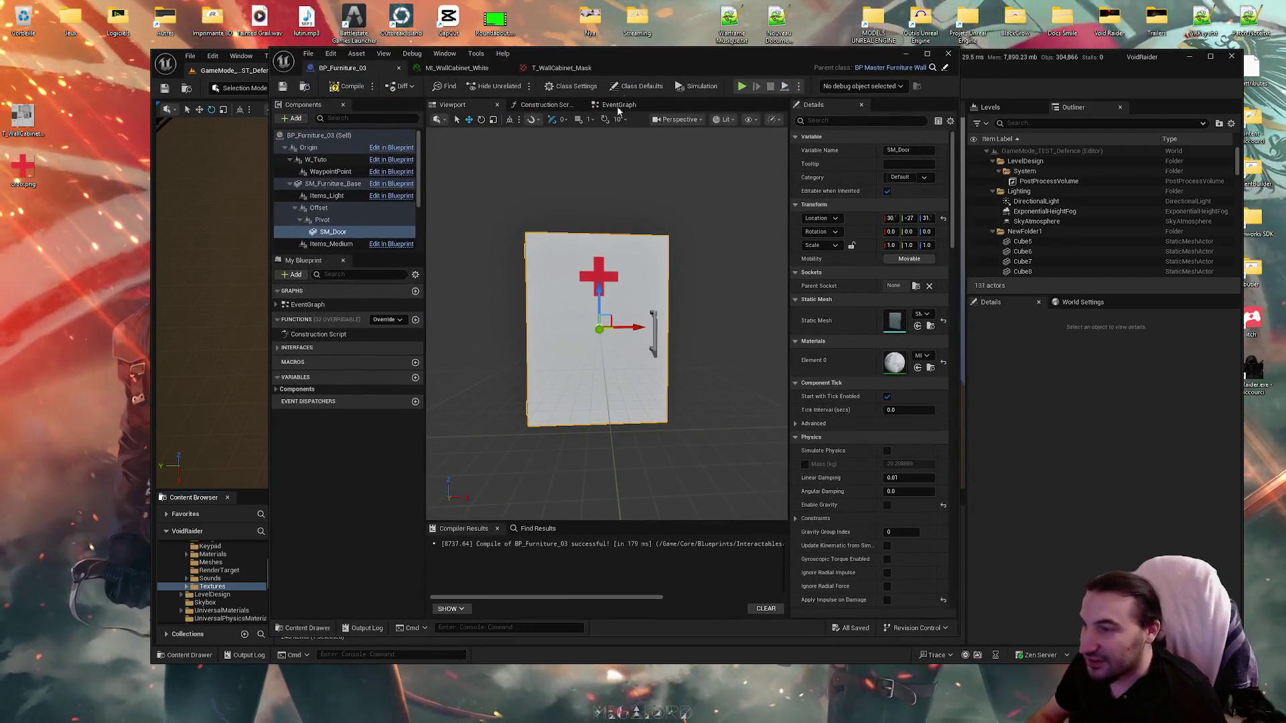
{"action": "left_click", "coordinate": [338, 89]}
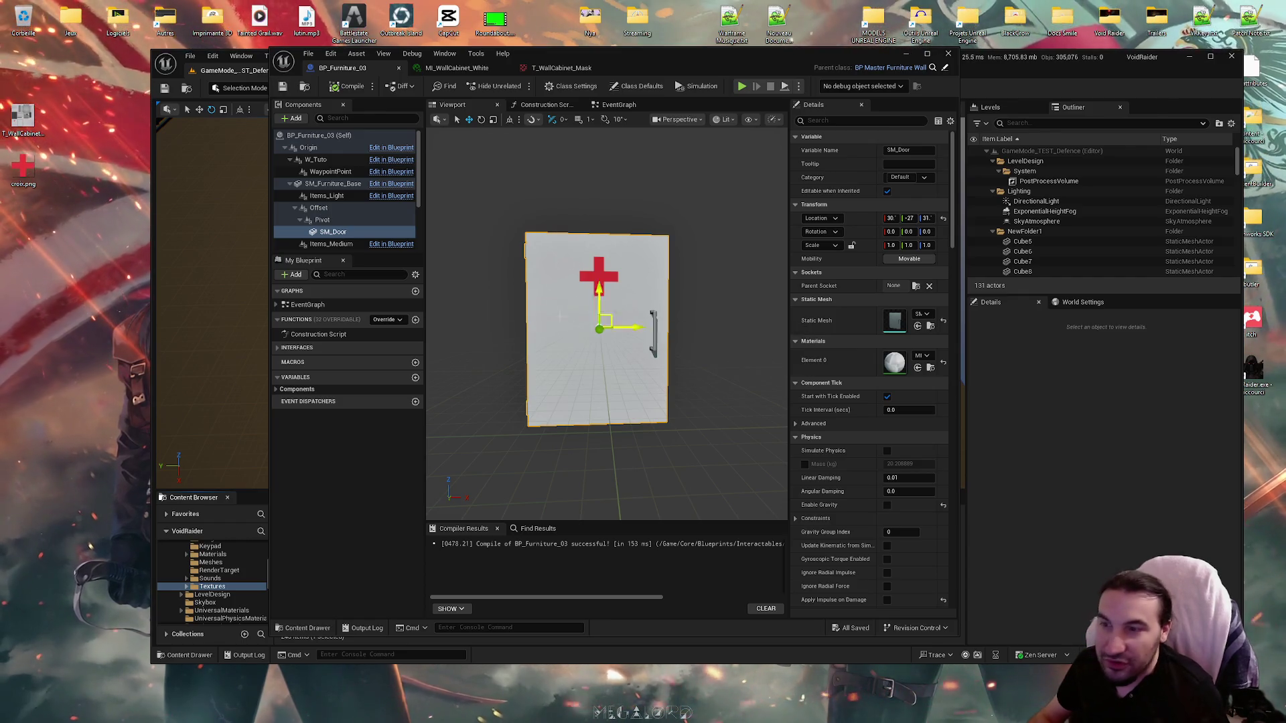
{"action": "key", "text": "super"}
{"action": "key", "text": "super"}
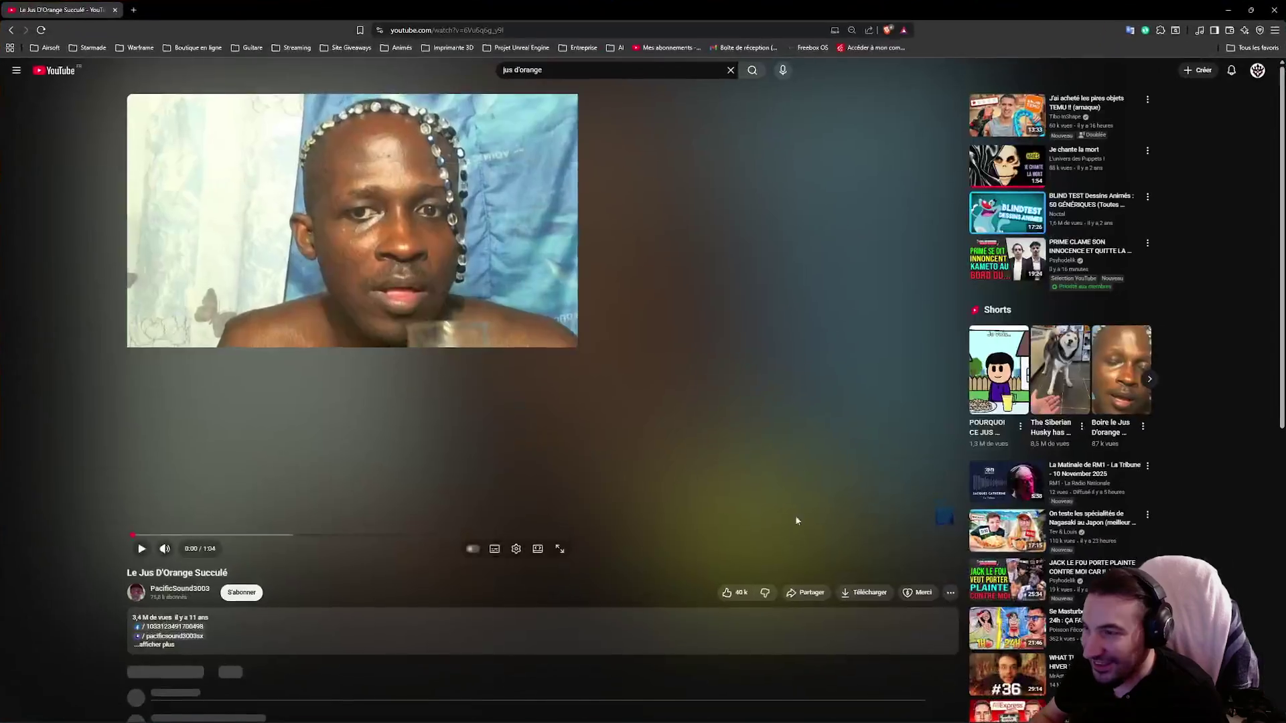
Step: Pause the music playing in Spotify
{"action": "key", "text": "super"}
{"action": "left_click", "coordinate": [709, 653]}
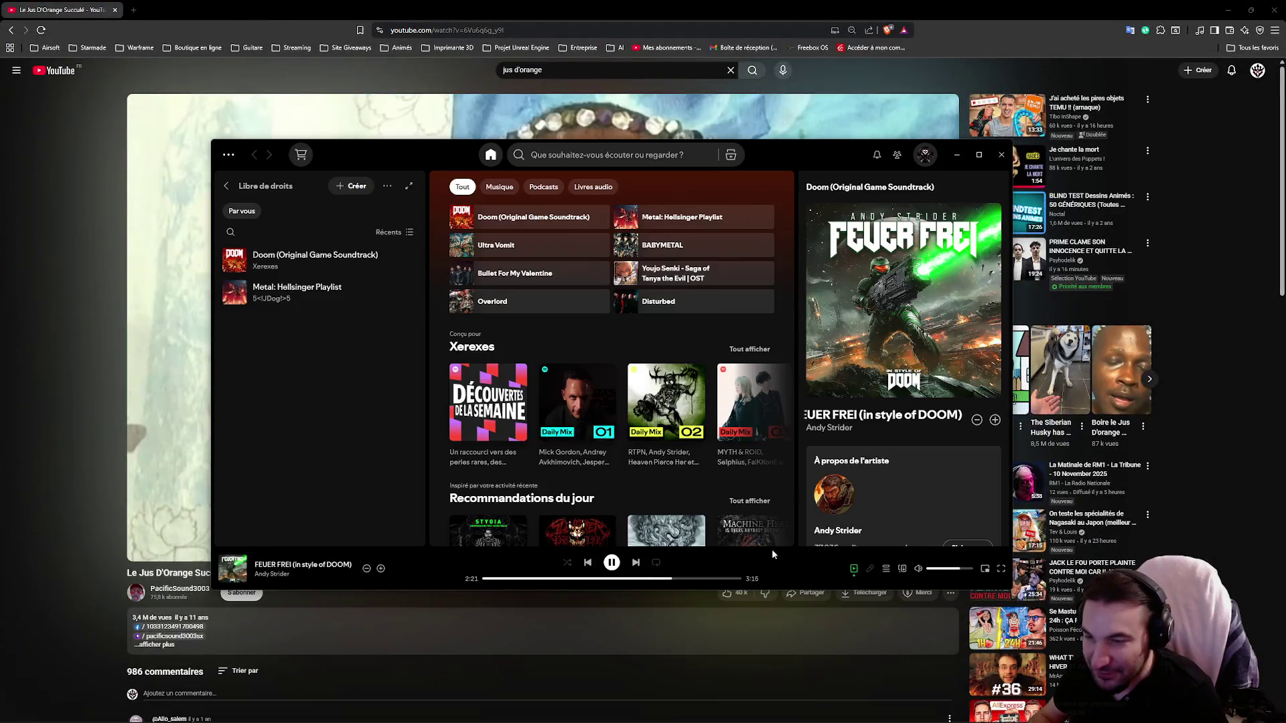
{"action": "left_click", "coordinate": [612, 563]}
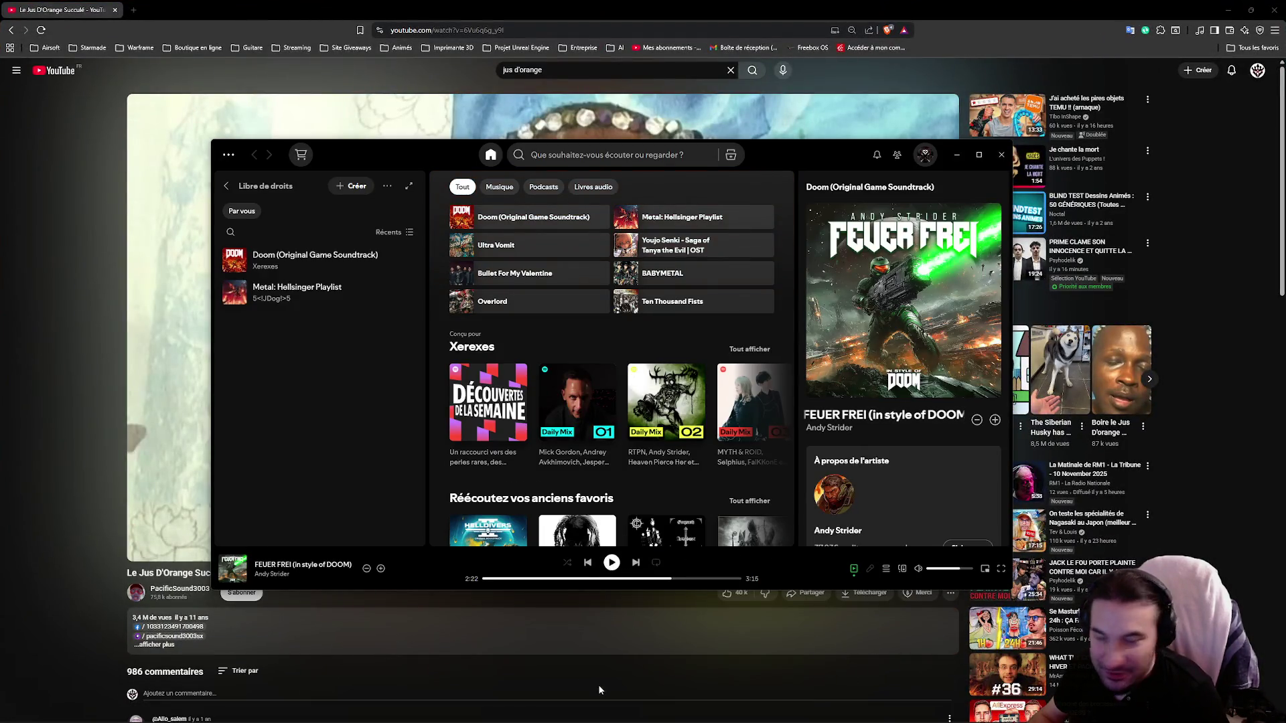
Step: Pause 'Le Jus D'Orange Succulé' and go back to the jus d'orange search results
{"action": "left_click", "coordinate": [600, 689]}
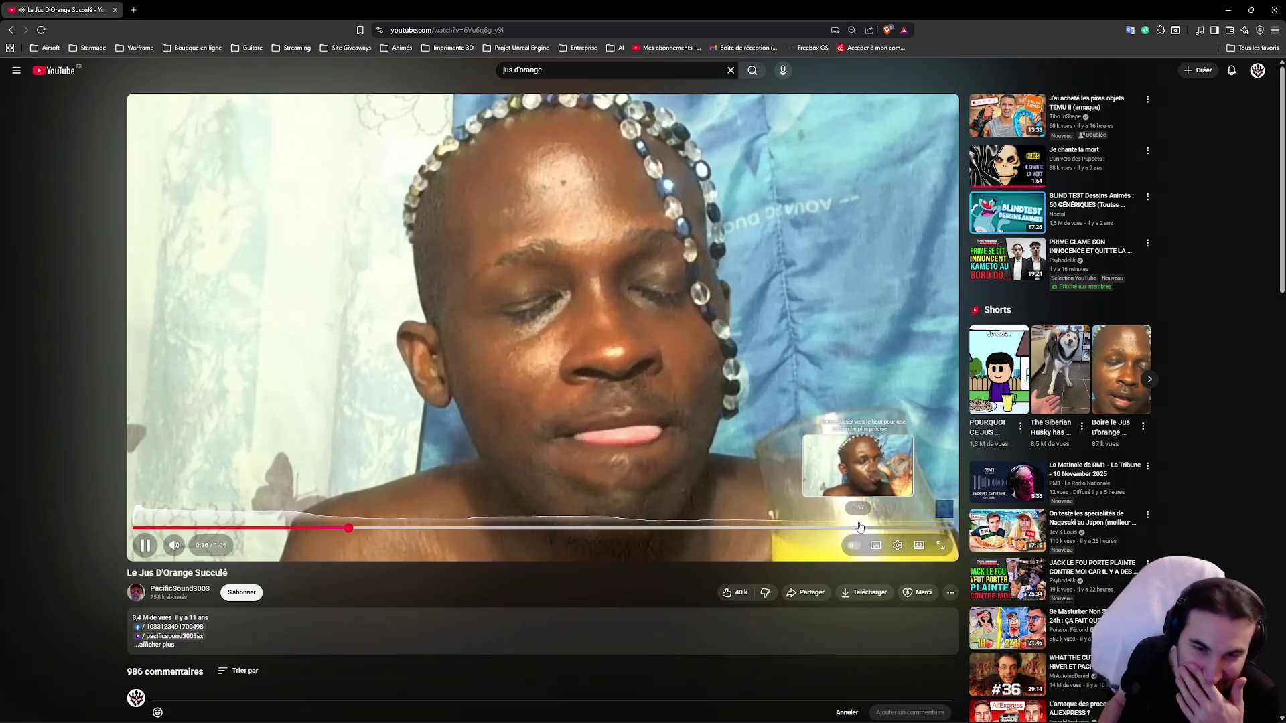
{"action": "key", "text": "space"}
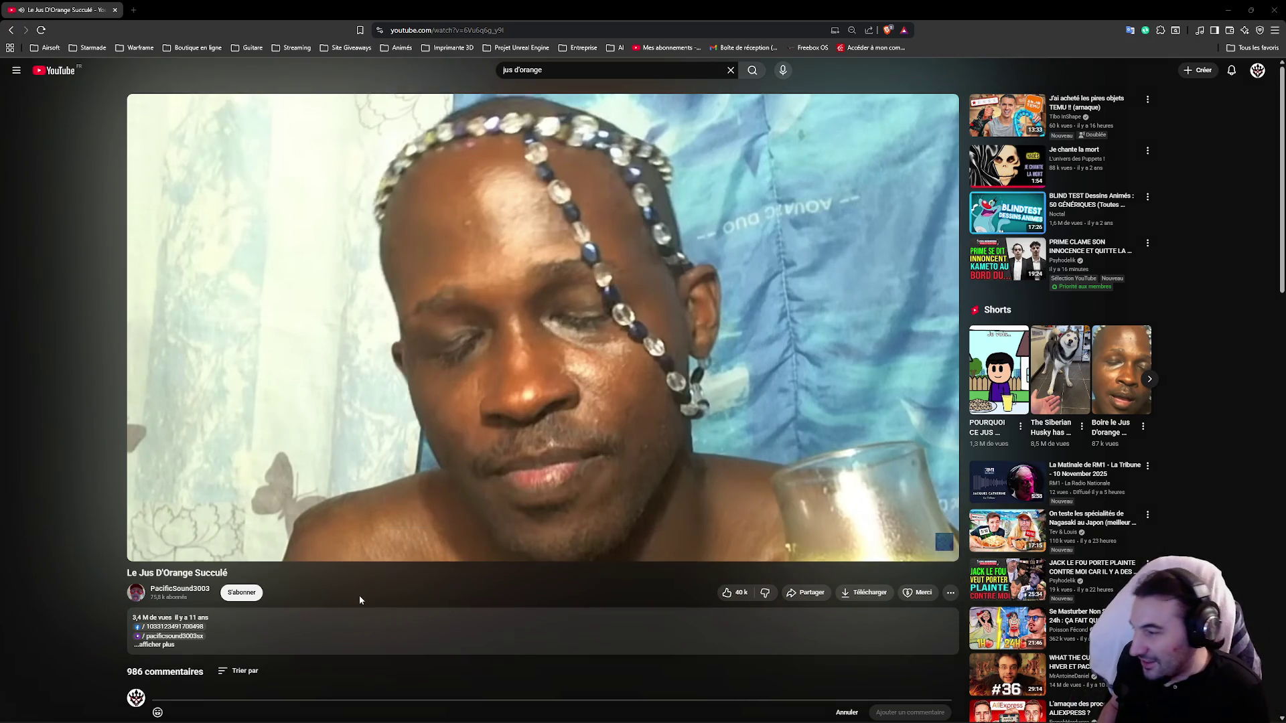
{"action": "scroll", "coordinate": [349, 592], "scroll_direction": "down", "scroll_amount": 2}
{"action": "key", "text": "alt+Left"}
{"action": "scroll", "coordinate": [439, 625], "scroll_direction": "down", "scroll_amount": 5}
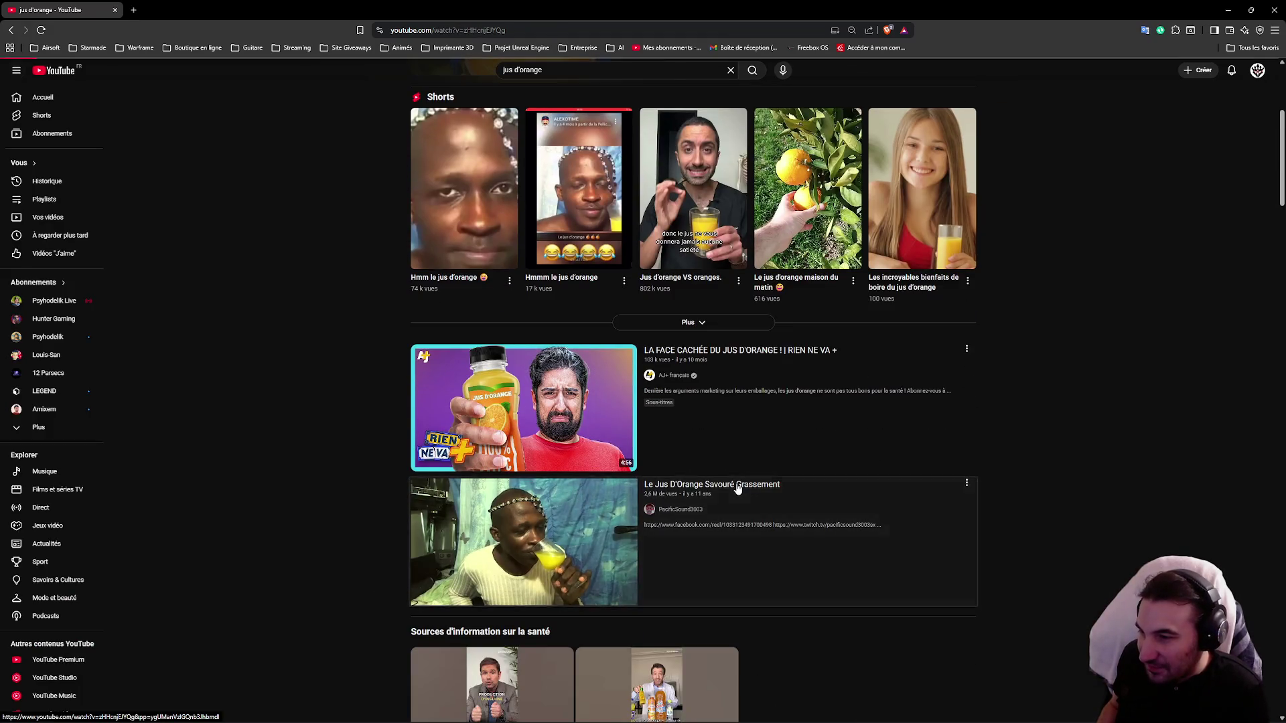
Step: Play 'Le Jus D'Orange Savouré Grassement' through to its 1:49 end screen
{"action": "left_click", "coordinate": [733, 488]}
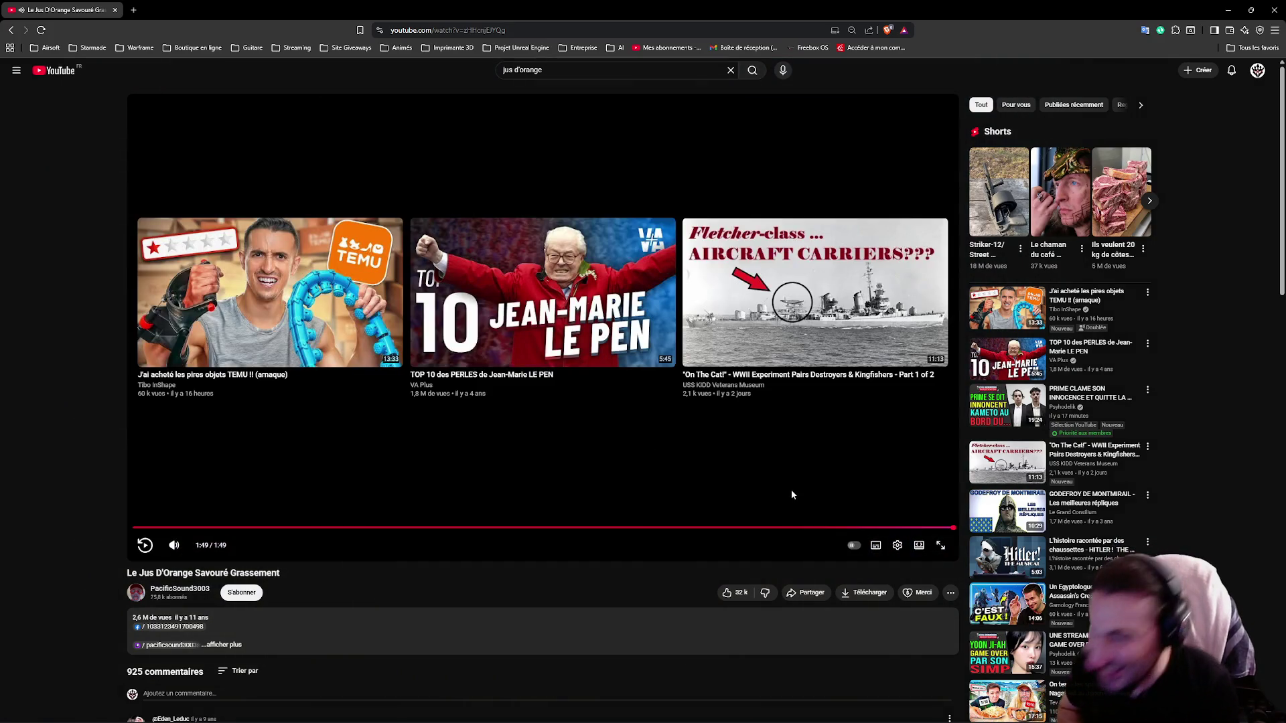
{"action": "scroll", "coordinate": [536, 408], "scroll_direction": "down", "scroll_amount": 1}
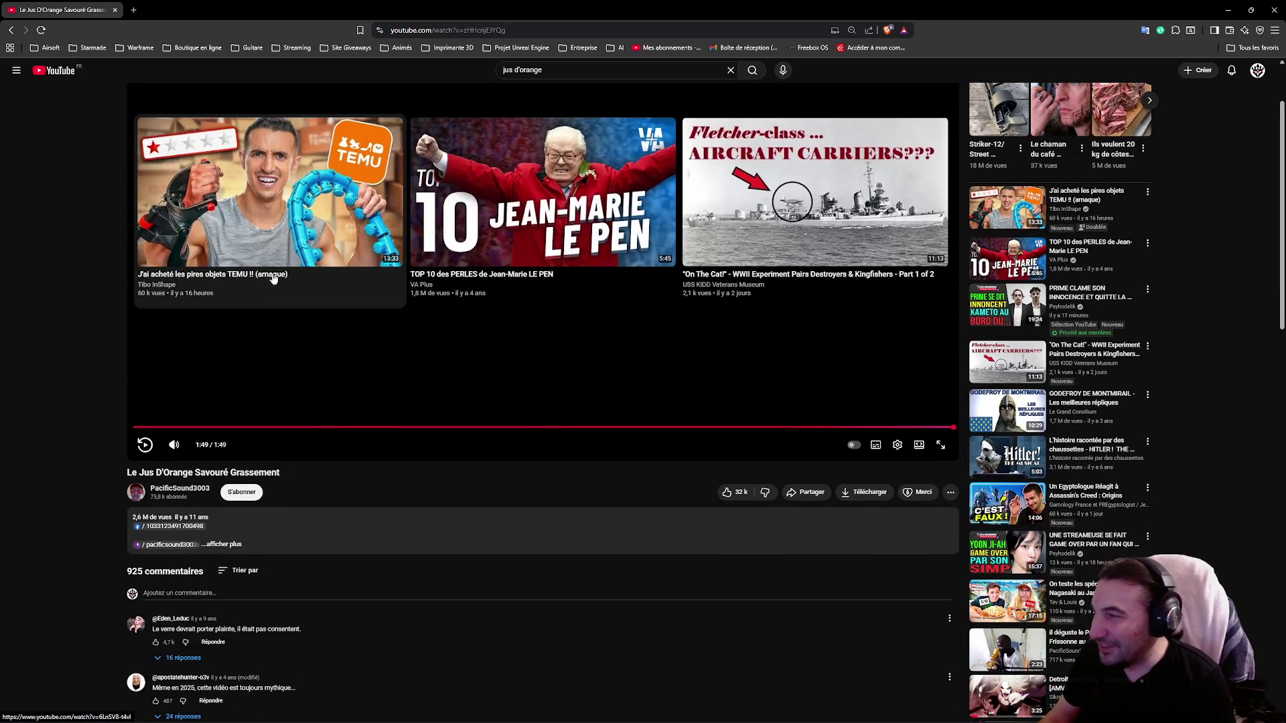
Step: Change the YouTube search to 'jus d'orange remix'
{"action": "left_click", "coordinate": [547, 72]}
{"action": "type", "text": "remix"}
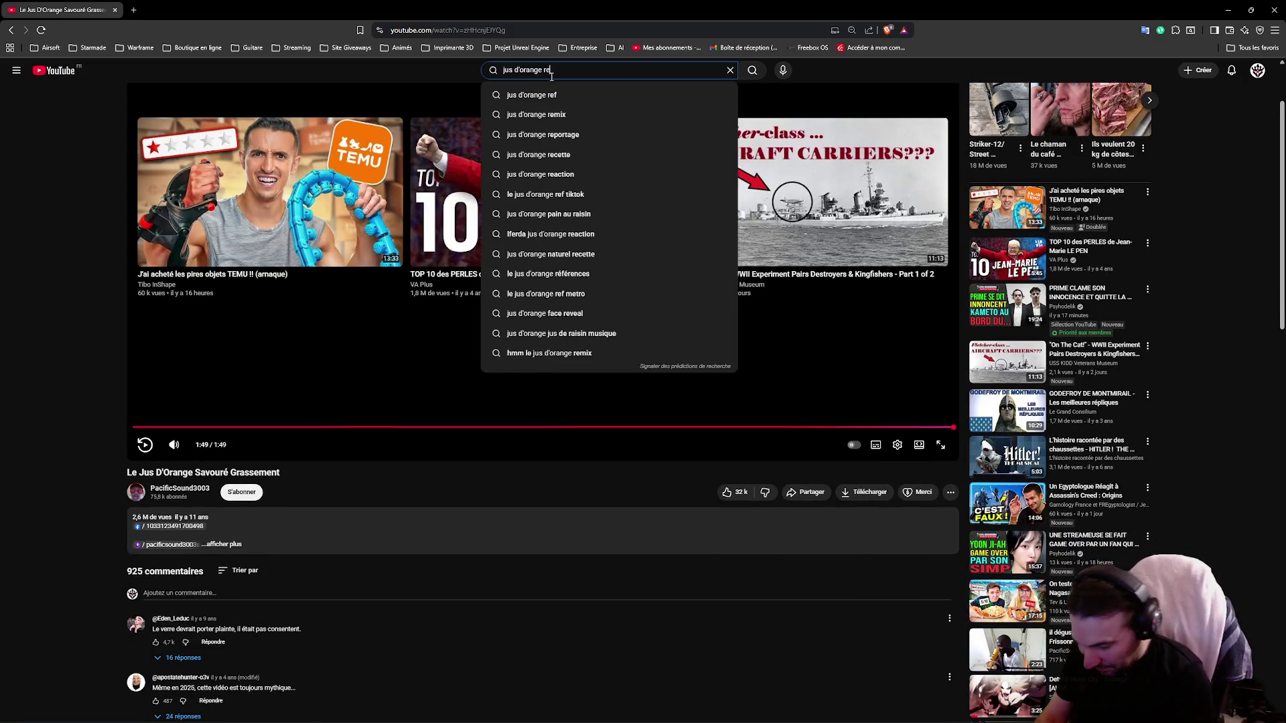
{"action": "key", "text": "Return"}
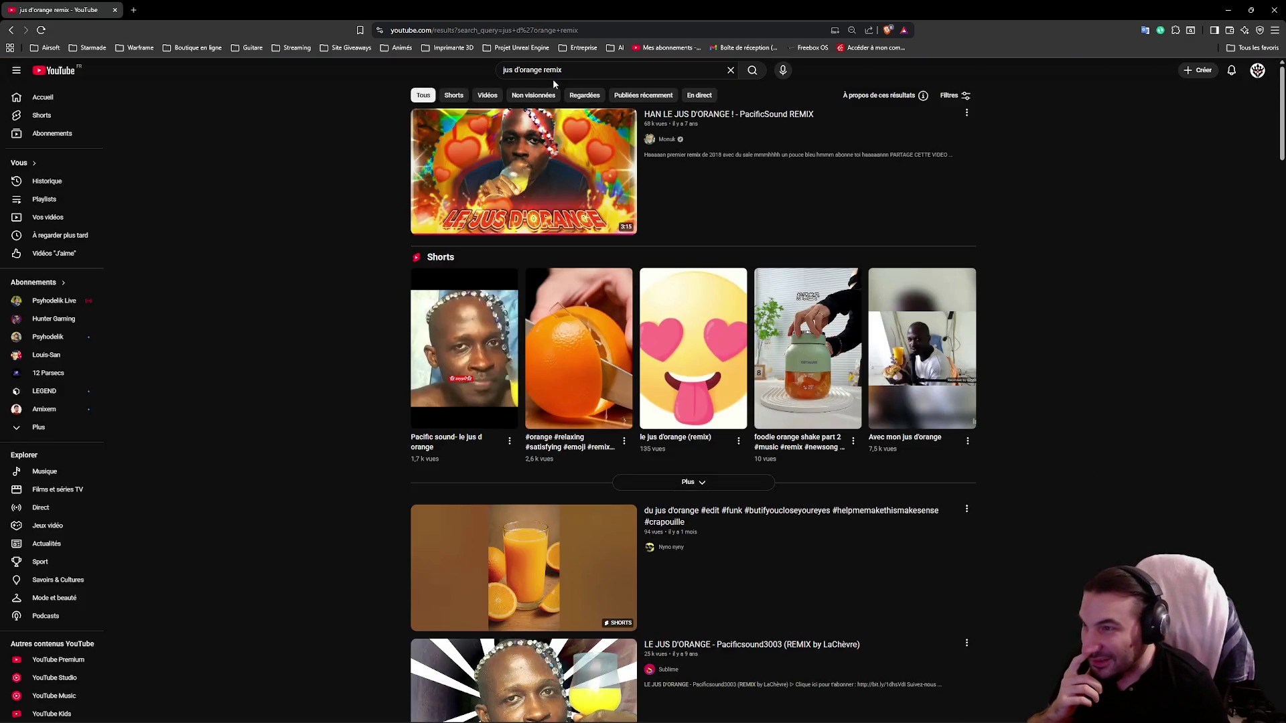
Step: Browse the remix results and return to 'HAN LE JUS D'ORANGE ! - PacificSound REMIX' playing
{"action": "scroll", "coordinate": [508, 323], "scroll_direction": "down", "scroll_amount": 3}
{"action": "scroll", "coordinate": [496, 305], "scroll_direction": "down", "scroll_amount": 10}
{"action": "scroll", "coordinate": [450, 293], "scroll_direction": "down", "scroll_amount": 3}
{"action": "scroll", "coordinate": [352, 287], "scroll_direction": "down", "scroll_amount": 3}
{"action": "scroll", "coordinate": [352, 286], "scroll_direction": "up", "scroll_amount": 5}
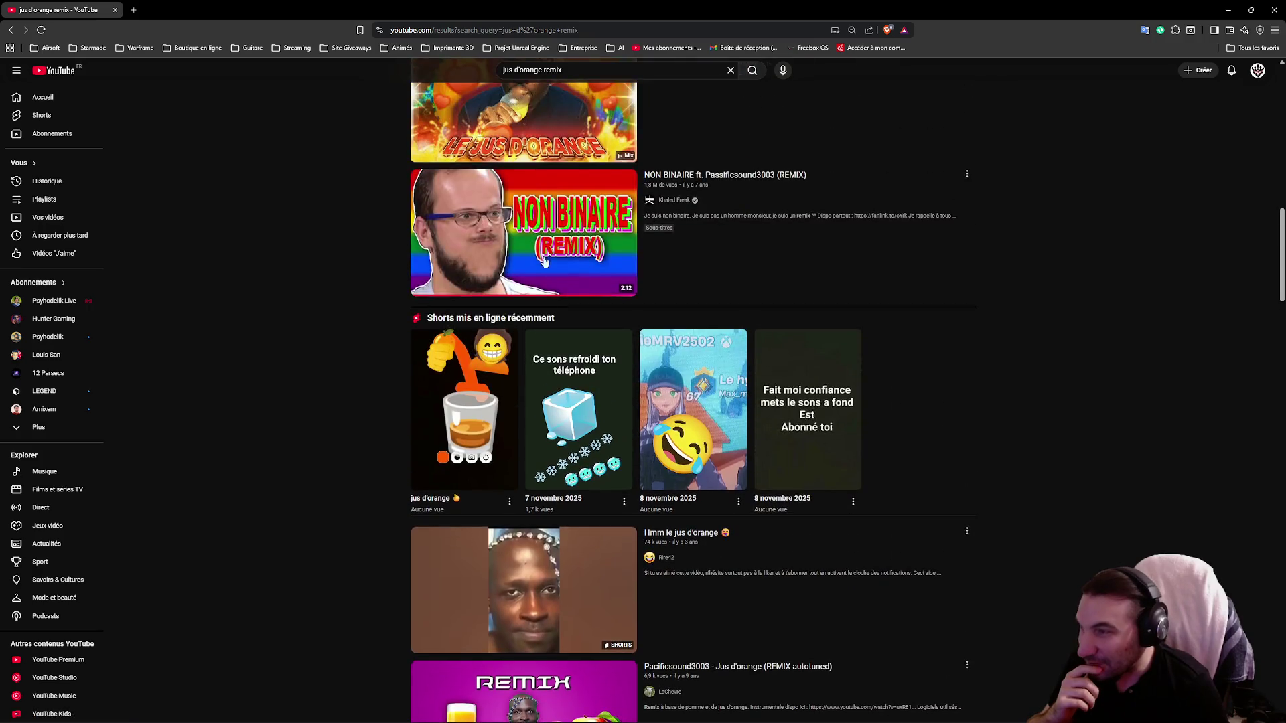
{"action": "scroll", "coordinate": [526, 300], "scroll_direction": "down", "scroll_amount": 4}
{"action": "scroll", "coordinate": [526, 300], "scroll_direction": "down", "scroll_amount": 8}
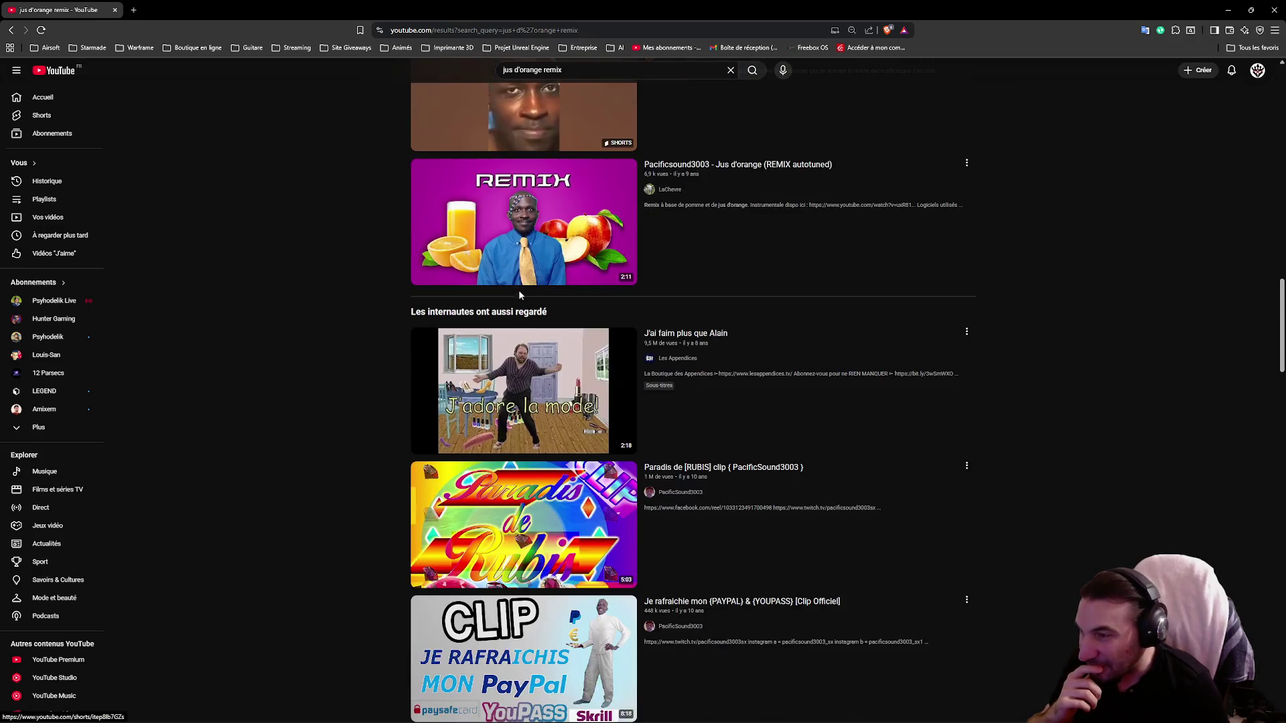
{"action": "scroll", "coordinate": [496, 288], "scroll_direction": "down", "scroll_amount": 4}
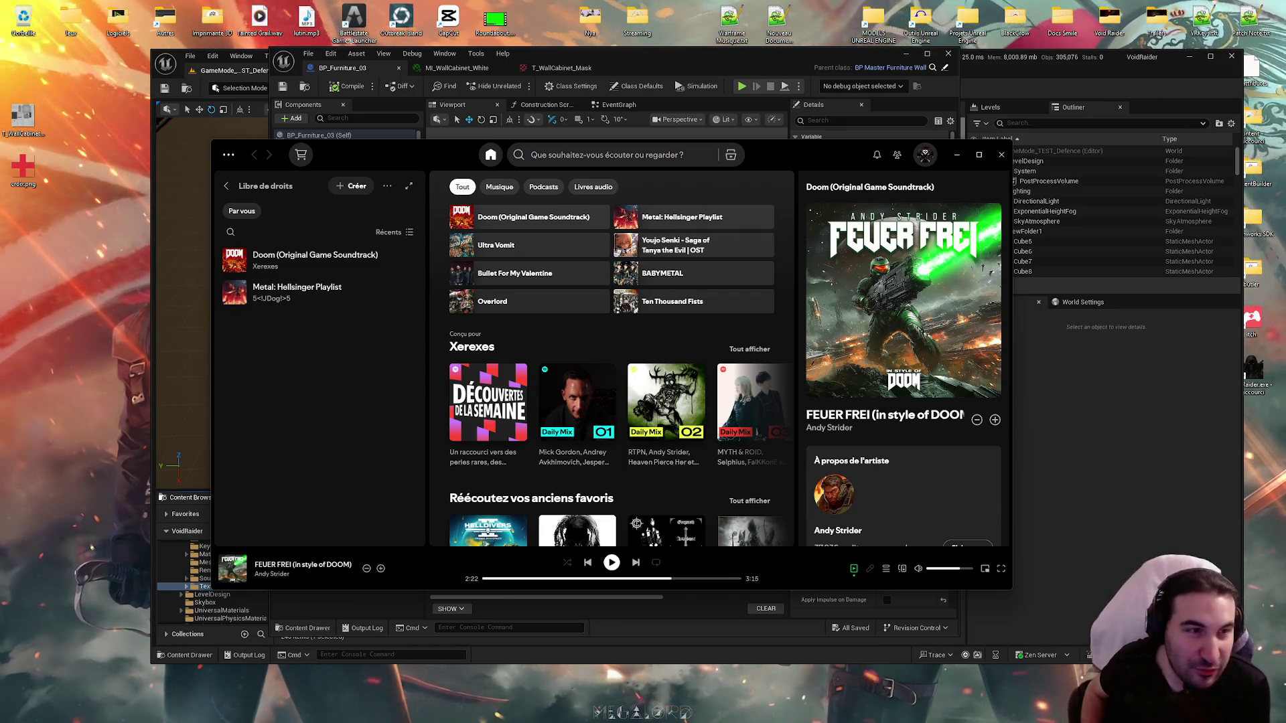
{"action": "key", "text": "alt+Tab"}
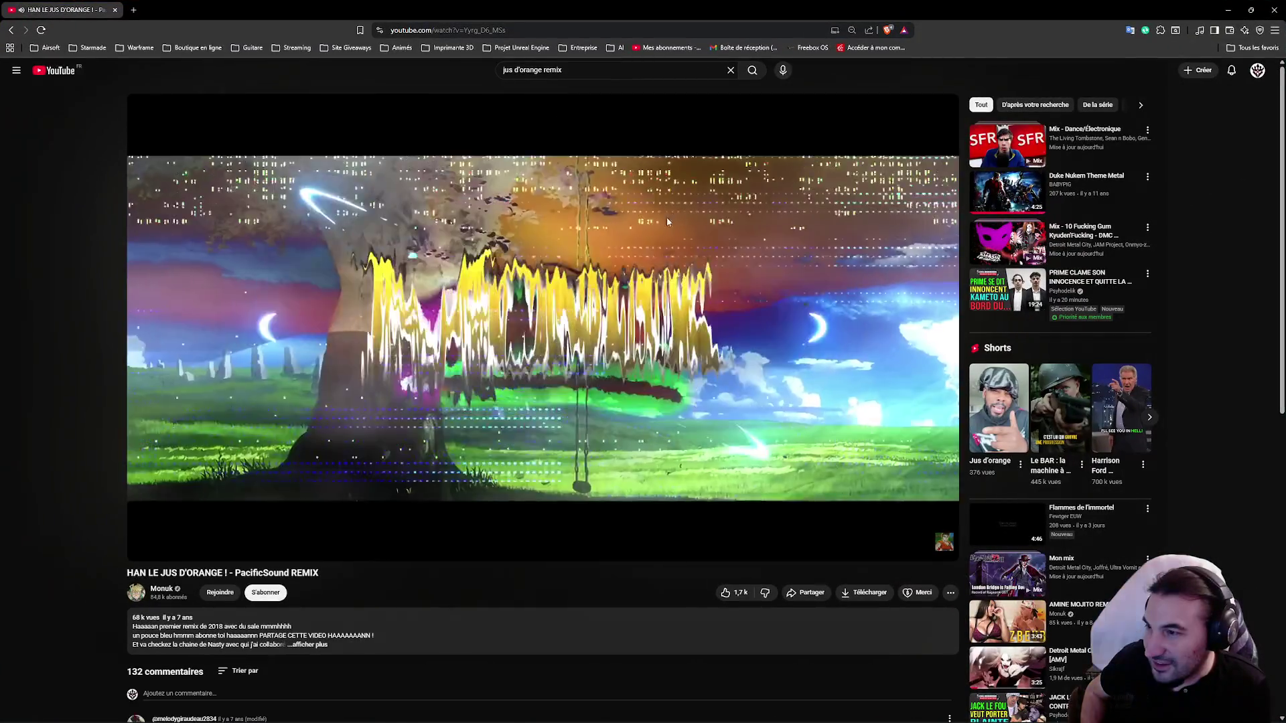
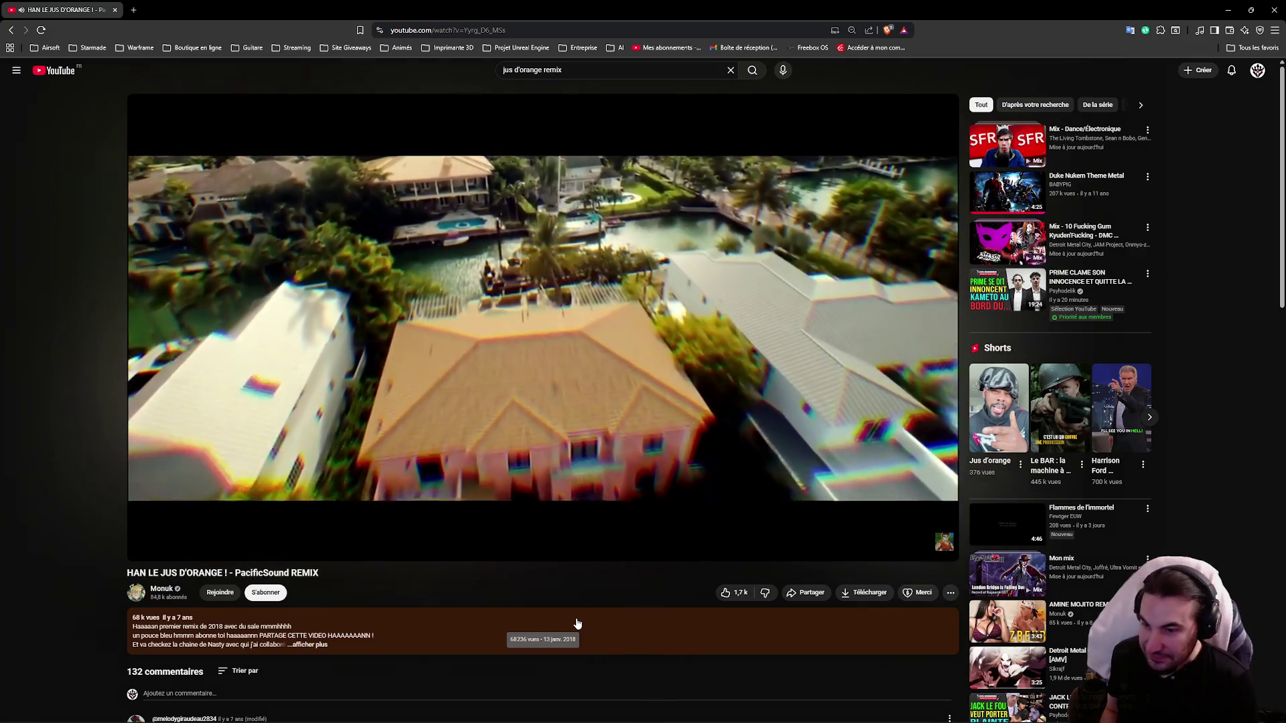
Step: Scroll the HAN LE JUS D'ORANGE video page back up to the uploader's channel name below the player
{"action": "scroll", "coordinate": [541, 642], "scroll_direction": "down", "scroll_amount": 4}
{"action": "scroll", "coordinate": [536, 631], "scroll_direction": "up", "scroll_amount": 3}
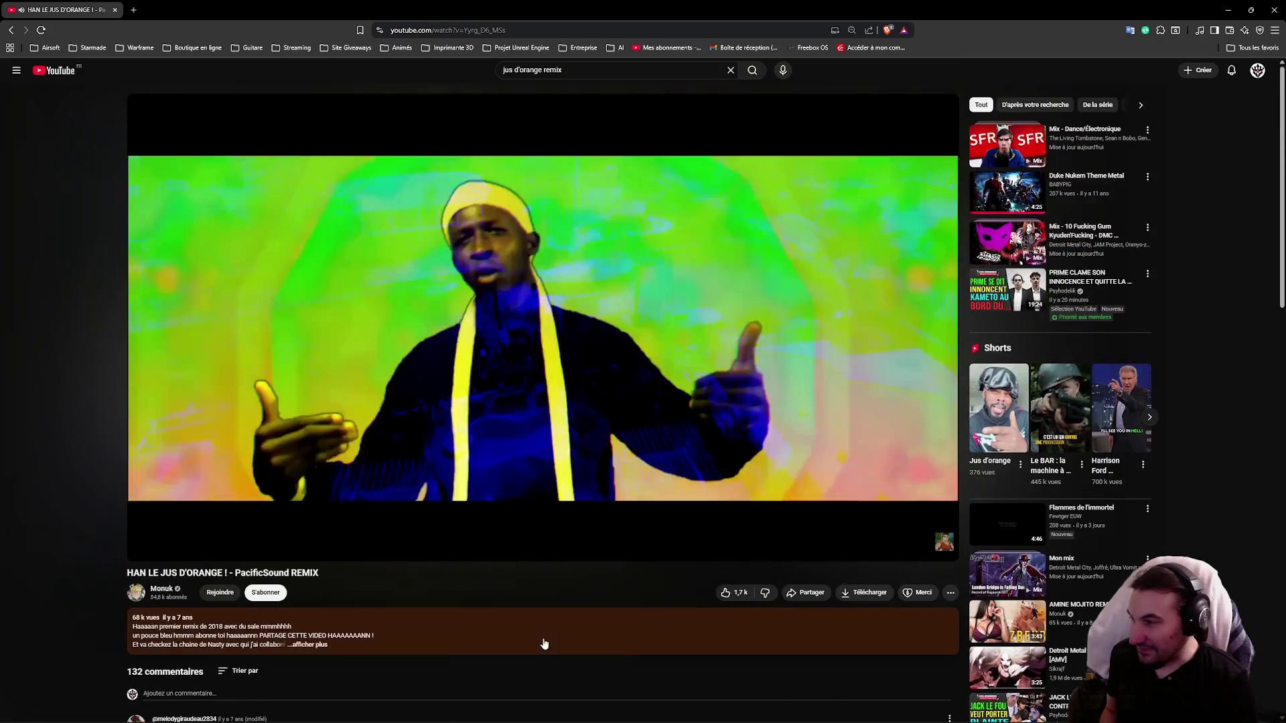
{"action": "scroll", "coordinate": [541, 637], "scroll_direction": "up", "scroll_amount": 1}
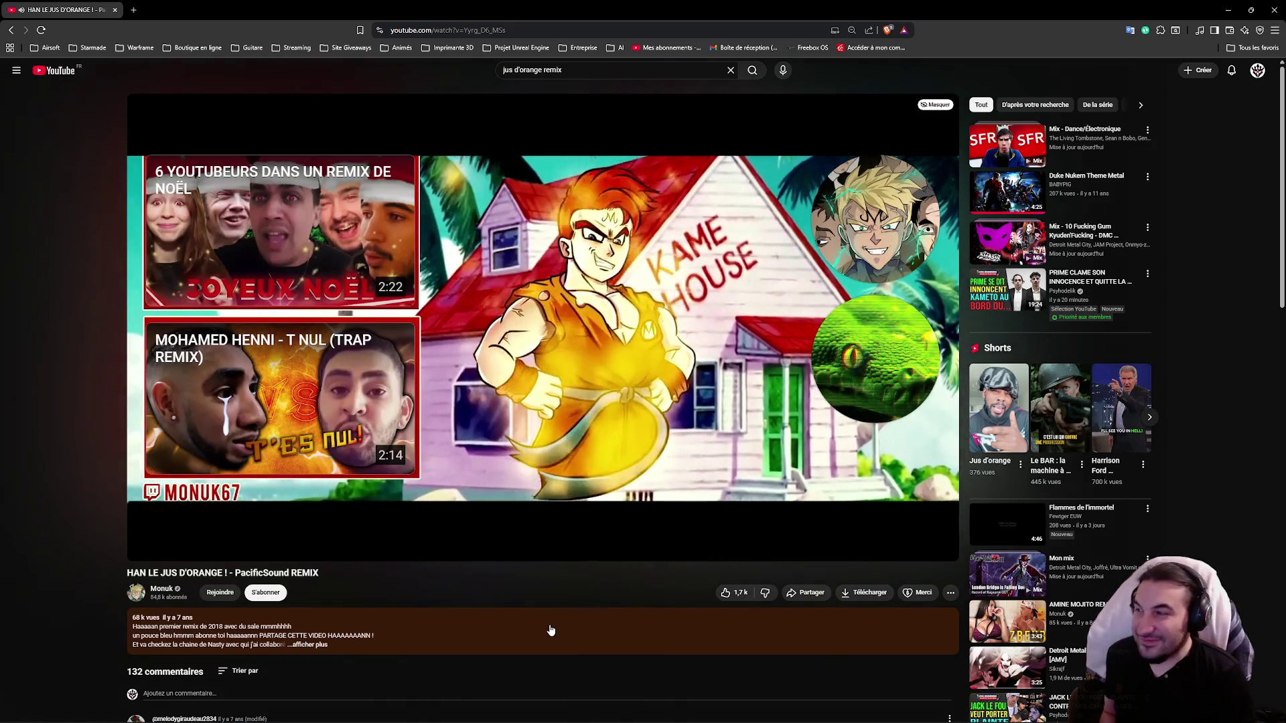
{"action": "mouse_move", "coordinate": [149, 546]}
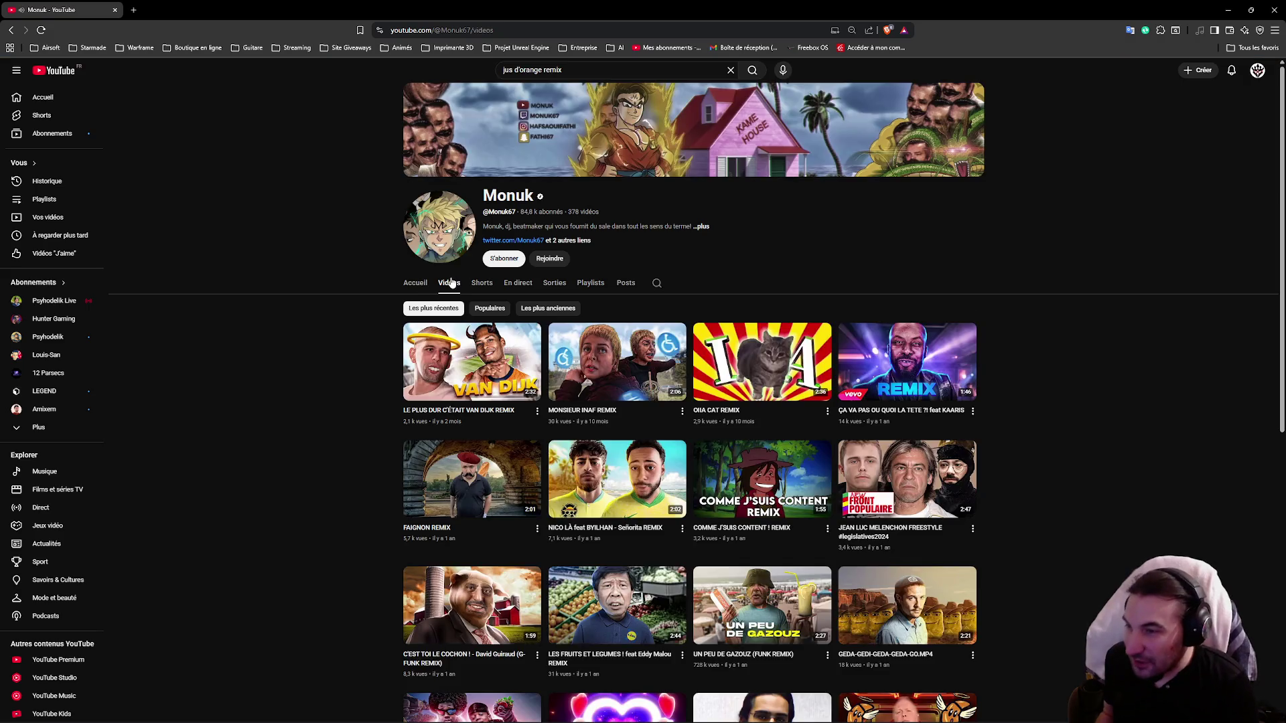
{"action": "scroll", "coordinate": [514, 449], "scroll_direction": "down", "scroll_amount": 4}
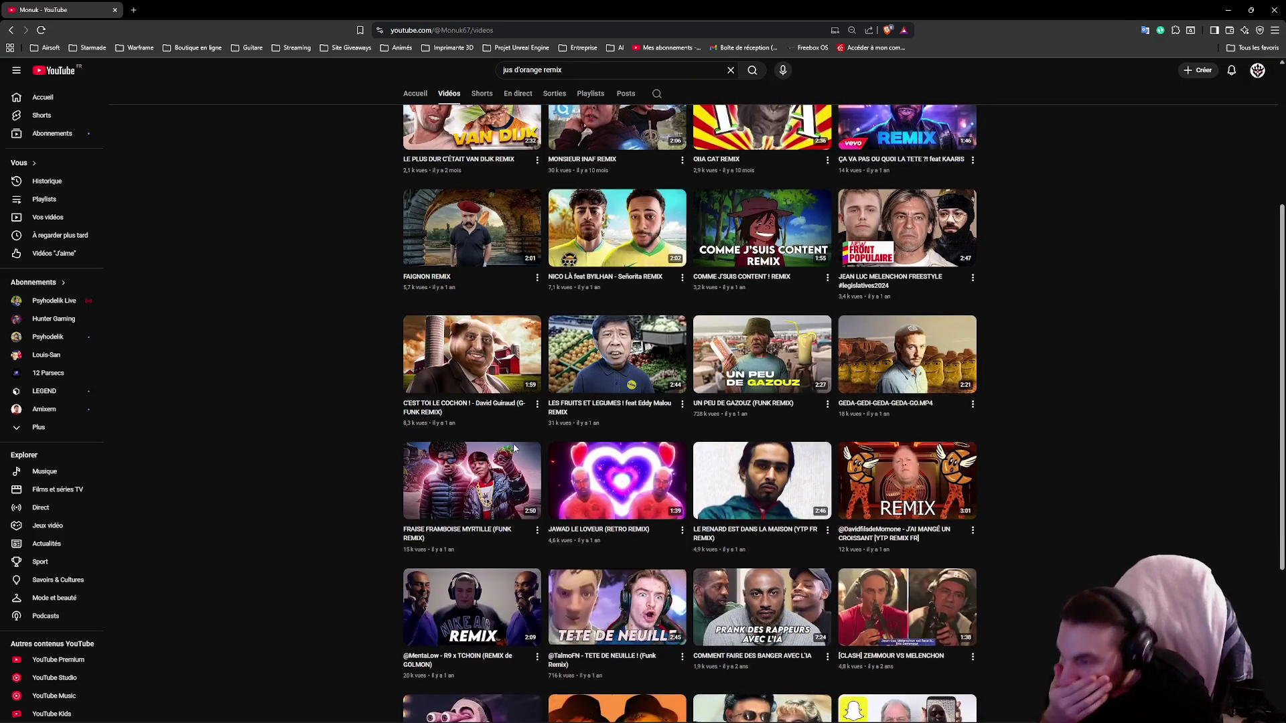
{"action": "scroll", "coordinate": [609, 423], "scroll_direction": "down", "scroll_amount": 4}
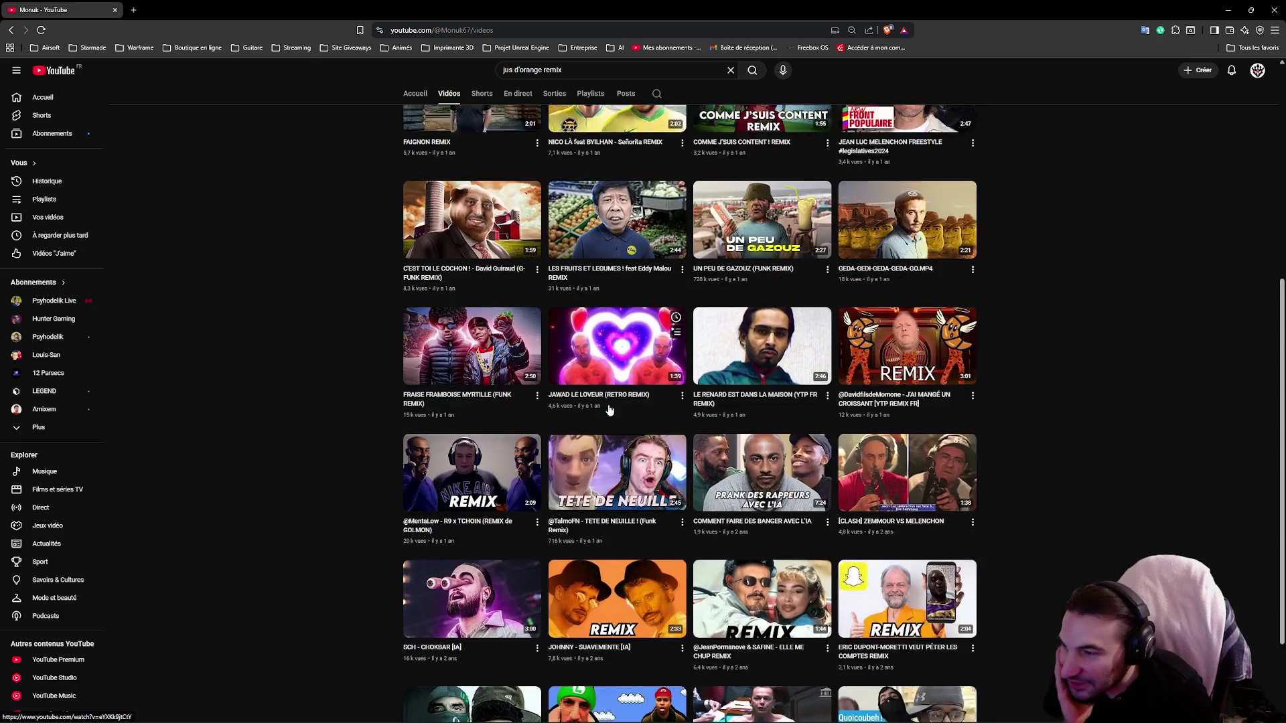
{"action": "scroll", "coordinate": [608, 397], "scroll_direction": "down", "scroll_amount": 3}
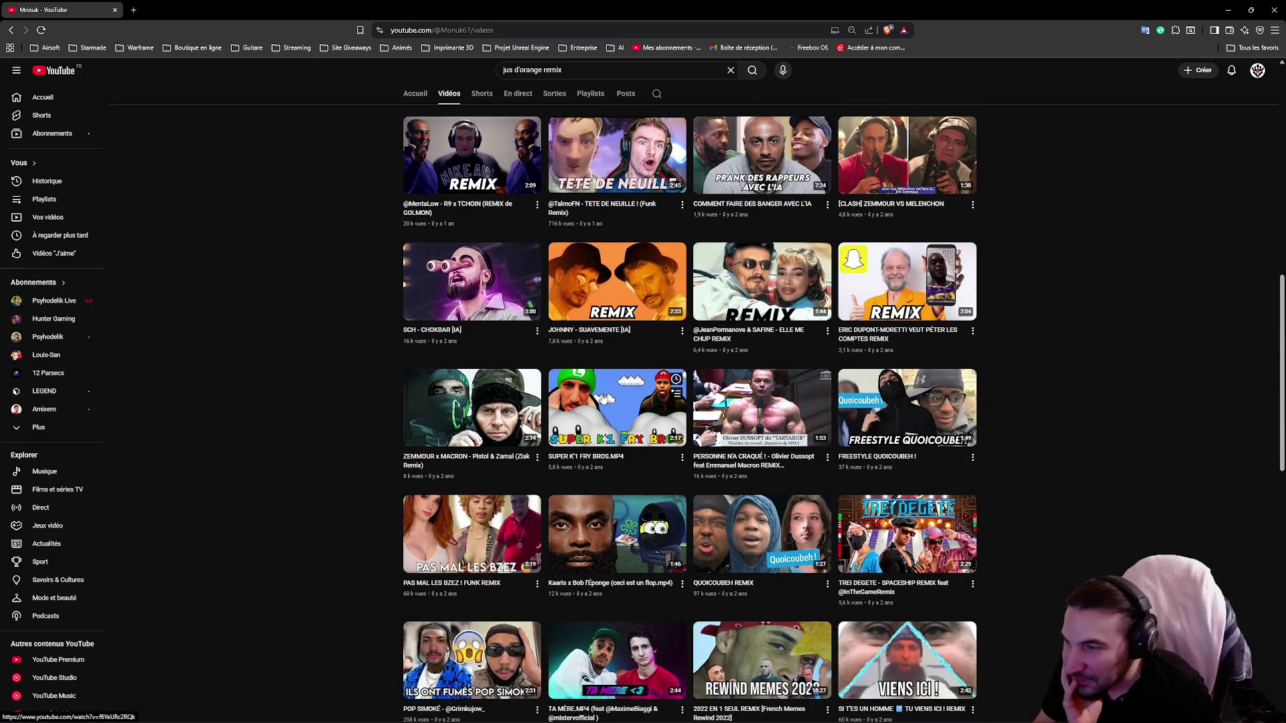
{"action": "scroll", "coordinate": [601, 398], "scroll_direction": "down", "scroll_amount": 5}
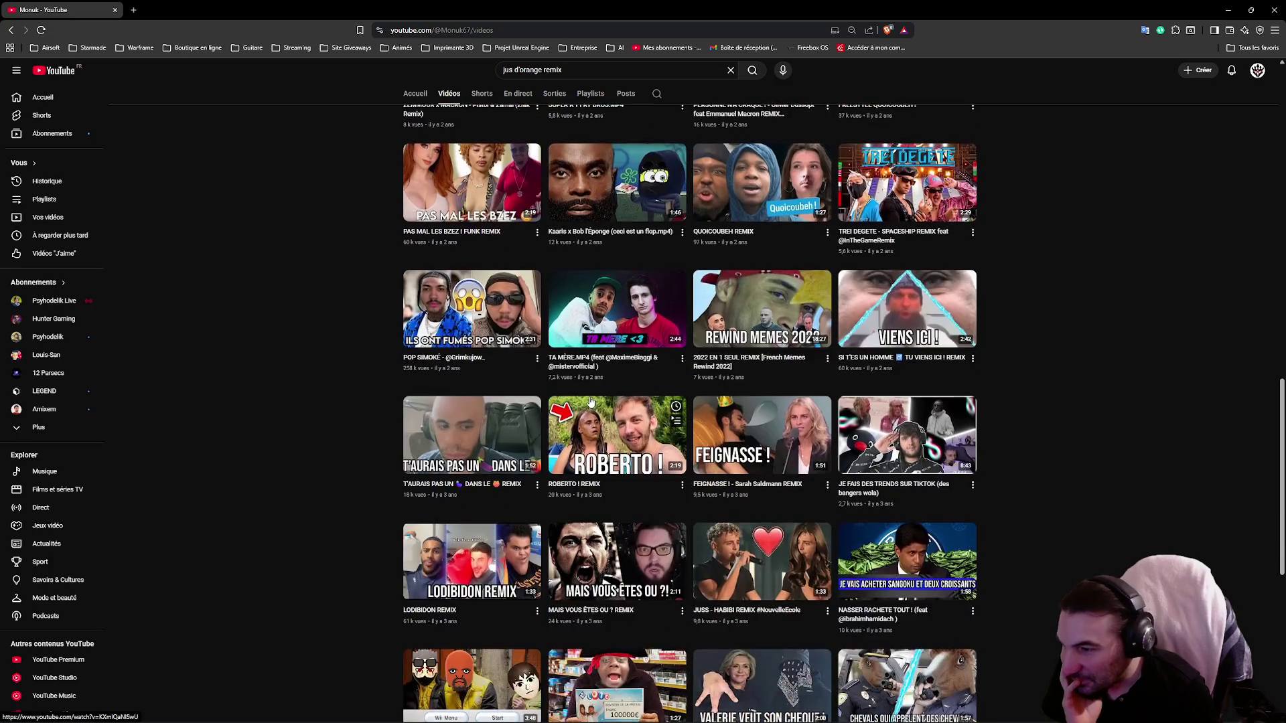
{"action": "scroll", "coordinate": [591, 401], "scroll_direction": "down", "scroll_amount": 2}
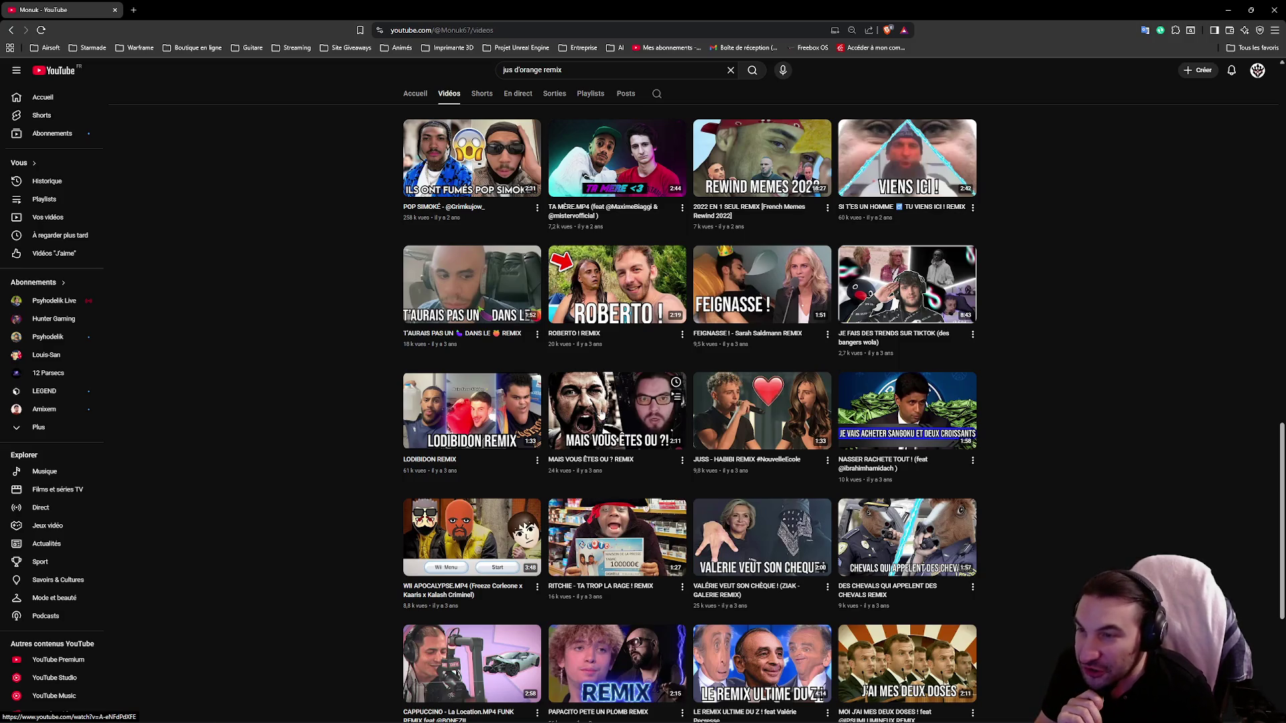
{"action": "scroll", "coordinate": [602, 415], "scroll_direction": "down", "scroll_amount": 2}
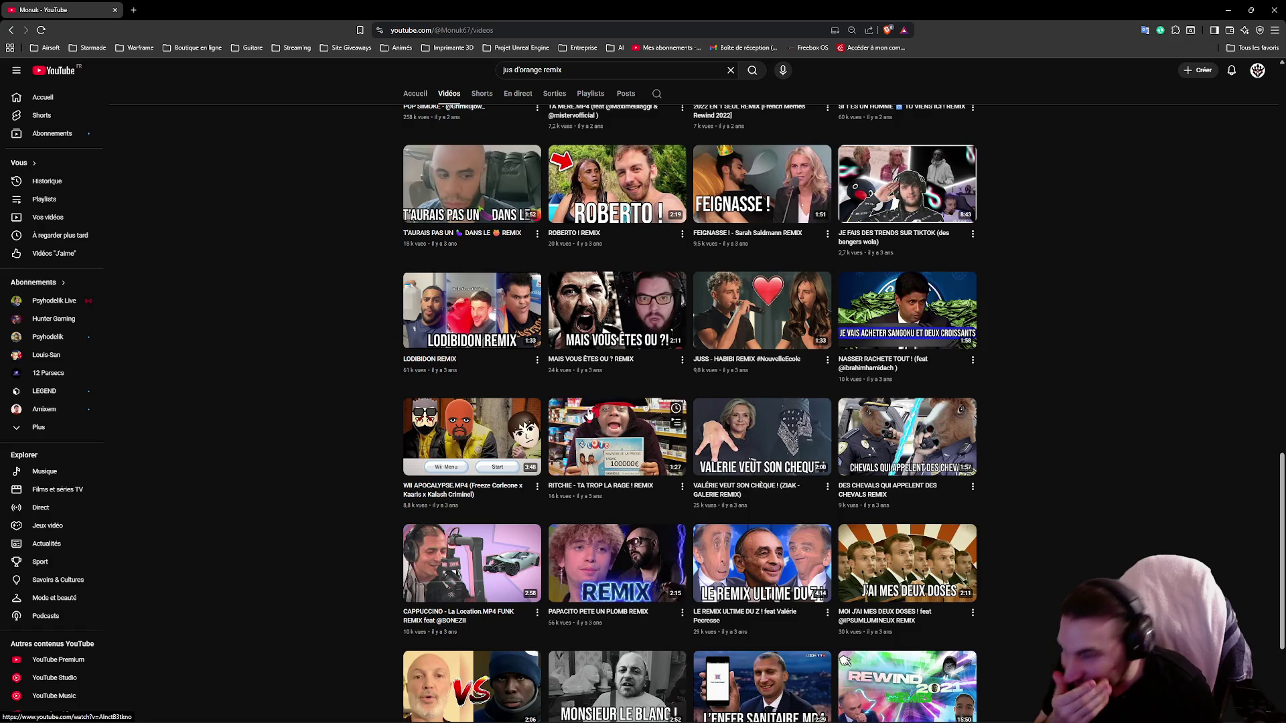
{"action": "scroll", "coordinate": [580, 400], "scroll_direction": "down", "scroll_amount": 3}
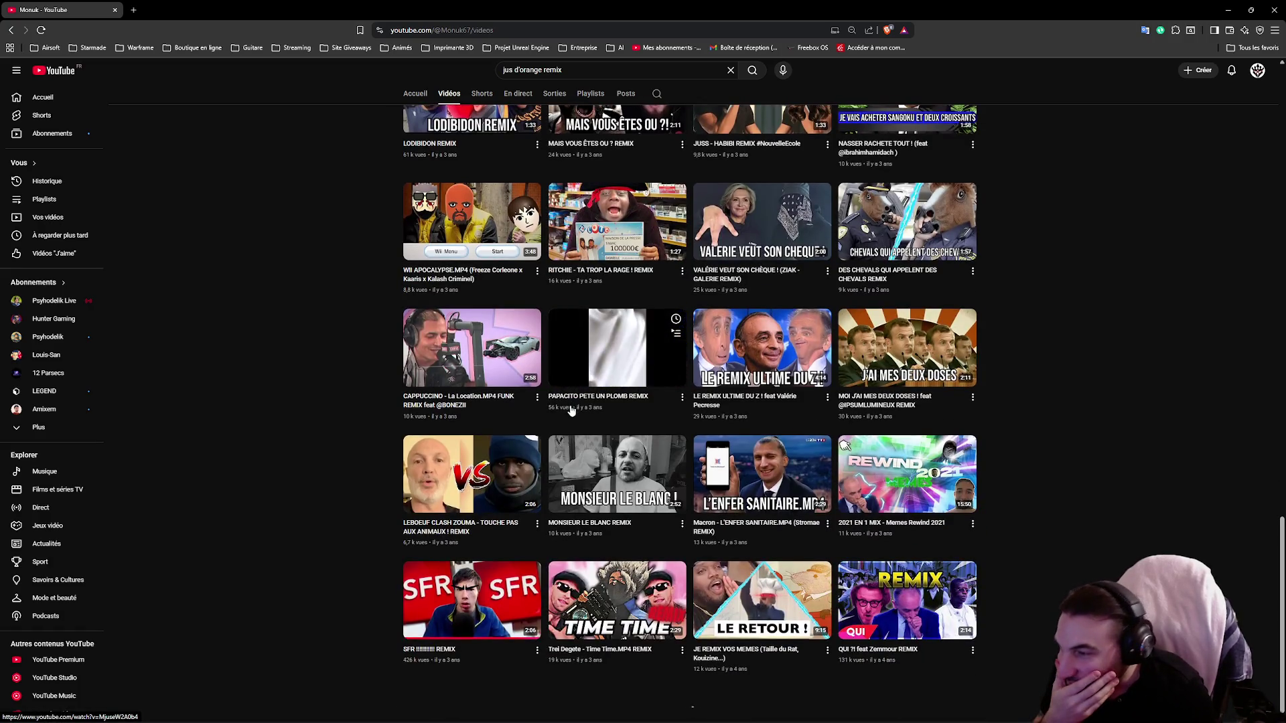
{"action": "scroll", "coordinate": [542, 418], "scroll_direction": "down", "scroll_amount": 3}
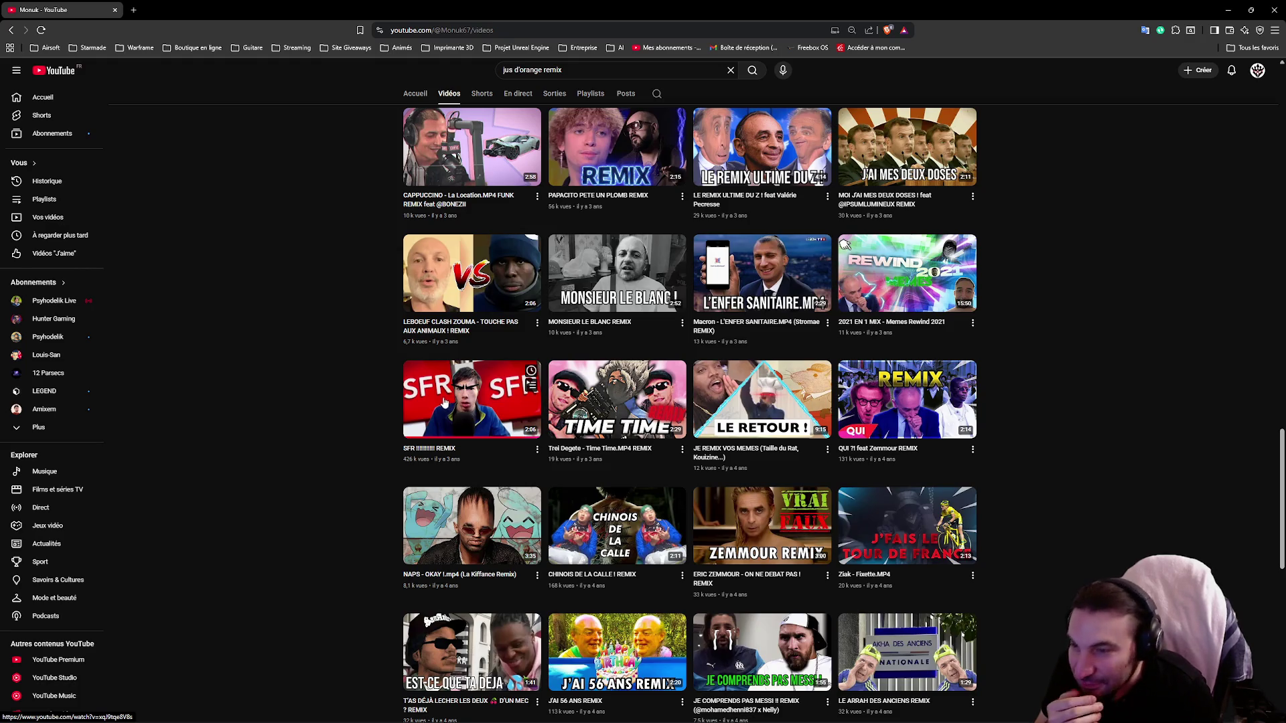
{"action": "scroll", "coordinate": [439, 402], "scroll_direction": "down", "scroll_amount": 3}
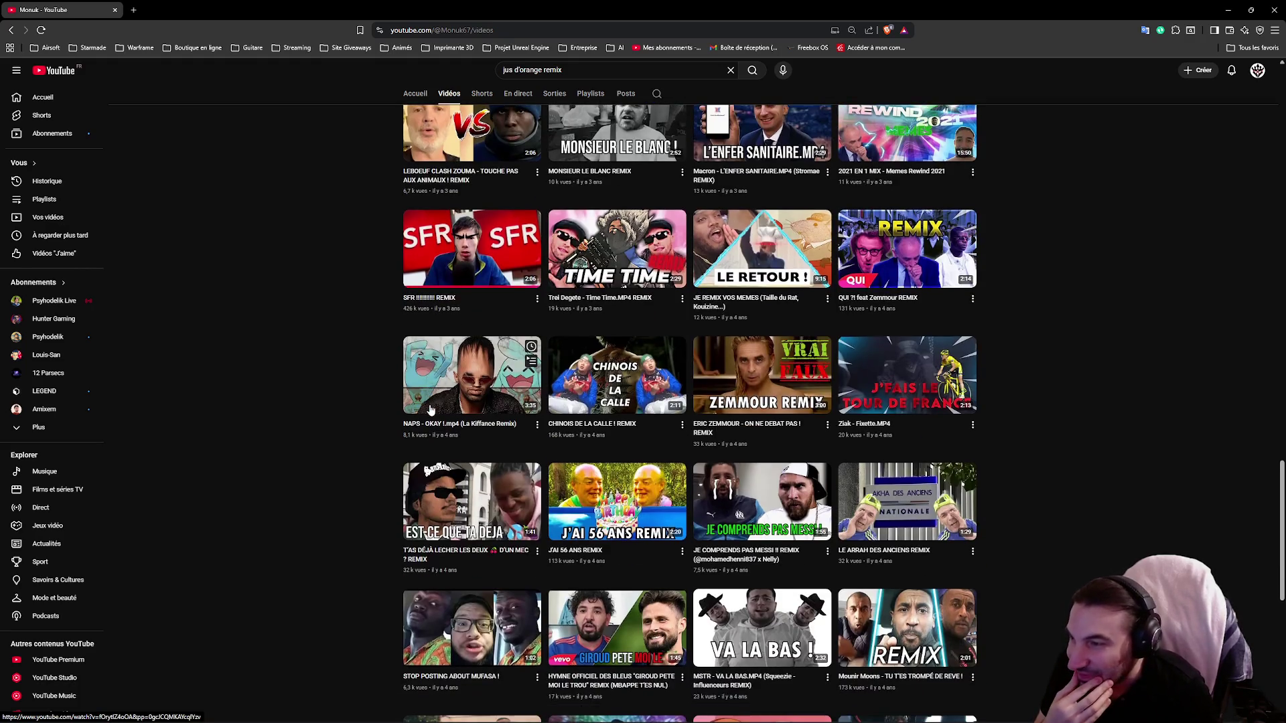
{"action": "scroll", "coordinate": [436, 405], "scroll_direction": "down", "scroll_amount": 2}
{"action": "scroll", "coordinate": [453, 367], "scroll_direction": "up", "scroll_amount": 3}
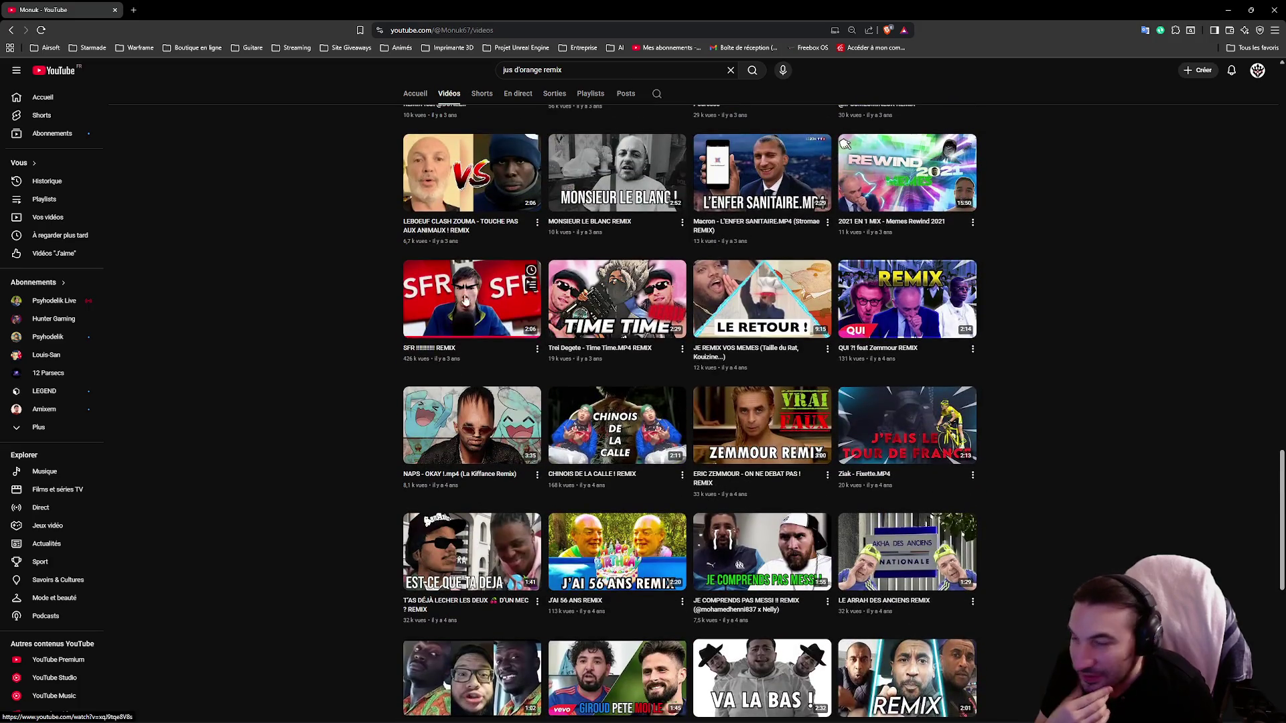
{"action": "scroll", "coordinate": [448, 314], "scroll_direction": "down", "scroll_amount": 3}
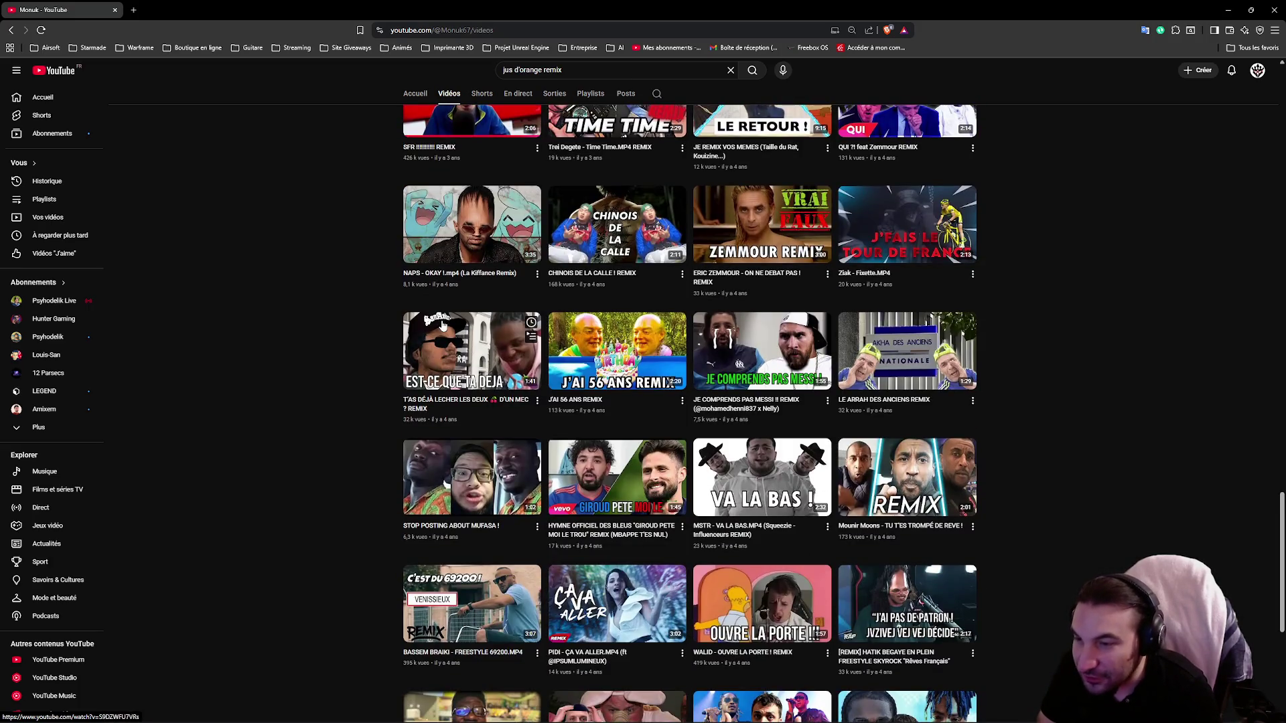
{"action": "scroll", "coordinate": [440, 324], "scroll_direction": "down", "scroll_amount": 3}
{"action": "scroll", "coordinate": [440, 325], "scroll_direction": "down", "scroll_amount": 3}
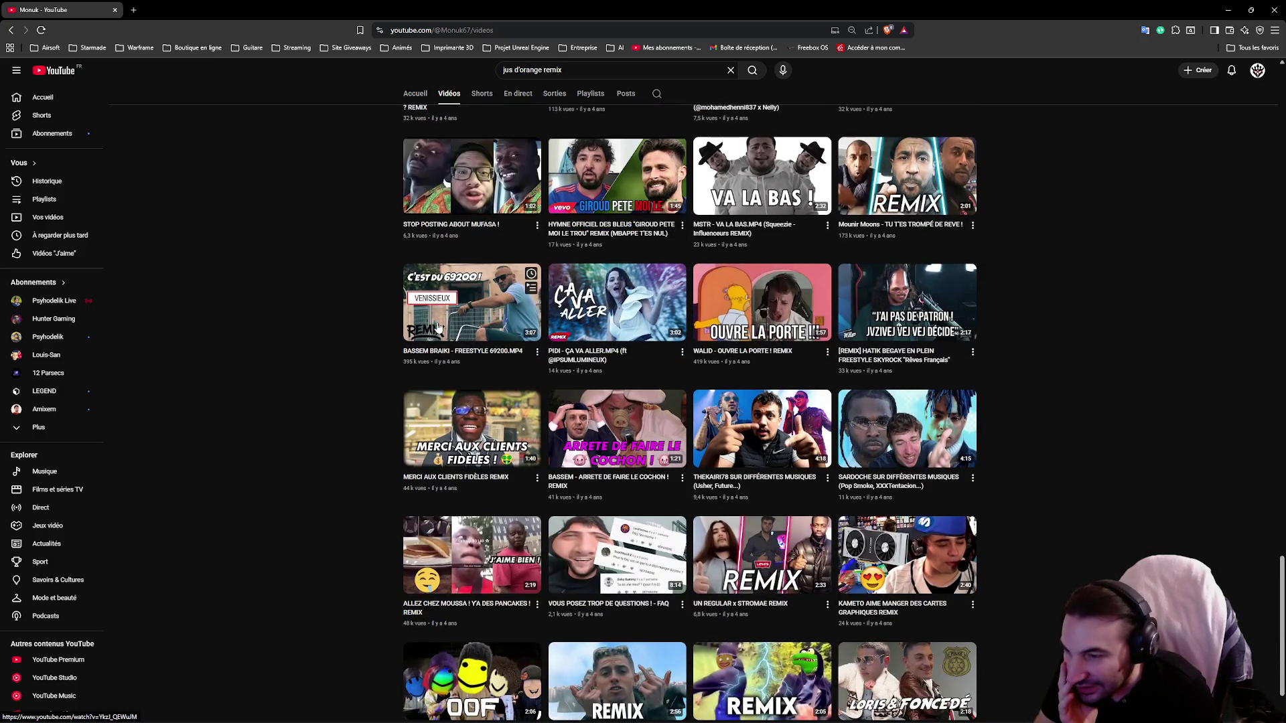
{"action": "scroll", "coordinate": [439, 326], "scroll_direction": "down", "scroll_amount": 2}
{"action": "scroll", "coordinate": [421, 341], "scroll_direction": "down", "scroll_amount": 5}
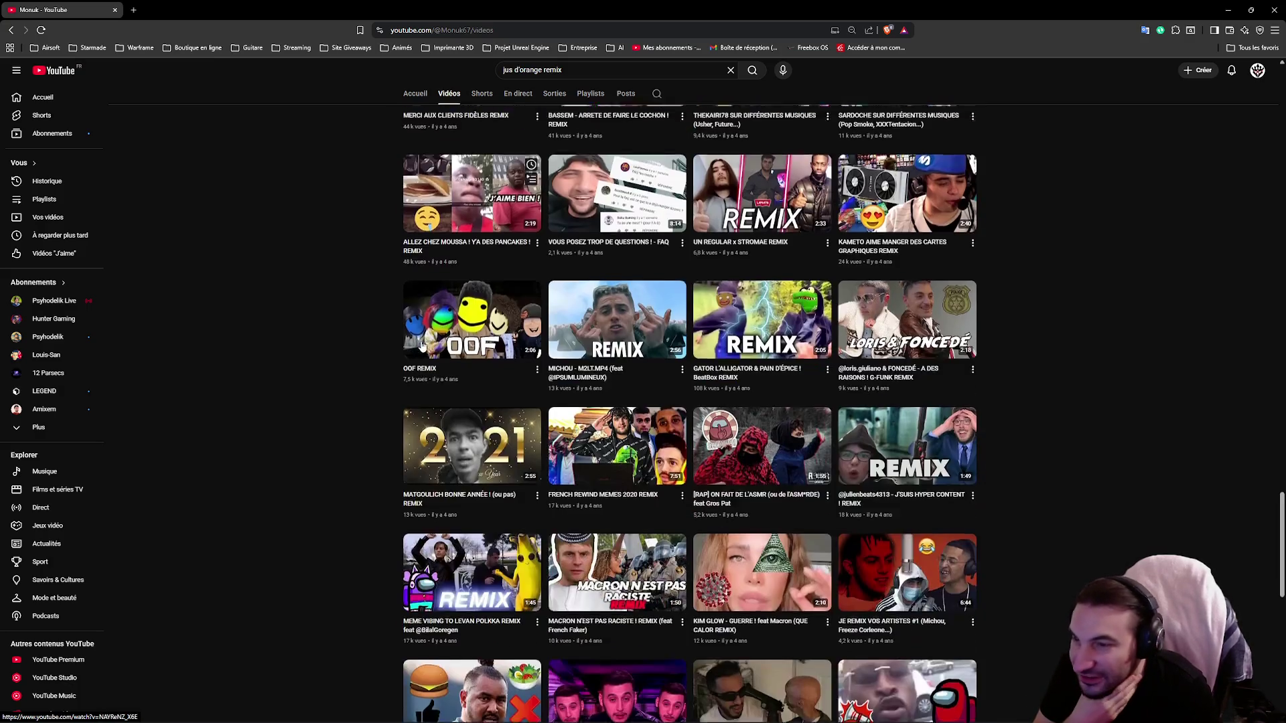
{"action": "scroll", "coordinate": [420, 344], "scroll_direction": "down", "scroll_amount": 8}
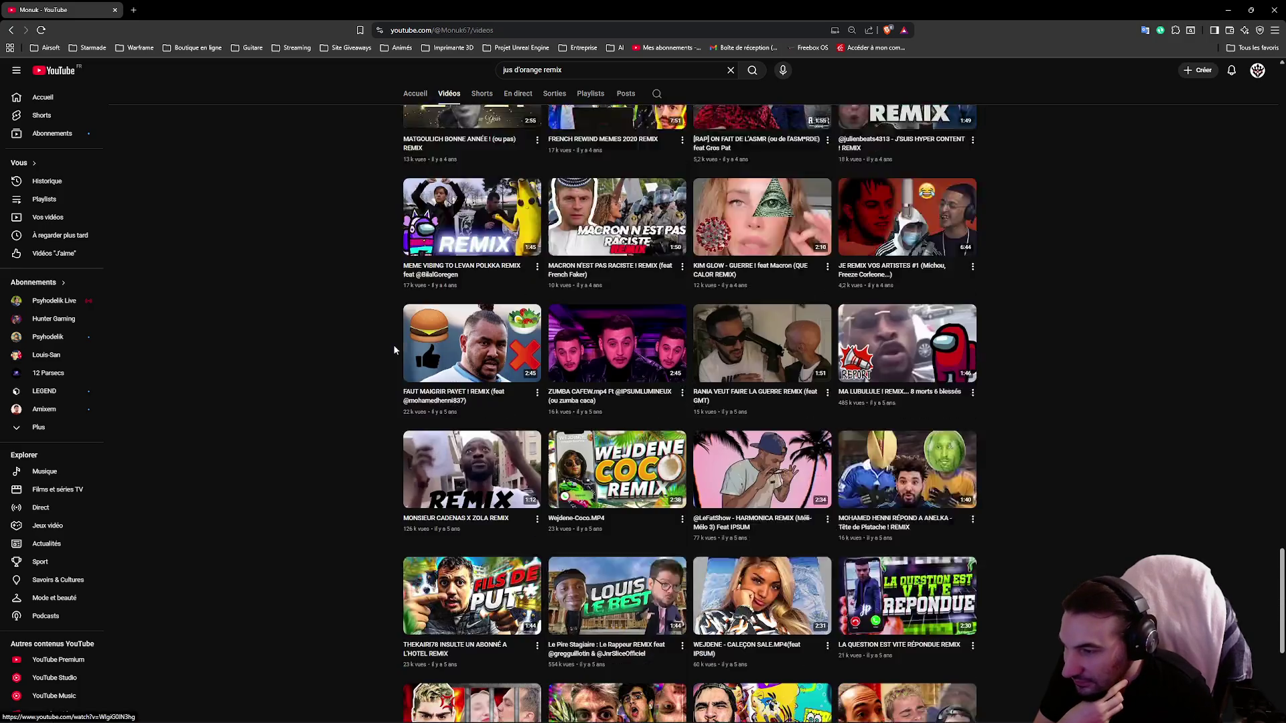
{"action": "scroll", "coordinate": [393, 347], "scroll_direction": "down", "scroll_amount": 5}
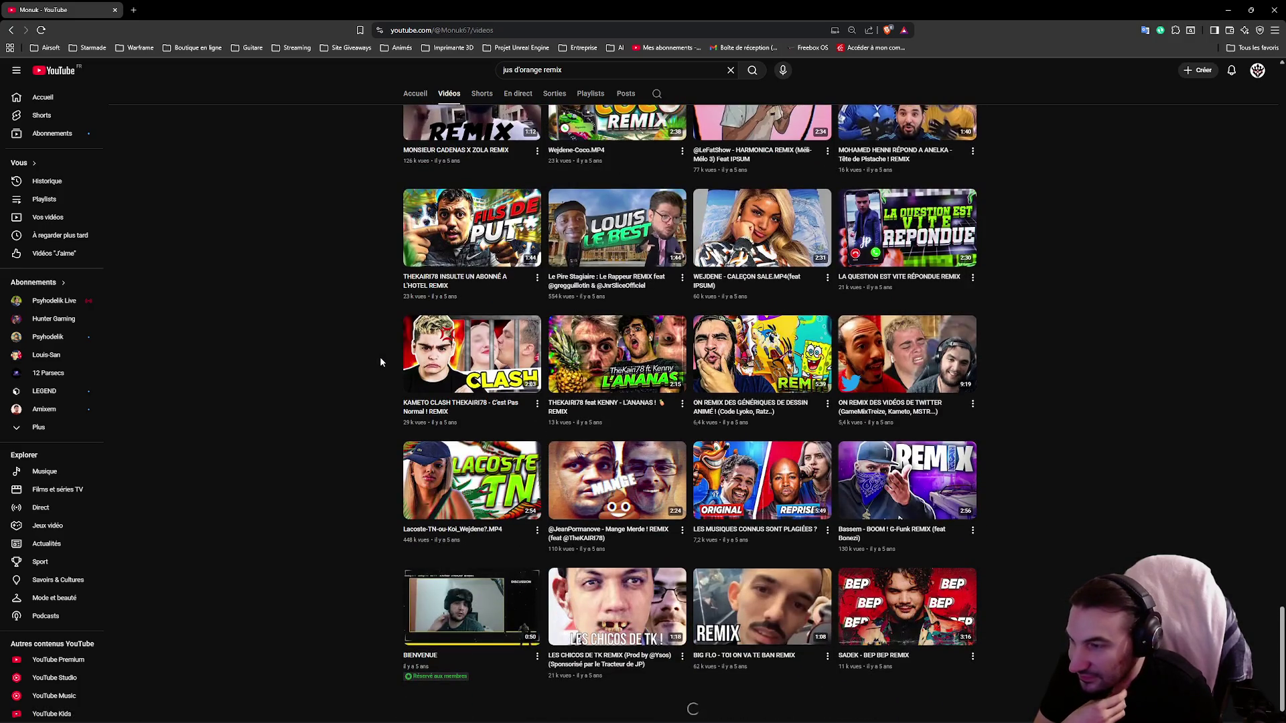
{"action": "key", "text": "alt+Left"}
{"action": "key", "text": "alt+Left"}
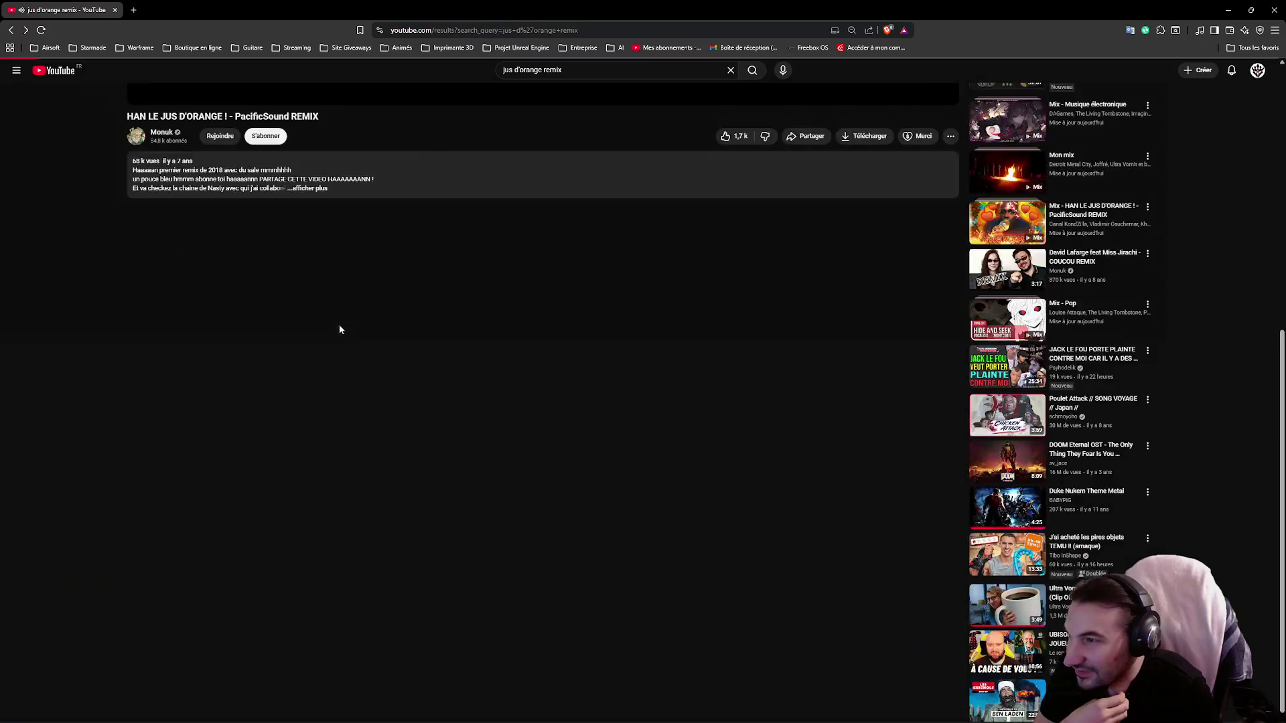
Step: Scroll down through the jus d'orange remix results, past the remix videos and Shorts
{"action": "scroll", "coordinate": [489, 255], "scroll_direction": "down", "scroll_amount": 5}
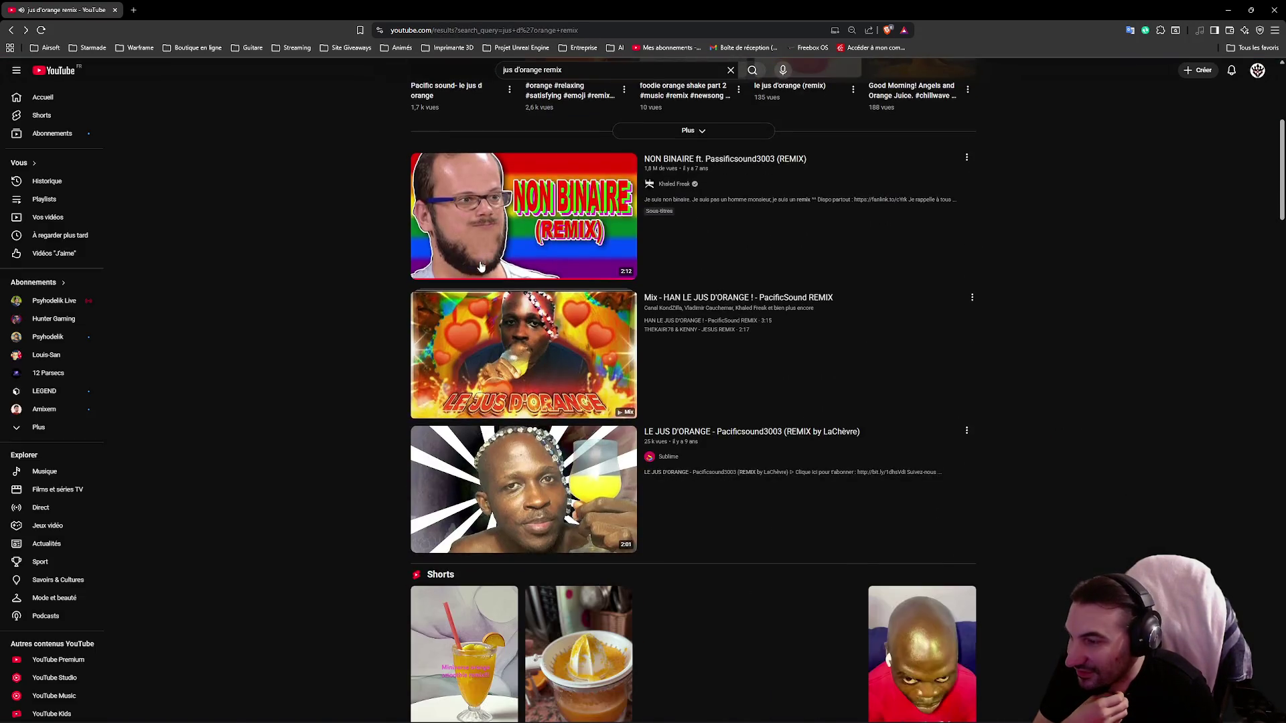
{"action": "scroll", "coordinate": [489, 268], "scroll_direction": "down", "scroll_amount": 2}
{"action": "scroll", "coordinate": [569, 287], "scroll_direction": "up", "scroll_amount": 3}
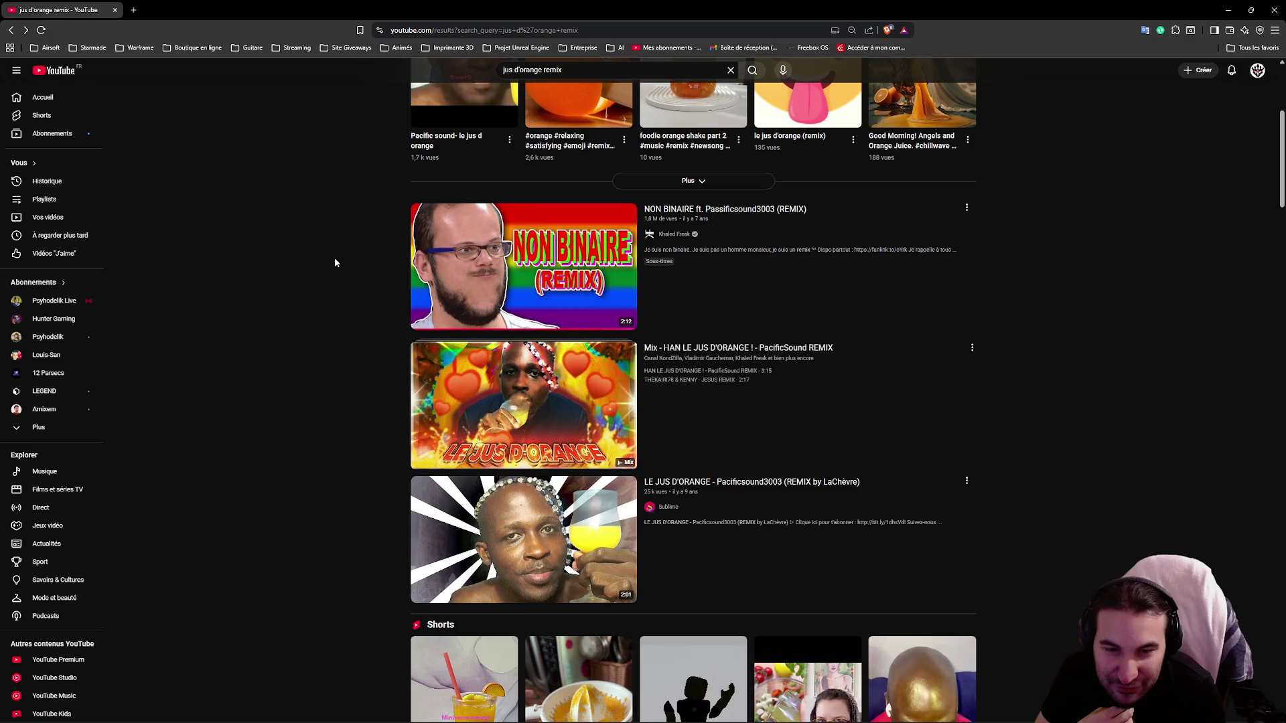
{"action": "scroll", "coordinate": [331, 268], "scroll_direction": "down", "scroll_amount": 10}
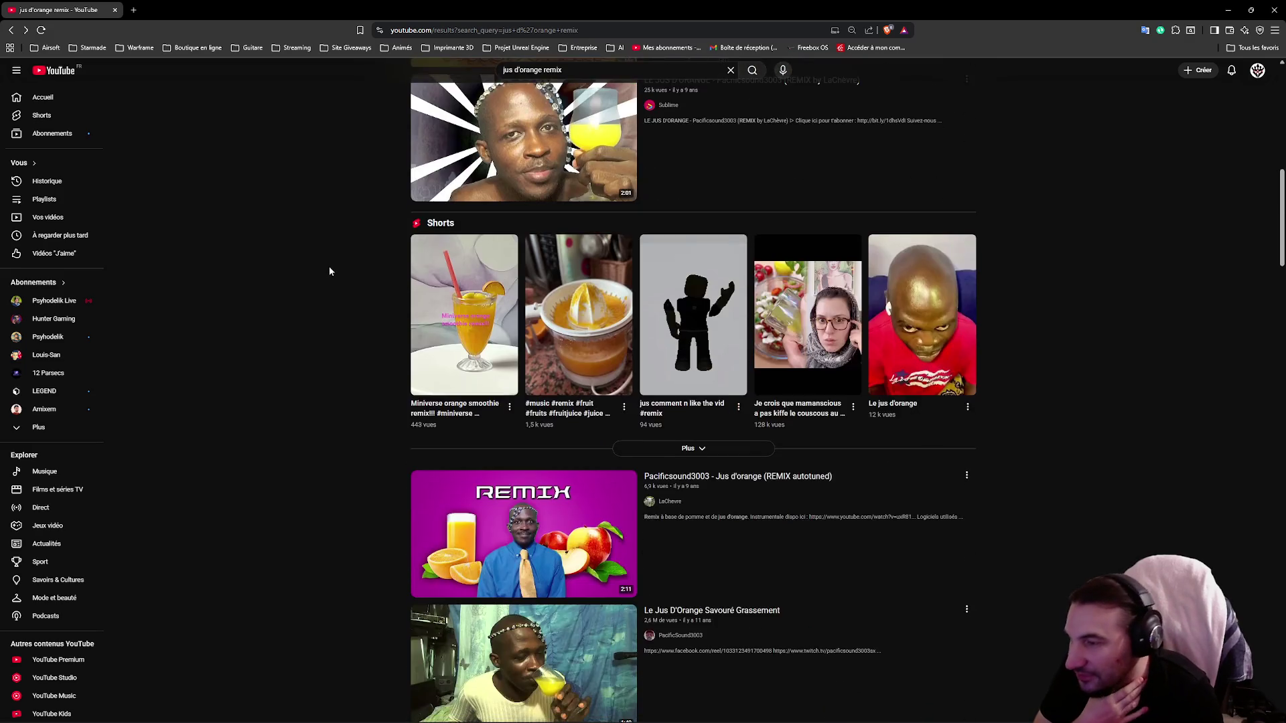
{"action": "scroll", "coordinate": [322, 278], "scroll_direction": "down", "scroll_amount": 11}
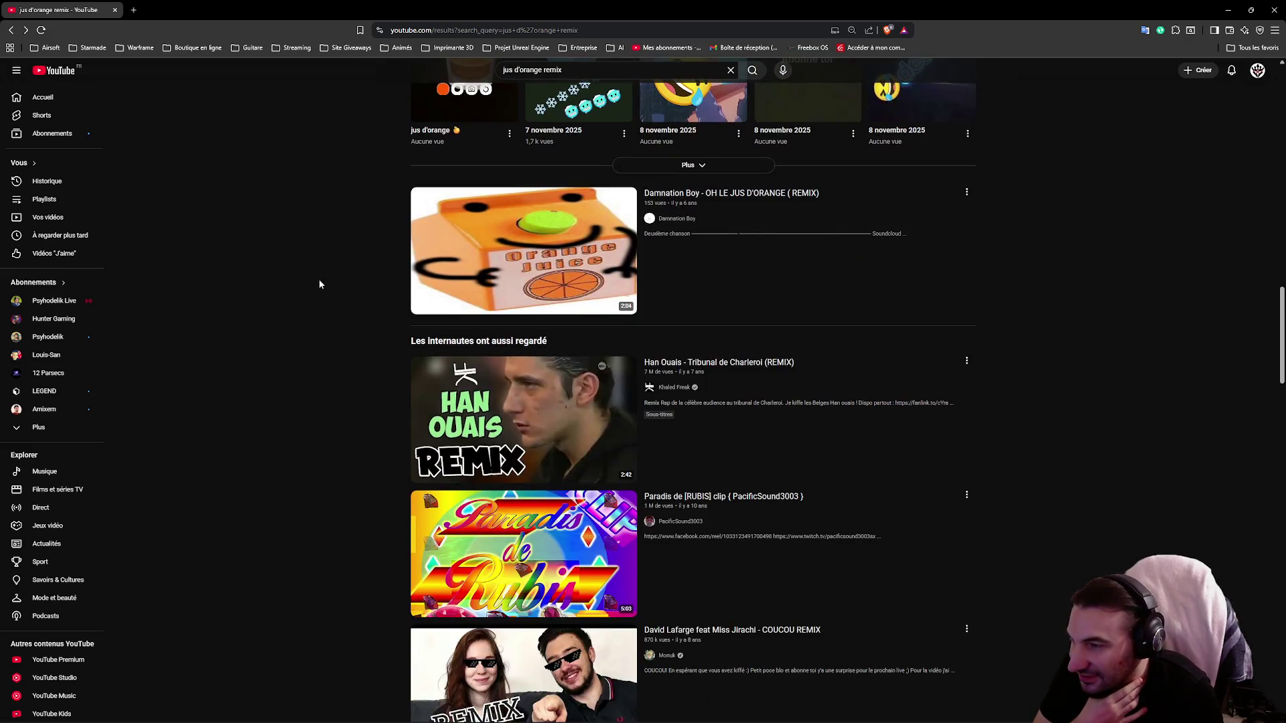
{"action": "scroll", "coordinate": [319, 280], "scroll_direction": "down", "scroll_amount": 5}
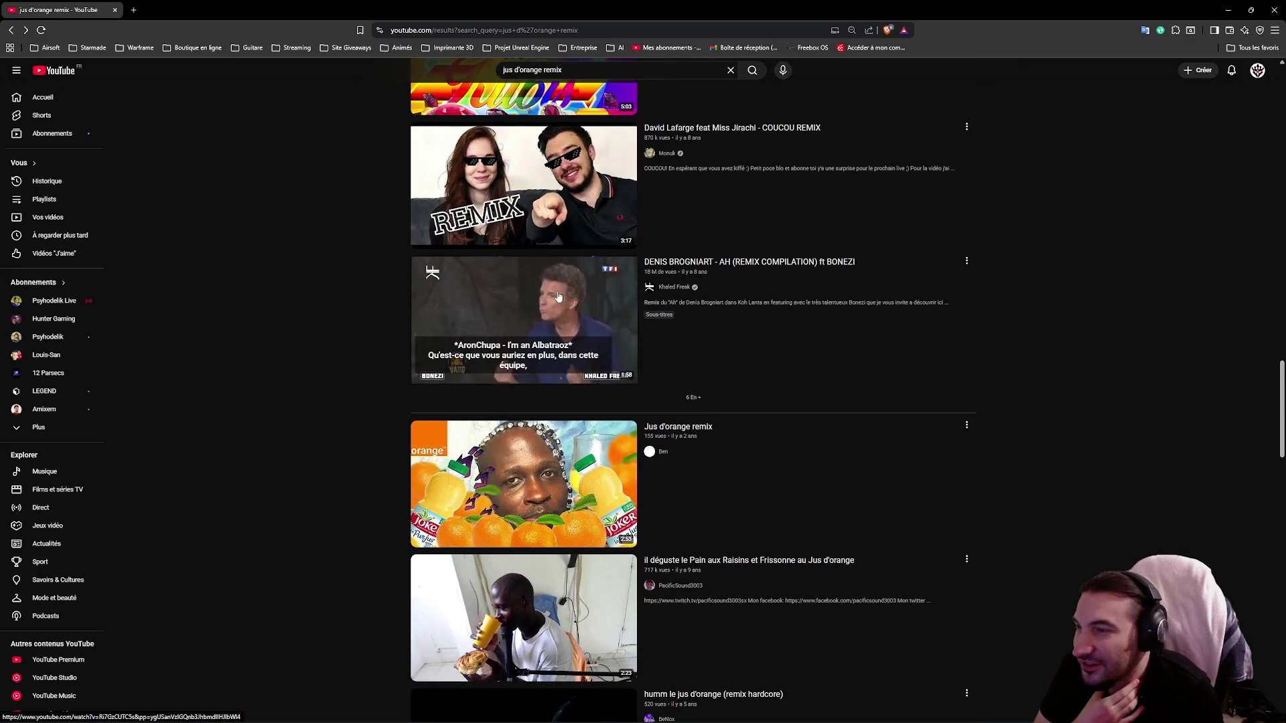
Step: Play the DENIS BROGNIART - AH (REMIX COMPILATION) ft BONEZI video through to its end
{"action": "left_click", "coordinate": [558, 289]}
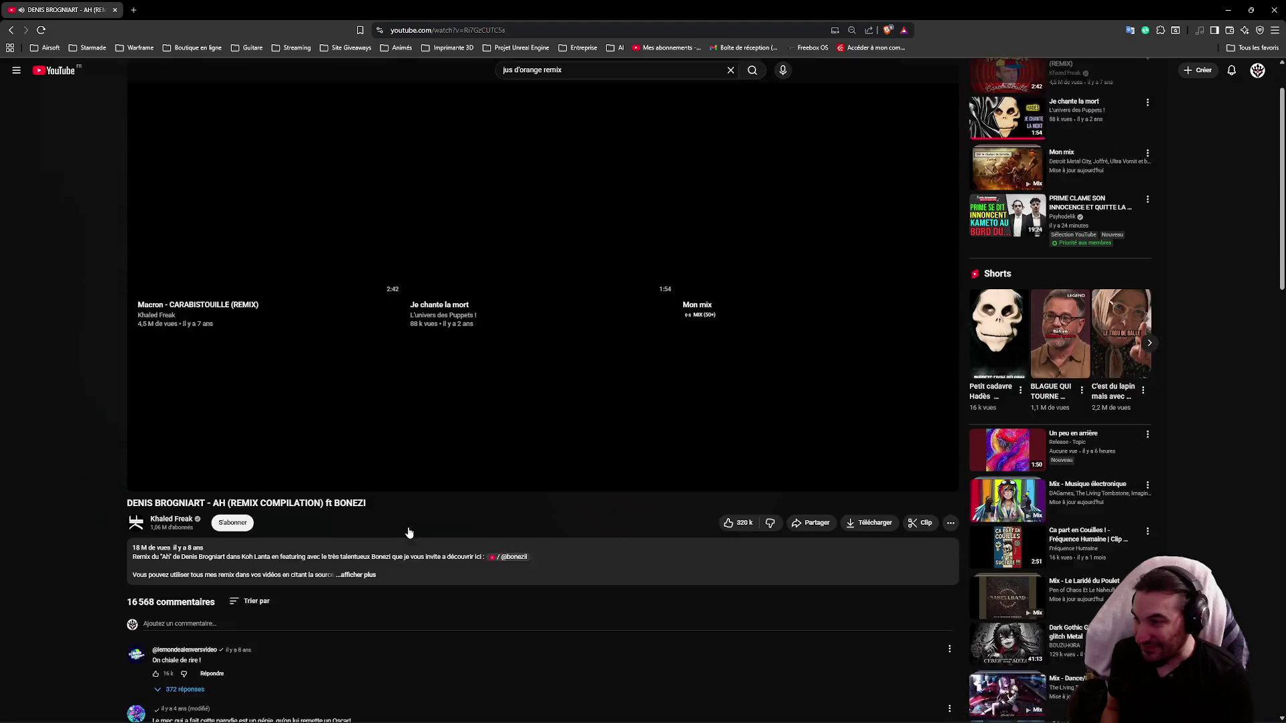
{"action": "scroll", "coordinate": [408, 531], "scroll_direction": "down", "scroll_amount": 2}
Step: Open the Khaled Freak channel's Vidéos tab and browse its remix uploads
{"action": "left_click", "coordinate": [174, 489]}
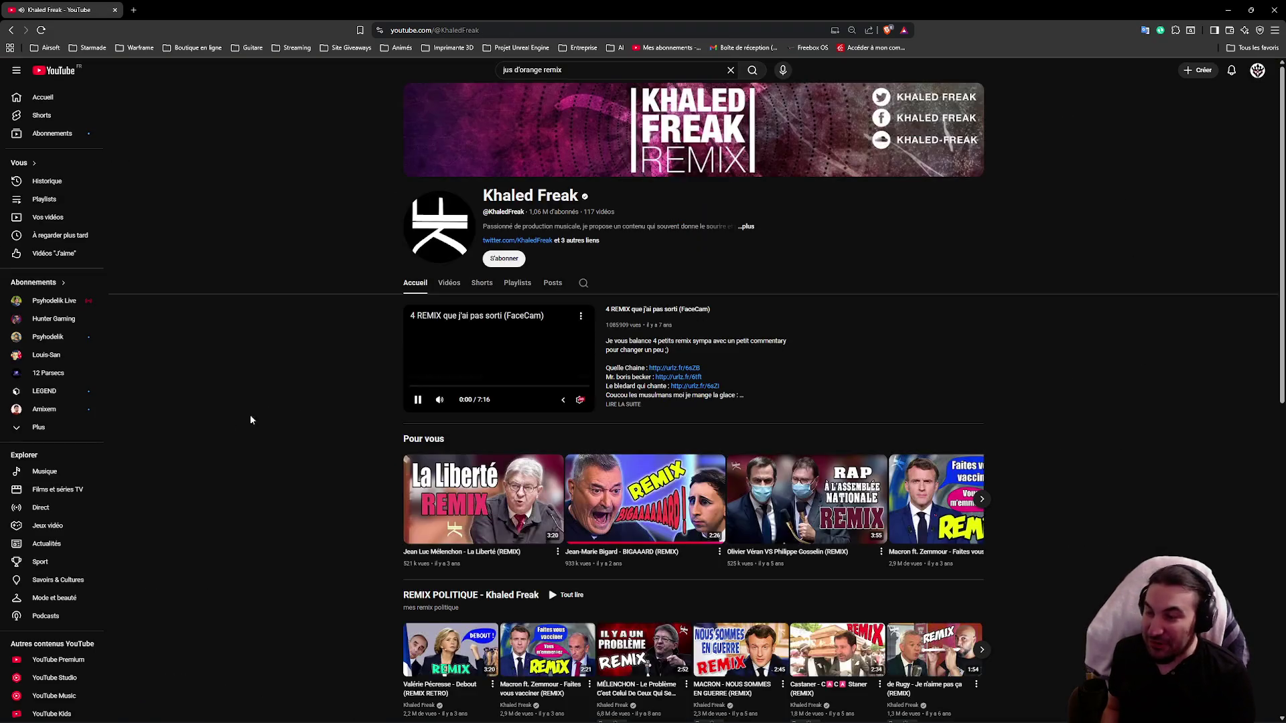
{"action": "left_click", "coordinate": [448, 284]}
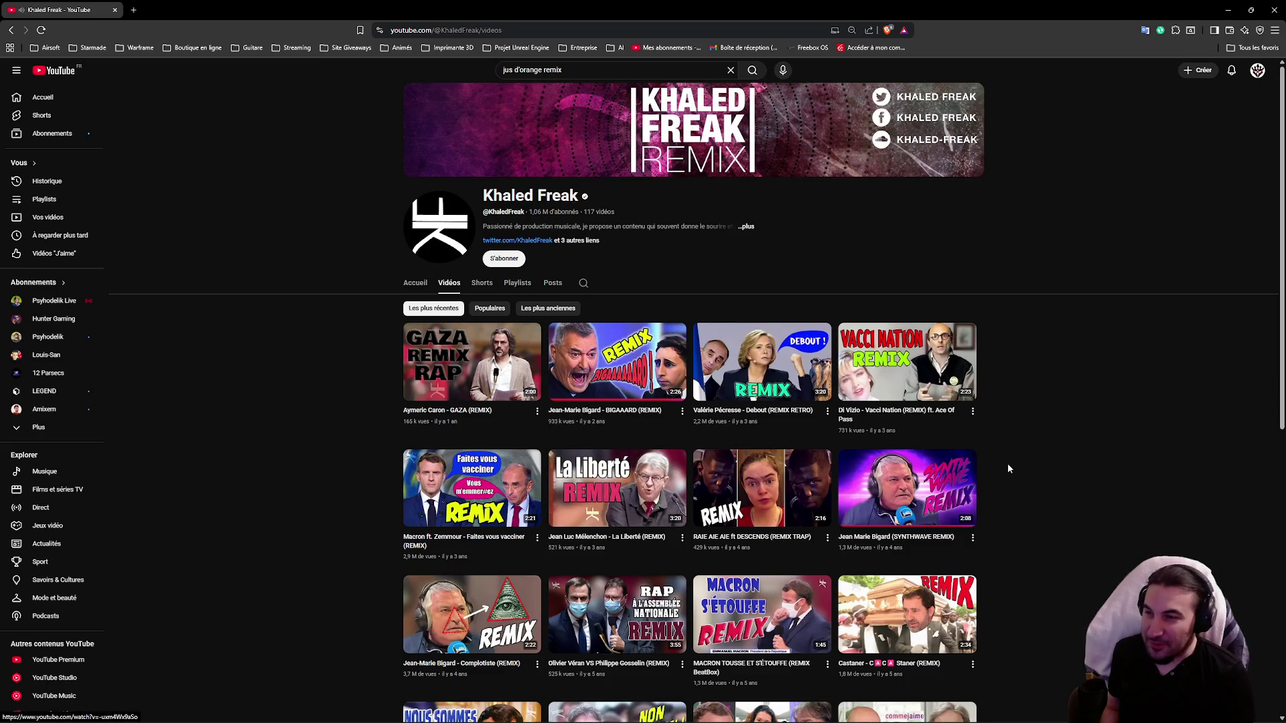
{"action": "scroll", "coordinate": [1004, 469], "scroll_direction": "down", "scroll_amount": 4}
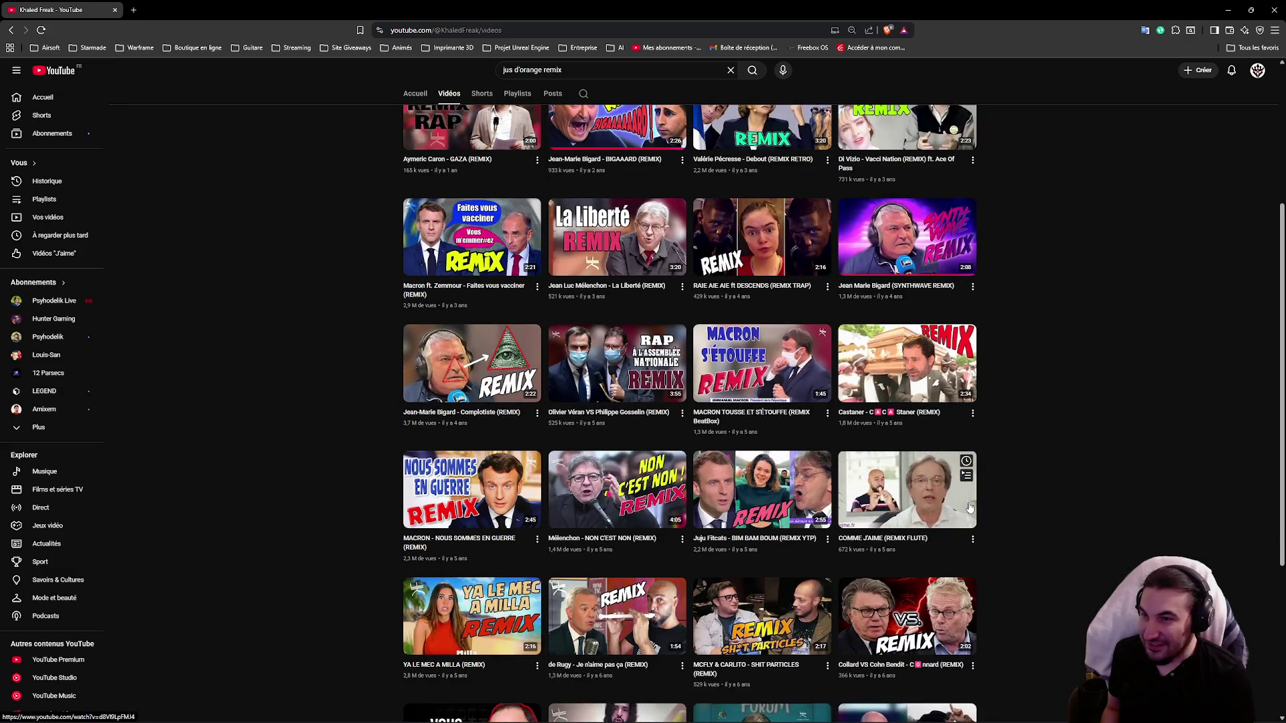
{"action": "scroll", "coordinate": [959, 511], "scroll_direction": "down", "scroll_amount": 1}
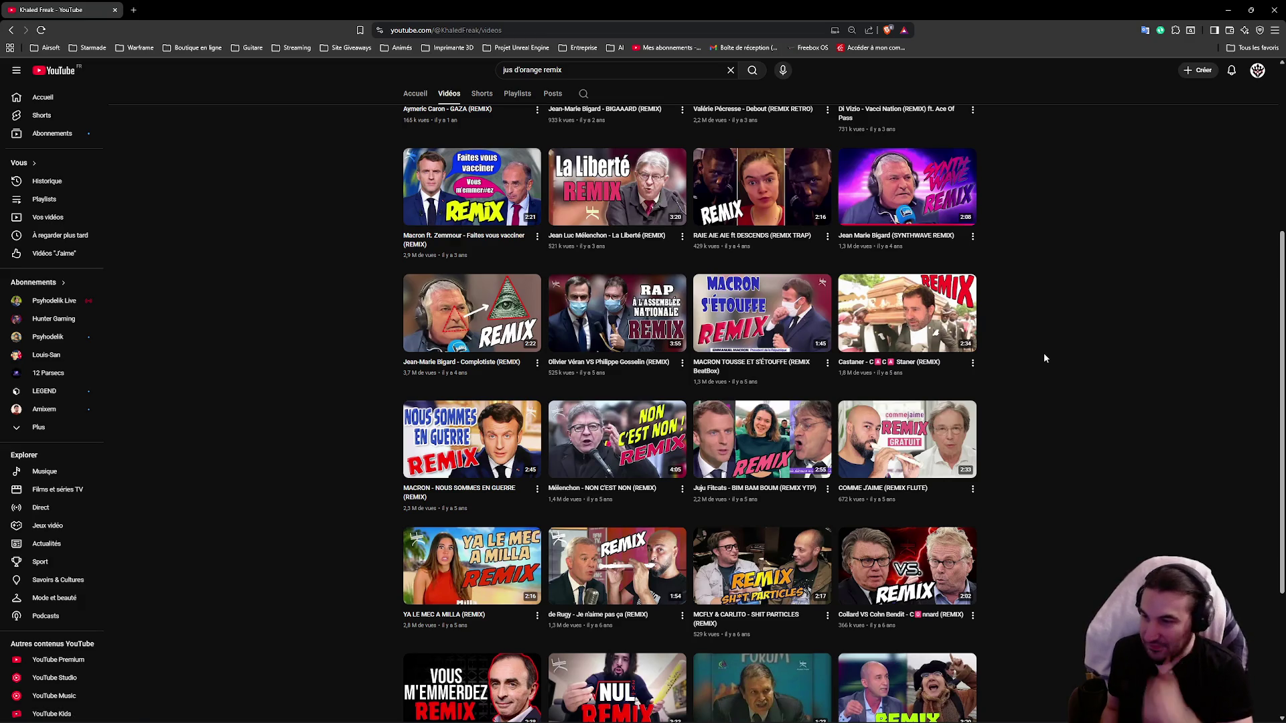
{"action": "scroll", "coordinate": [1023, 292], "scroll_direction": "up", "scroll_amount": 4}
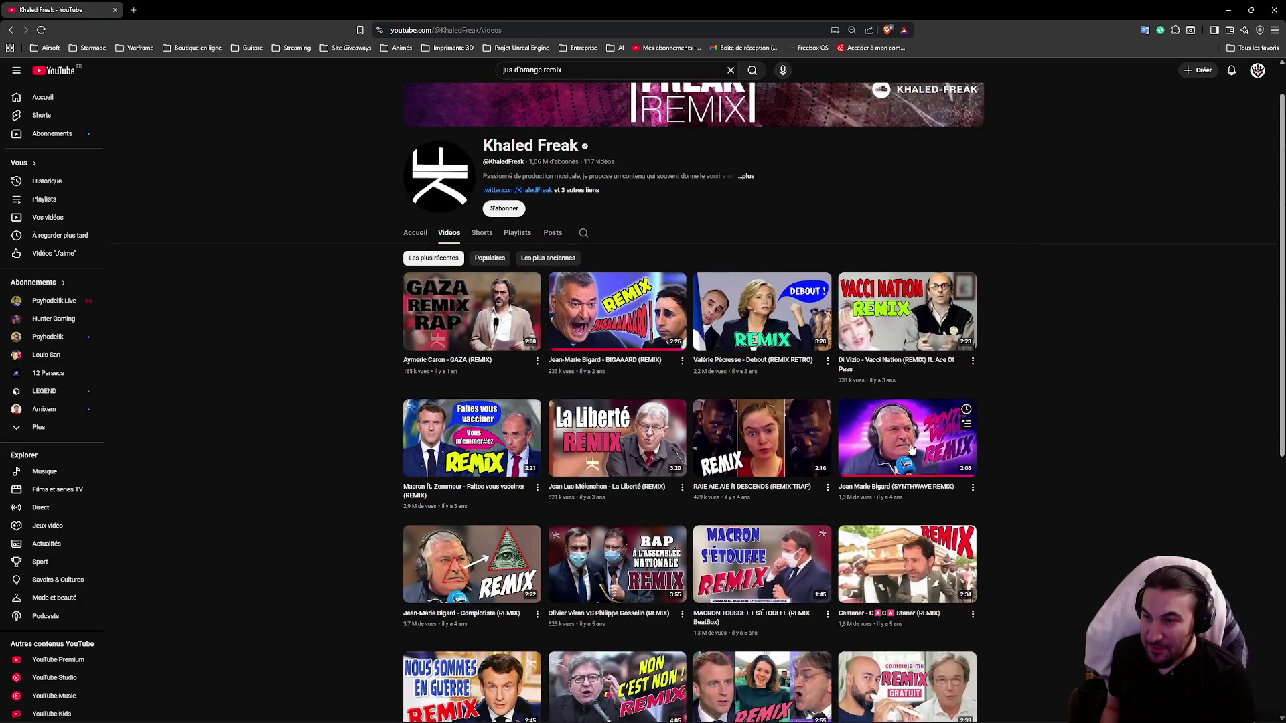
{"action": "scroll", "coordinate": [910, 448], "scroll_direction": "down", "scroll_amount": 7}
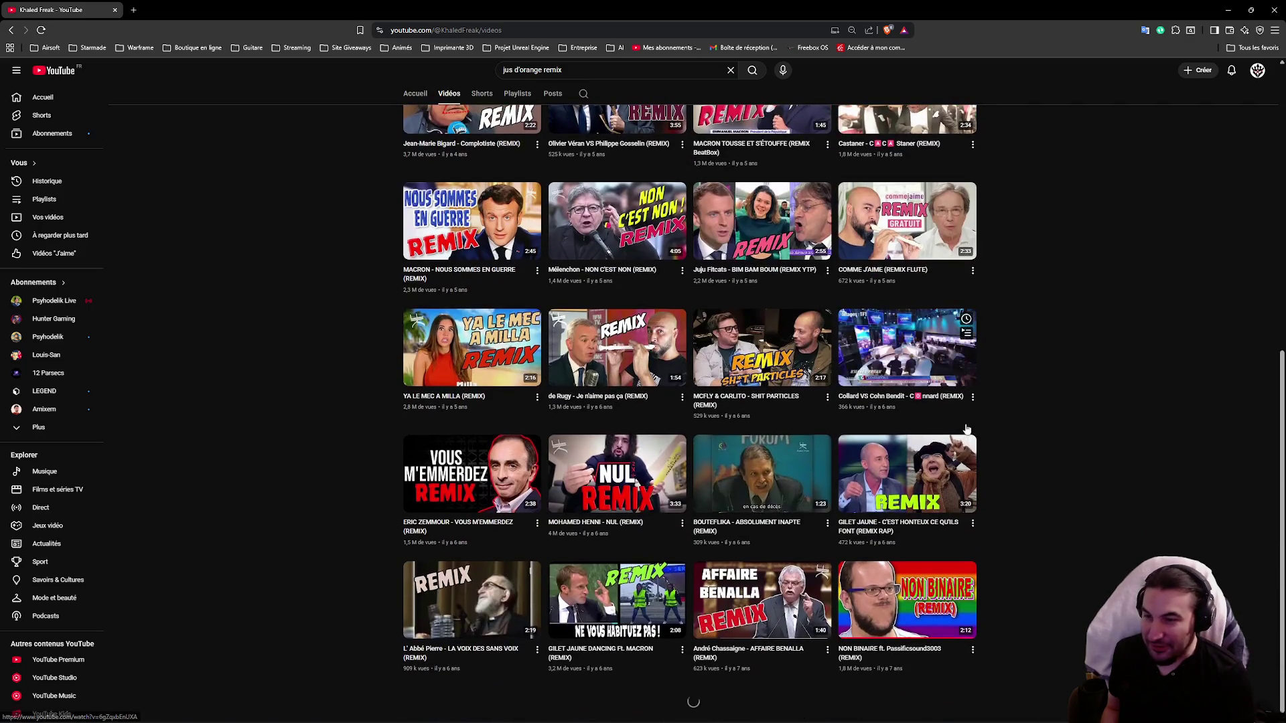
{"action": "scroll", "coordinate": [1091, 432], "scroll_direction": "down", "scroll_amount": 3}
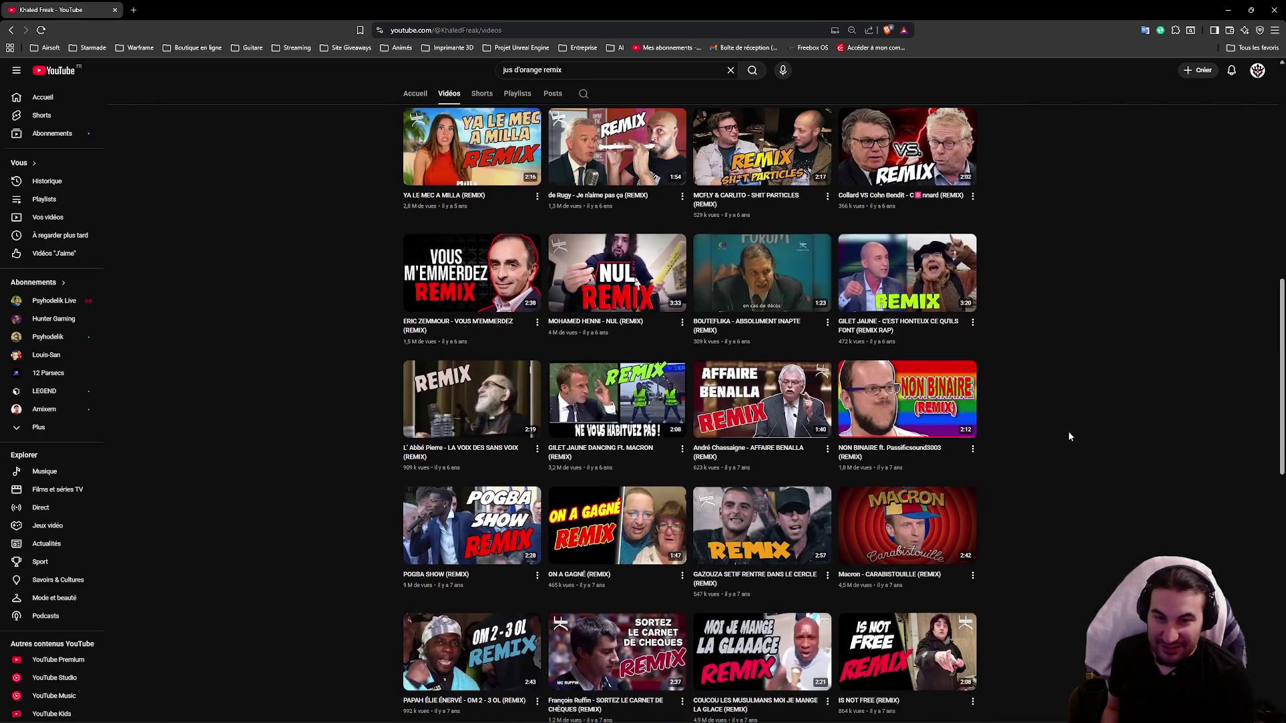
{"action": "scroll", "coordinate": [1057, 429], "scroll_direction": "down", "scroll_amount": 2}
{"action": "scroll", "coordinate": [1042, 437], "scroll_direction": "down", "scroll_amount": 3}
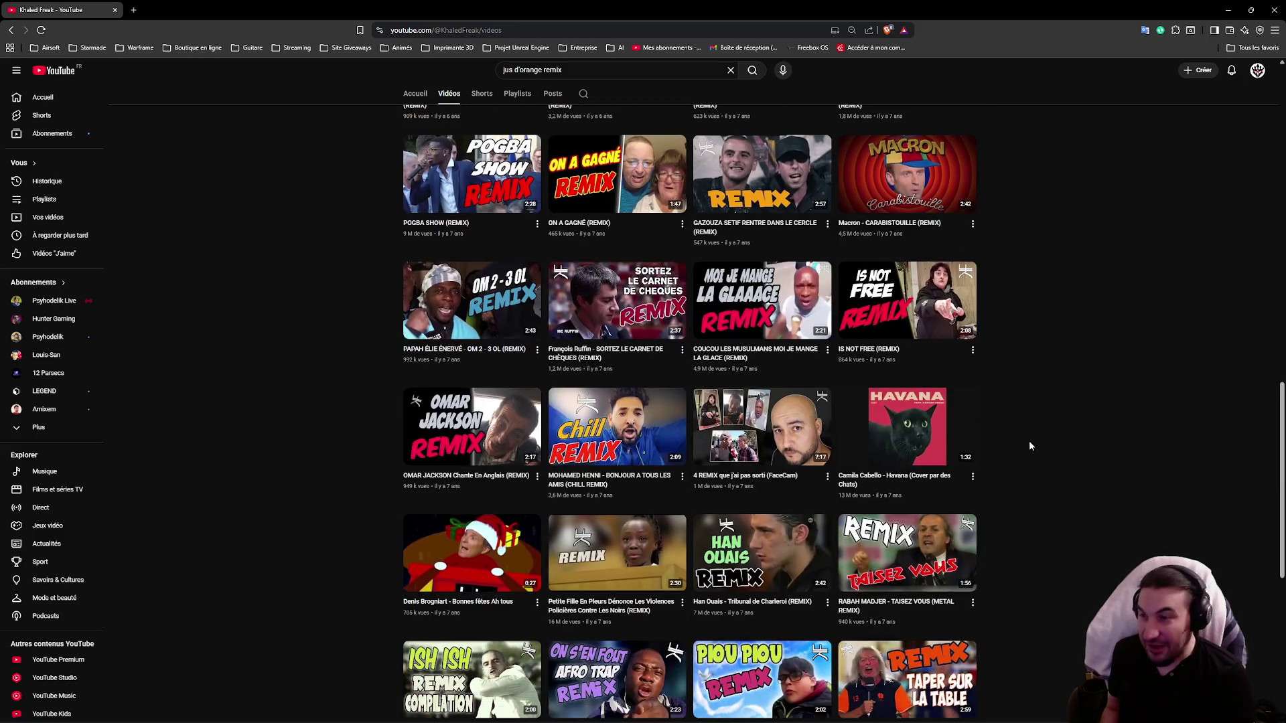
{"action": "scroll", "coordinate": [1029, 445], "scroll_direction": "down", "scroll_amount": 4}
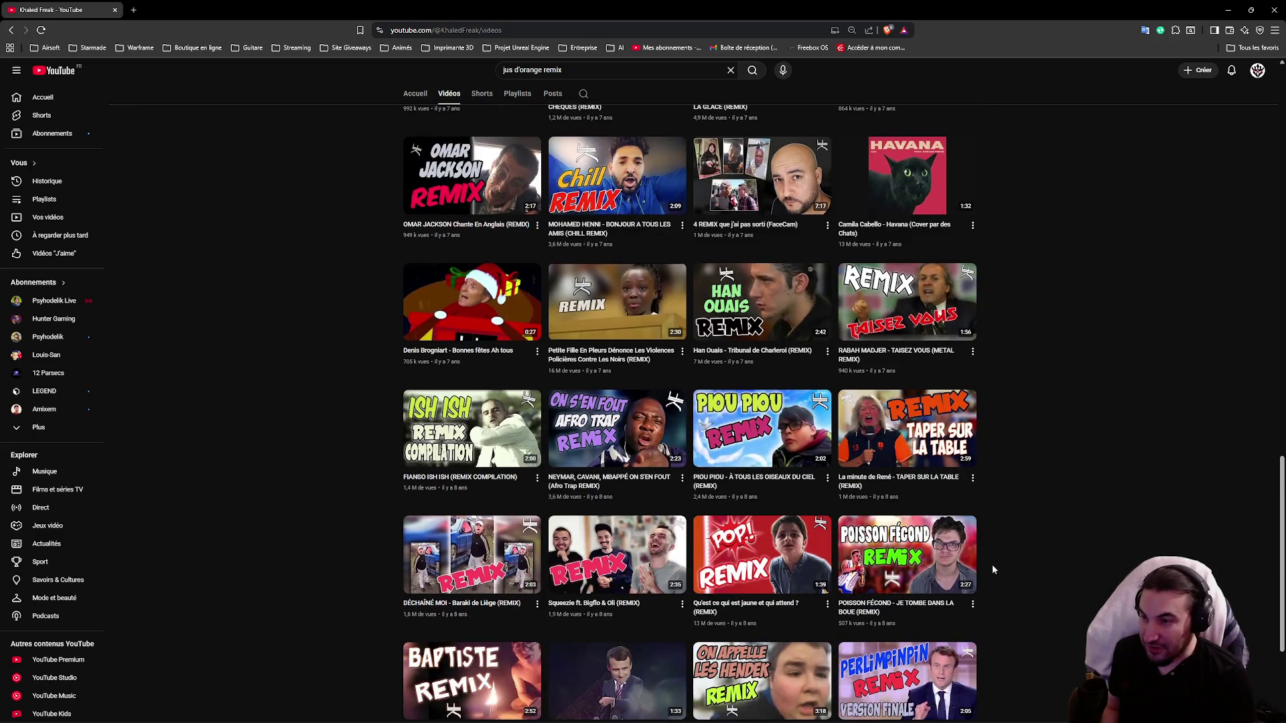
{"action": "key", "text": "Home"}
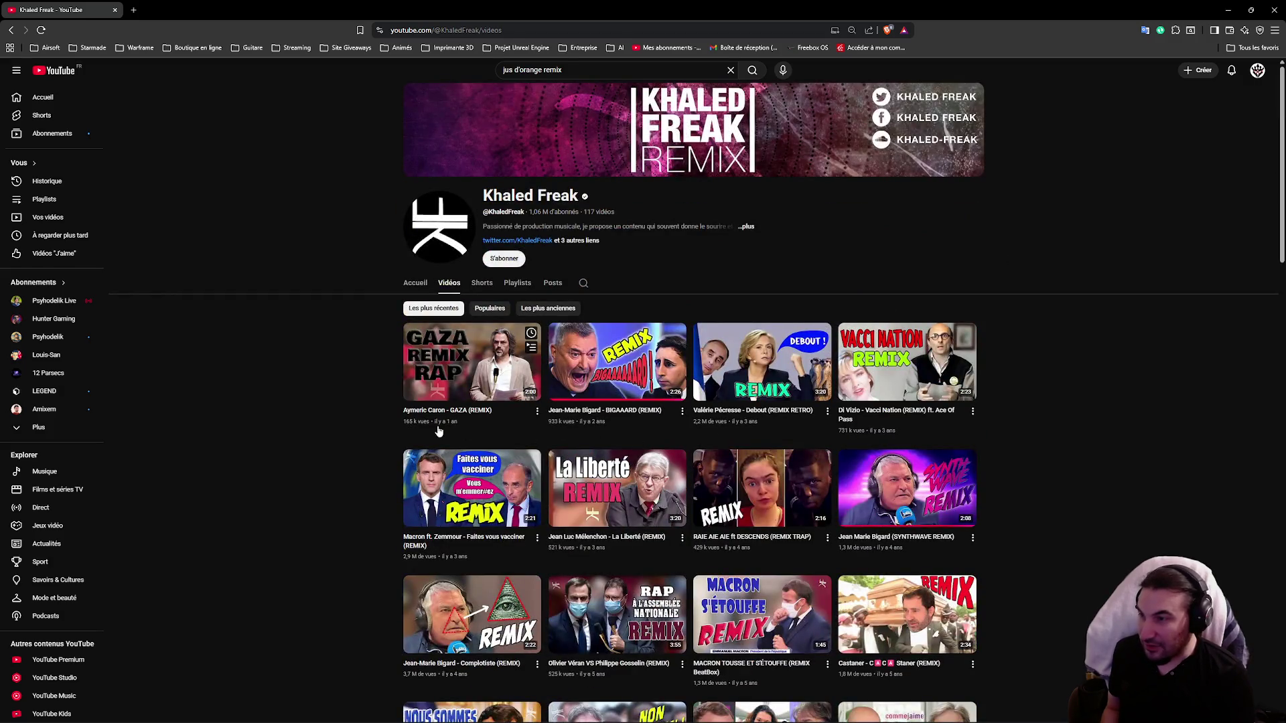
Step: Scroll through the channel's video grid once more and return to the top
{"action": "scroll", "coordinate": [452, 427], "scroll_direction": "down", "scroll_amount": 15}
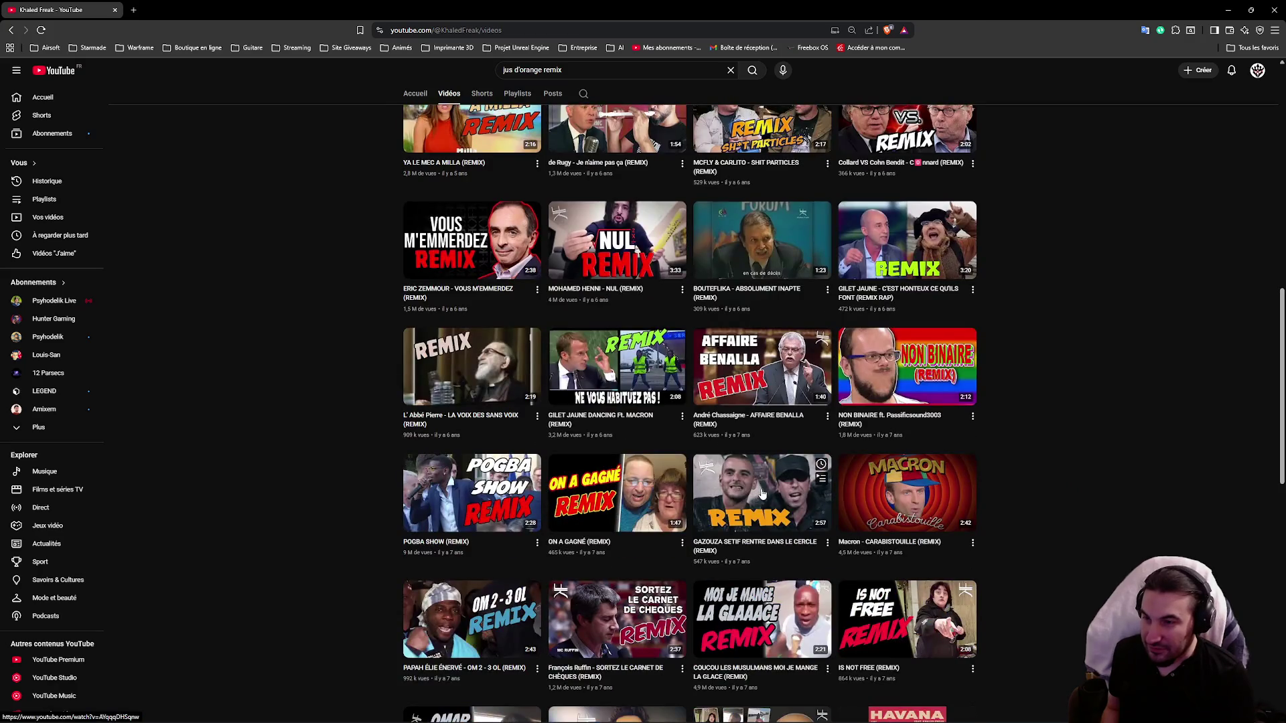
{"action": "scroll", "coordinate": [751, 509], "scroll_direction": "down", "scroll_amount": 6}
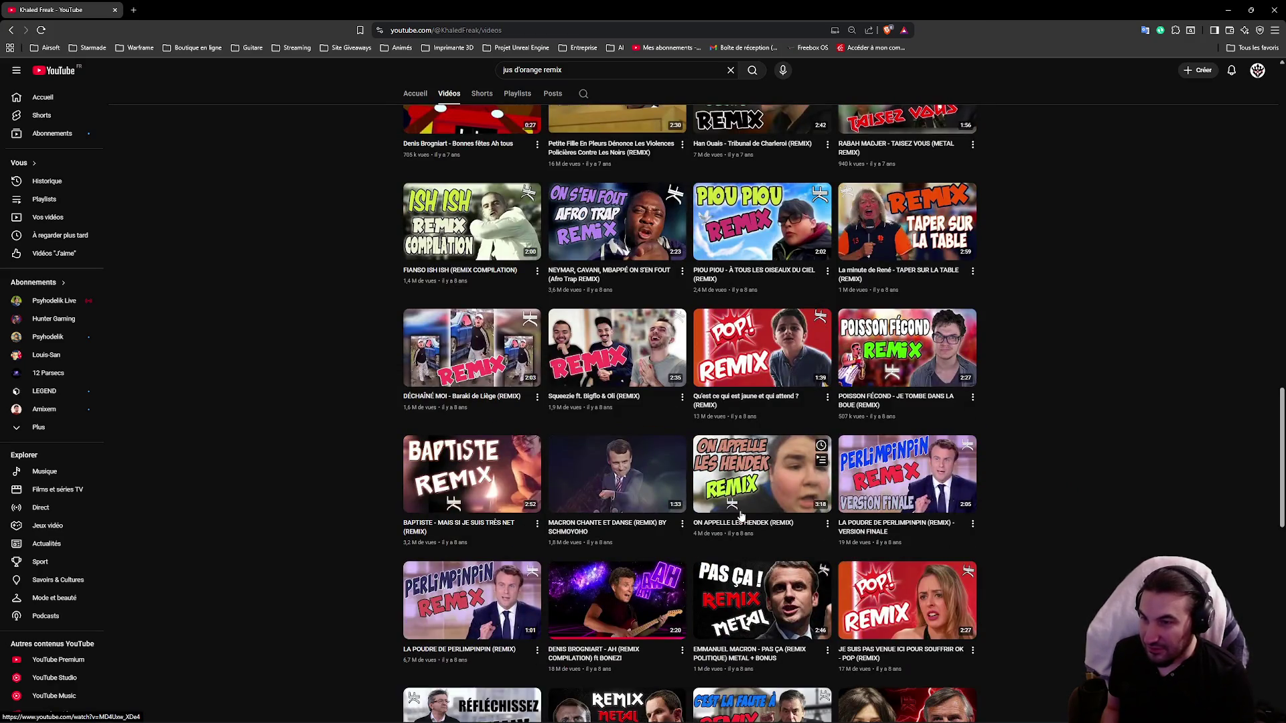
{"action": "scroll", "coordinate": [739, 521], "scroll_direction": "down", "scroll_amount": 4}
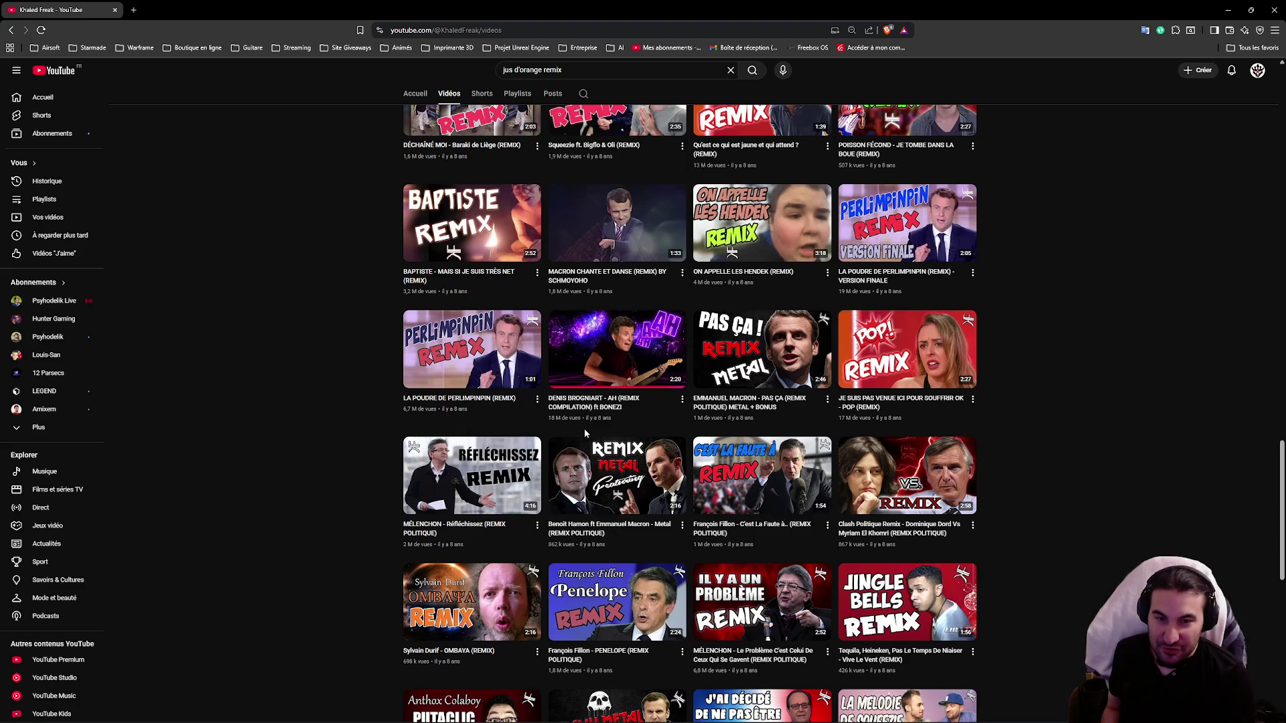
{"action": "scroll", "coordinate": [611, 440], "scroll_direction": "down", "scroll_amount": 6}
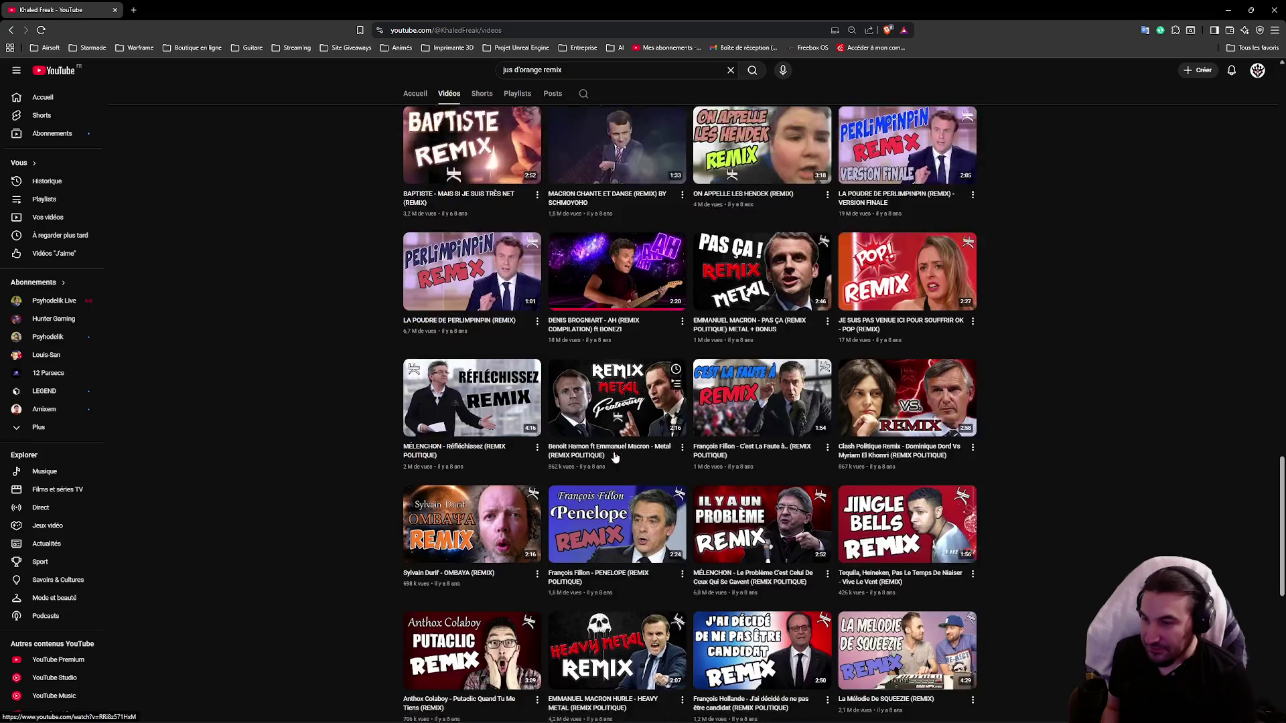
{"action": "scroll", "coordinate": [610, 461], "scroll_direction": "down", "scroll_amount": 3}
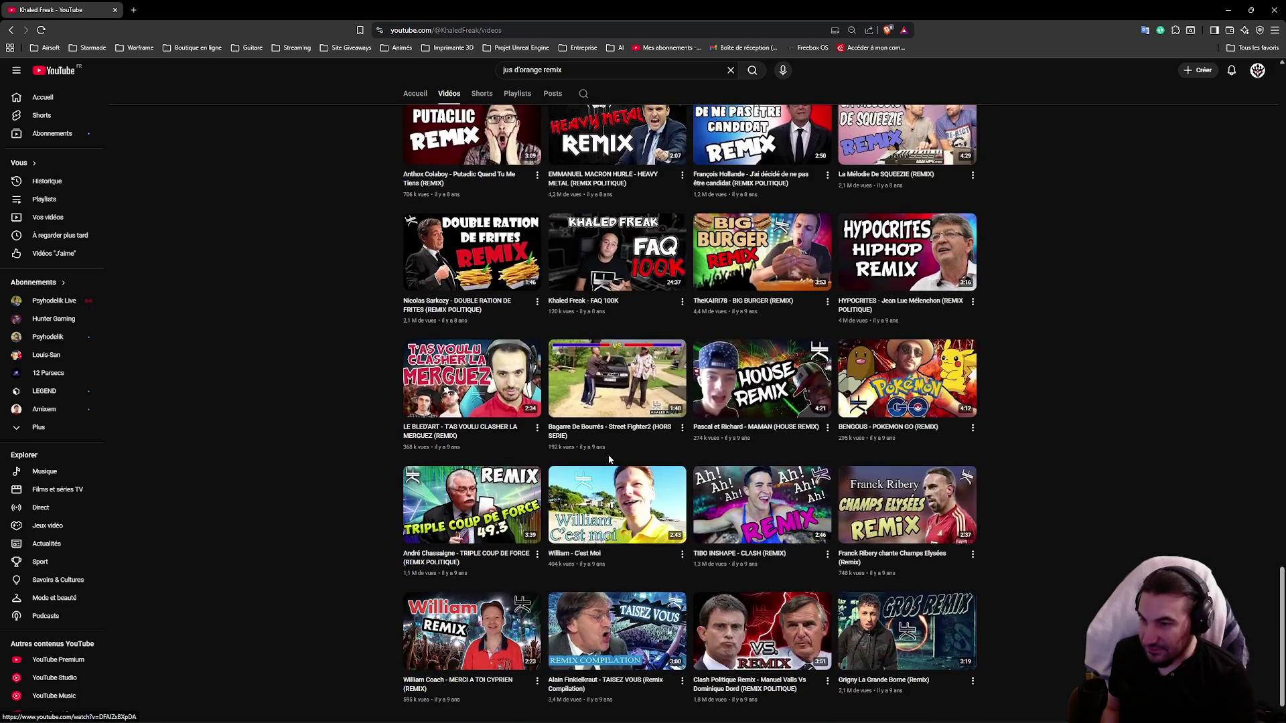
{"action": "scroll", "coordinate": [606, 466], "scroll_direction": "down", "scroll_amount": 3}
{"action": "scroll", "coordinate": [606, 466], "scroll_direction": "down", "scroll_amount": 5}
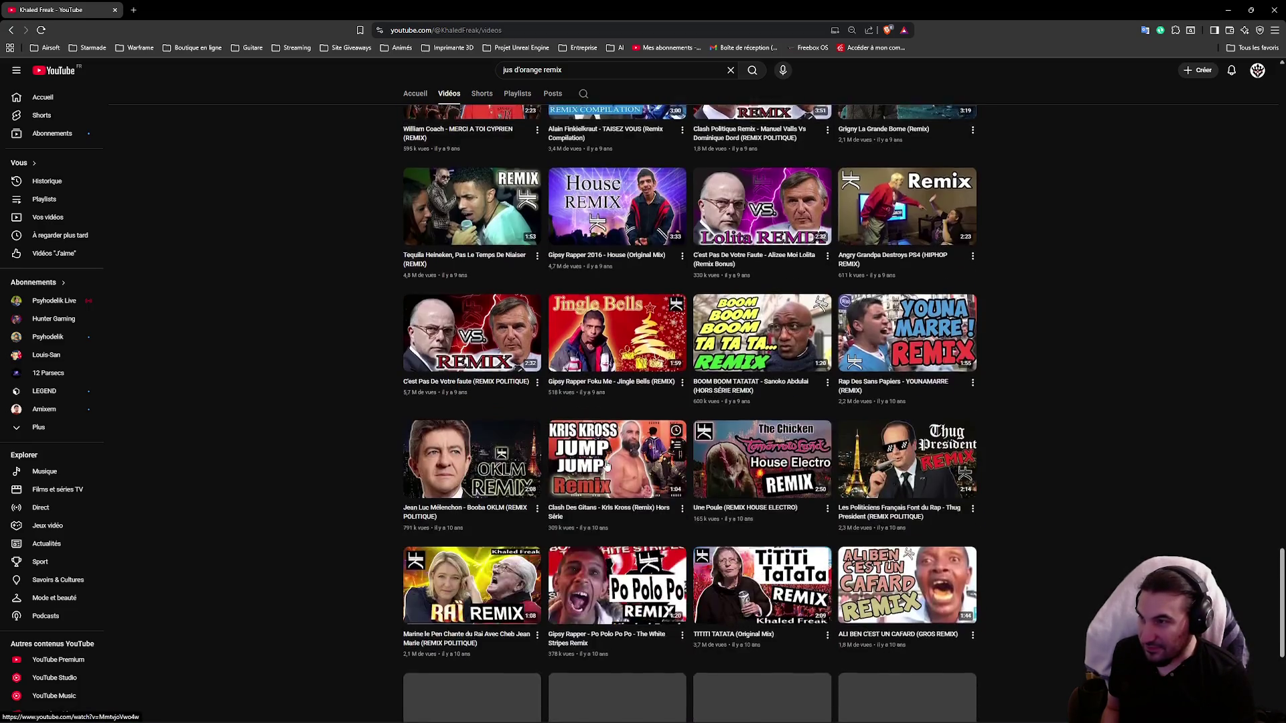
{"action": "key", "text": "Home"}
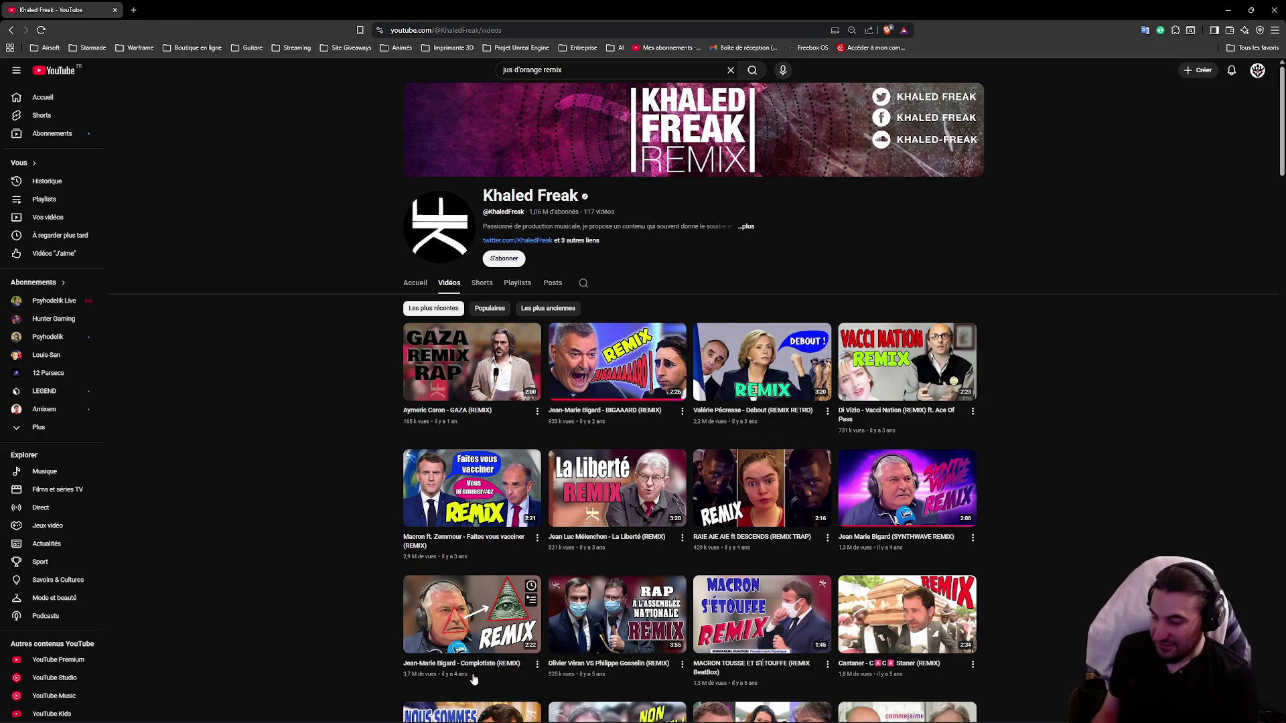
Step: Dismiss the Start menu and minimize the YouTube browser to reveal Spotify and Unreal Engine
{"action": "left_click", "coordinate": [532, 710]}
{"action": "mouse_move", "coordinate": [602, 708]}
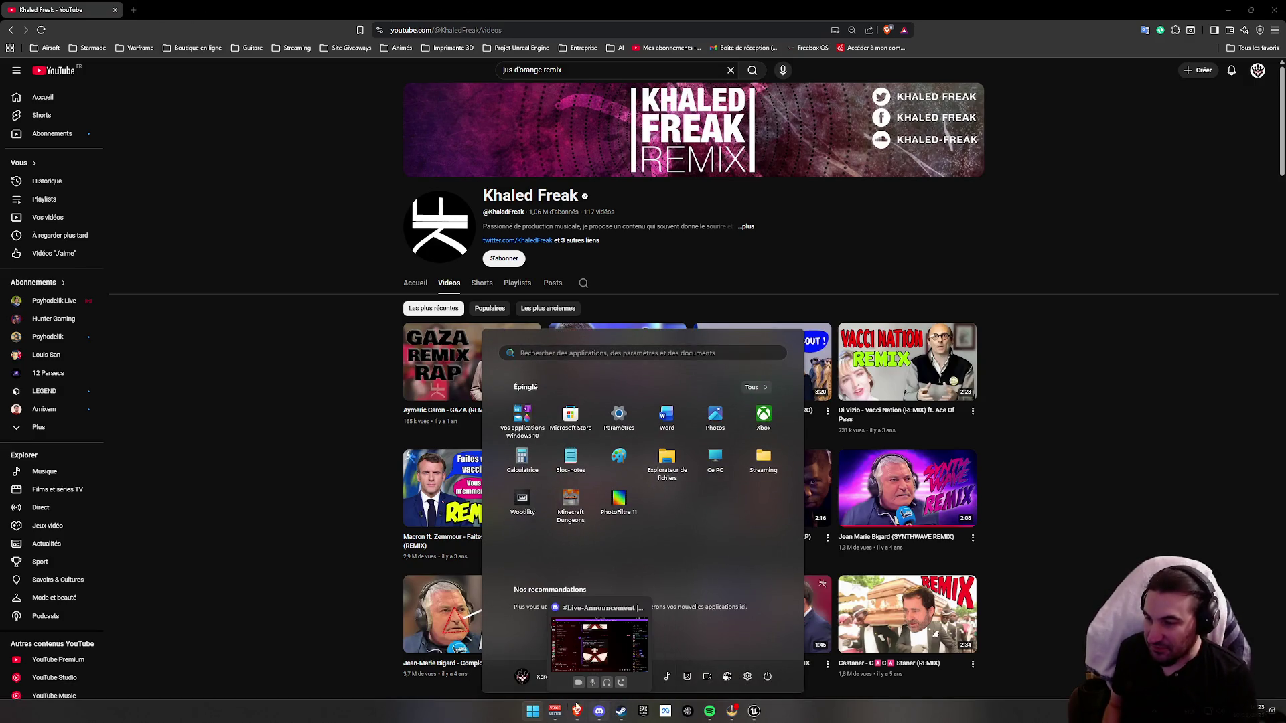
{"action": "key", "text": "Escape"}
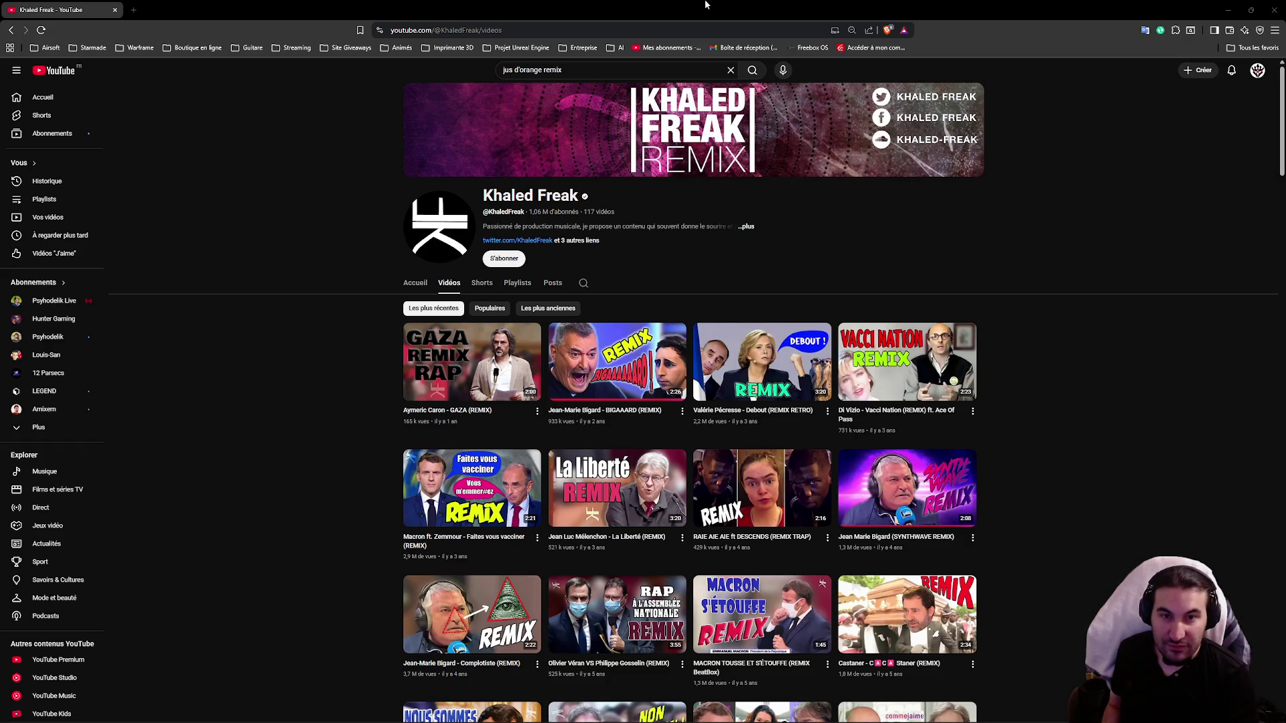
{"action": "key", "text": "super+Down"}
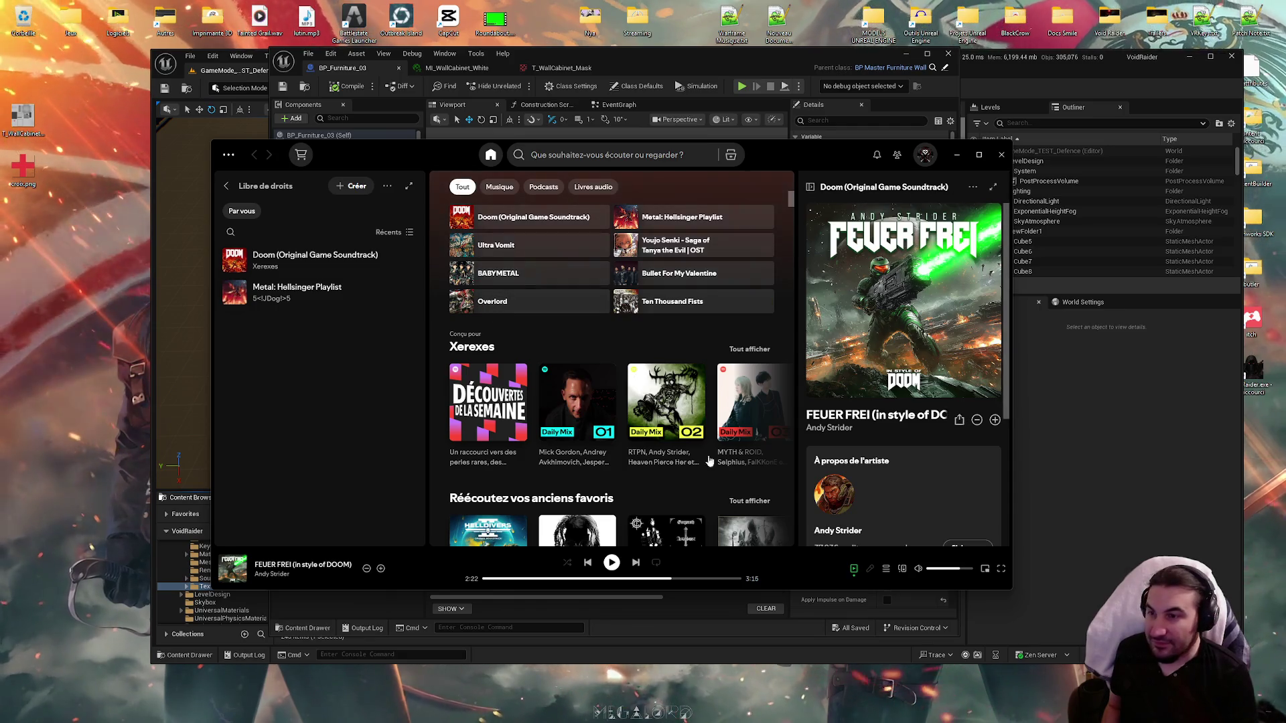
Step: Resume the FEUER FREI track, maximize Unreal Engine and close the BP_Furniture_03 Blueprint editor
{"action": "key", "text": "space"}
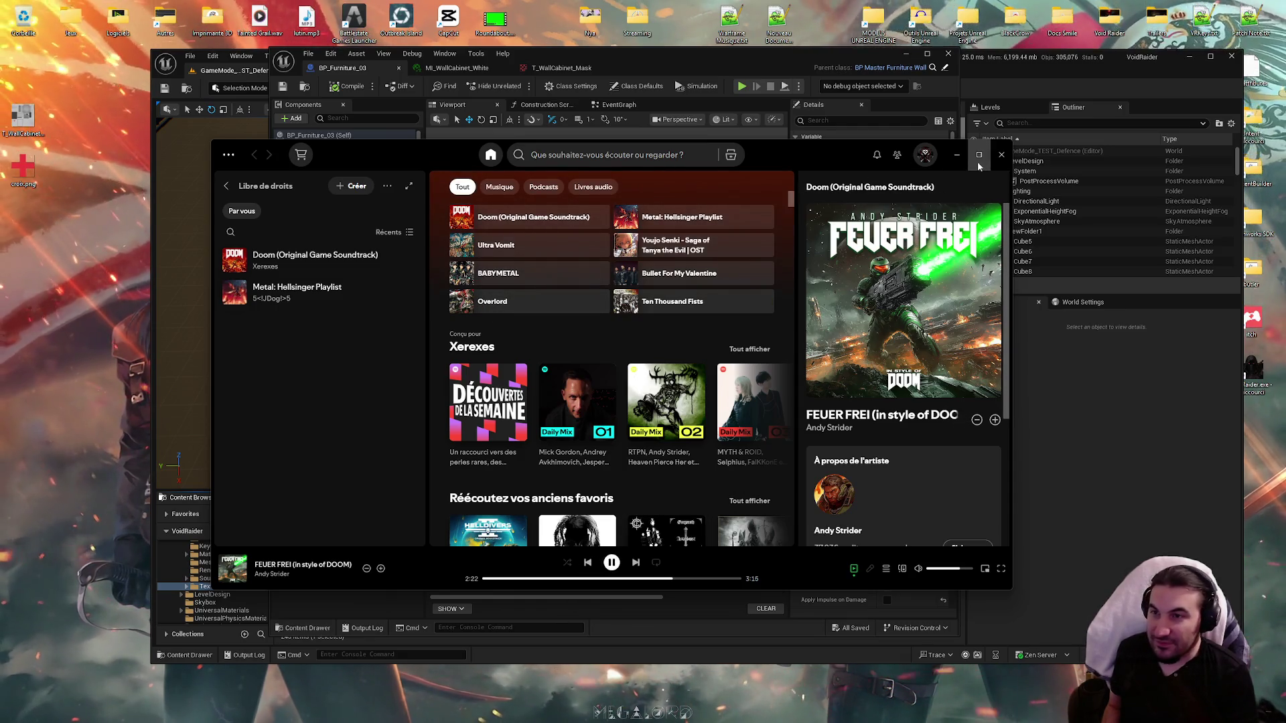
{"action": "left_click", "coordinate": [956, 155]}
{"action": "double_click", "coordinate": [986, 61]}
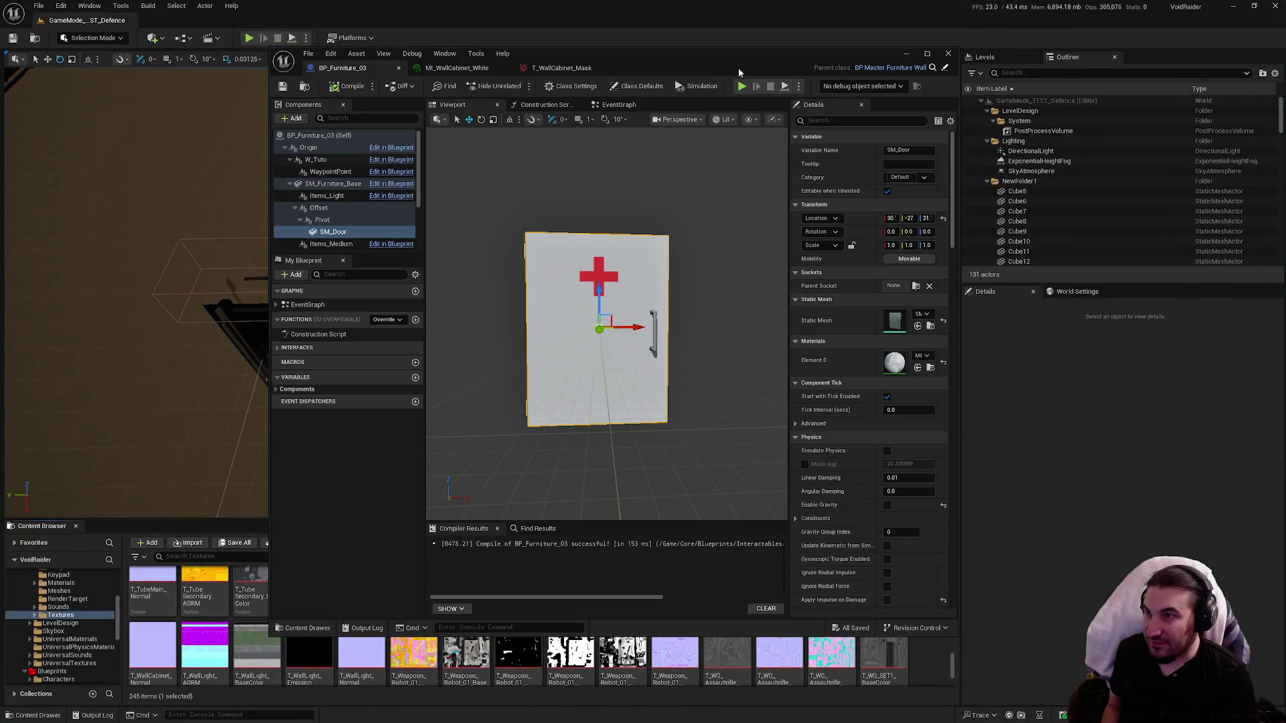
{"action": "left_click", "coordinate": [956, 57]}
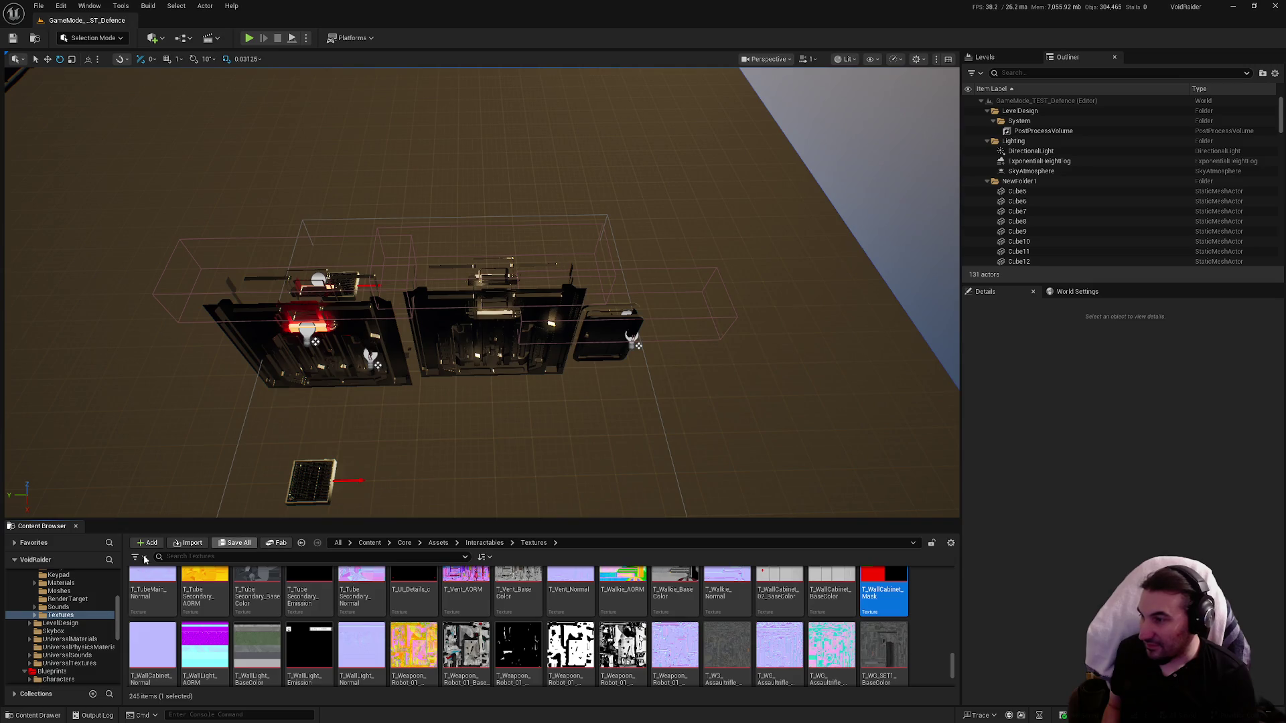
Step: Collapse the Assets and ResearchMegaPack folders in the Content Browser tree
{"action": "left_click", "coordinate": [61, 630], "text": "ctrl"}
{"action": "left_click", "coordinate": [24, 591]}
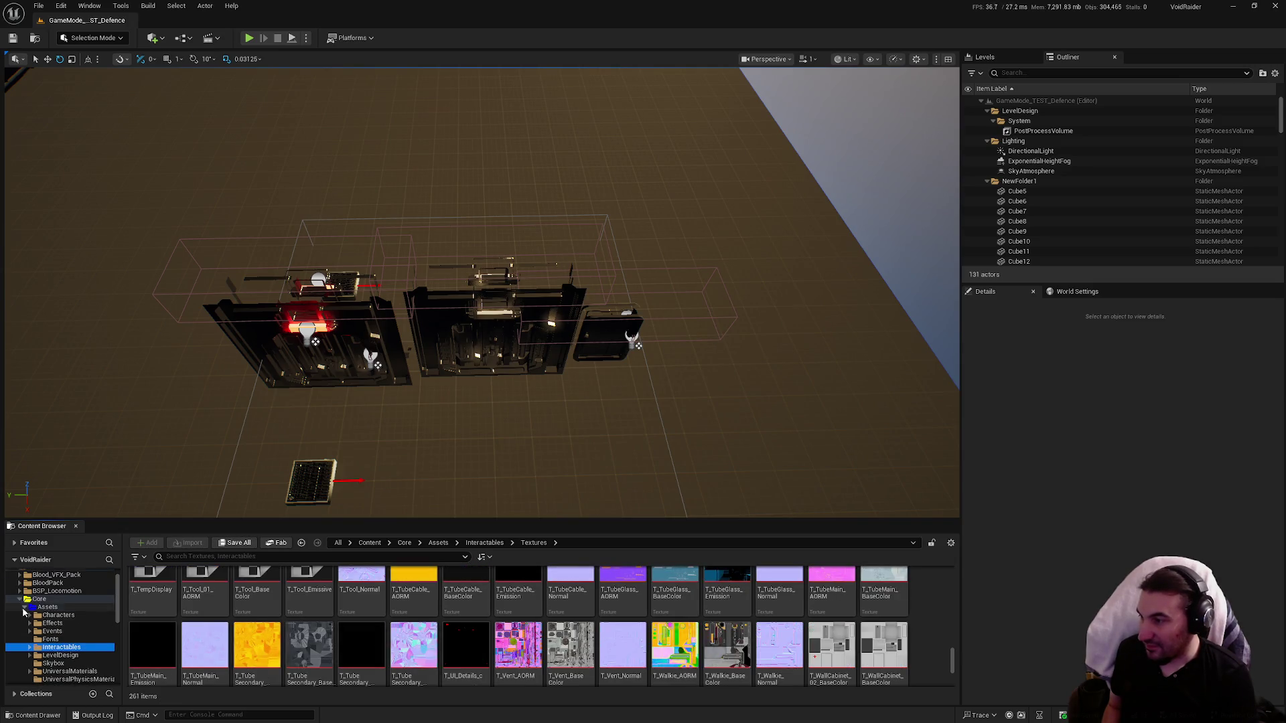
{"action": "left_click", "coordinate": [47, 607], "text": "ctrl"}
{"action": "left_click", "coordinate": [19, 654]}
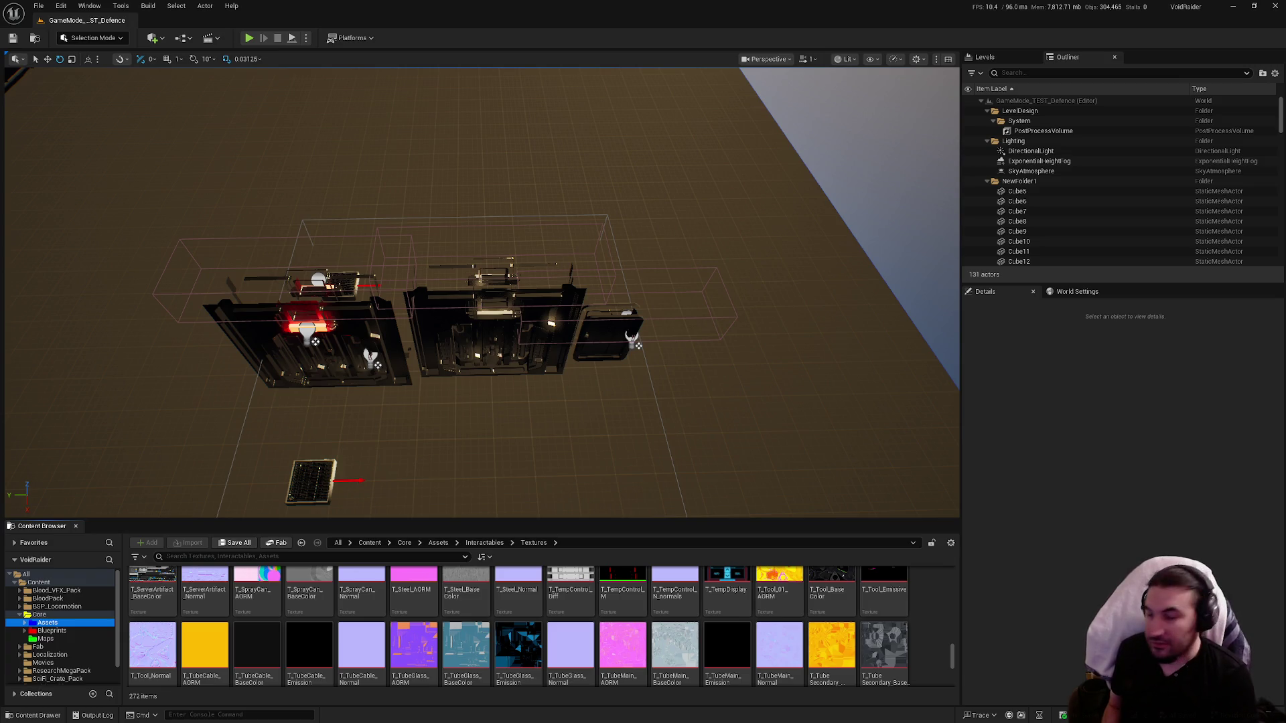
Step: Tilt the viewport camera upward and browse to the Core Blueprints folder in the Content Browser
{"action": "left_click_drag", "start_coordinate": [537, 483], "coordinate": [537, 455]}
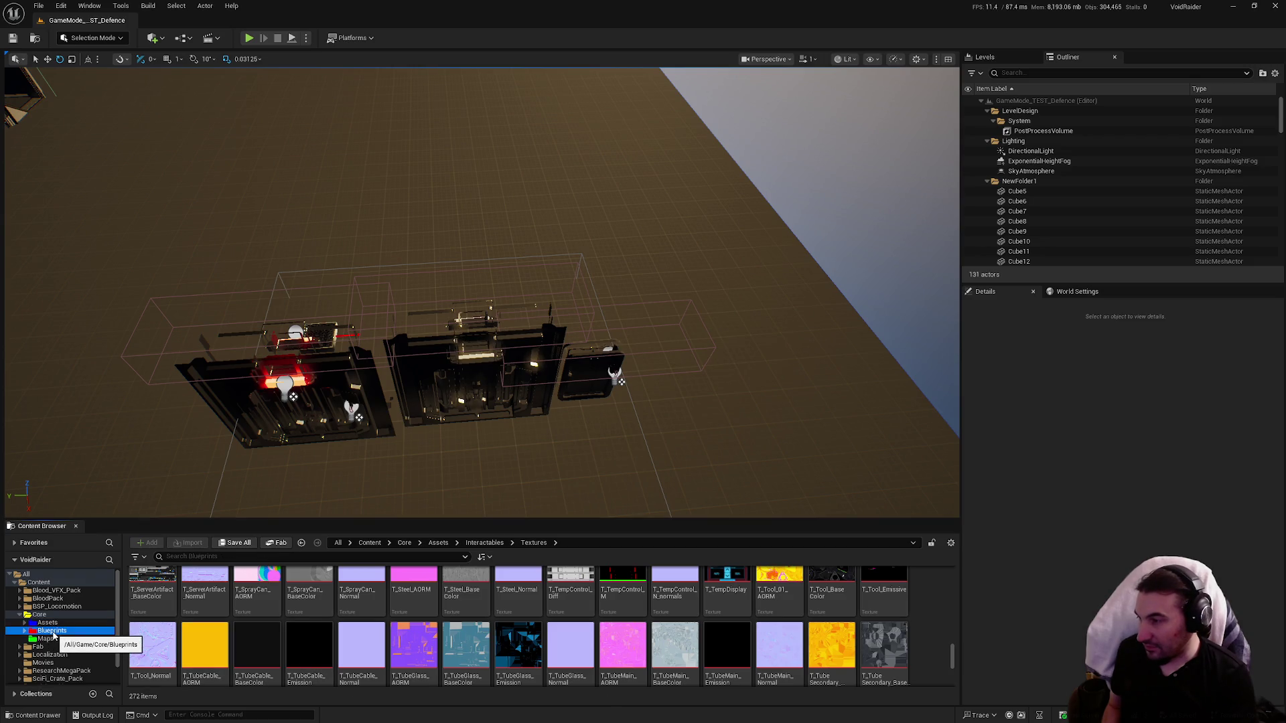
{"action": "left_click", "coordinate": [51, 630]}
{"action": "left_click", "coordinate": [47, 622]}
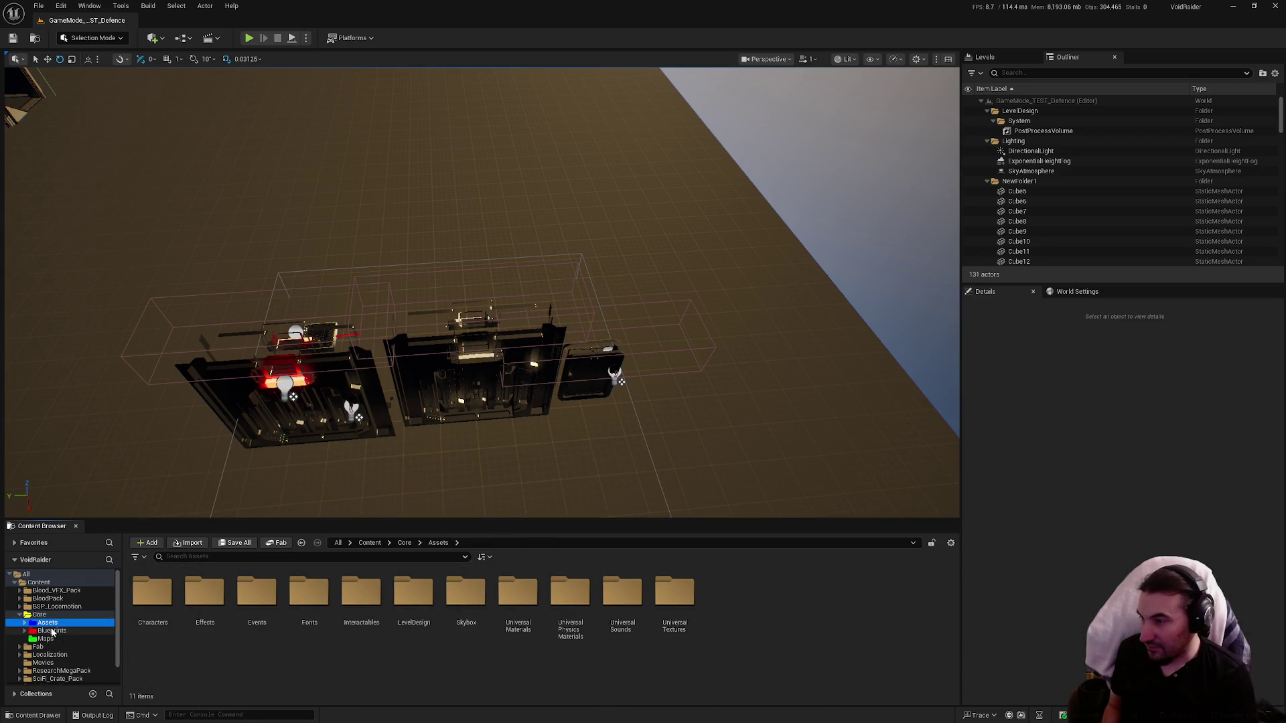
{"action": "left_click", "coordinate": [51, 631]}
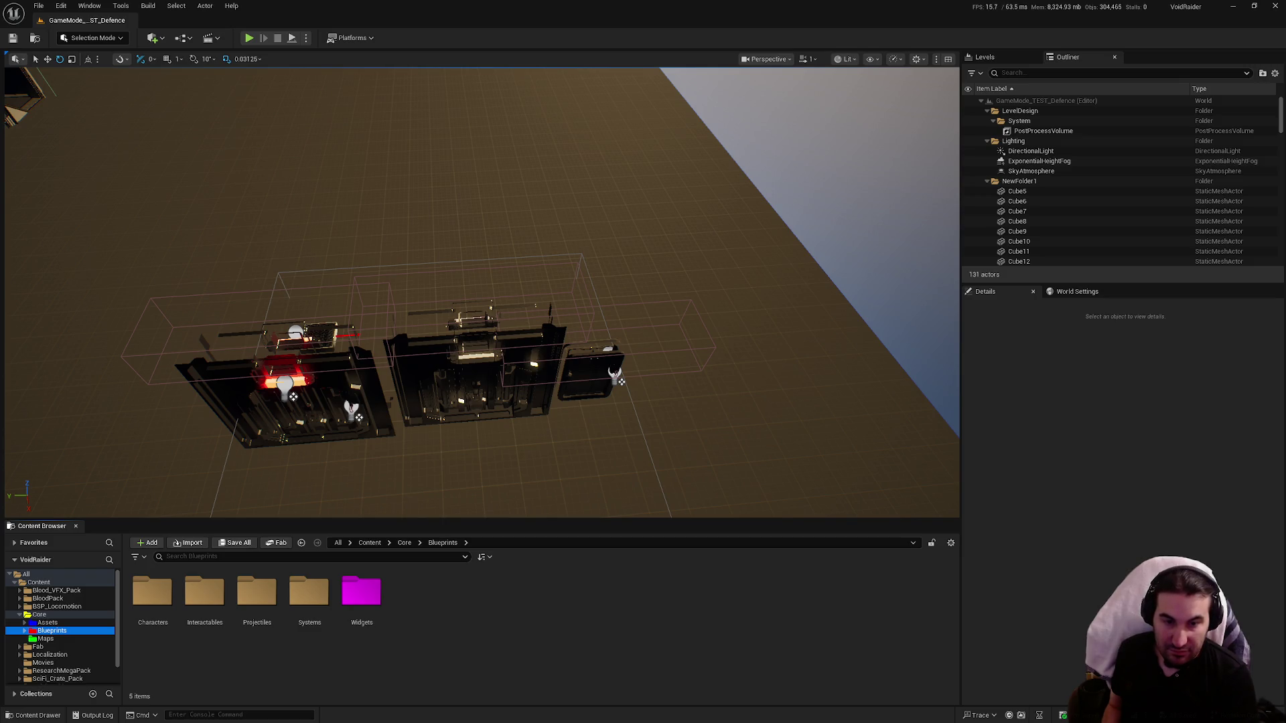
{"action": "key", "text": "super"}
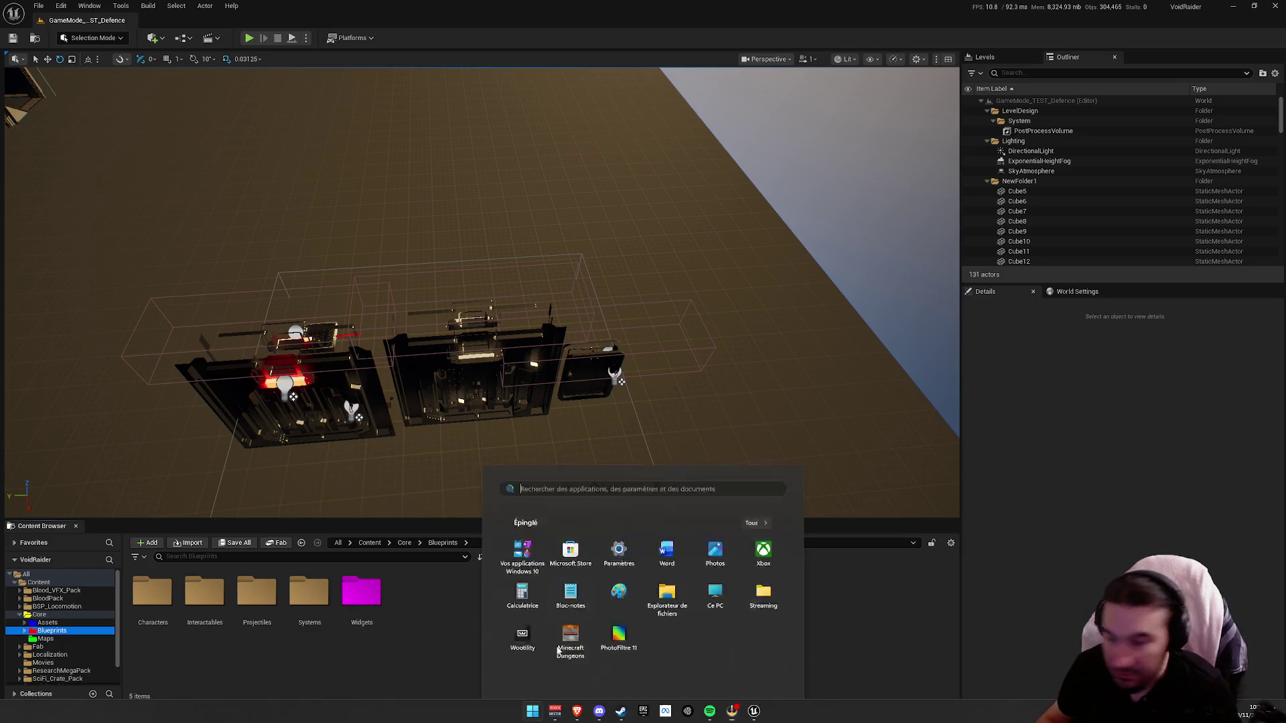
{"action": "key", "text": "super"}
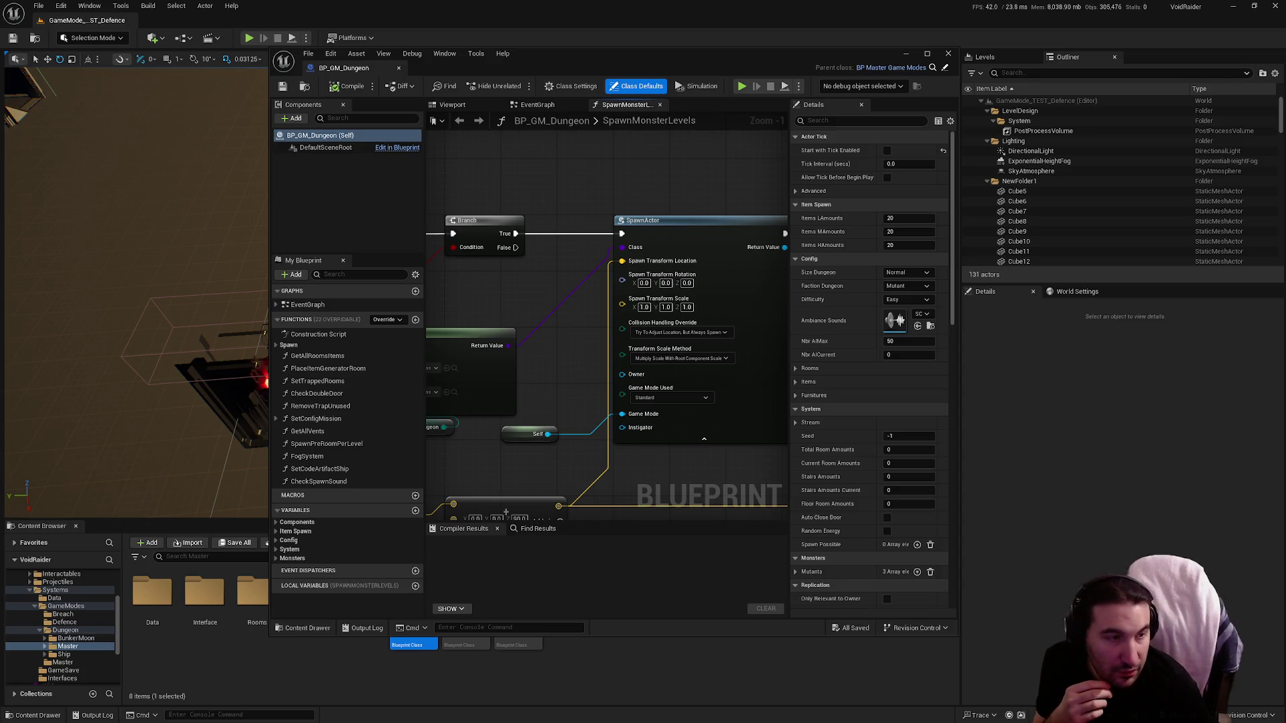
Step: Drag the YouTube window over the editor and maximize it
{"action": "mouse_move", "coordinate": [1285, 214]}
{"action": "left_mouse_down"}
{"action": "mouse_move", "coordinate": [991, 212]}
{"action": "mouse_move", "coordinate": [535, 165]}
{"action": "left_mouse_up"}
{"action": "double_click", "coordinate": [534, 165]}
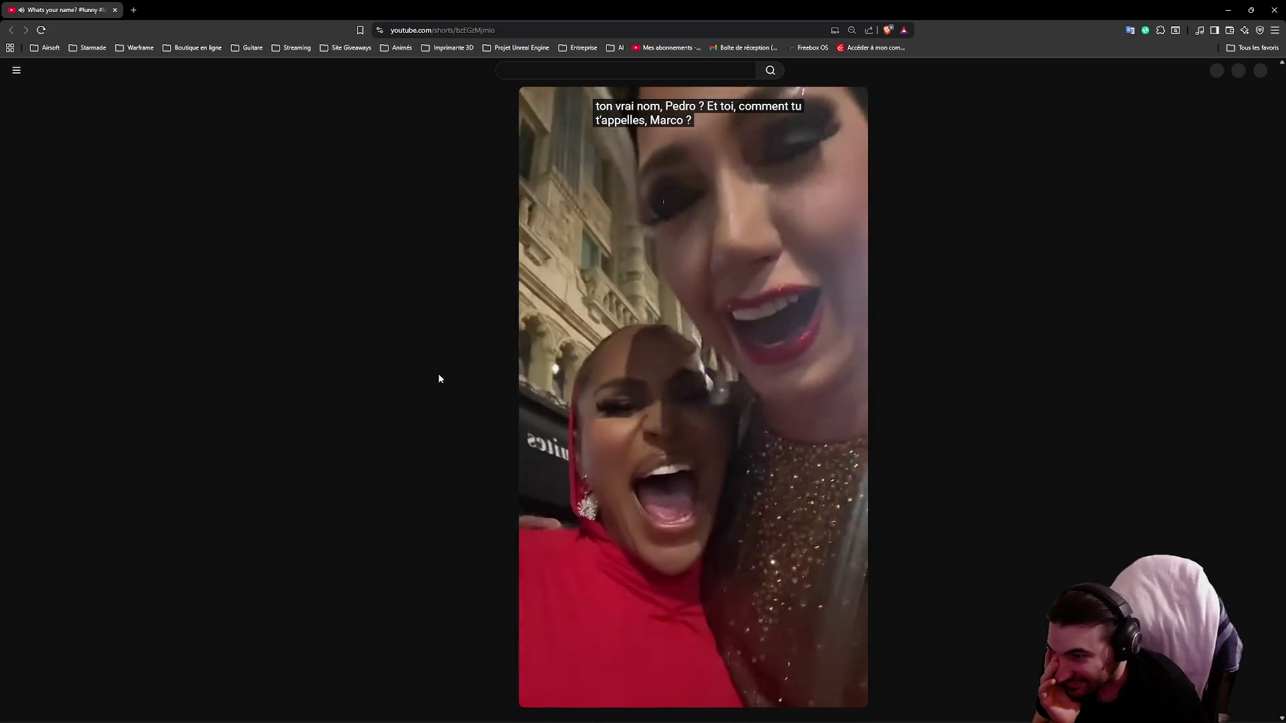
Step: Pause the 'Whats your name?' short, then resume its playback
{"action": "key", "text": "space"}
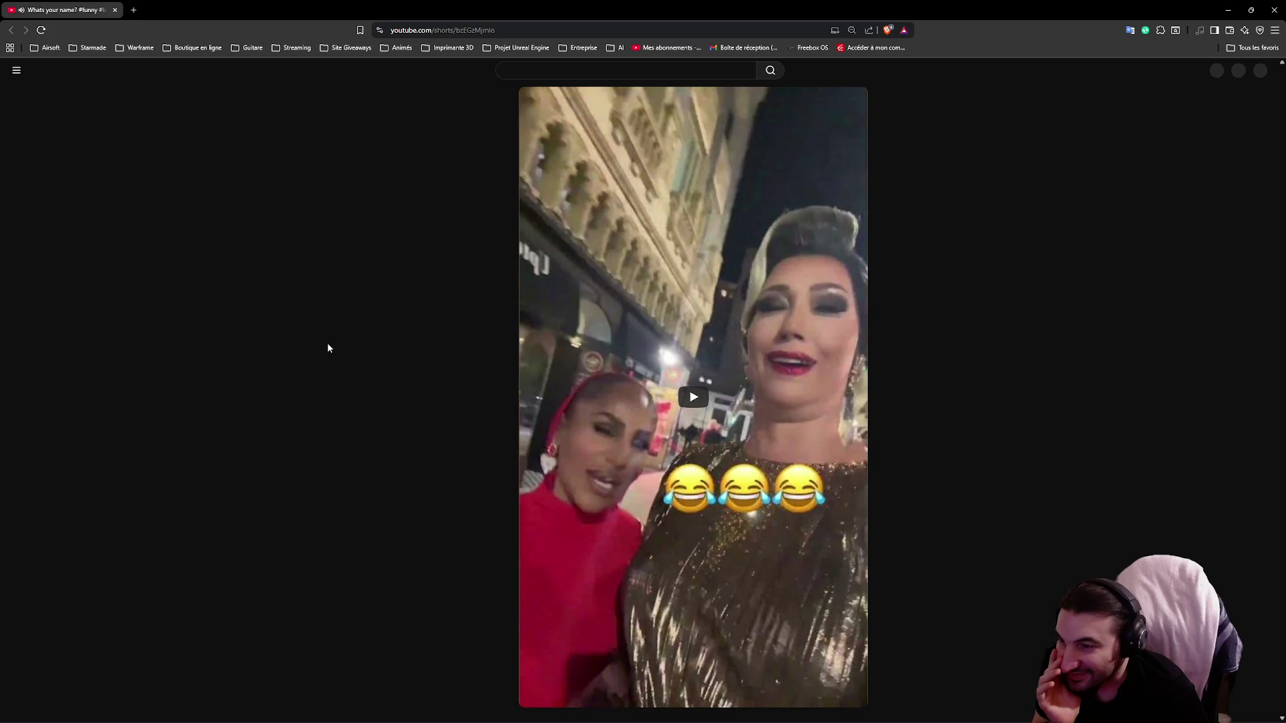
{"action": "left_click", "coordinate": [690, 392]}
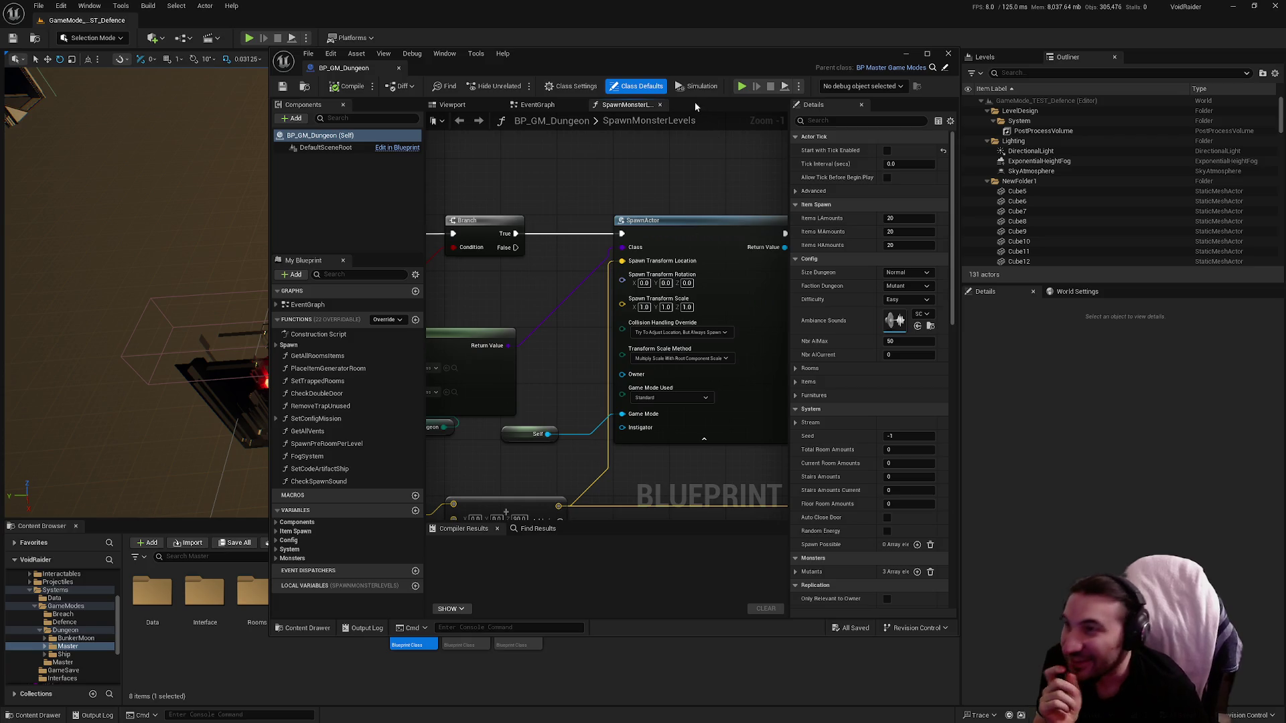
Step: Maximize the BP_GM_Dungeon editor, inspect the SpawnMonsterLevels graph's Clamp and SET nodes, then close that tab
{"action": "double_click", "coordinate": [648, 64]}
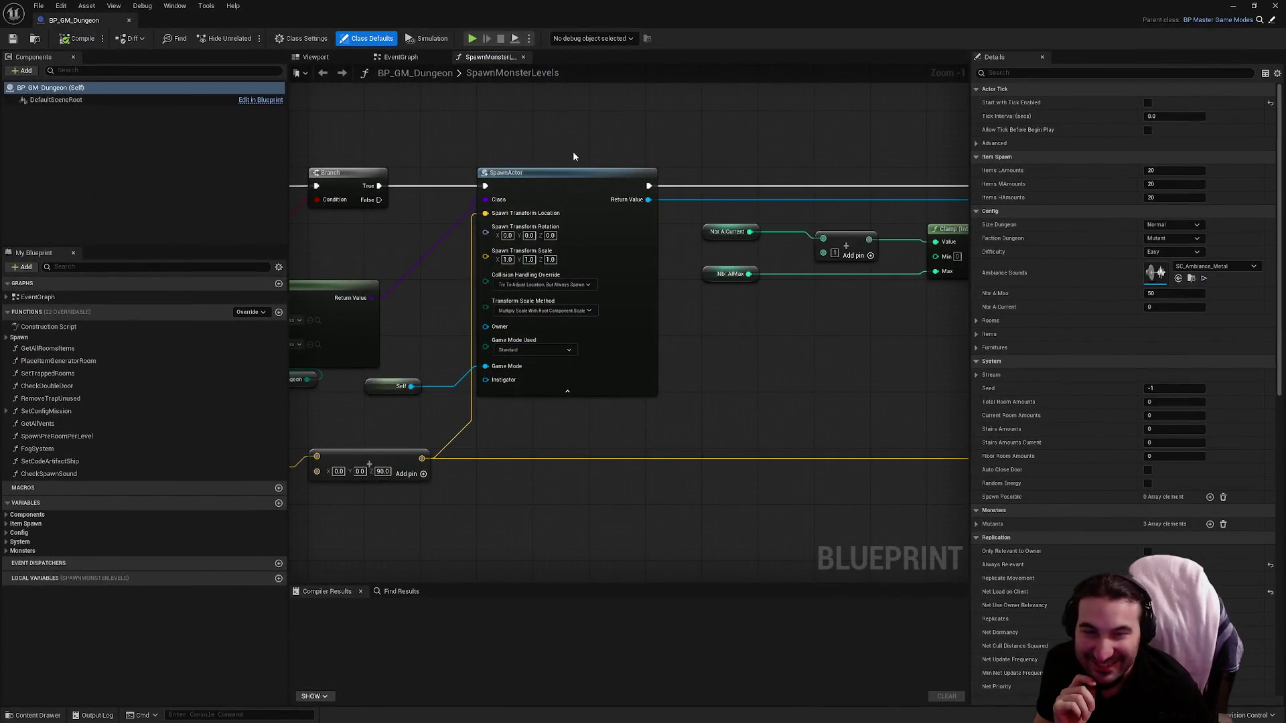
{"action": "scroll", "coordinate": [685, 199], "scroll_direction": "up", "scroll_amount": 1}
{"action": "mouse_move", "coordinate": [863, 256]}
{"action": "left_mouse_down"}
{"action": "mouse_move", "coordinate": [496, 357]}
{"action": "mouse_move", "coordinate": [524, 353]}
{"action": "left_mouse_up"}
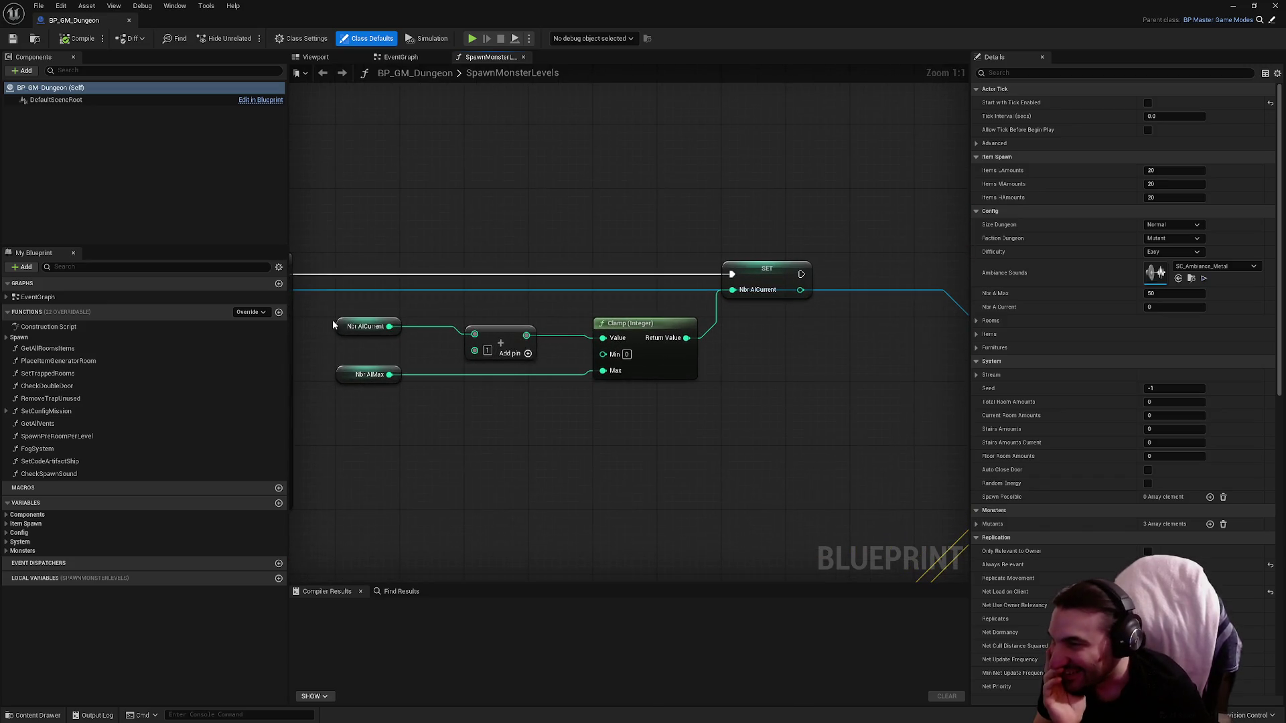
{"action": "left_click", "coordinate": [505, 343]}
{"action": "left_click", "coordinate": [540, 447]}
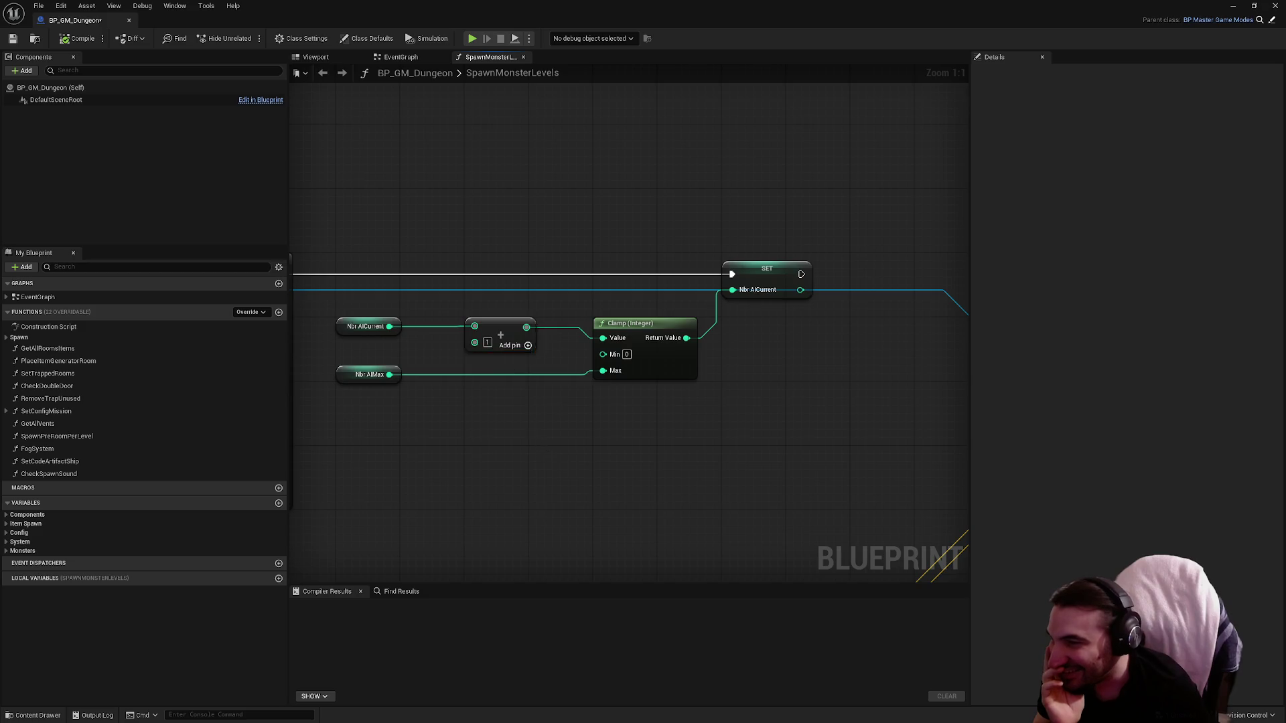
{"action": "scroll", "coordinate": [527, 339], "scroll_direction": "down", "scroll_amount": 4}
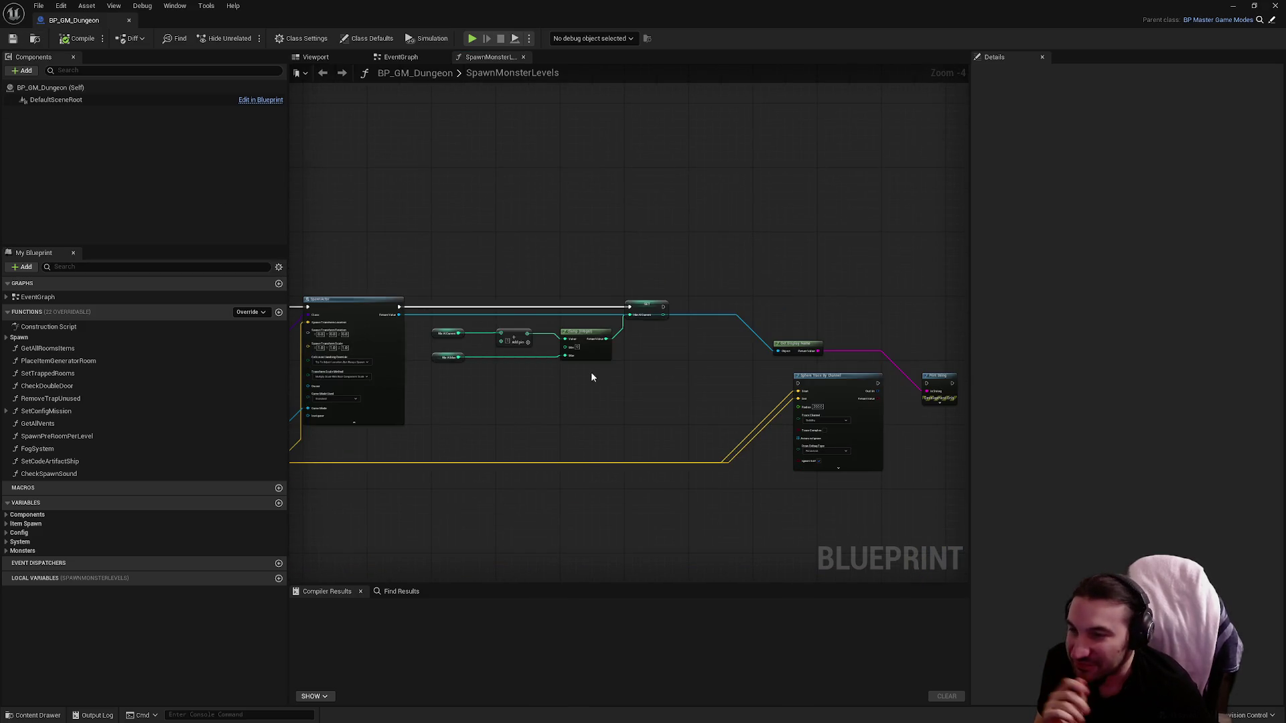
{"action": "scroll", "coordinate": [626, 330], "scroll_direction": "down", "scroll_amount": 3}
{"action": "left_click_drag", "start_coordinate": [626, 331], "coordinate": [895, 259]}
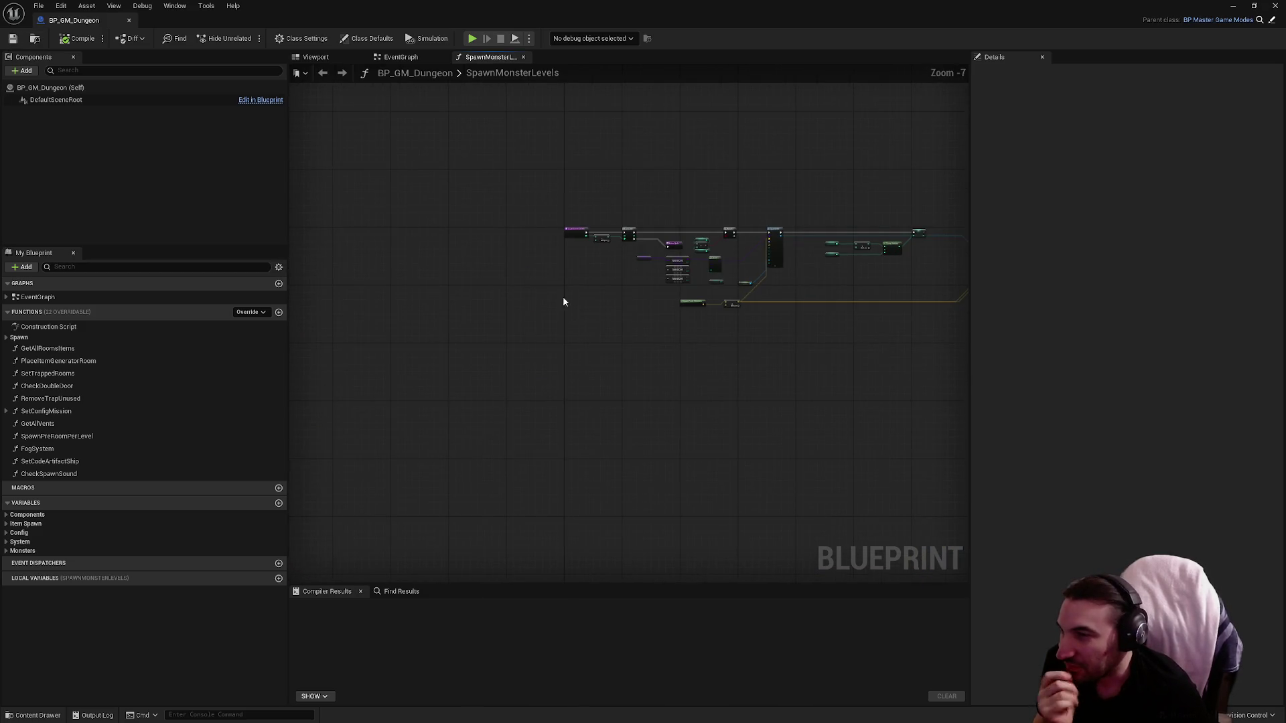
{"action": "left_click", "coordinate": [525, 58]}
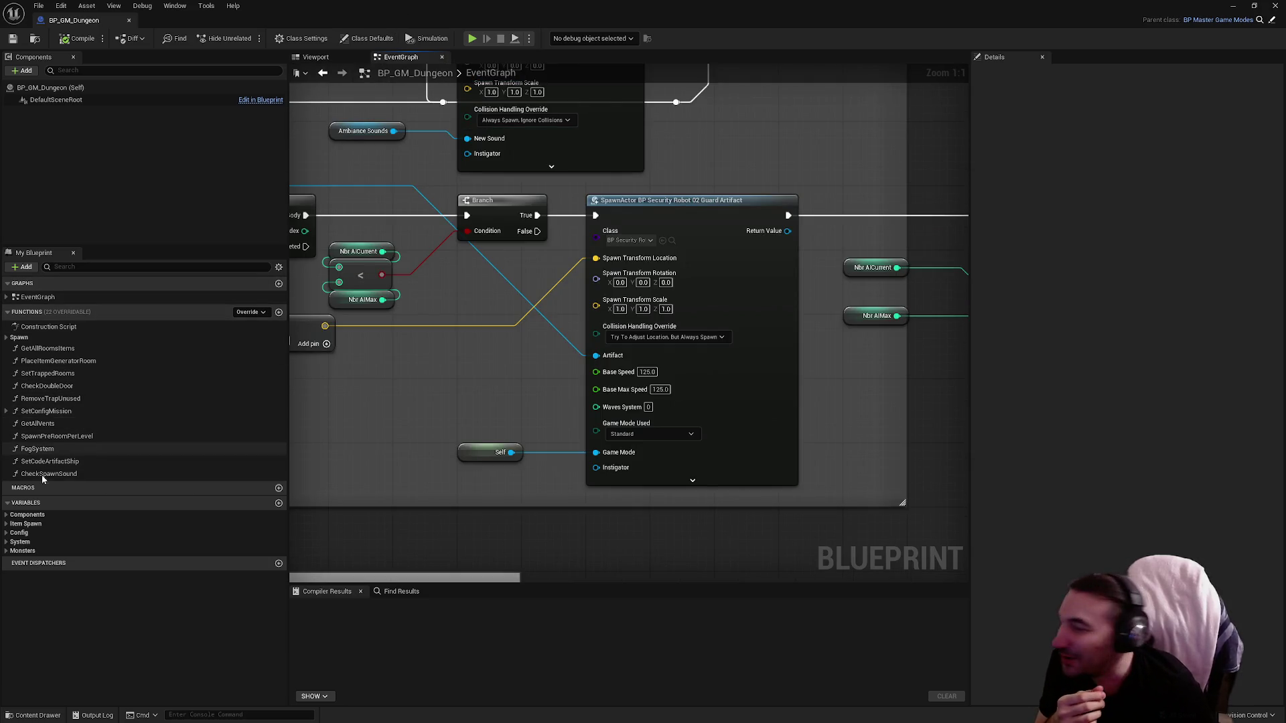
Step: Add a BP_Furniture asset as Index [2] of Furniture_Wall's default array, then compile and save BP_GM_Dungeon
{"action": "left_click", "coordinate": [12, 533]}
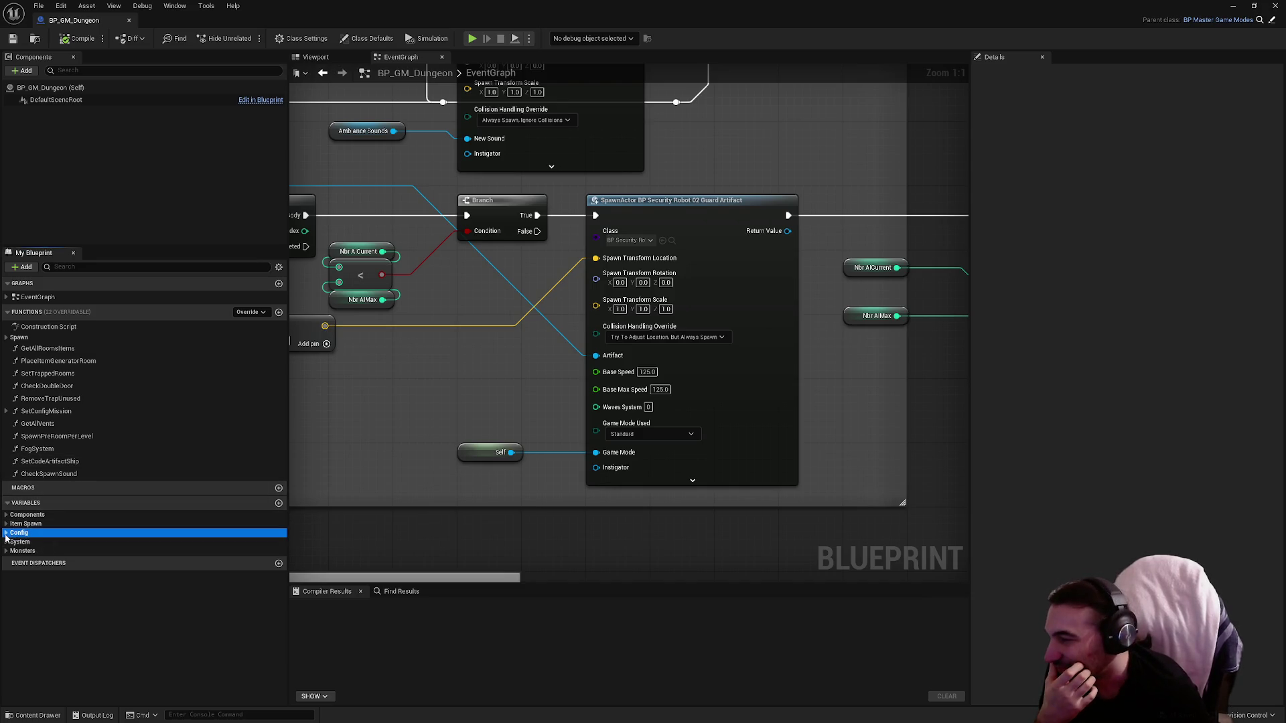
{"action": "left_click", "coordinate": [7, 533]}
{"action": "left_click", "coordinate": [11, 560]}
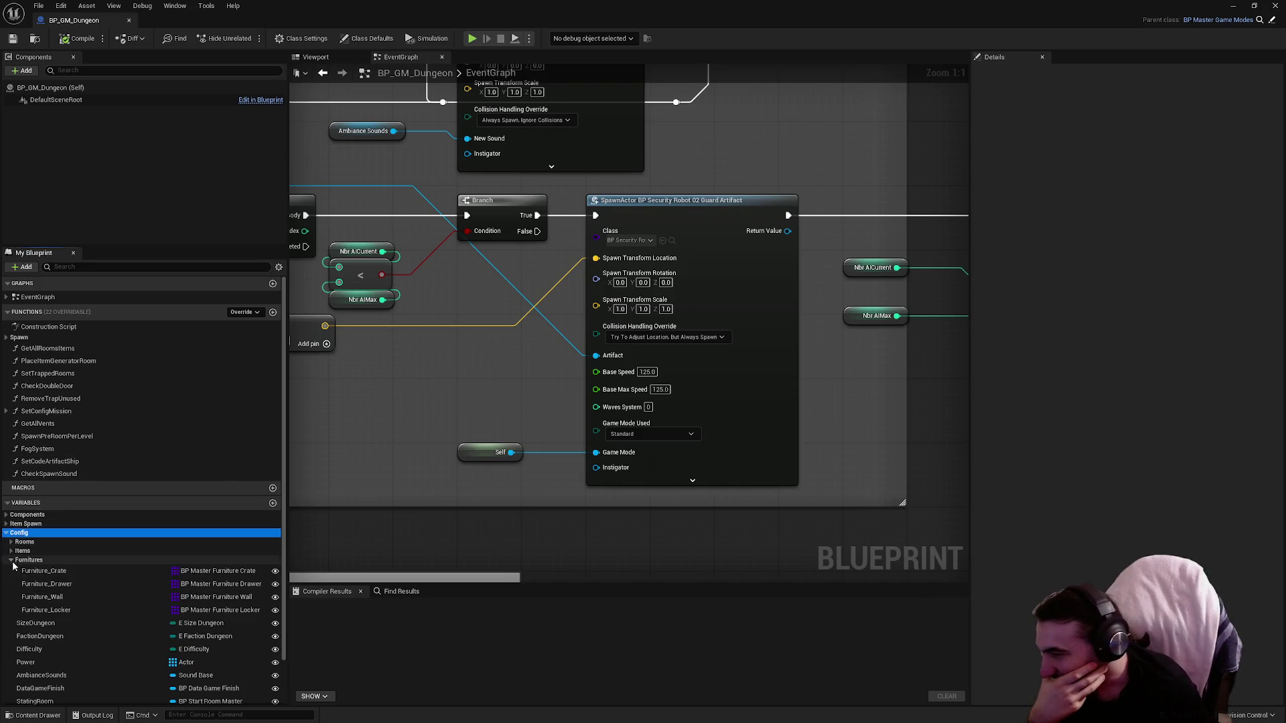
{"action": "left_click", "coordinate": [67, 602]}
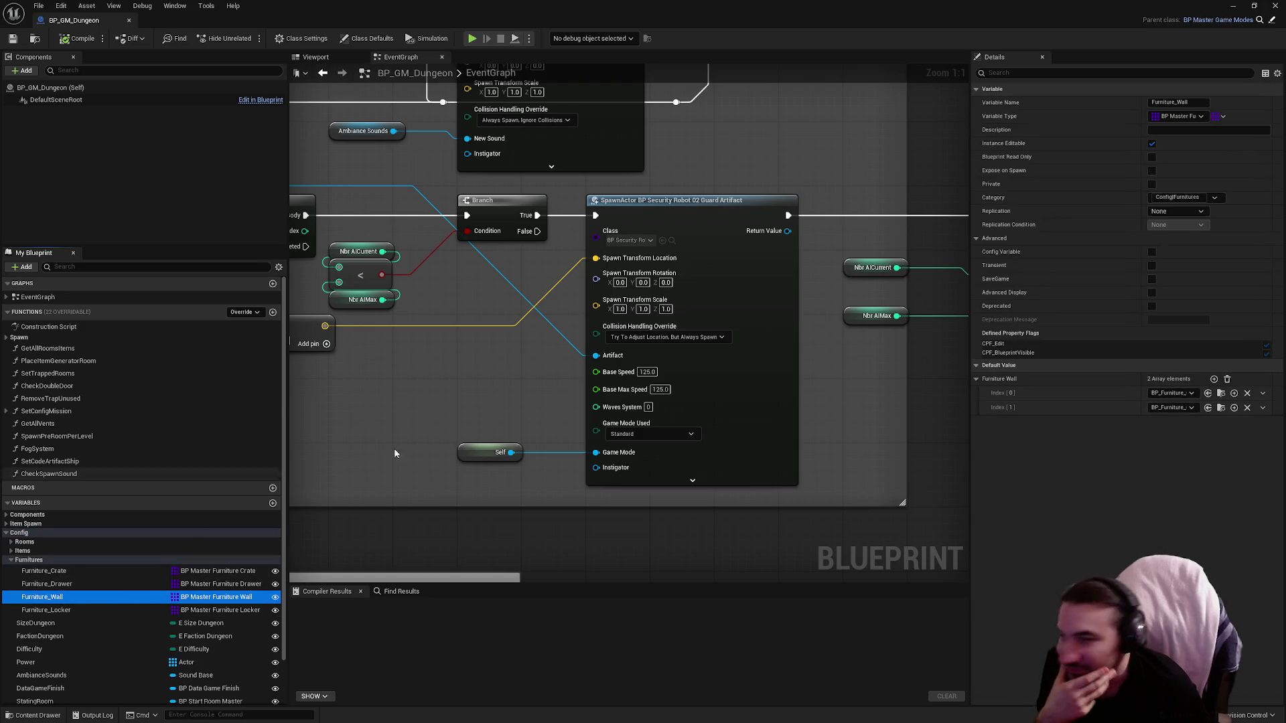
{"action": "left_click", "coordinate": [1213, 379]}
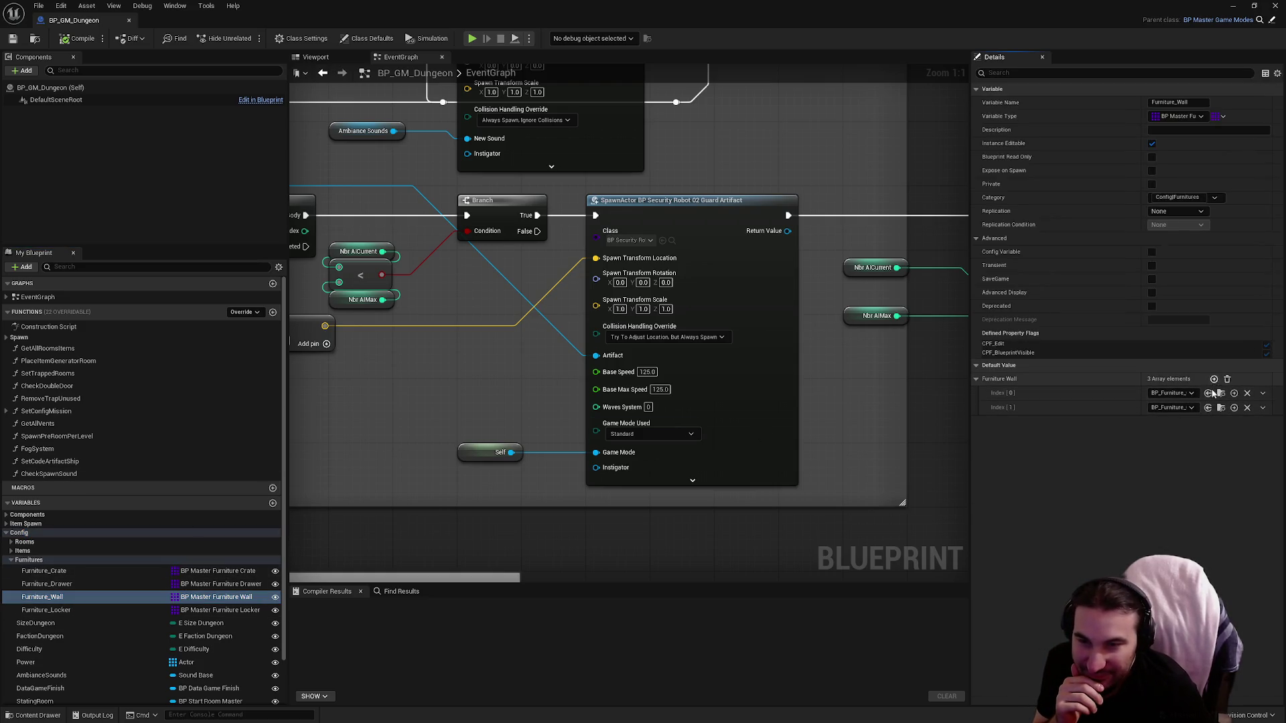
{"action": "left_click", "coordinate": [1167, 423]}
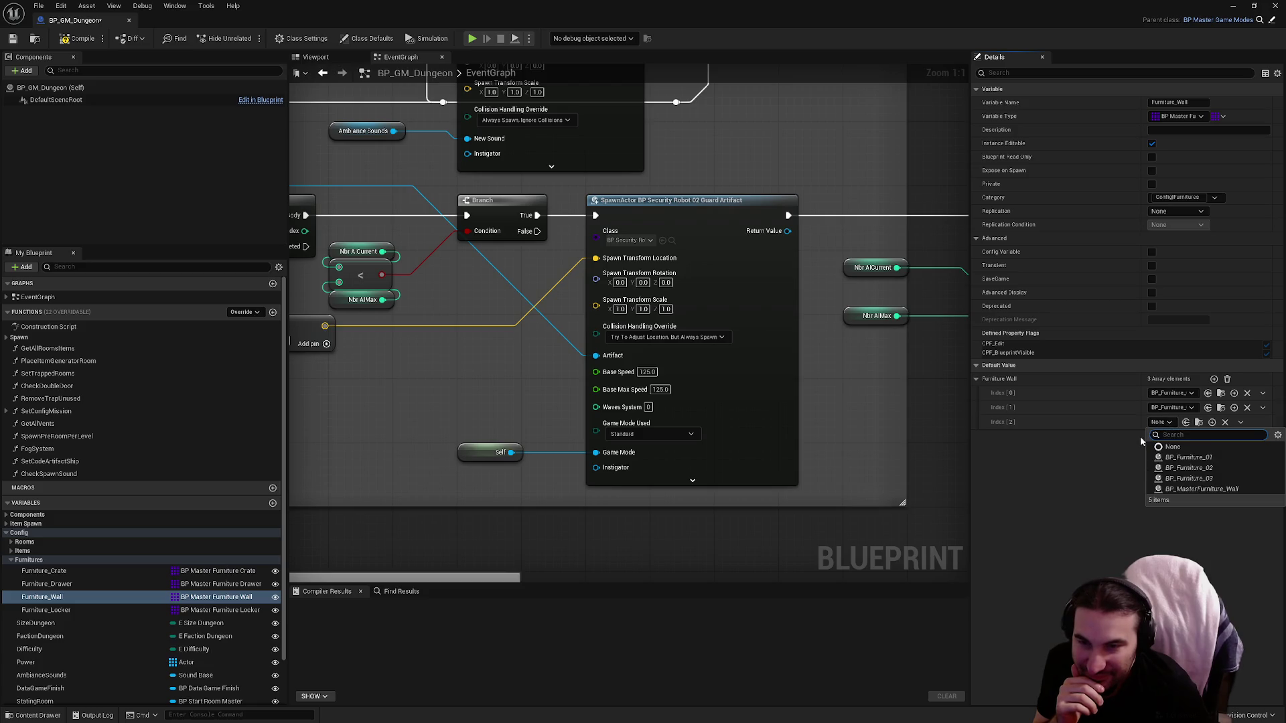
{"action": "left_click", "coordinate": [1156, 479]}
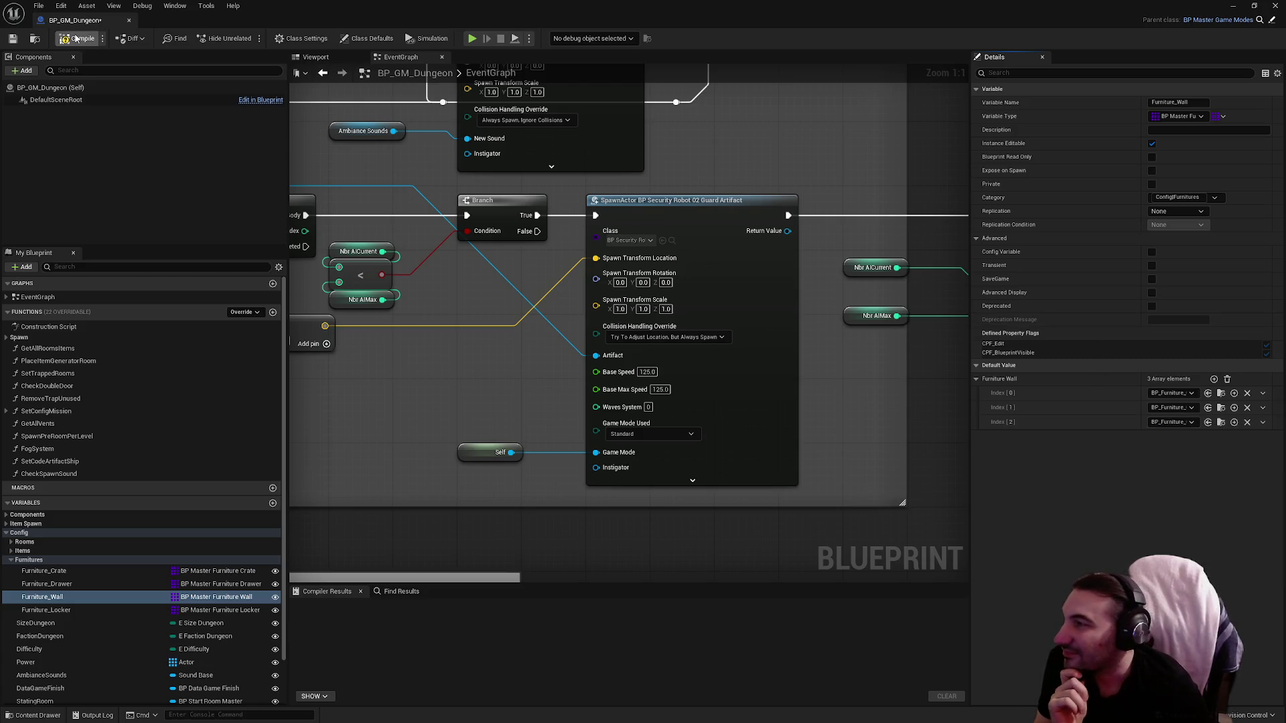
{"action": "left_click", "coordinate": [13, 41]}
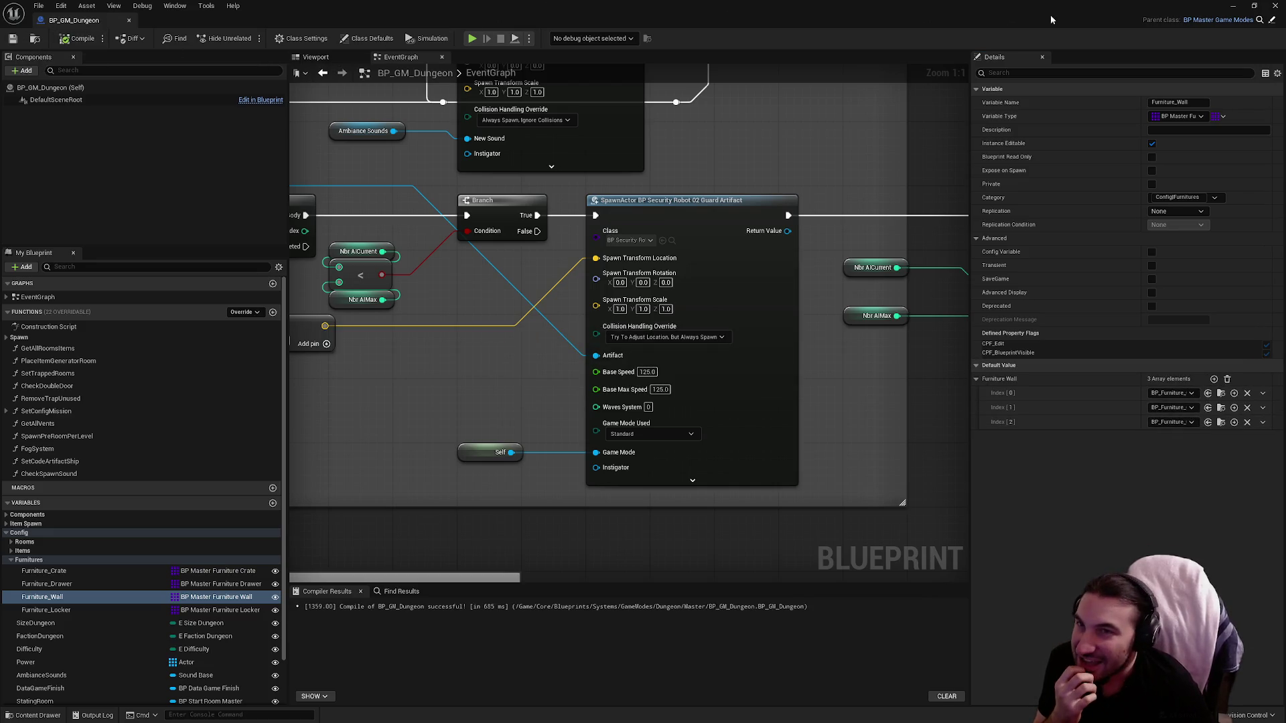
{"action": "left_click", "coordinate": [1274, 6]}
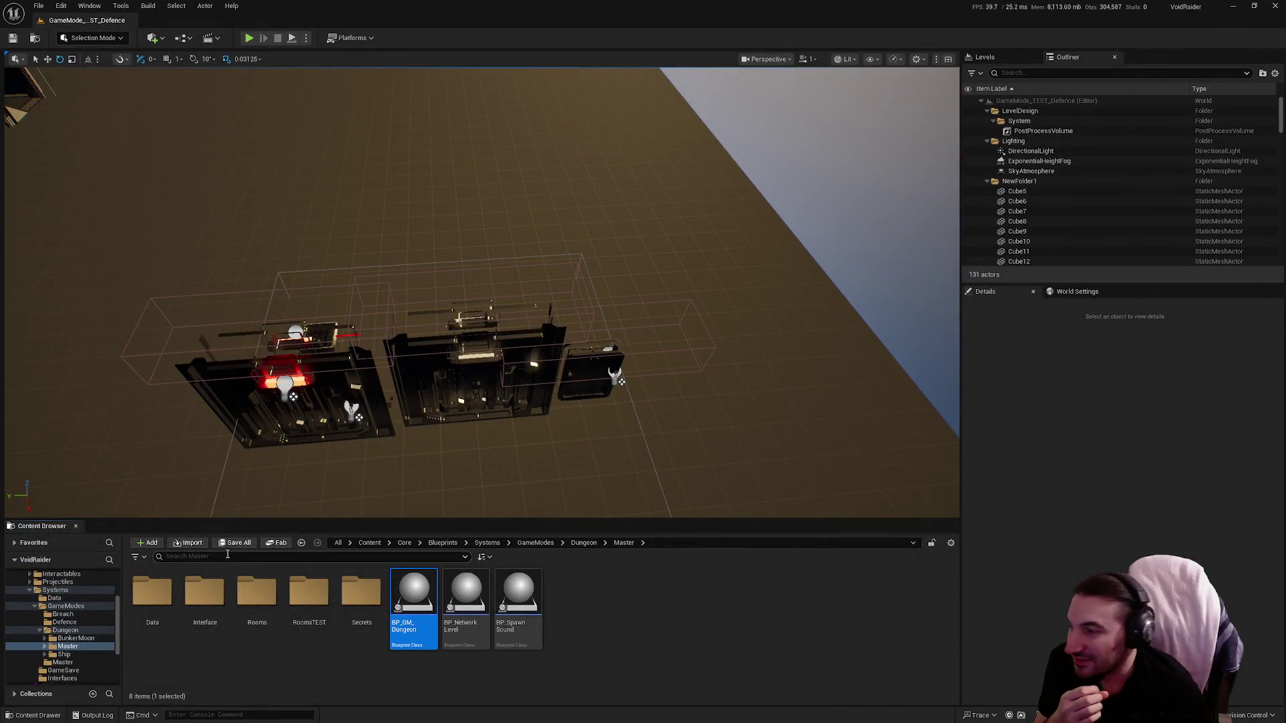
Step: Include the Systems and Blueprints folders in the Content Browser, then briefly play-test the level
{"action": "left_click", "coordinate": [55, 590], "text": "ctrl"}
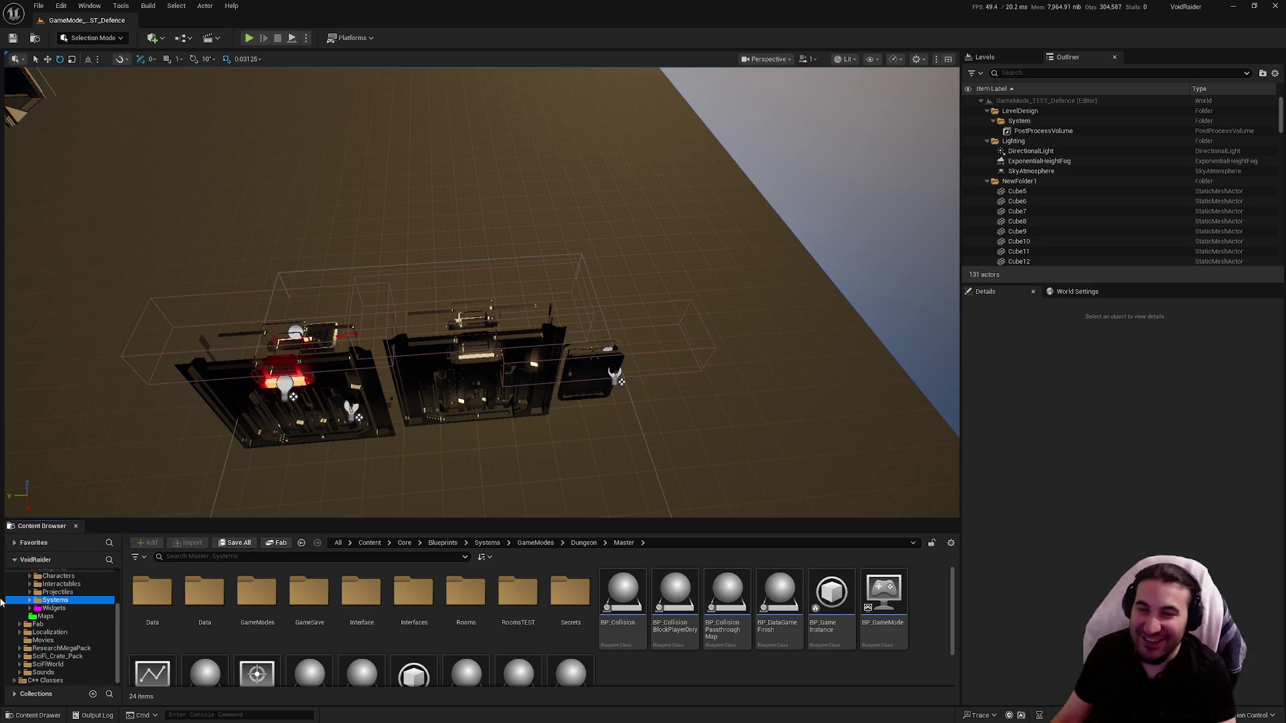
{"action": "scroll", "coordinate": [45, 633], "scroll_direction": "up", "scroll_amount": 2}
{"action": "left_click", "coordinate": [56, 617], "text": "ctrl"}
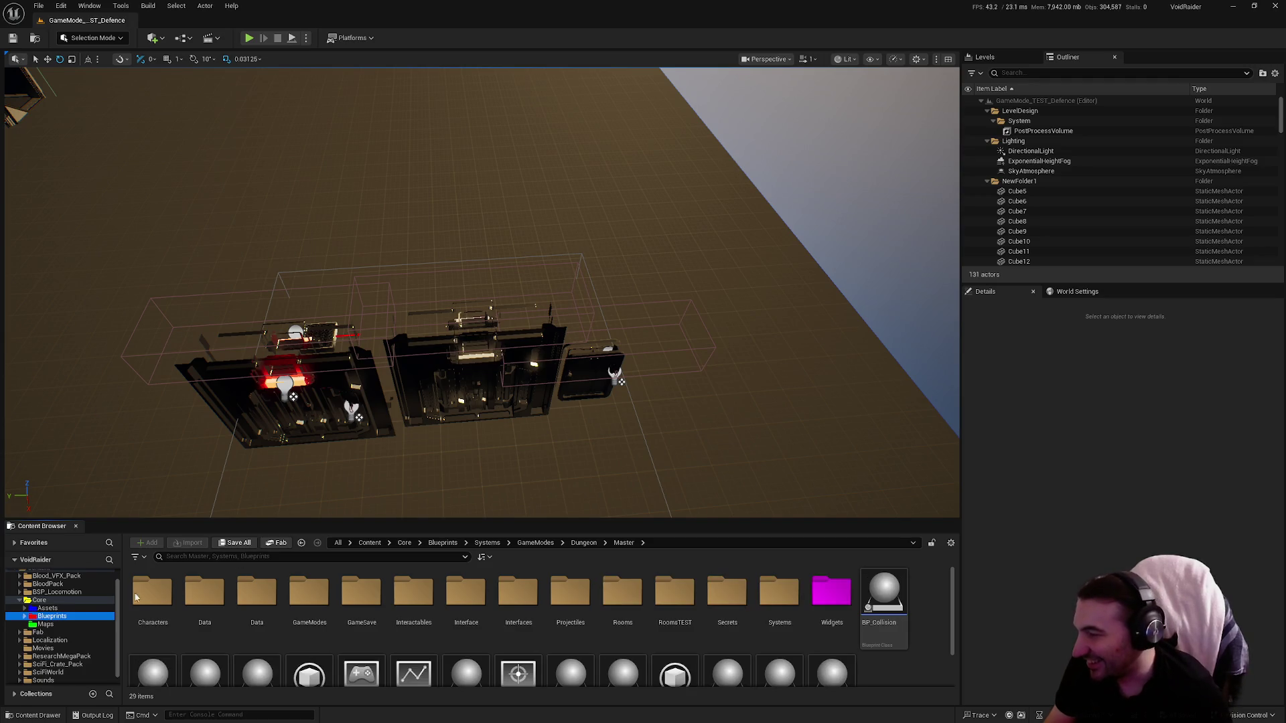
{"action": "key", "text": "alt+p"}
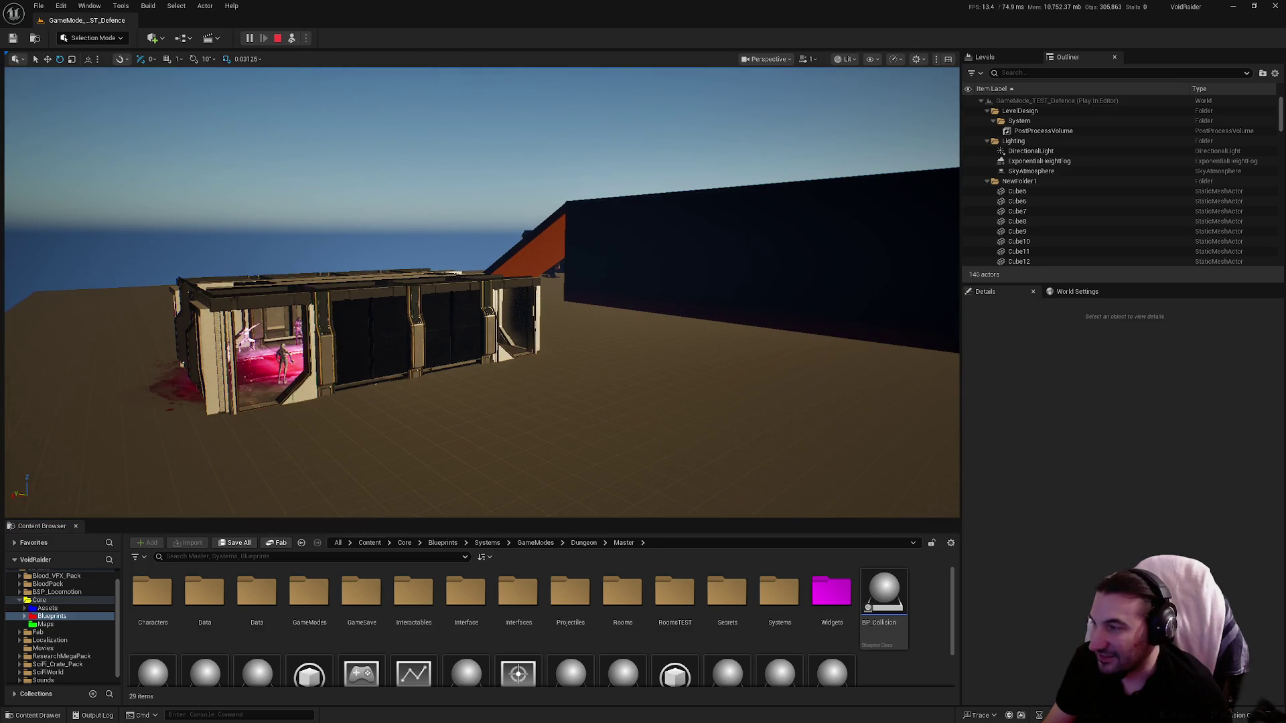
{"action": "key", "text": "Escape"}
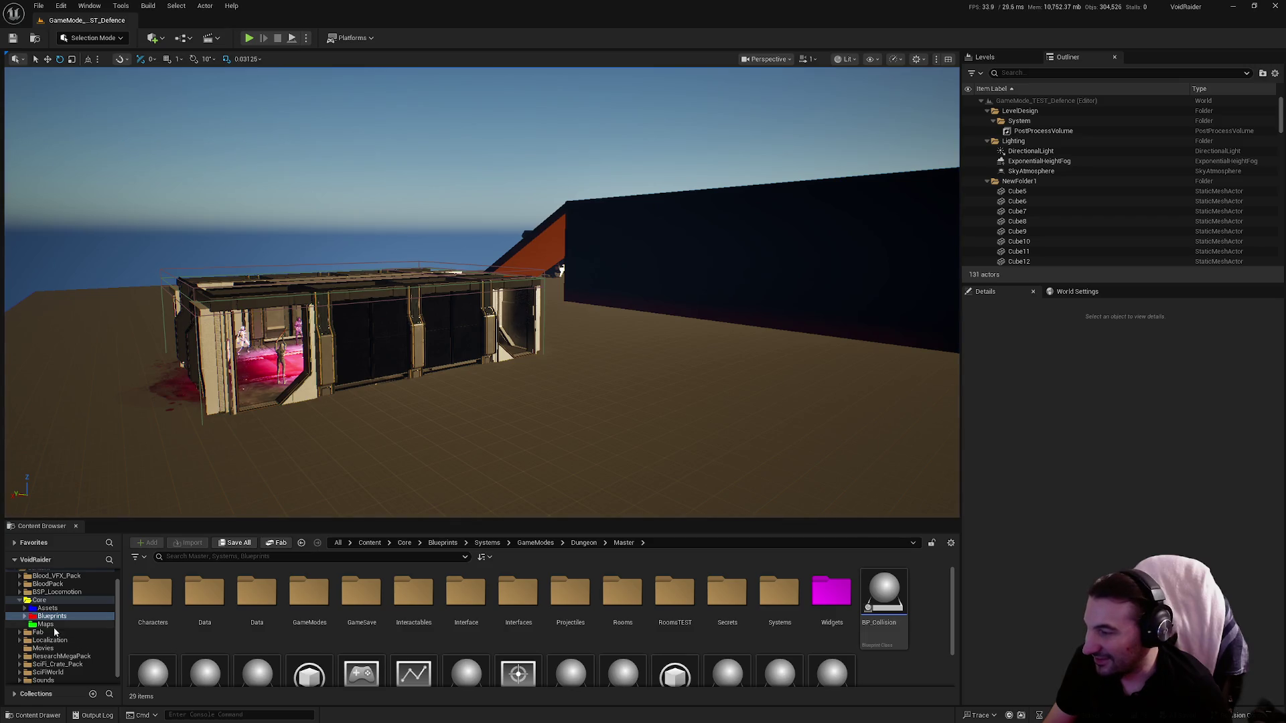
Step: List the 16 levels in Core/Maps and select Lvl_Dungeon_Ship
{"action": "left_click", "coordinate": [46, 624]}
{"action": "left_click", "coordinate": [204, 602]}
{"action": "left_click", "coordinate": [252, 613]}
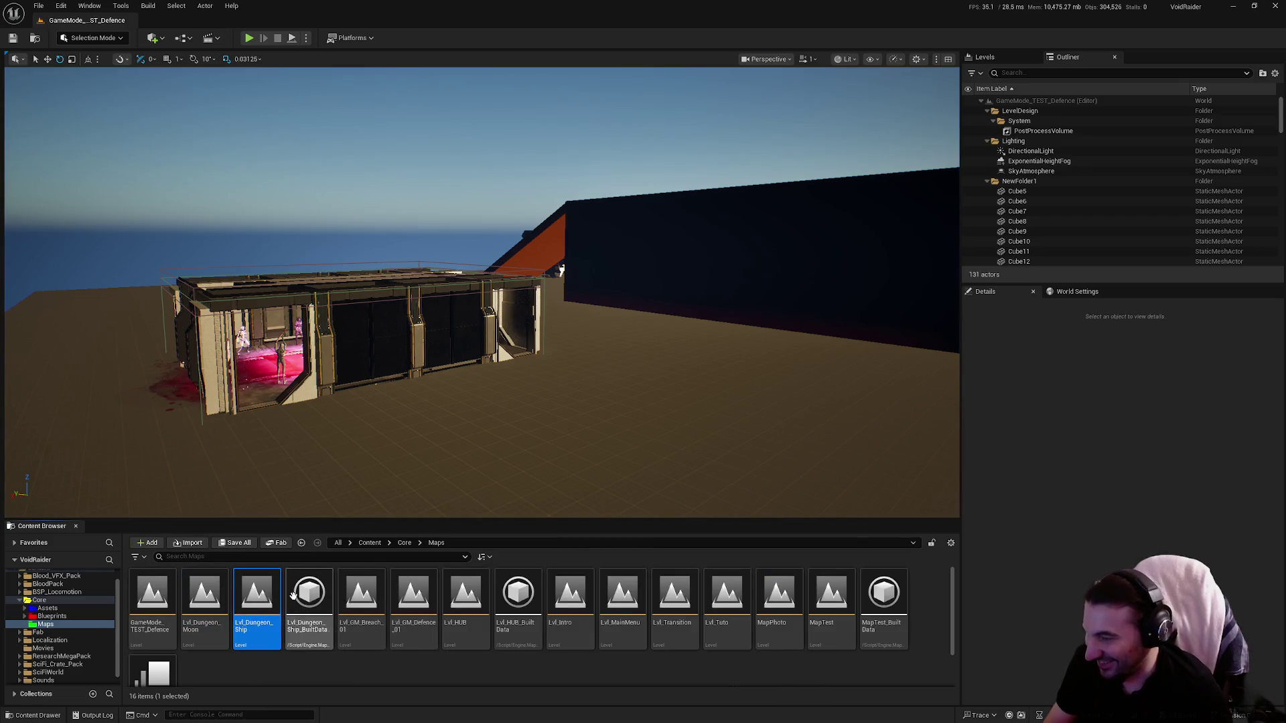
{"action": "right_click", "coordinate": [251, 614]}
{"action": "key", "text": "Escape"}
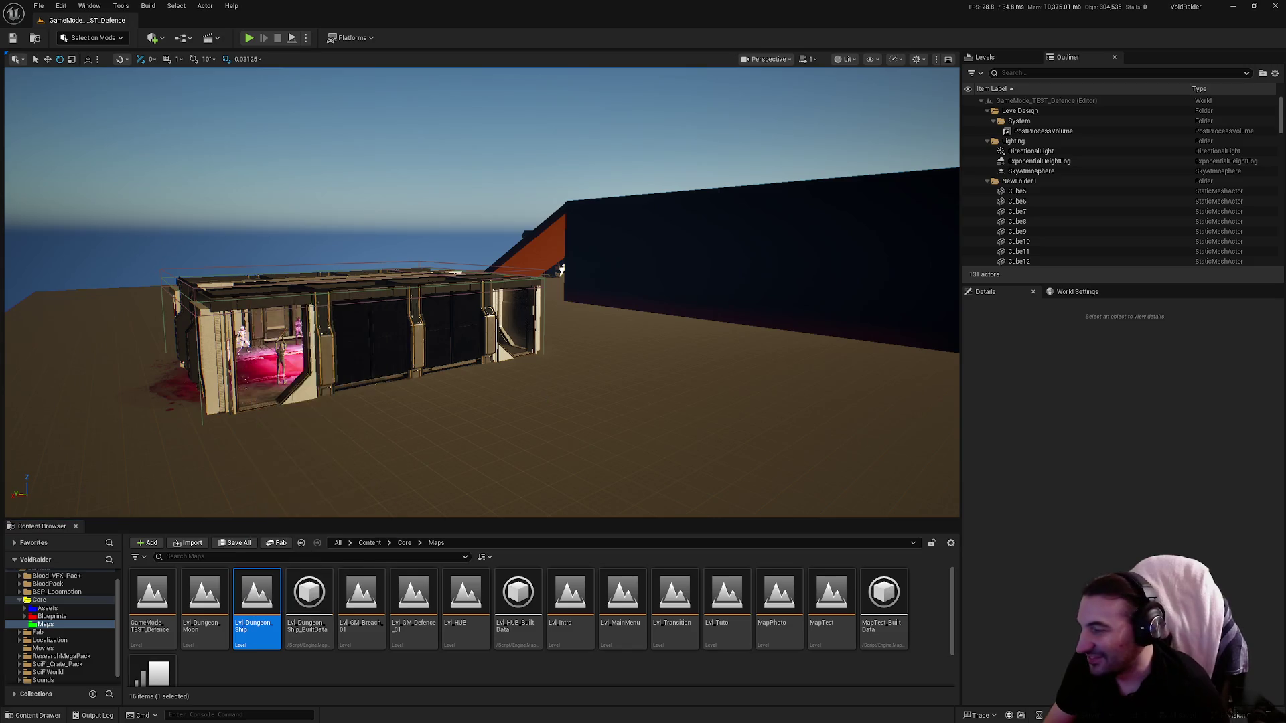
Step: Open Lvl_Dungeon_Ship and start a Play In Editor session inside the ship
{"action": "double_click", "coordinate": [268, 644]}
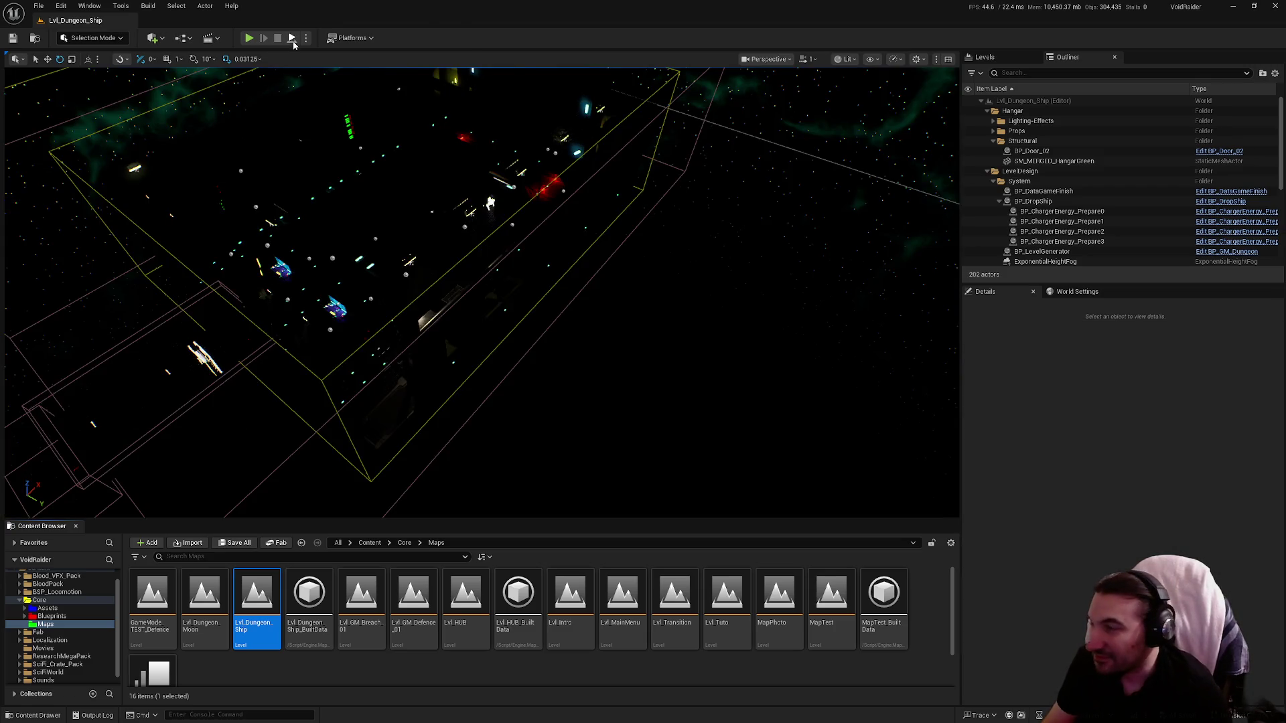
{"action": "left_click", "coordinate": [291, 39]}
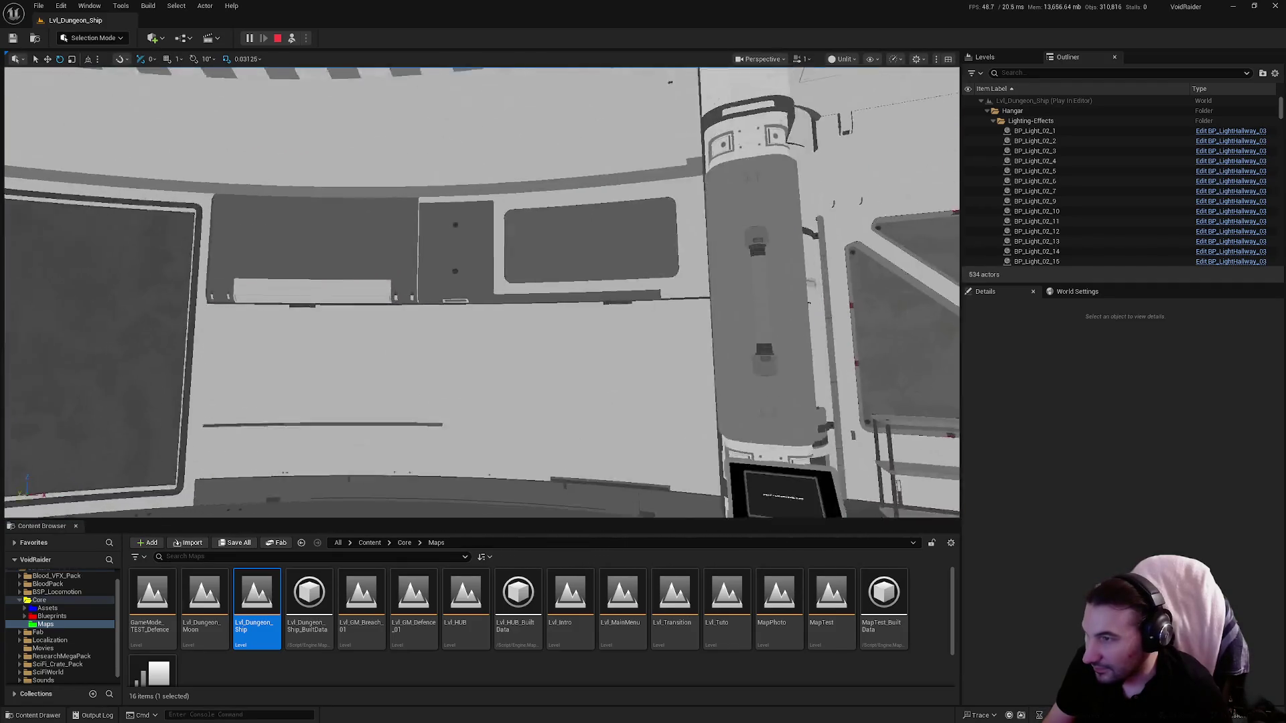
Step: Walk past the first-aid cabinet, across the hangar and through the corridors to the grey deck
{"action": "key", "text": "w"}
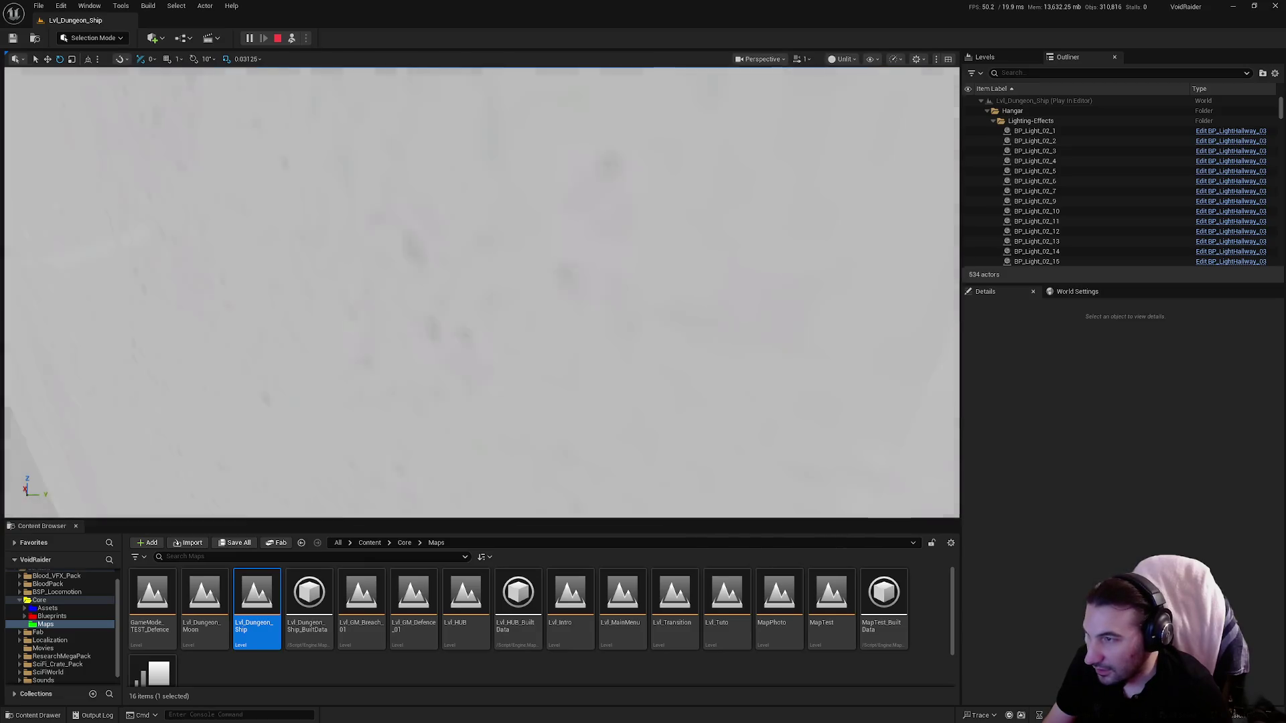
{"action": "key", "text": "w"}
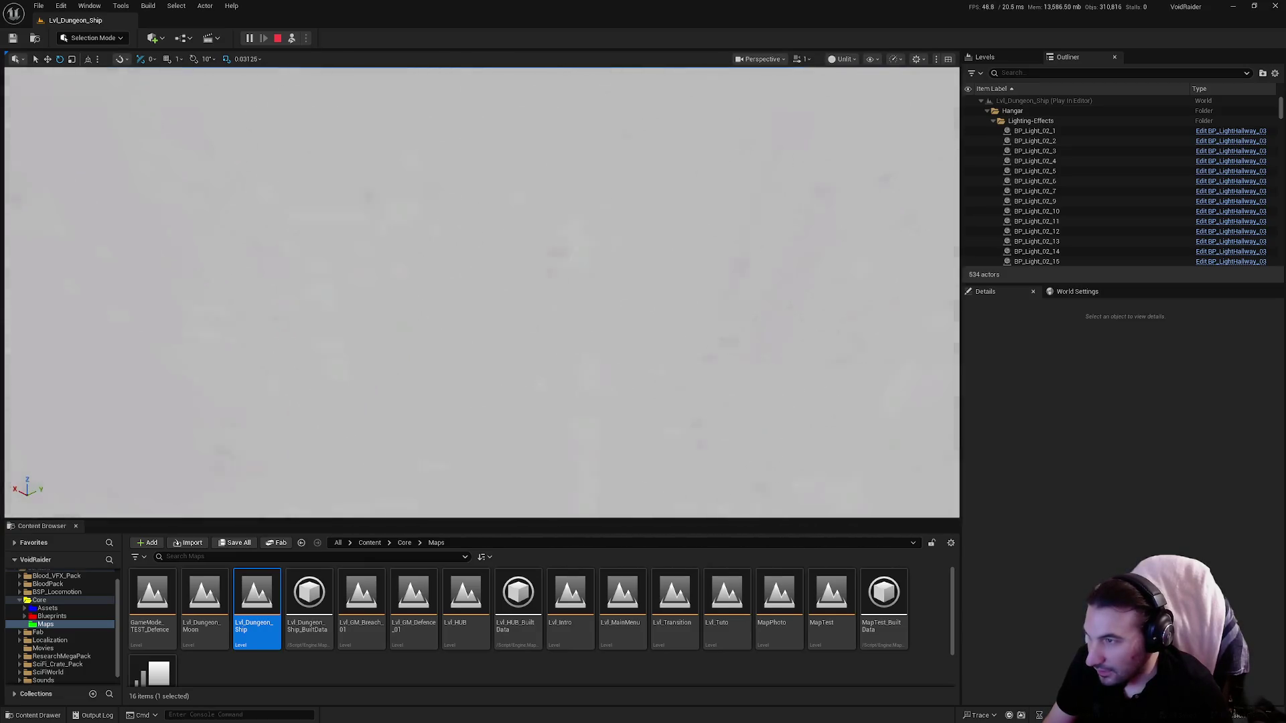
{"action": "key", "text": "w"}
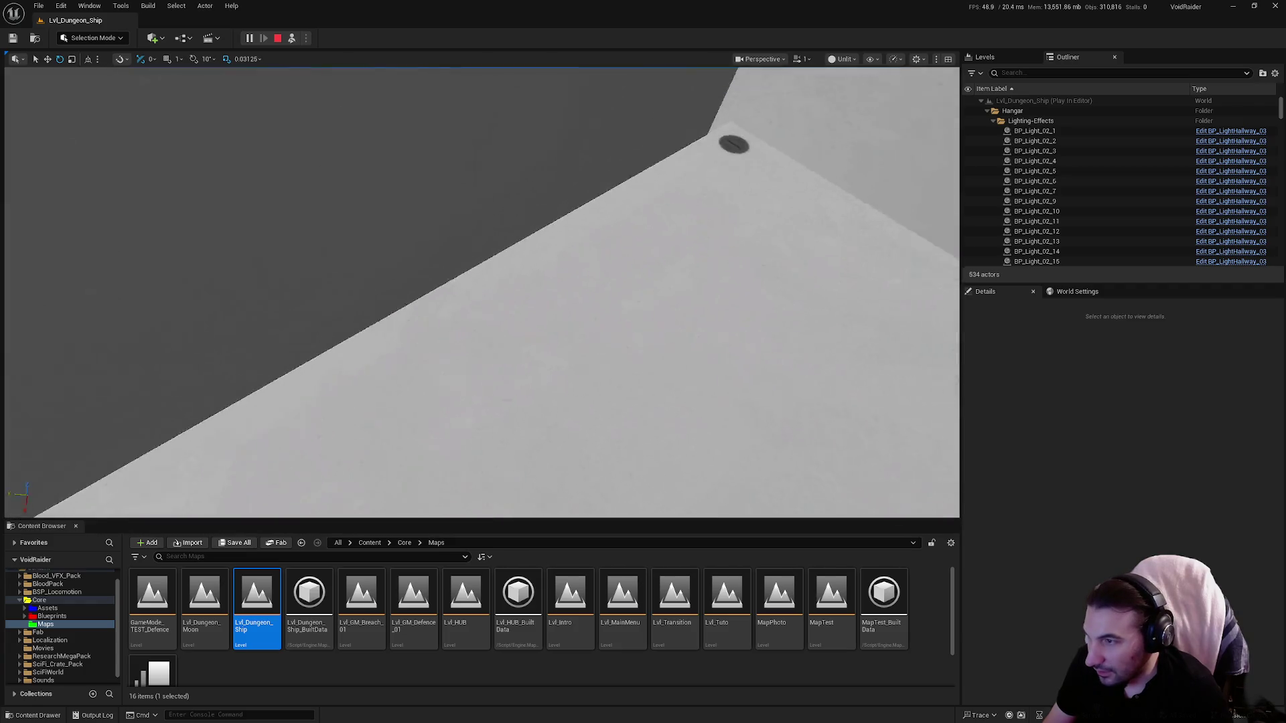
{"action": "key", "text": "w"}
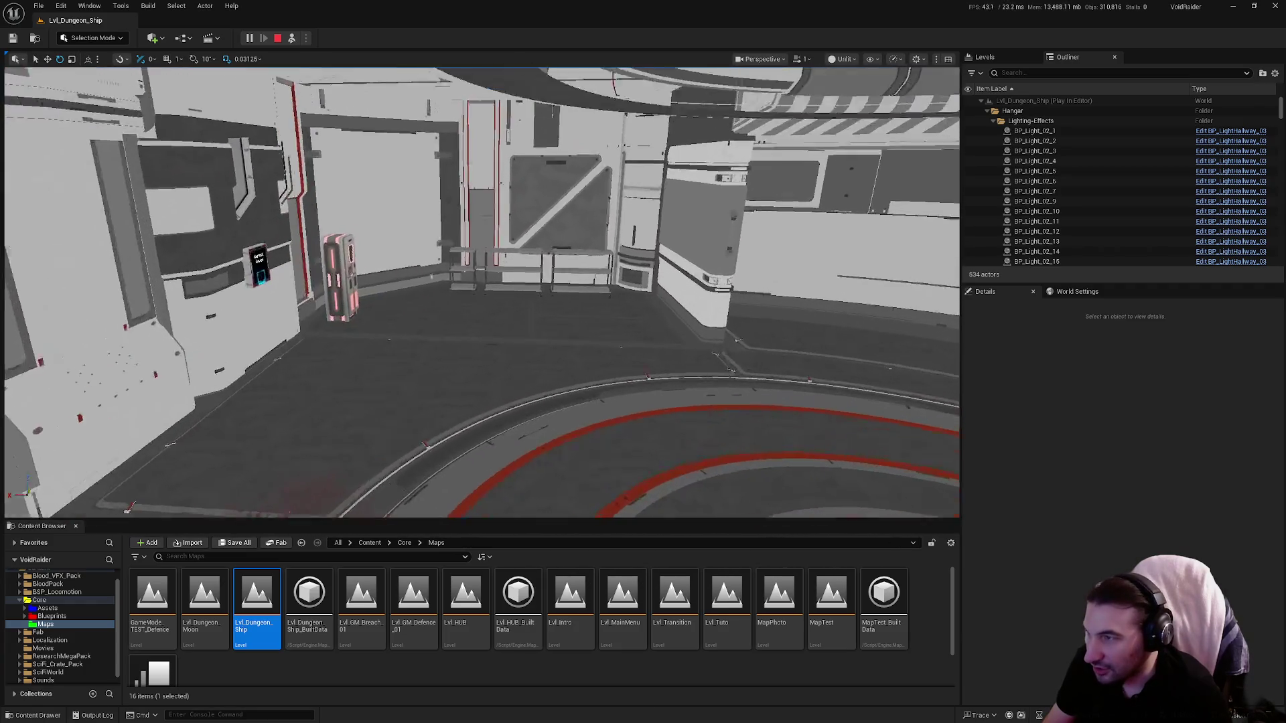
{"action": "key", "text": "w"}
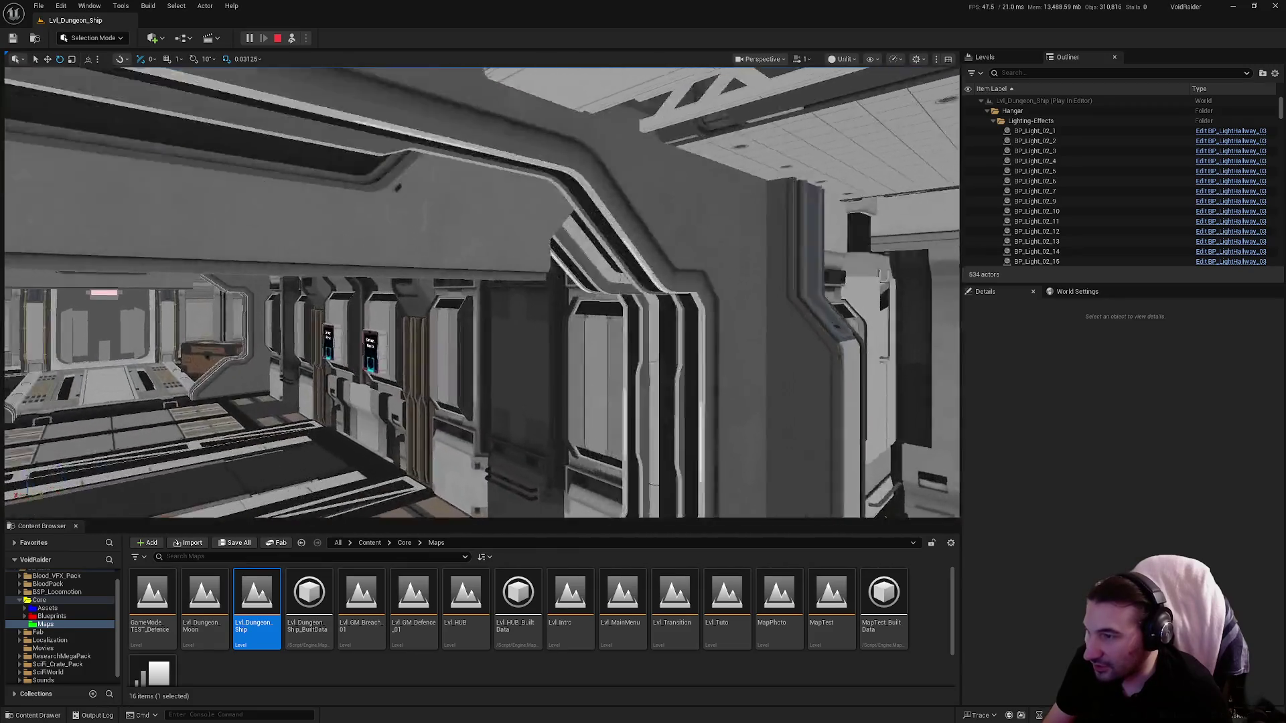
{"action": "key", "text": "w"}
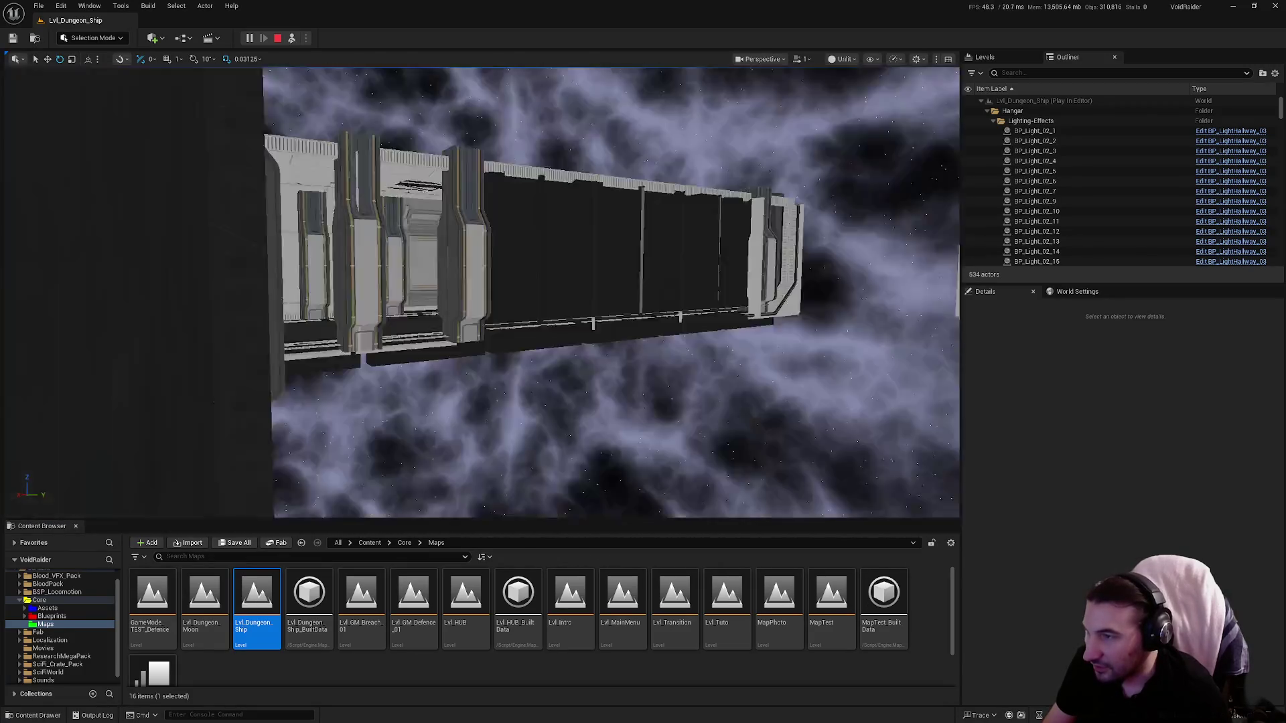
{"action": "key", "text": "w"}
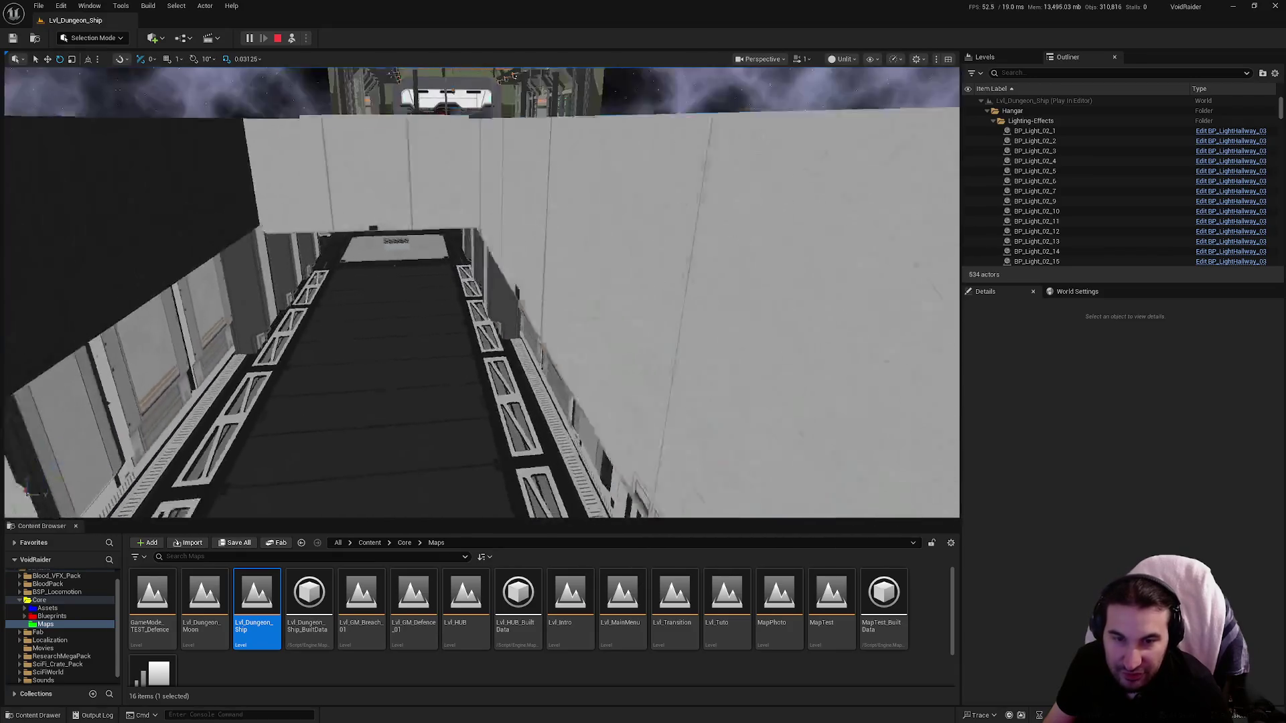
Step: Free the cursor with Shift+F1, stop the play session, and shrink the Unreal window
{"action": "key", "text": "shift+F1"}
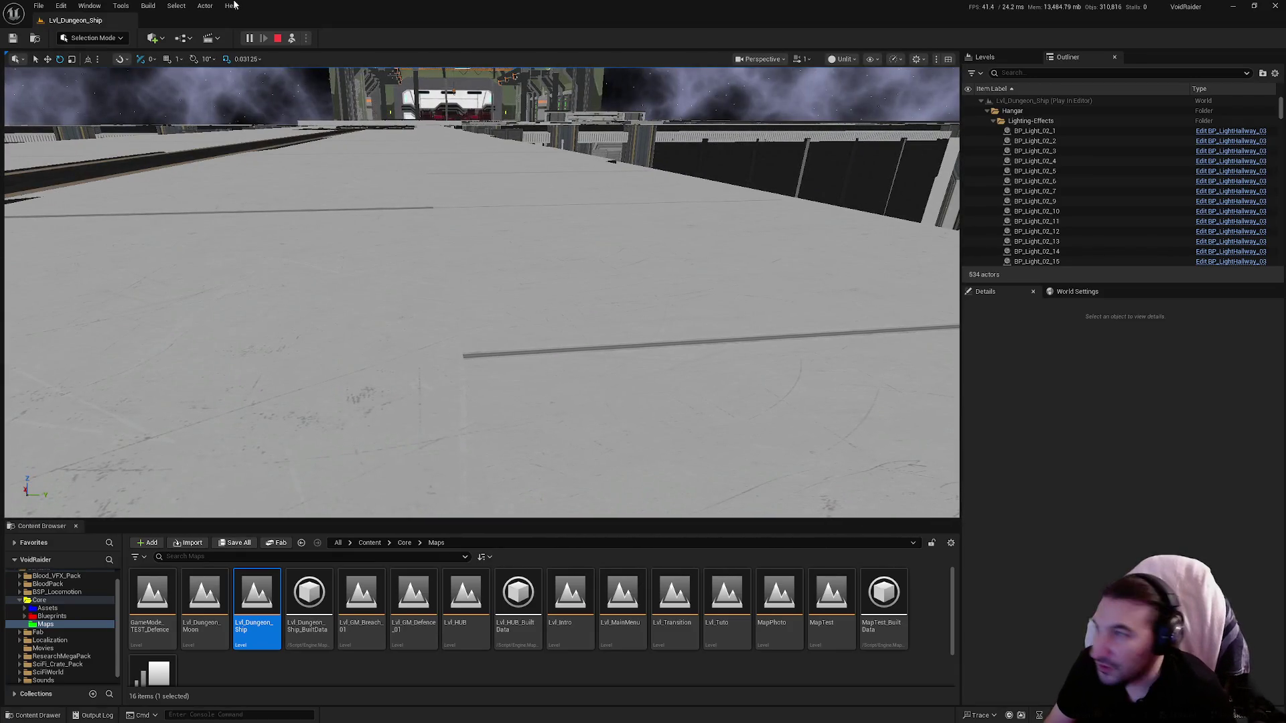
{"action": "key", "text": "Escape"}
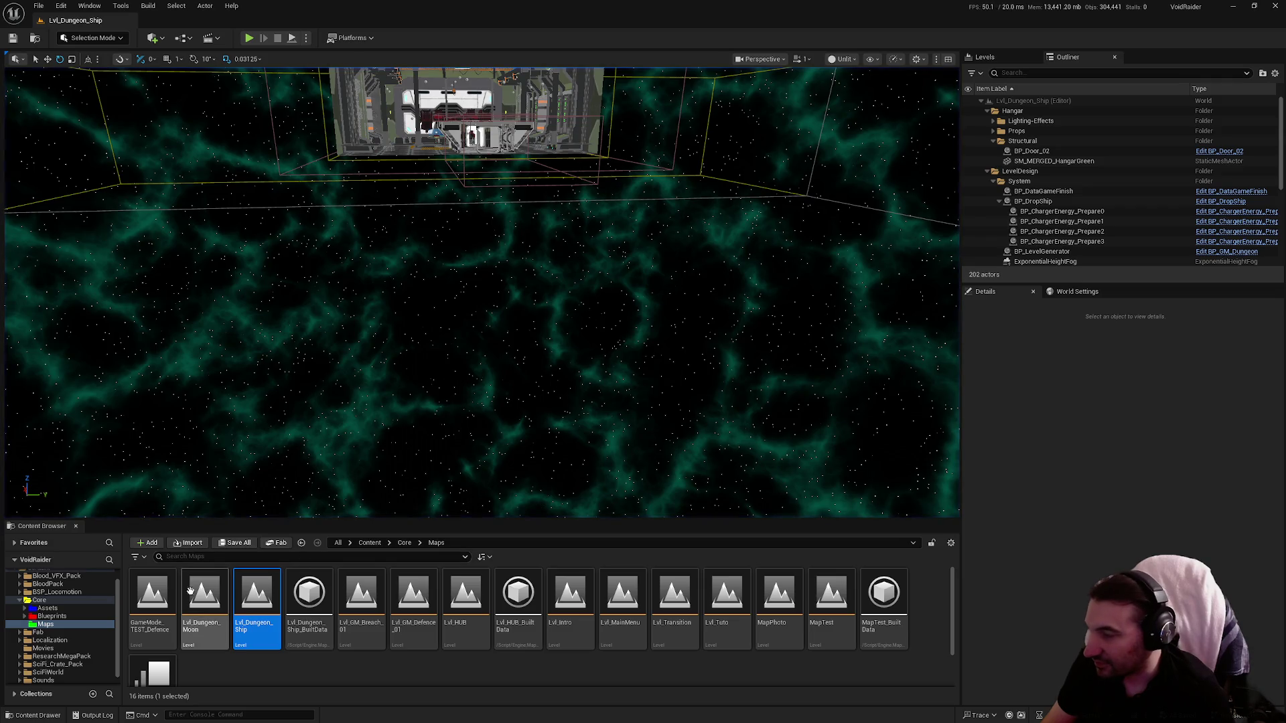
{"action": "left_click_drag", "start_coordinate": [715, 5], "coordinate": [643, 142]}
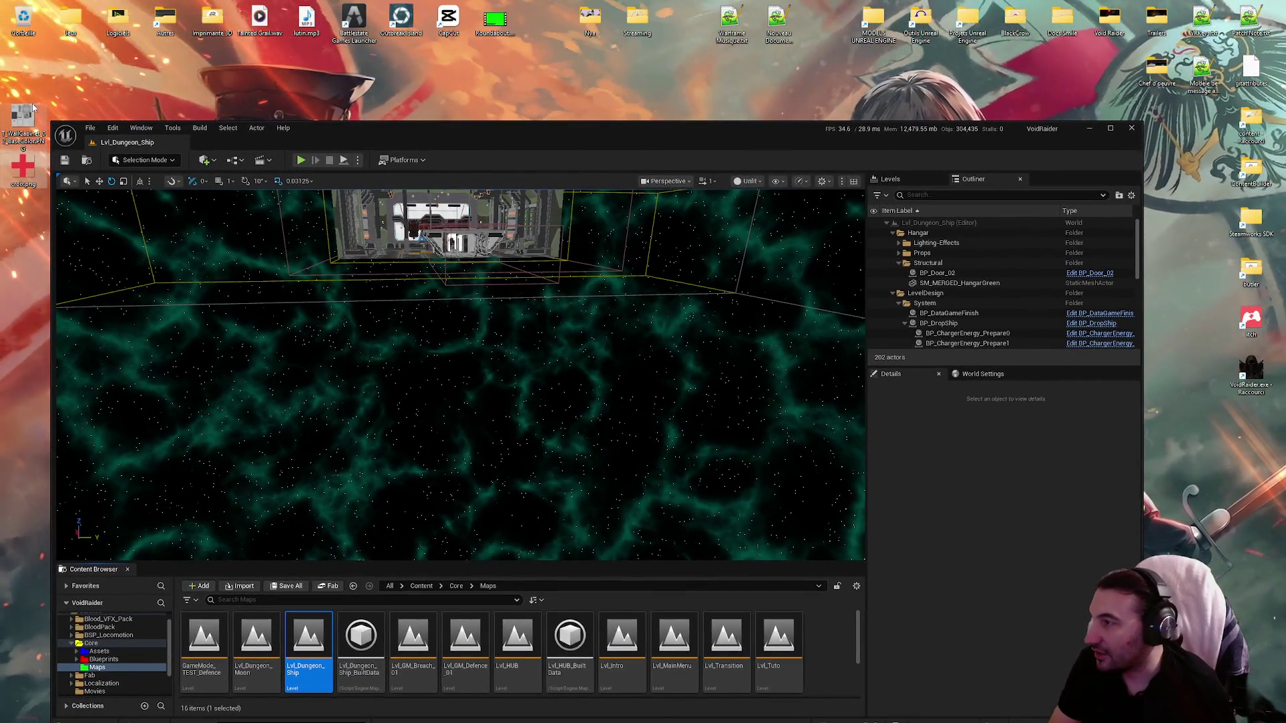
Step: Empty the Recycle Bin from its desktop context menu, confirming the prompt
{"action": "right_click", "coordinate": [30, 19]}
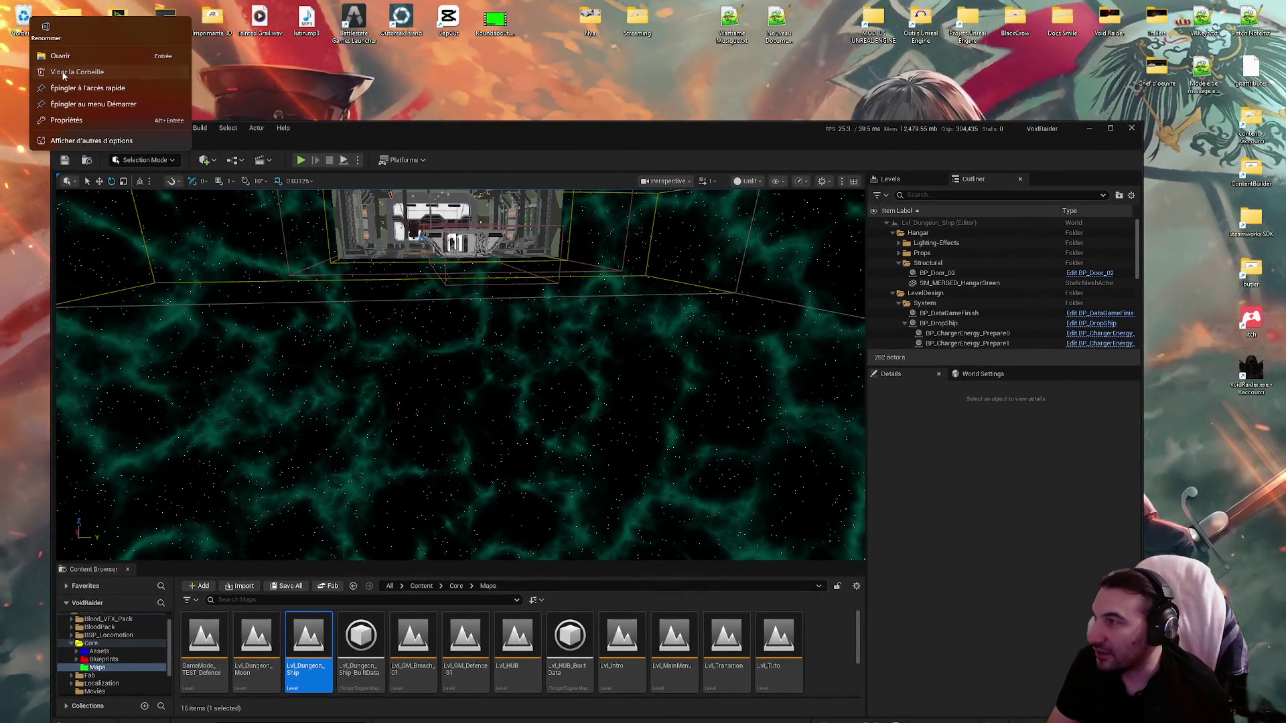
{"action": "left_click", "coordinate": [40, 45]}
{"action": "key", "text": "Return"}
Step: In Patch Note.txt, add line 6 reading '- Ajout d'une armoire médicale.'
{"action": "double_click", "coordinate": [1249, 20]}
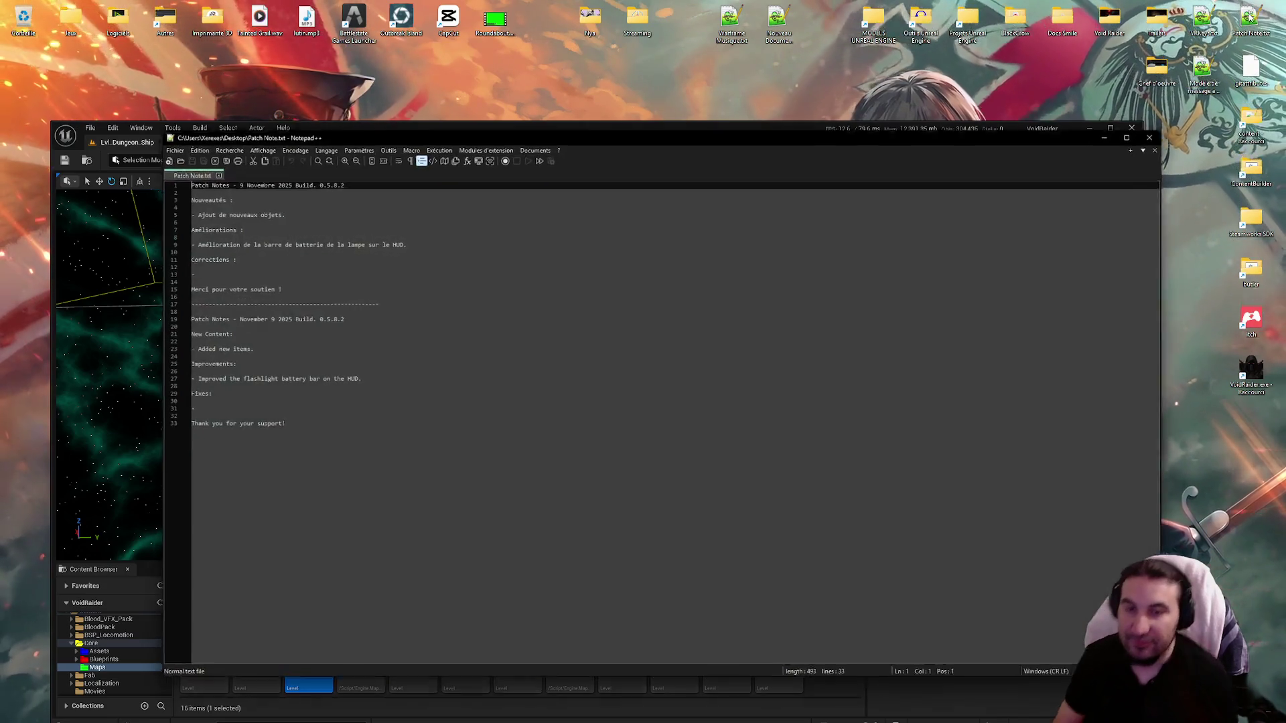
{"action": "left_click", "coordinate": [288, 213]}
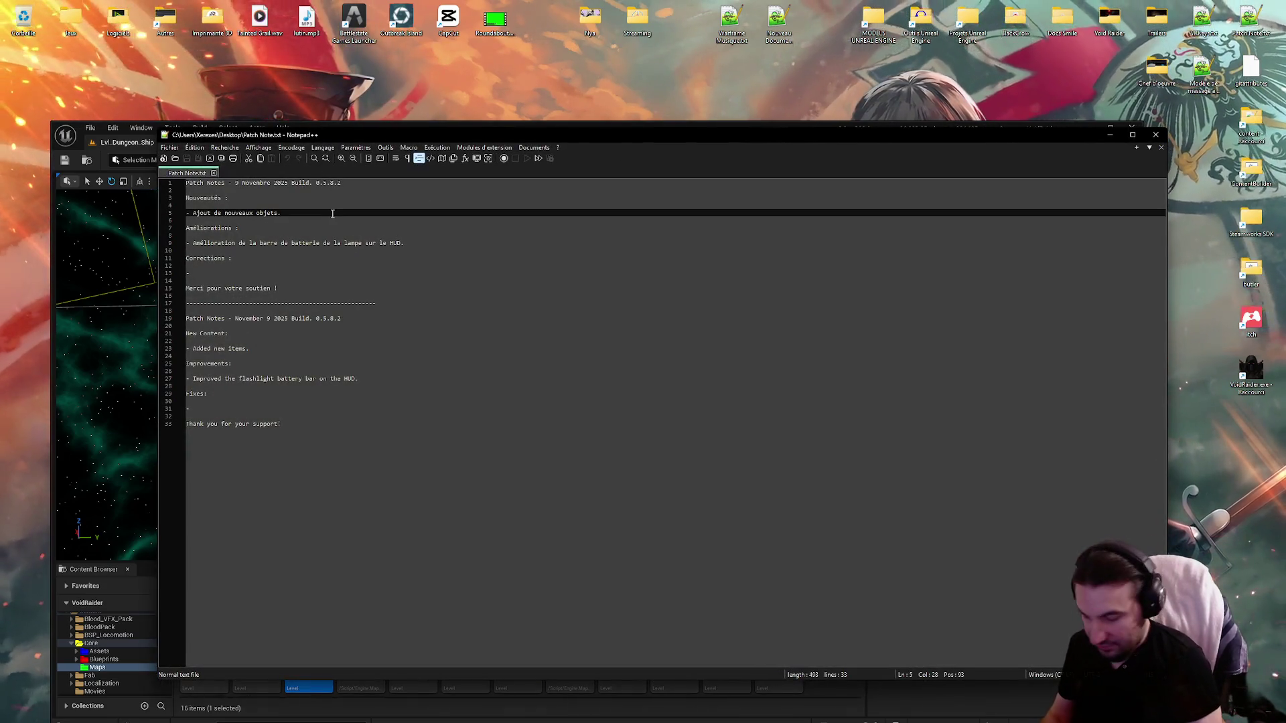
{"action": "key", "text": "Return"}
{"action": "type", "text": "- Ajout "}
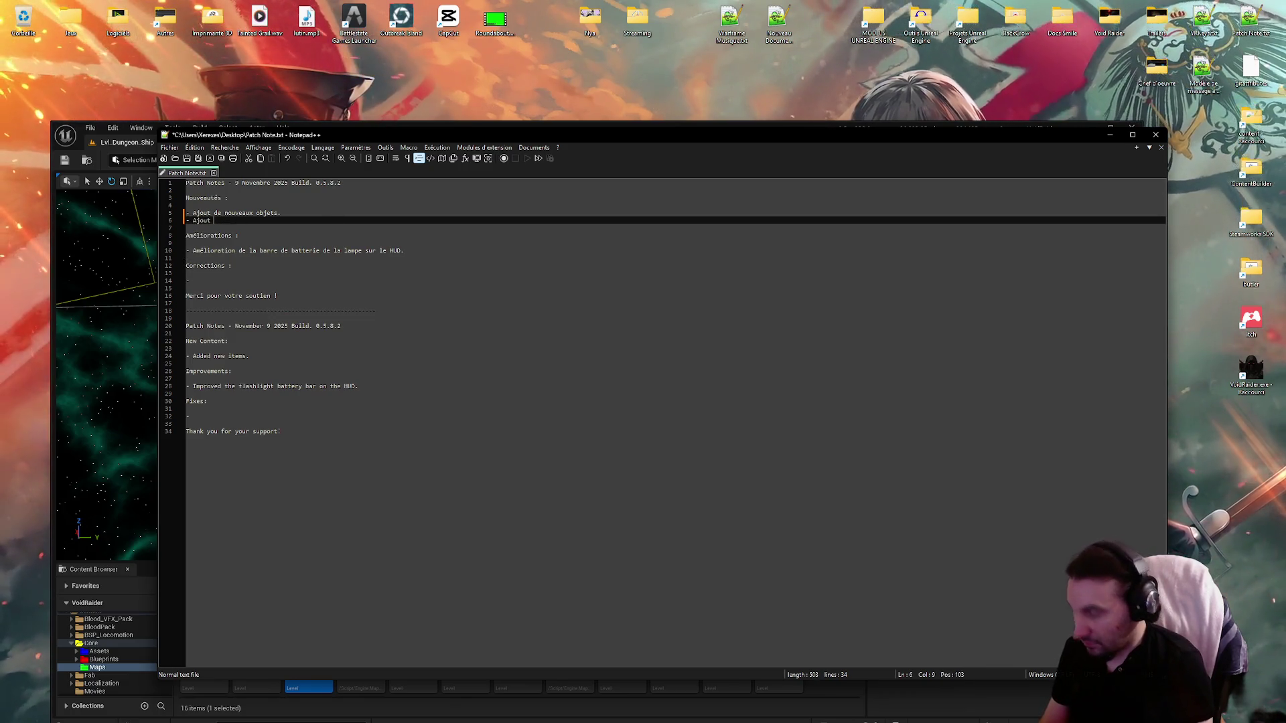
{"action": "type", "text": "d'u"}
{"action": "type", "text": "ne armo"}
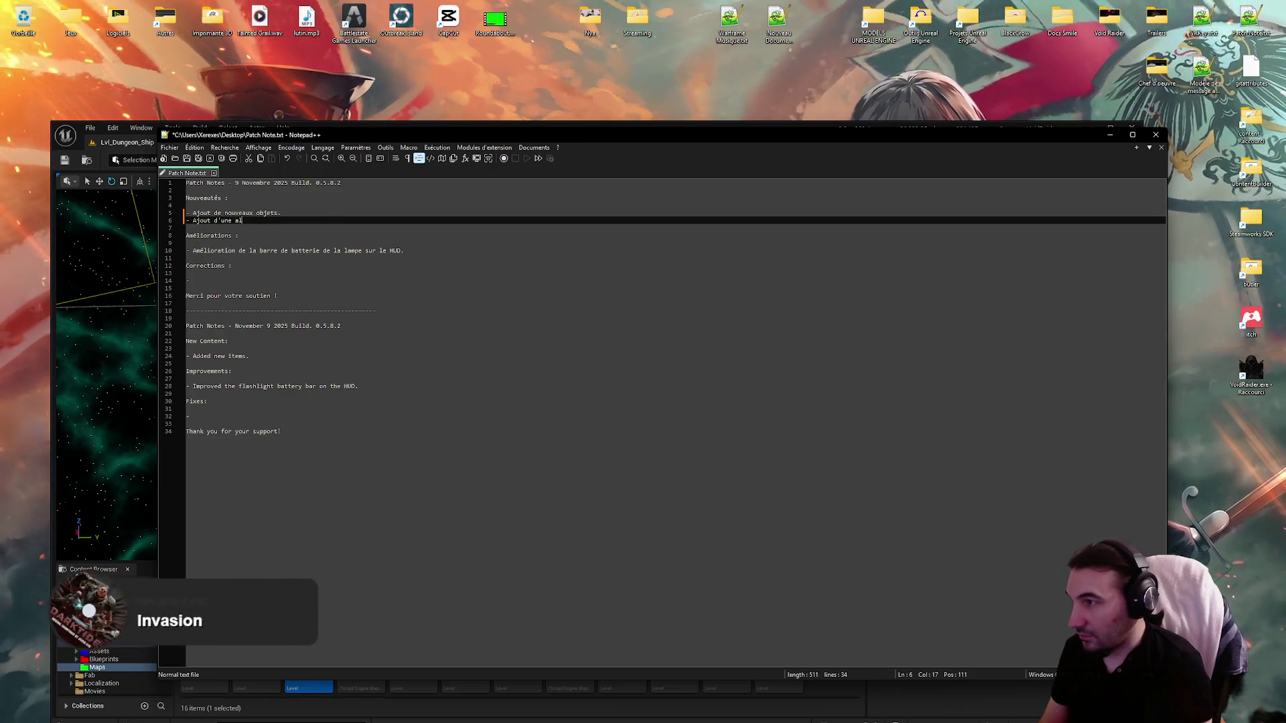
{"action": "type", "text": "ir"}
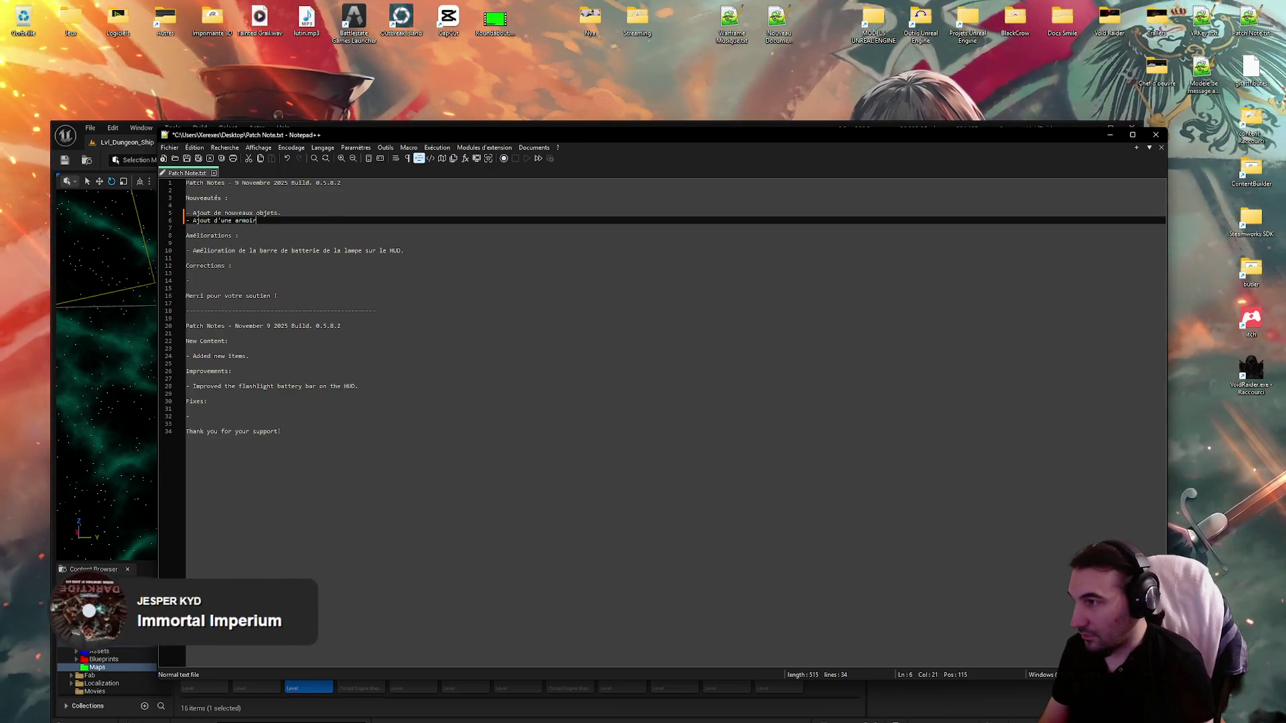
{"action": "type", "text": "e médical."}
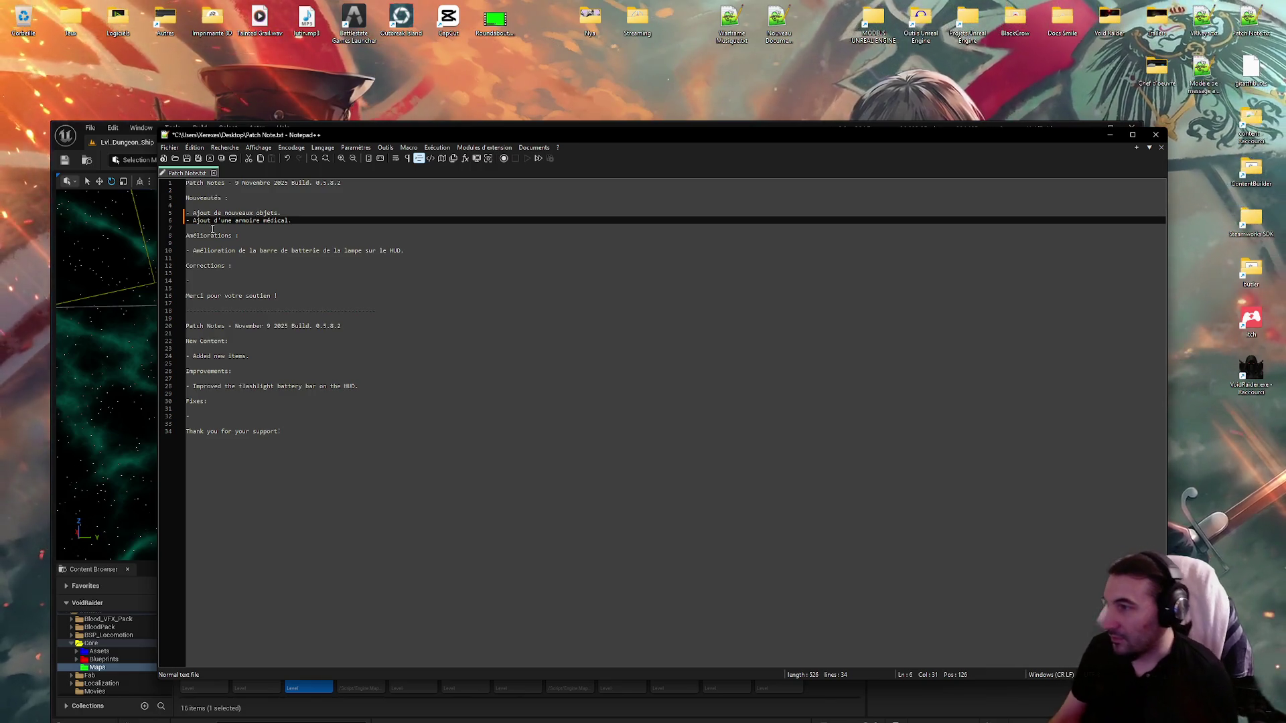
{"action": "left_click_drag", "start_coordinate": [295, 219], "coordinate": [193, 220]}
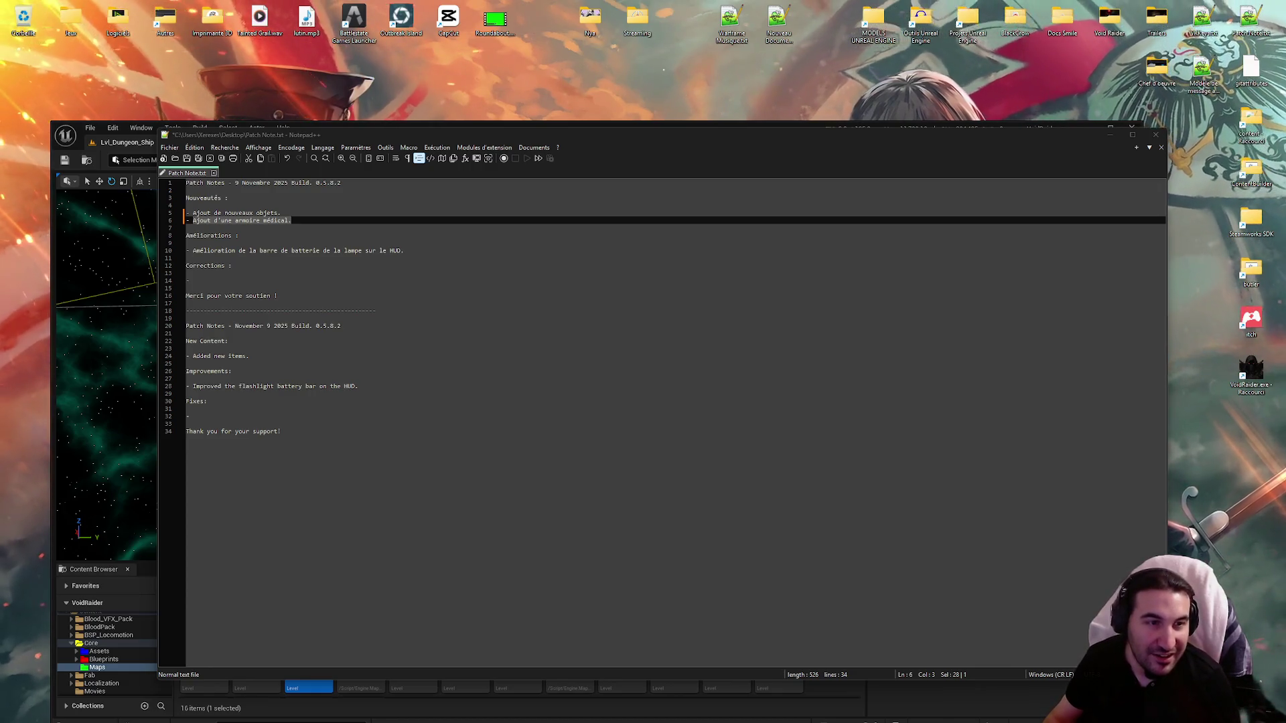
{"action": "left_click_drag", "start_coordinate": [292, 221], "coordinate": [195, 223]}
{"action": "type", "text": "Ajout d’une armoire médicale."}
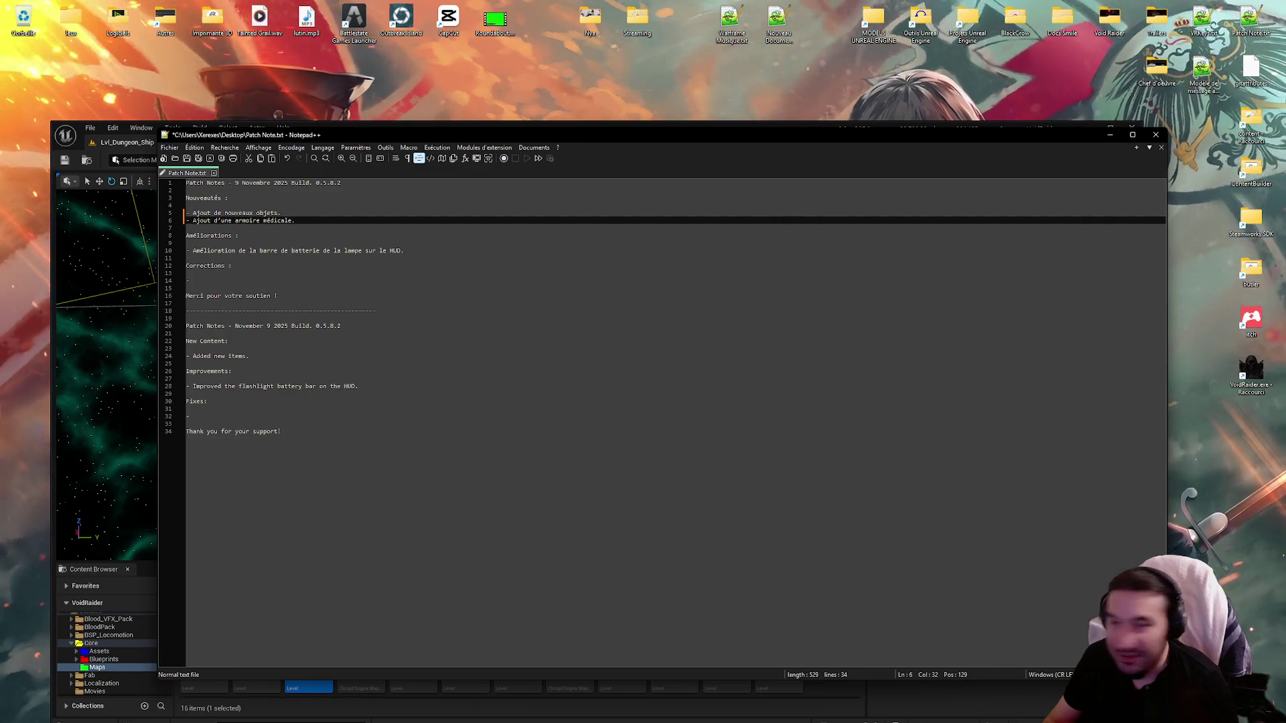
Step: Add '- Added a medical cabinet.' below line 24, save the file, and close Notepad++
{"action": "left_click", "coordinate": [264, 358]}
{"action": "key", "text": "Return"}
{"action": "type", "text": "-"}
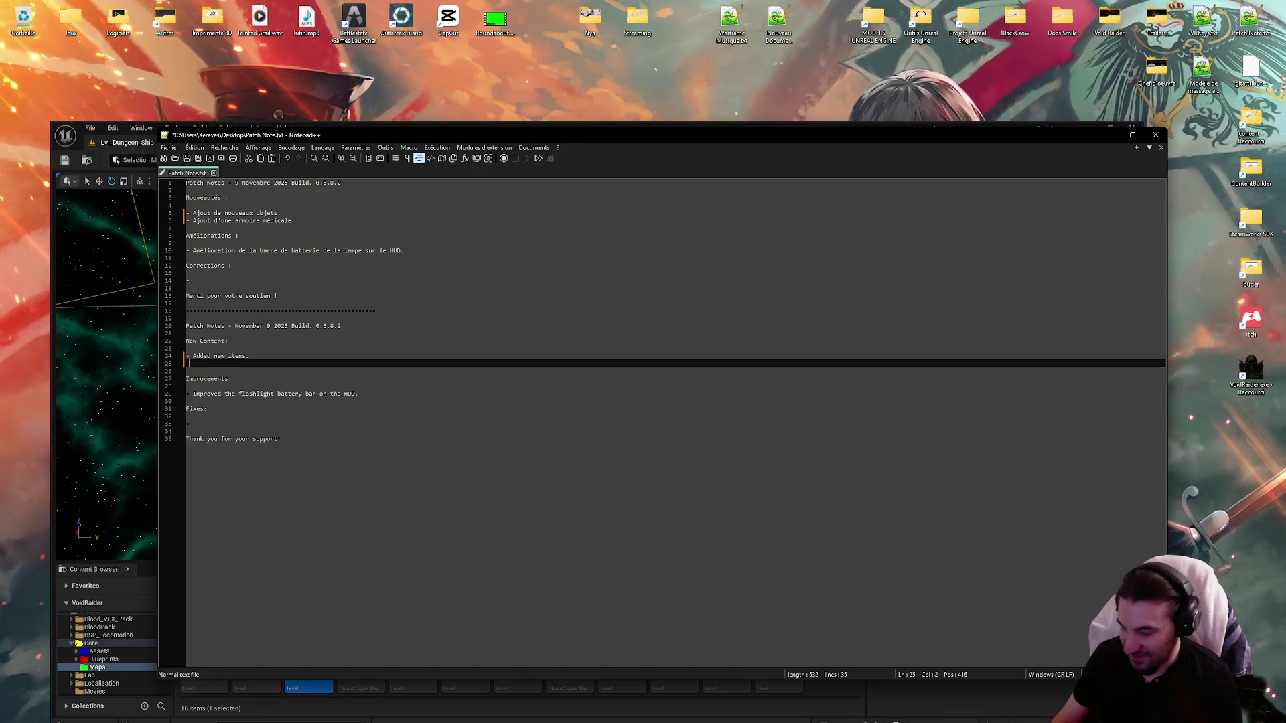
{"action": "type", "text": "Added a medical cabinet."}
{"action": "left_click", "coordinate": [197, 160]}
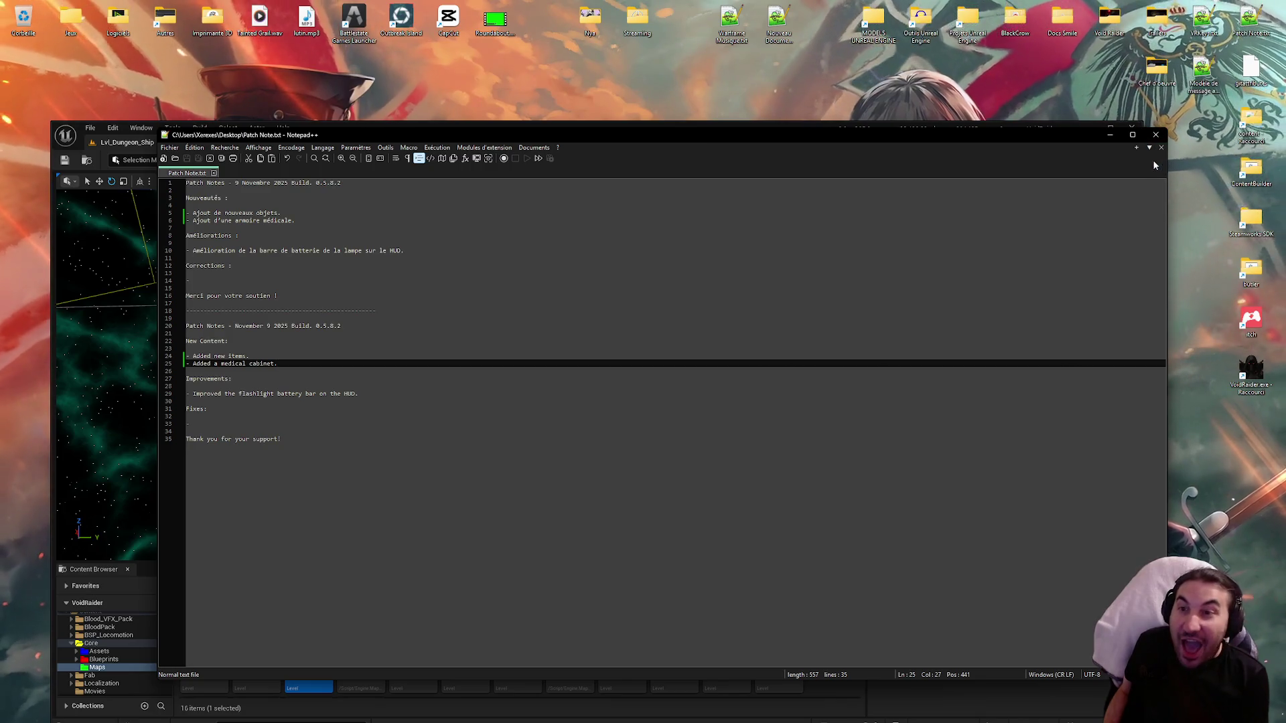
{"action": "left_click", "coordinate": [1155, 134]}
{"action": "left_click_drag", "start_coordinate": [714, 144], "coordinate": [767, 95]}
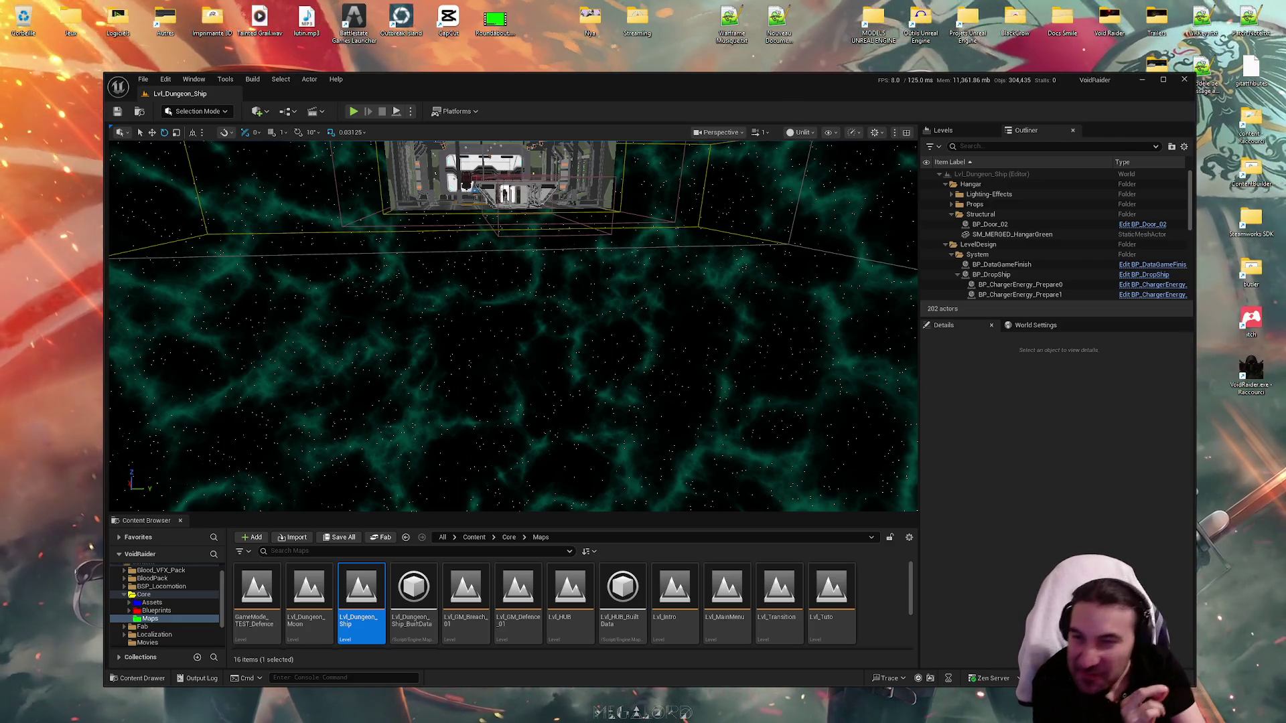
Step: Maximize the Unreal Engine editor window to fill the screen
{"action": "double_click", "coordinate": [633, 90]}
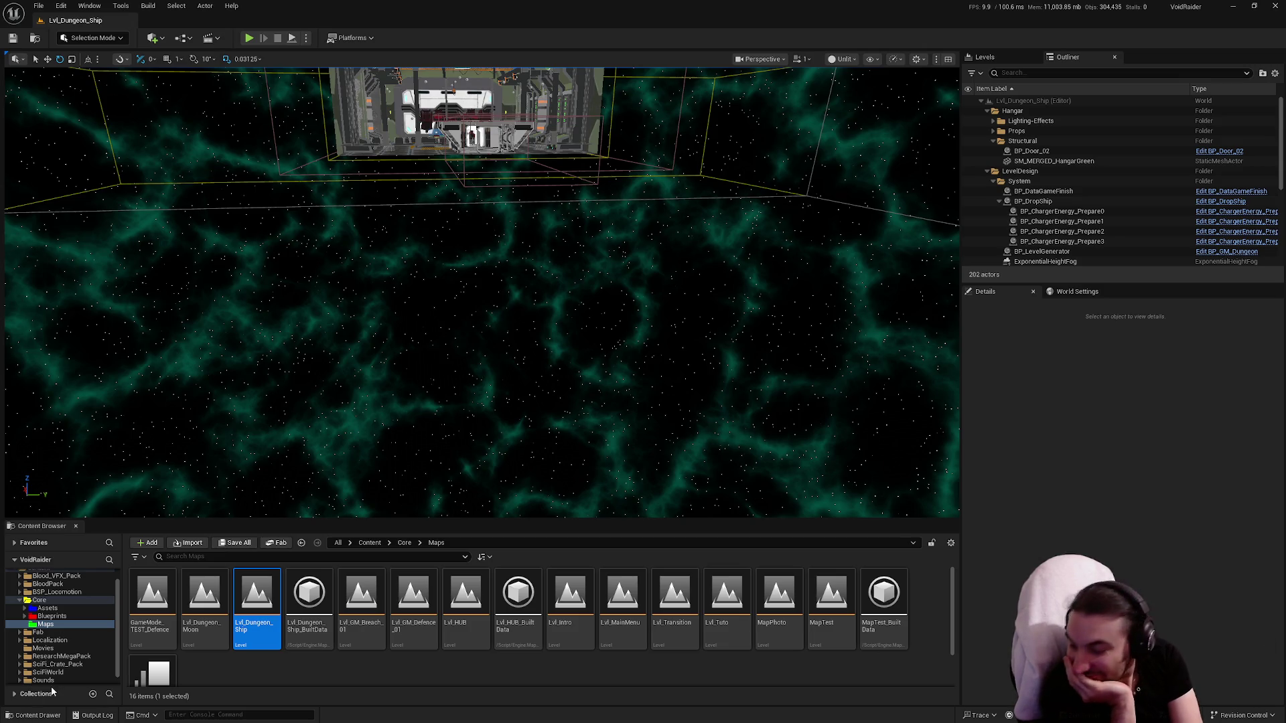
Step: Open the Windows Start menu over the Unreal editor
{"action": "key", "text": "super"}
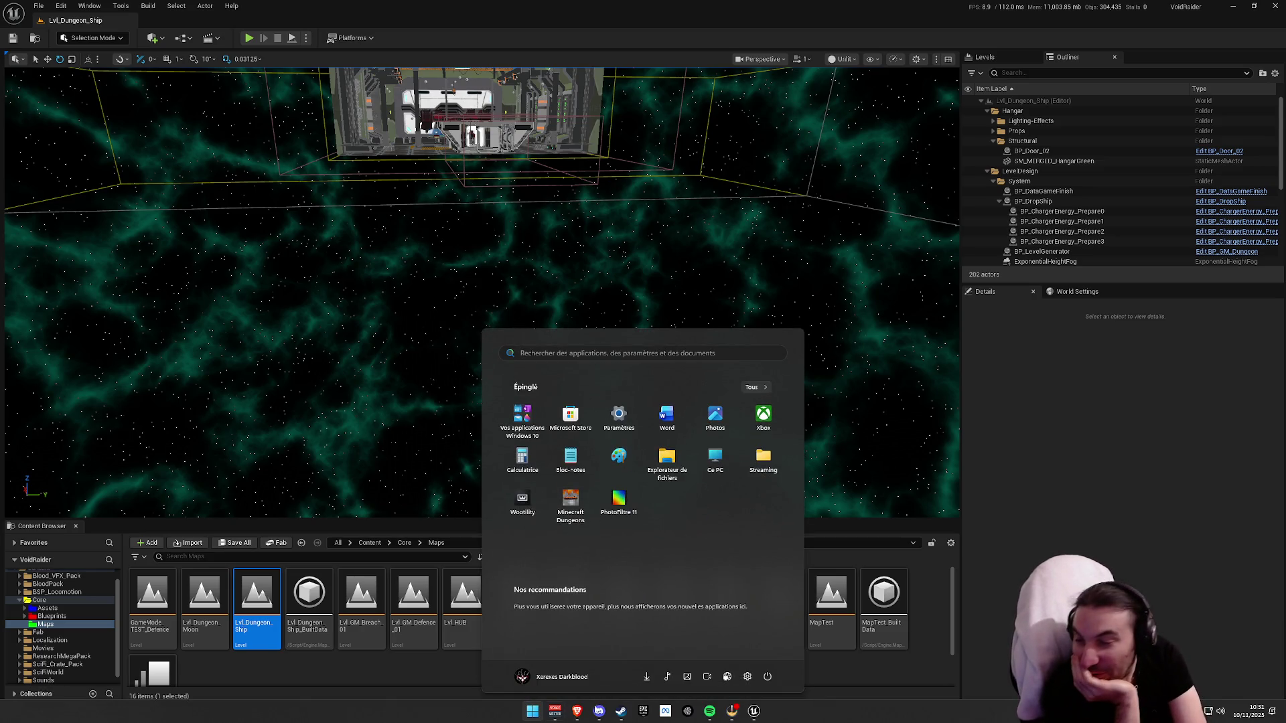
Step: Restore Spotify, play the Overlord playlist from recent searches, and bring Voicemeeter Potato forward
{"action": "left_click", "coordinate": [1141, 470]}
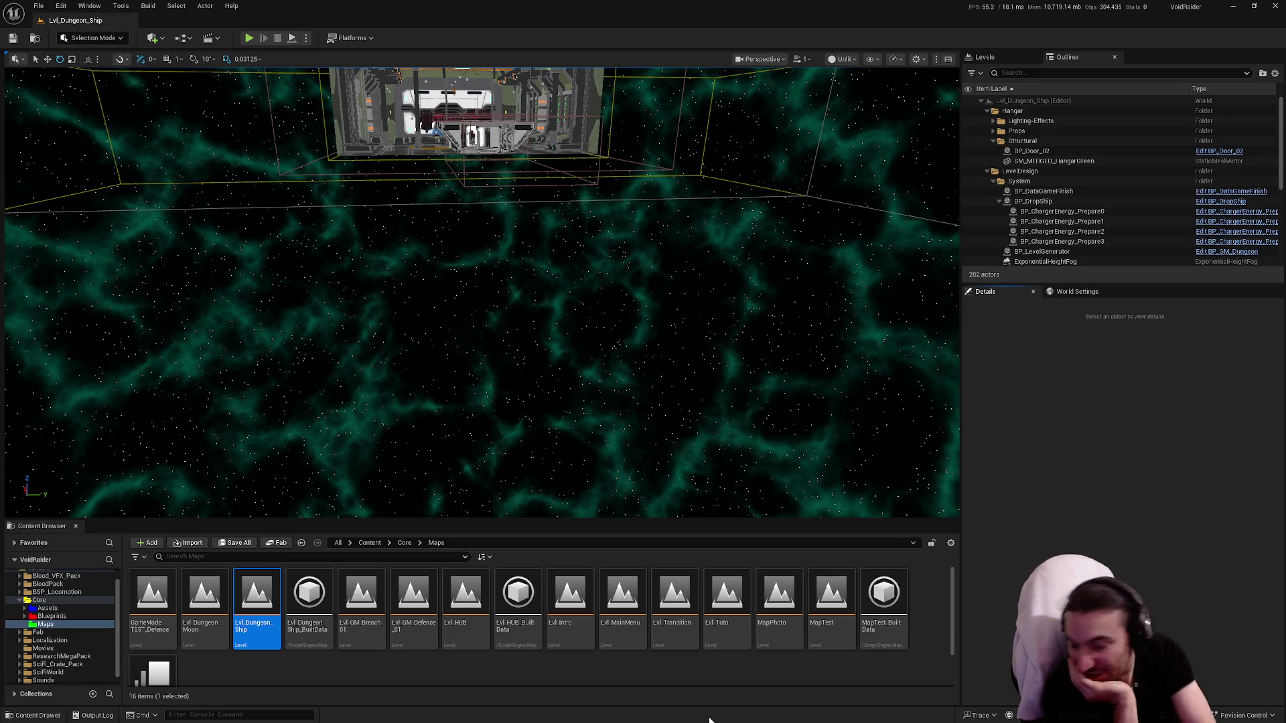
{"action": "key", "text": "super"}
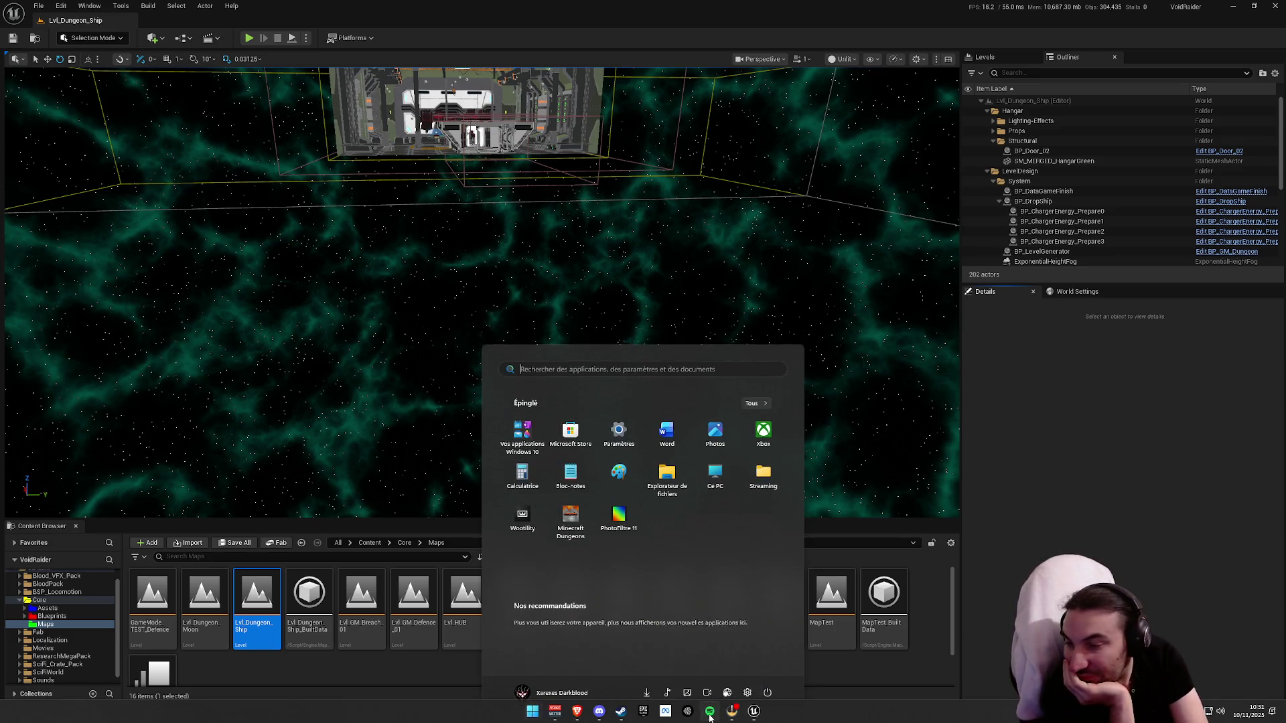
{"action": "left_click", "coordinate": [709, 711]}
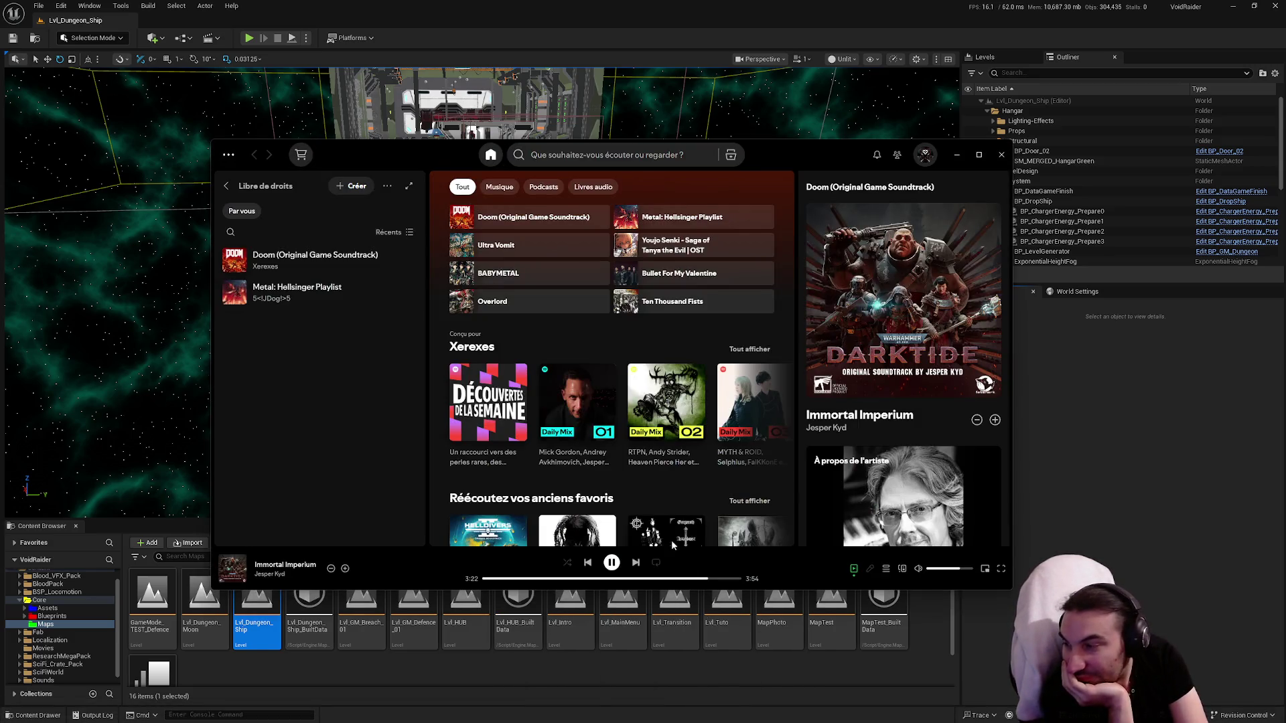
{"action": "left_click", "coordinate": [559, 155]}
{"action": "scroll", "coordinate": [560, 274], "scroll_direction": "down", "scroll_amount": 3}
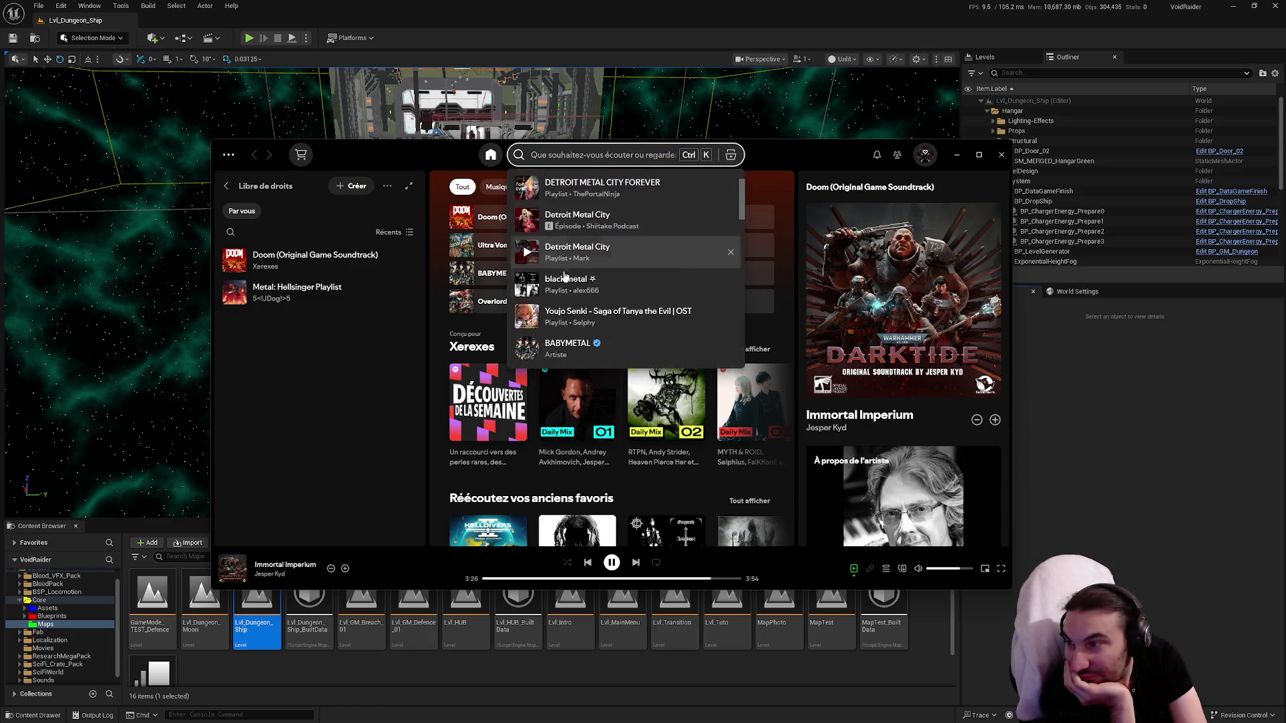
{"action": "scroll", "coordinate": [558, 292], "scroll_direction": "down", "scroll_amount": 2}
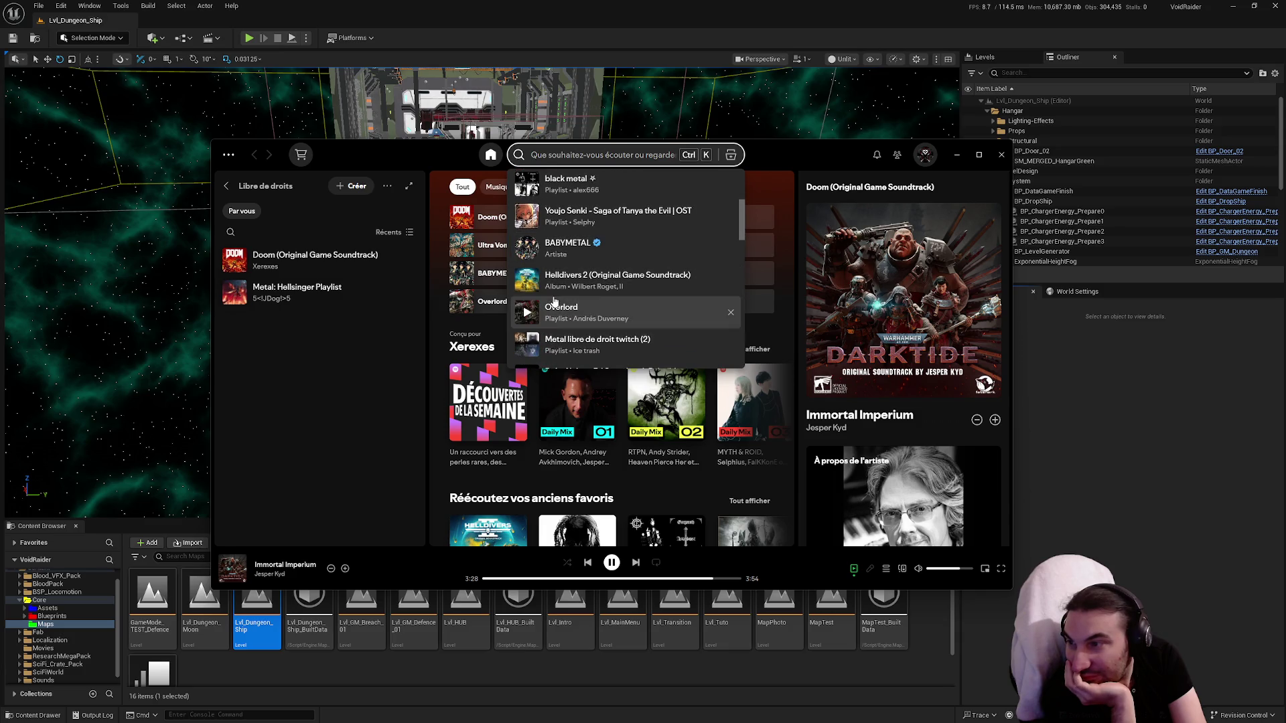
{"action": "left_click", "coordinate": [528, 313]}
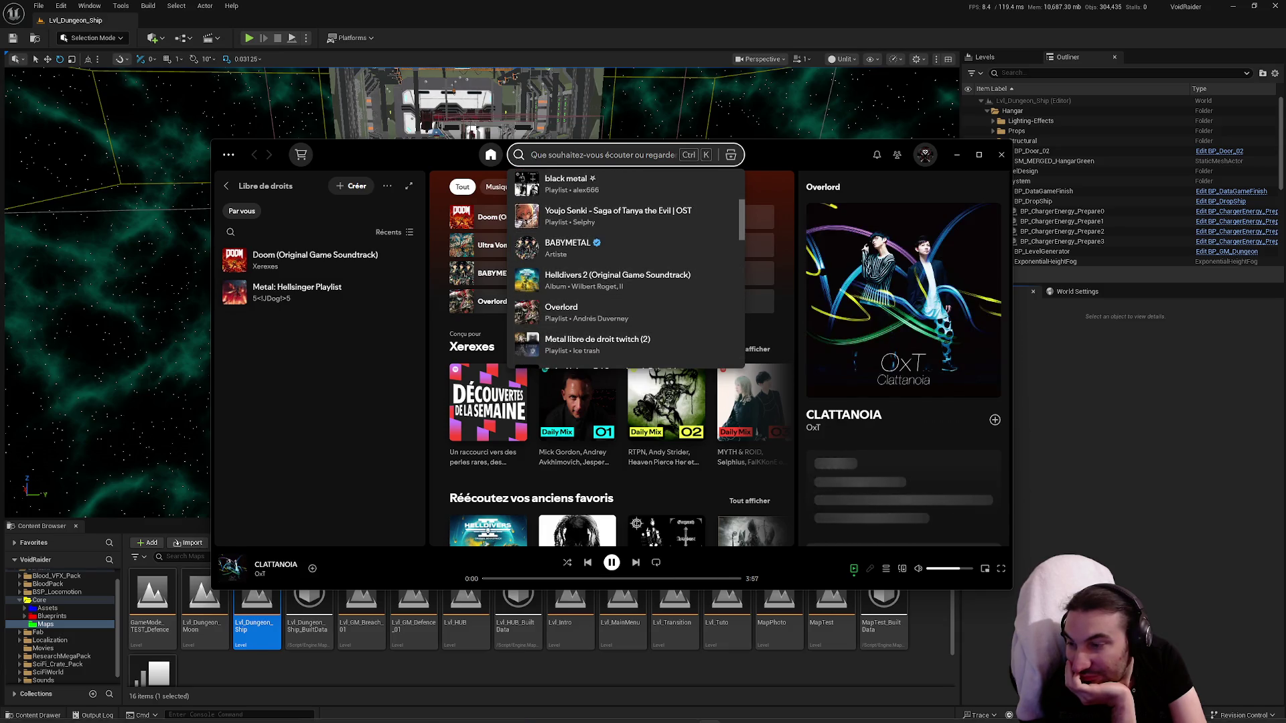
{"action": "left_click", "coordinate": [580, 714]}
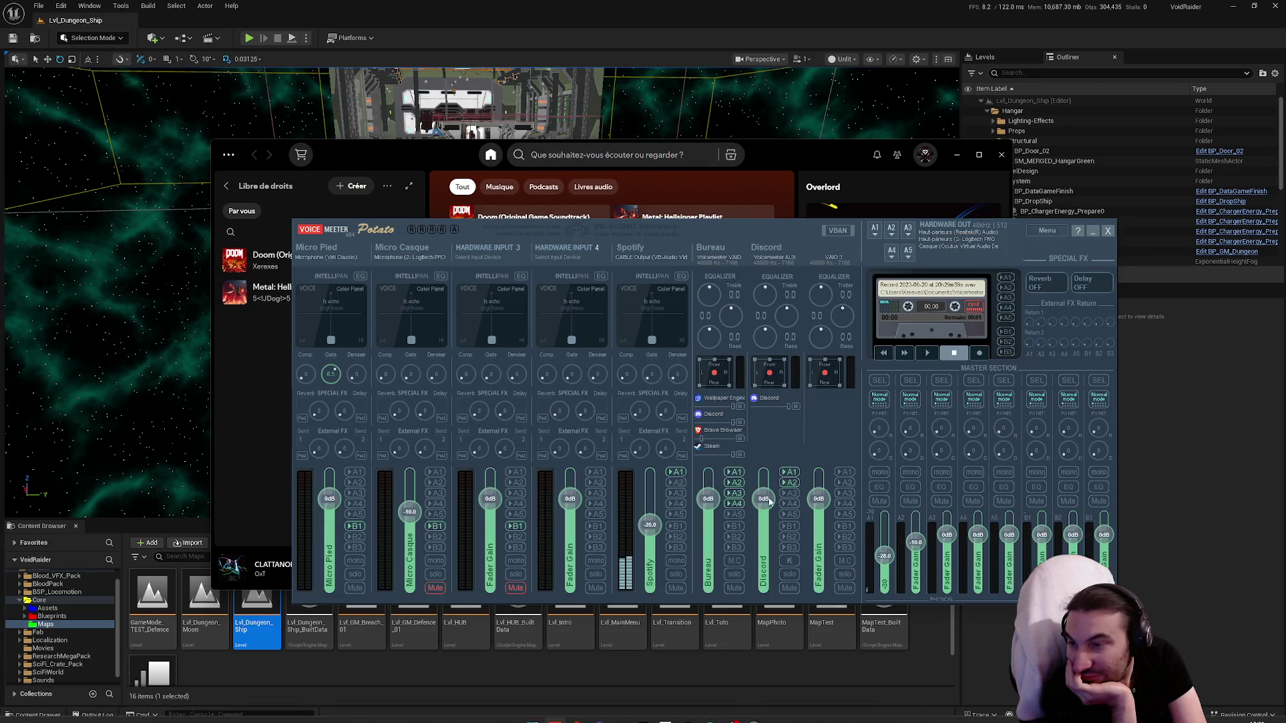
Step: Send Voicemeeter's Bureau strip to output A4 as well, then minimize Spotify
{"action": "left_click", "coordinate": [734, 504]}
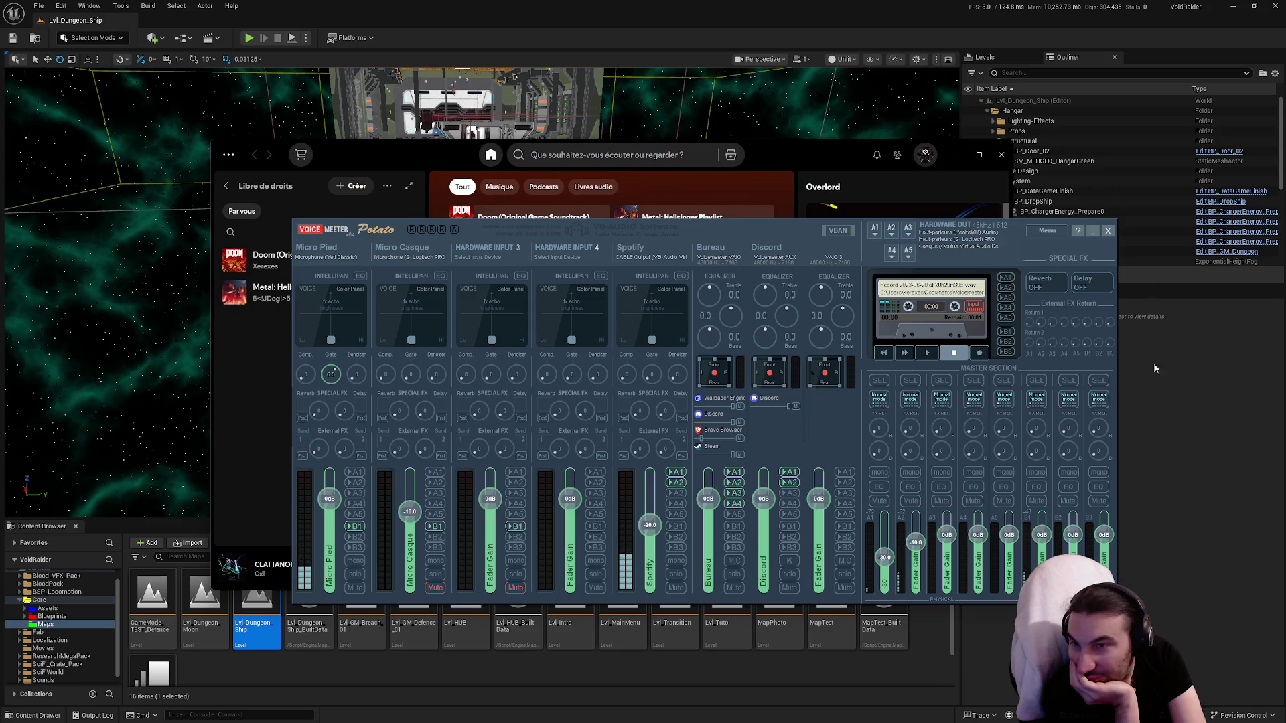
{"action": "left_click", "coordinate": [1011, 161]}
{"action": "left_click", "coordinate": [957, 155]}
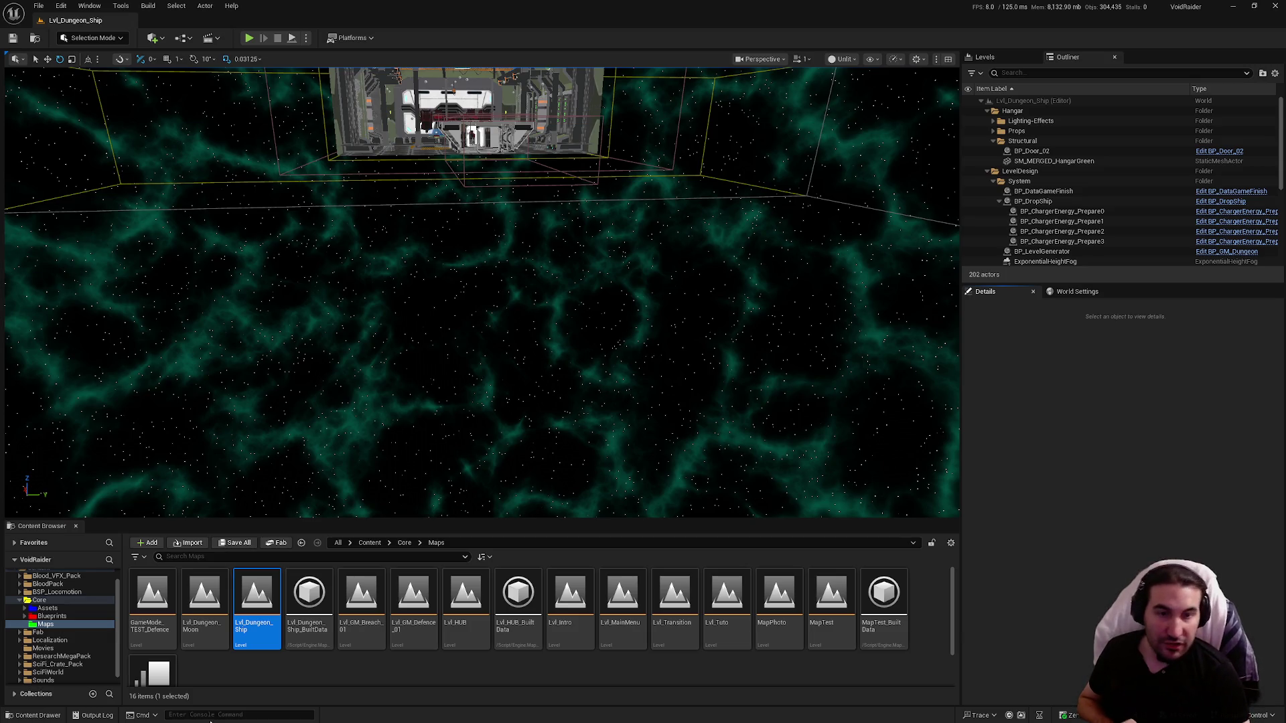
Step: Open the Windows Start menu with the Windows key
{"action": "key", "text": "super"}
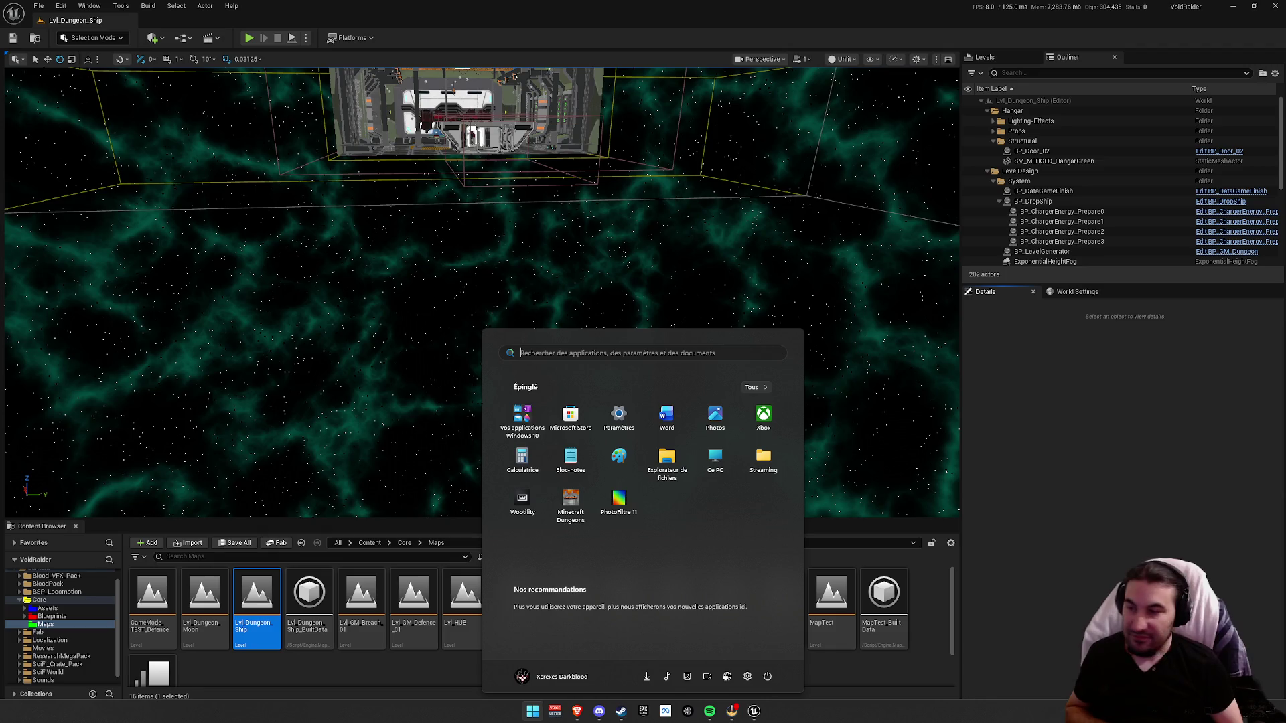
Step: Dismiss the Windows Start menu to reveal the Lvl_Dungeon_Ship level in Unreal
{"action": "left_click", "coordinate": [1155, 466]}
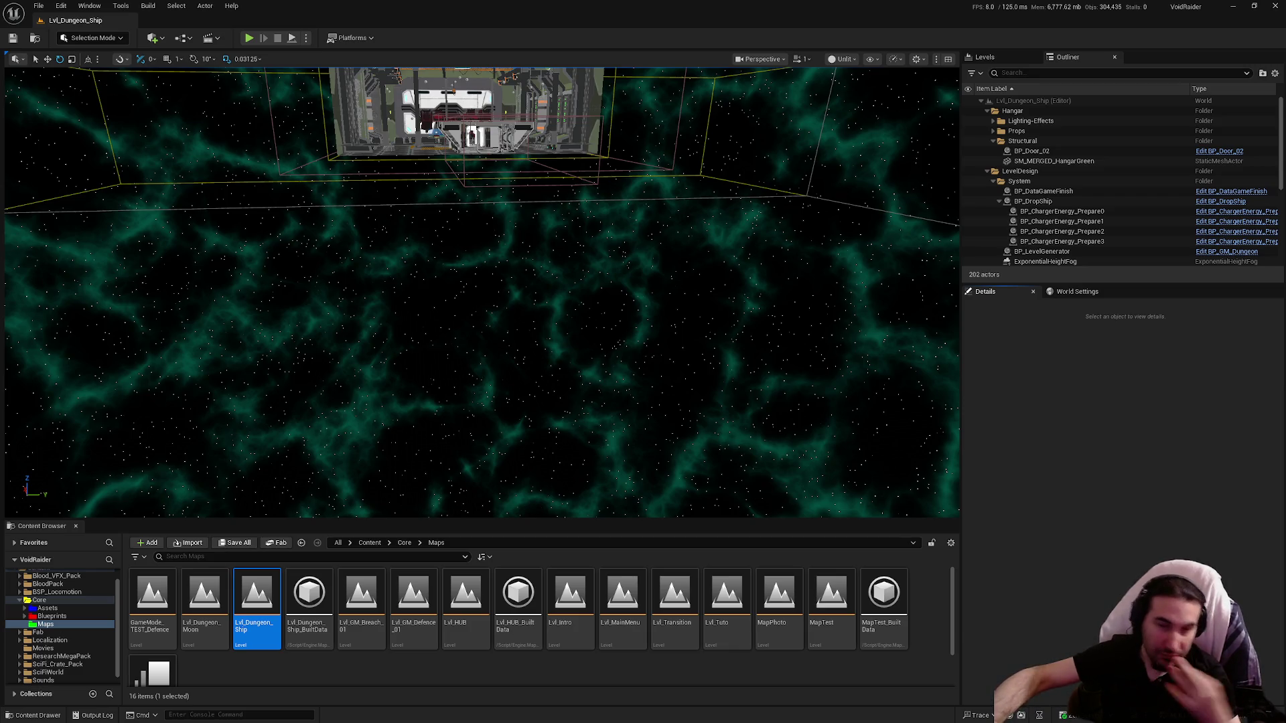
Step: Load the GameMode_TEST_Defence map from the Content Browser's Core/Maps folder
{"action": "mouse_move", "coordinate": [621, 355]}
{"action": "left_mouse_down"}
{"action": "mouse_move", "coordinate": [621, 375]}
{"action": "mouse_move", "coordinate": [605, 355]}
{"action": "left_mouse_up"}
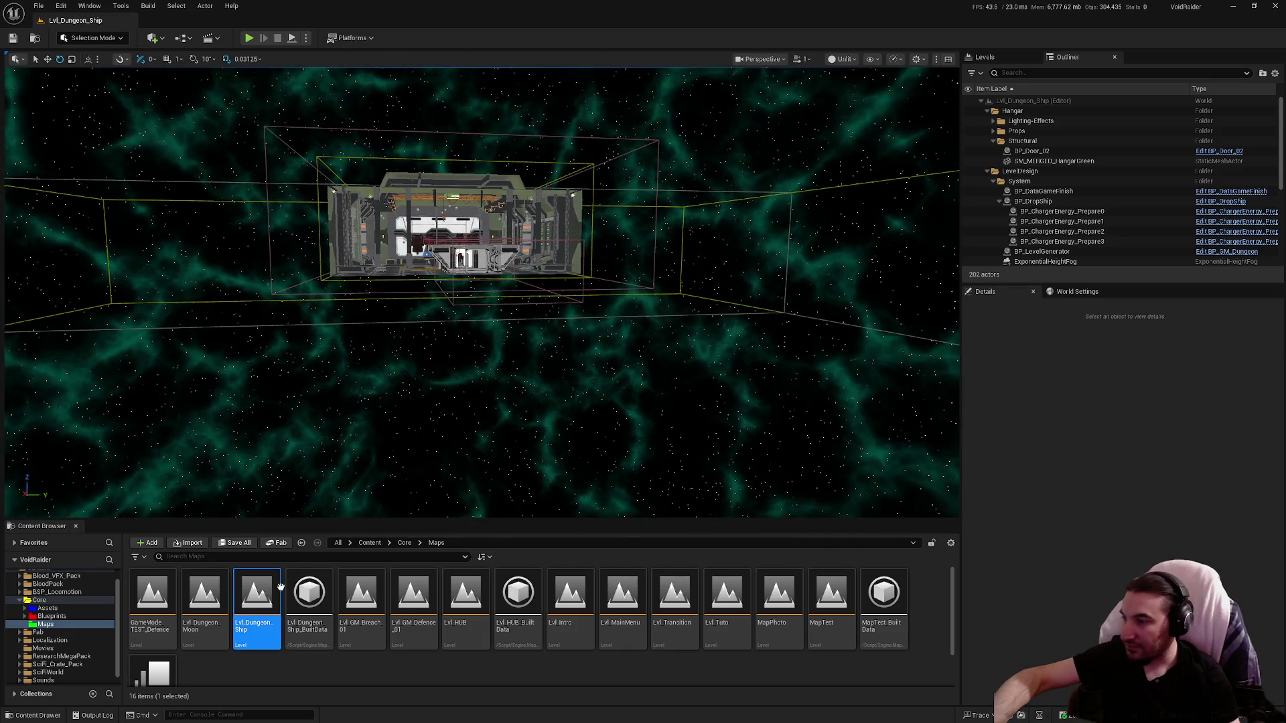
{"action": "double_click", "coordinate": [167, 613]}
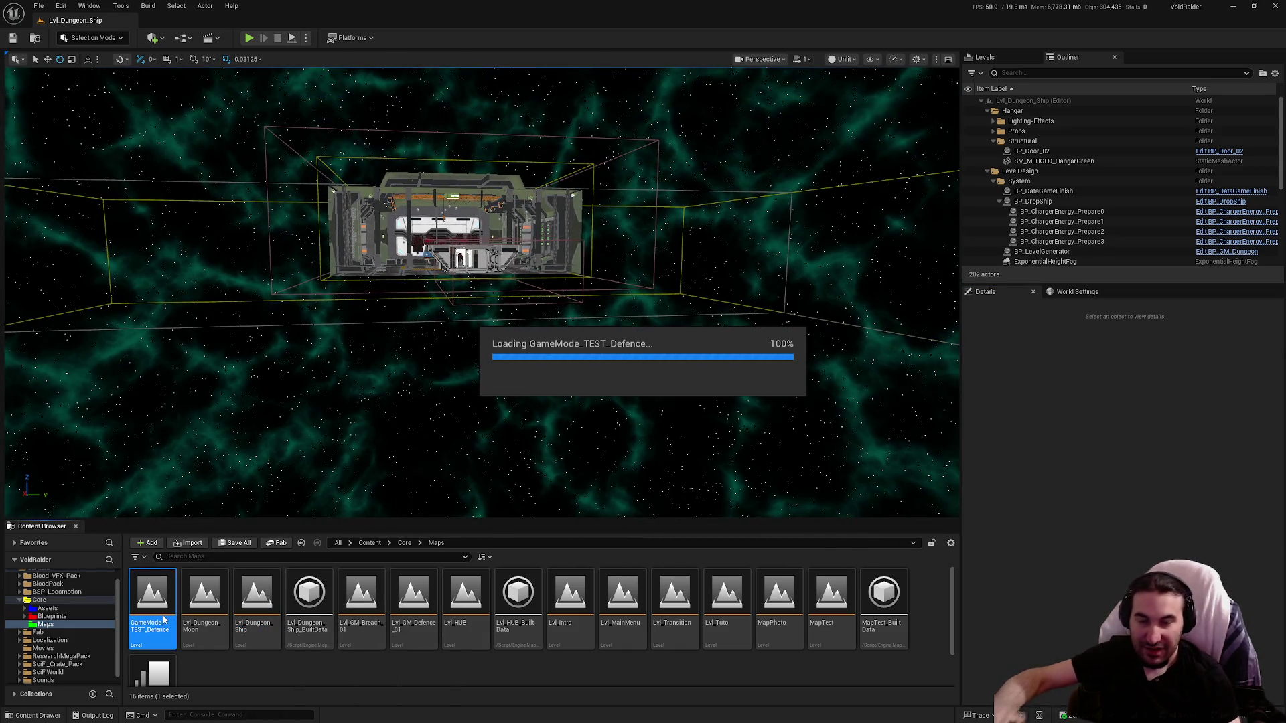